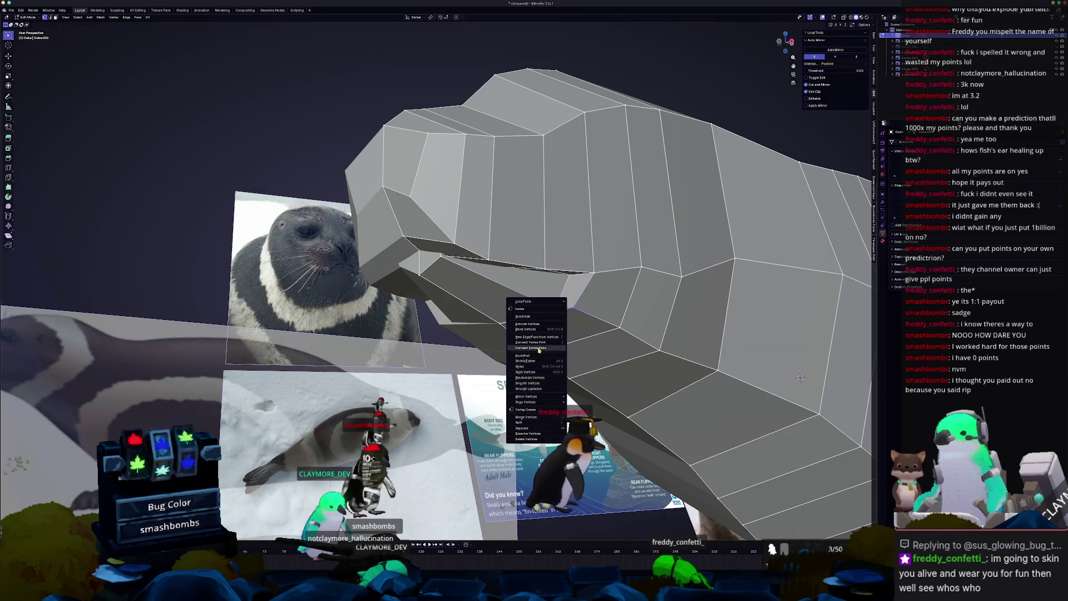
- Edge-slide a seal head loop in X-ray to match the references, then check it in right view
{"action": "key", "text": "Escape"}
{"action": "mouse_move", "coordinate": [800, 378]}
{"action": "middle_mouse_down"}
{"action": "mouse_move", "coordinate": [751, 490]}
{"action": "mouse_move", "coordinate": [760, 476]}
{"action": "middle_mouse_up"}
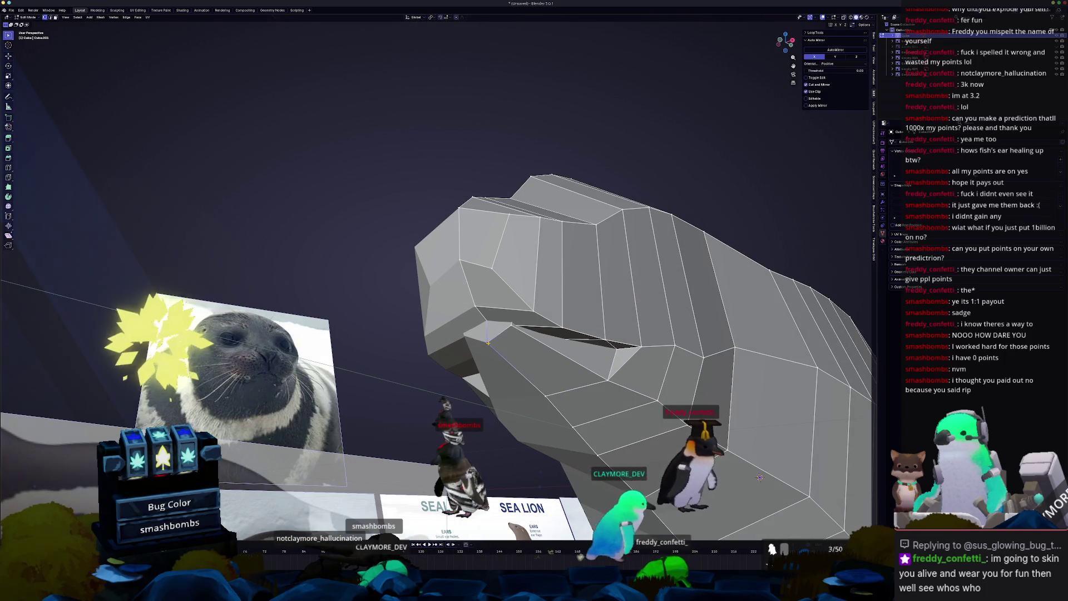
{"action": "key", "text": "alt+z"}
{"action": "middle_click_drag", "start_coordinate": [494, 337], "coordinate": [490, 344]}
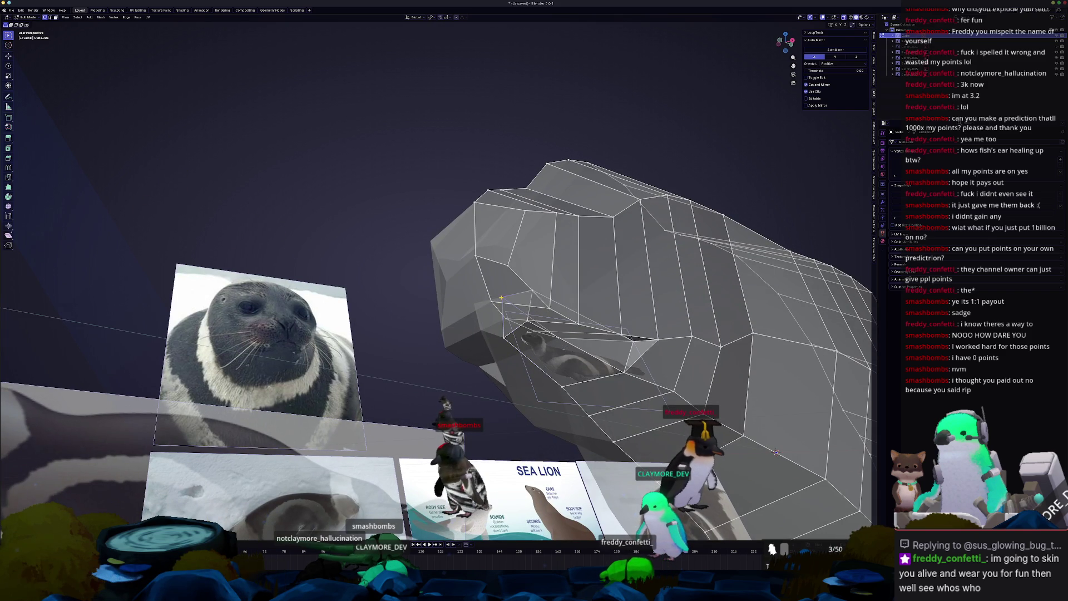
{"action": "middle_click_drag", "start_coordinate": [511, 295], "coordinate": [509, 306]}
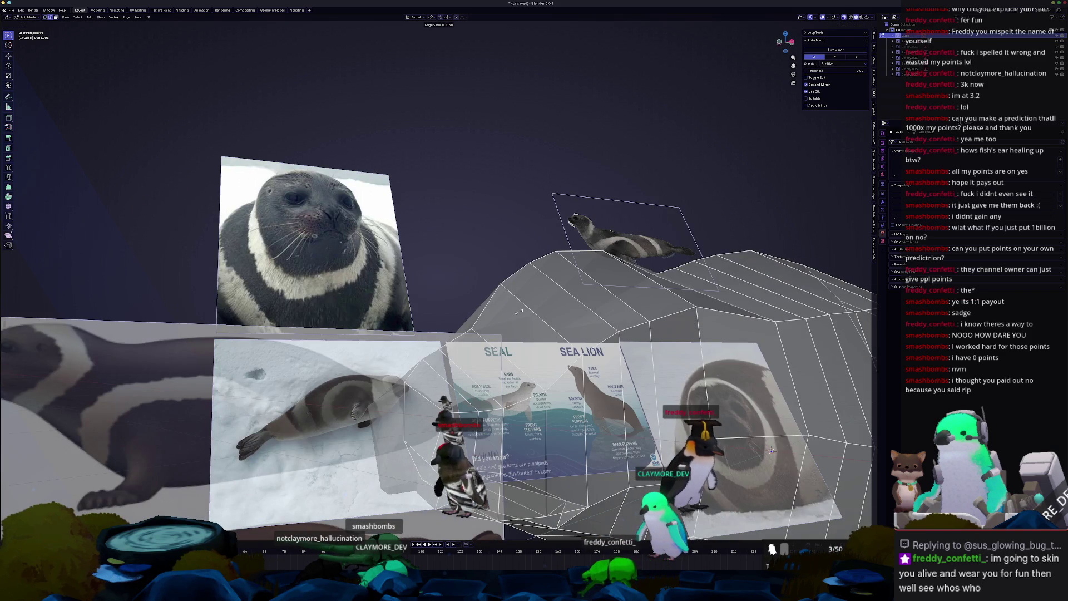
{"action": "left_click", "coordinate": [503, 312]}
{"action": "key", "text": "alt+z"}
{"action": "mouse_move", "coordinate": [503, 313]}
{"action": "middle_mouse_down"}
{"action": "mouse_move", "coordinate": [518, 314]}
{"action": "mouse_move", "coordinate": [506, 308]}
{"action": "mouse_move", "coordinate": [516, 299]}
{"action": "middle_mouse_up"}
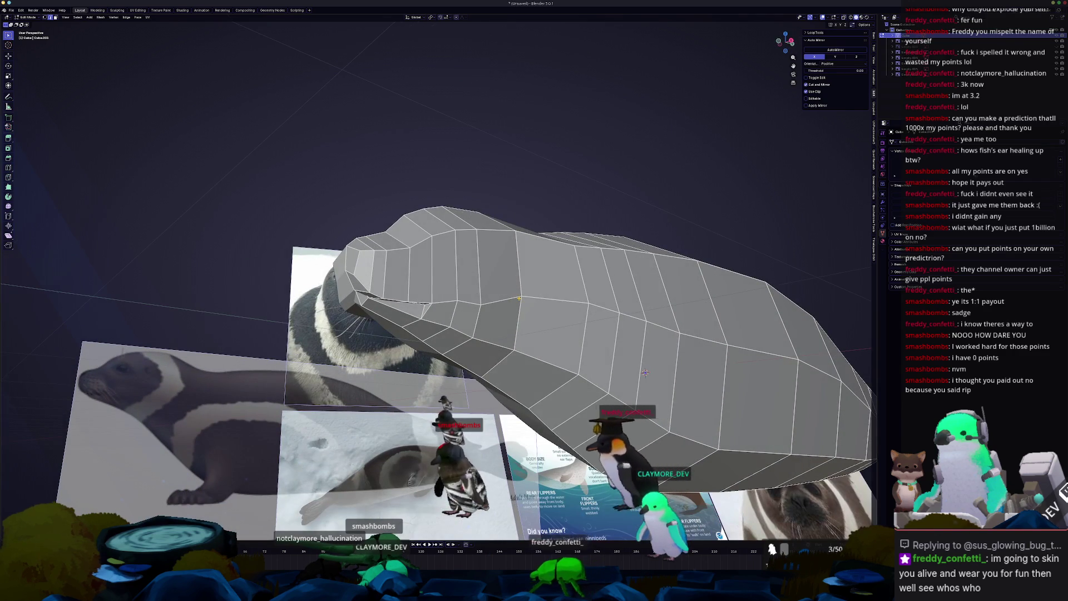
{"action": "key", "text": "KP_3"}
{"action": "key", "text": "KP_Decimal"}
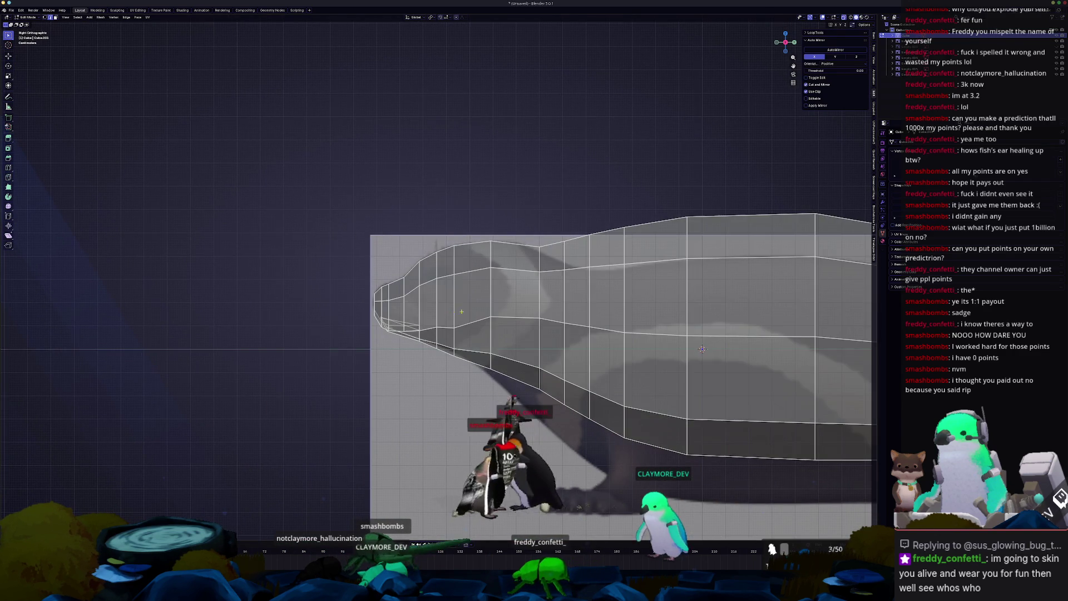
- Turn X-ray off, switch to edge select mode and centre the seal head in front view
{"action": "scroll", "coordinate": [702, 349], "scroll_direction": "up", "scroll_amount": 3}
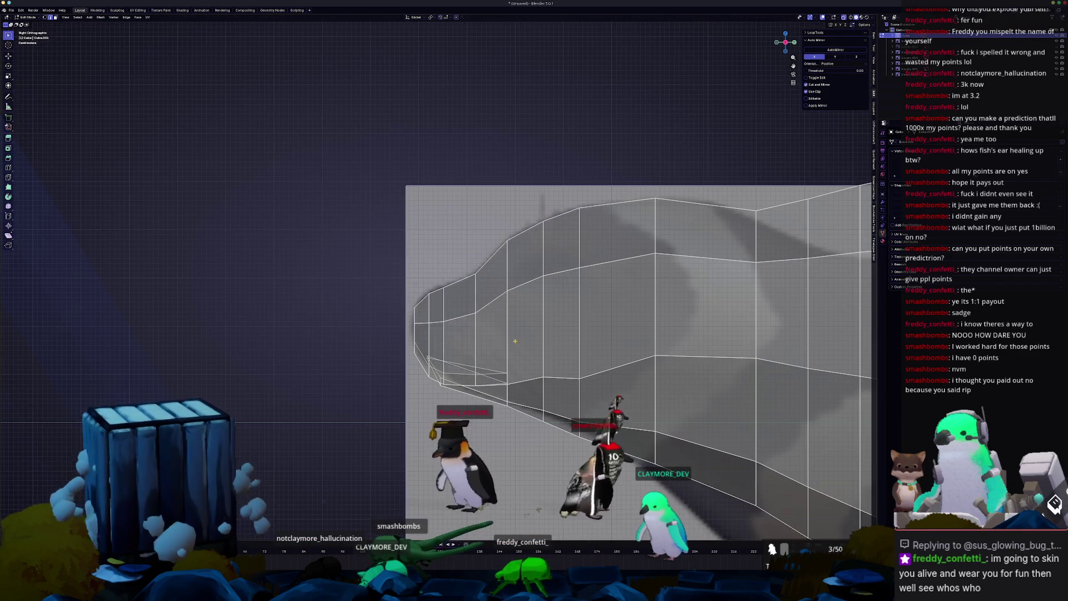
{"action": "key", "text": "alt+z"}
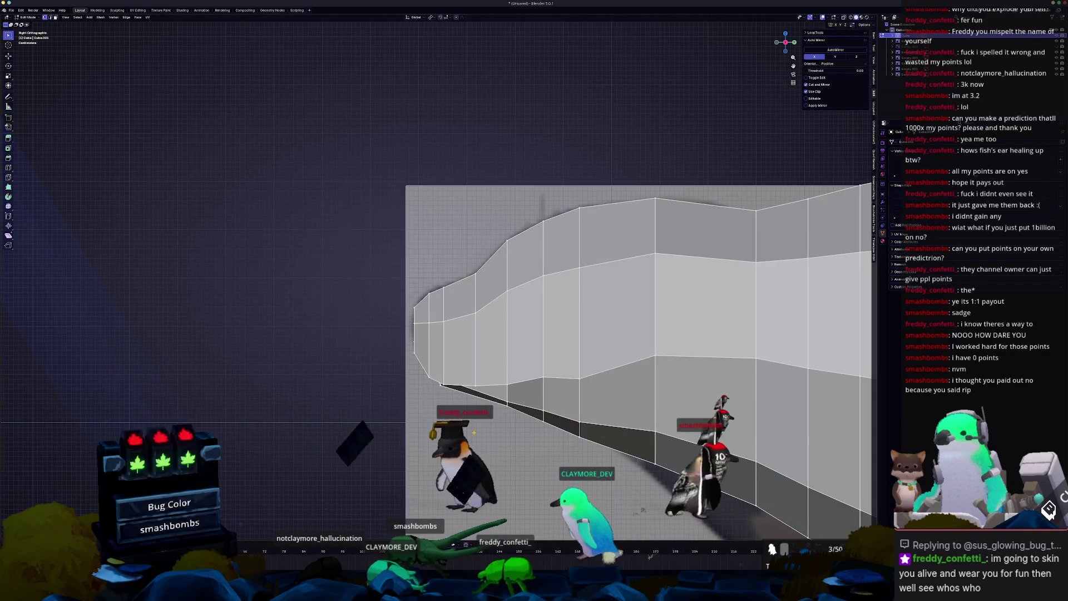
{"action": "middle_click_drag", "start_coordinate": [474, 432], "coordinate": [499, 384]}
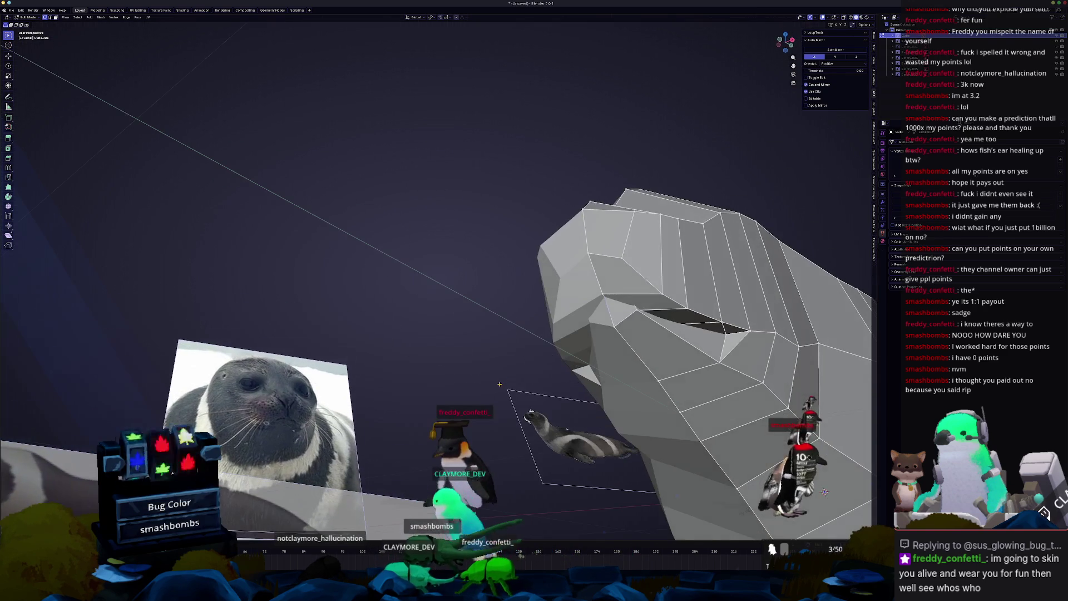
{"action": "key", "text": "2"}
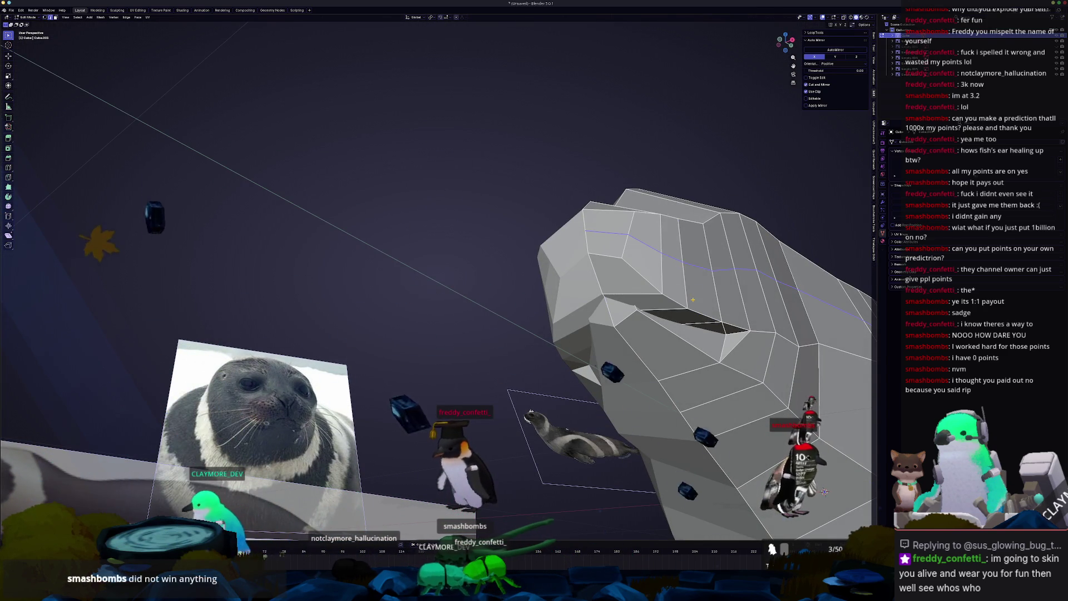
{"action": "key", "text": "KP_1"}
{"action": "middle_click_drag", "start_coordinate": [754, 302], "coordinate": [737, 301], "text": "shift"}
{"action": "key", "text": "g"}
{"action": "key", "text": "x"}
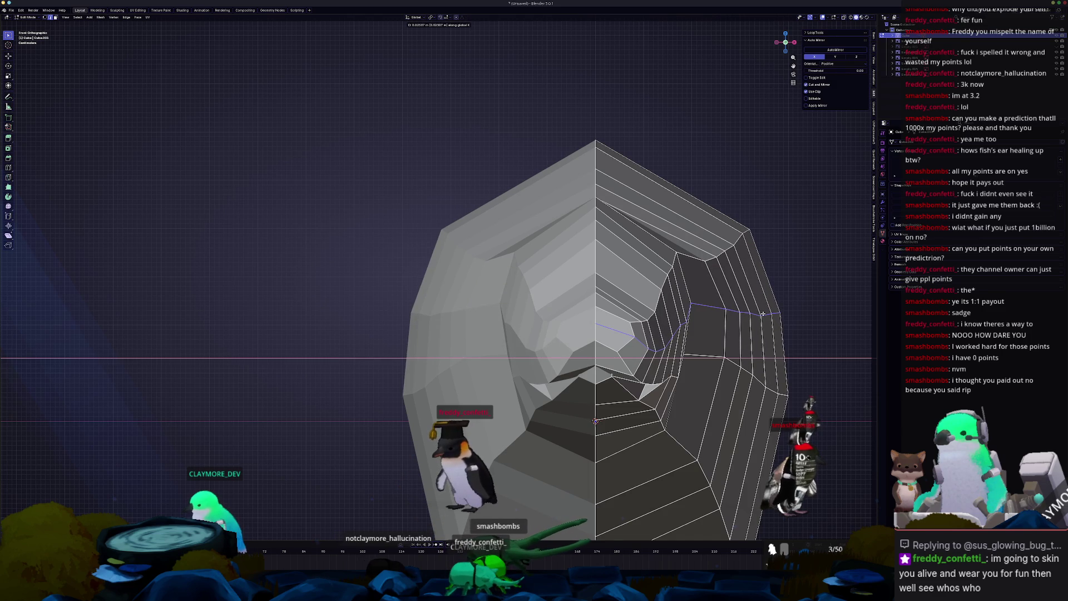
- Raise the mouth edges along Z and slide the loop, then inspect the head in Object Mode
{"action": "key", "text": "g"}
{"action": "key", "text": "z"}
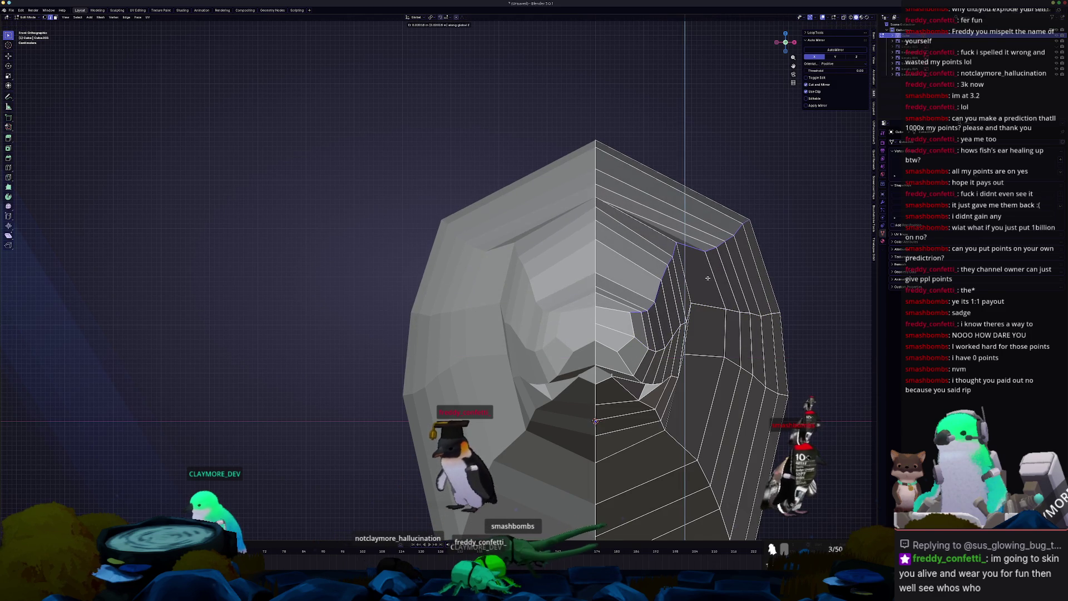
{"action": "key", "text": "g"}
{"action": "key", "text": "g"}
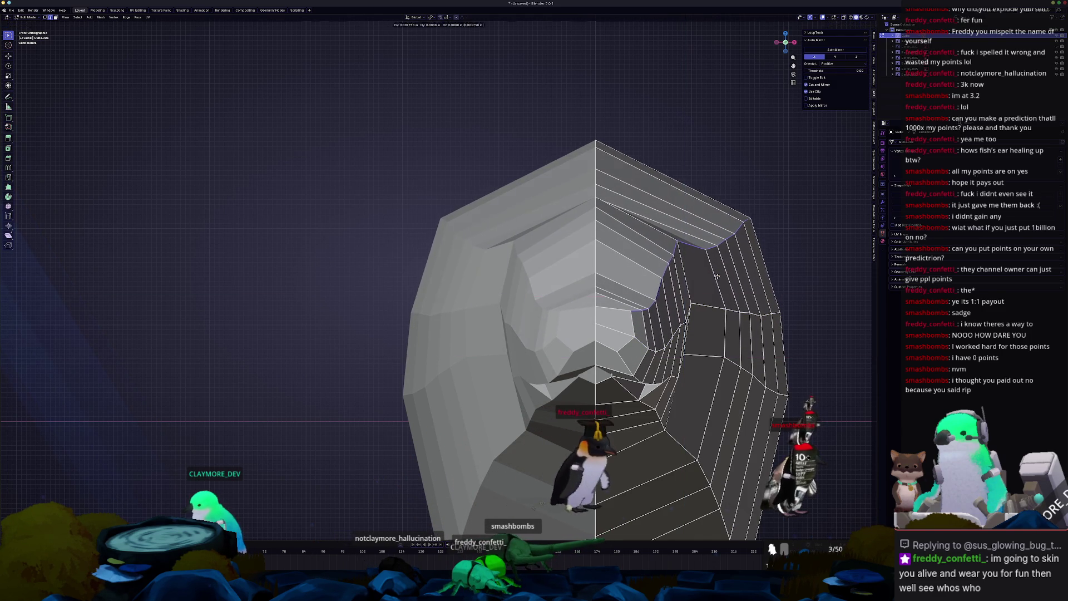
{"action": "key", "text": "g"}
{"action": "key", "text": "g"}
{"action": "key", "text": "Escape"}
{"action": "mouse_move", "coordinate": [619, 270]}
{"action": "middle_mouse_down"}
{"action": "mouse_move", "coordinate": [555, 362]}
{"action": "mouse_move", "coordinate": [565, 315]}
{"action": "middle_mouse_up"}
{"action": "key", "text": "Tab"}
{"action": "key", "text": "Tab"}
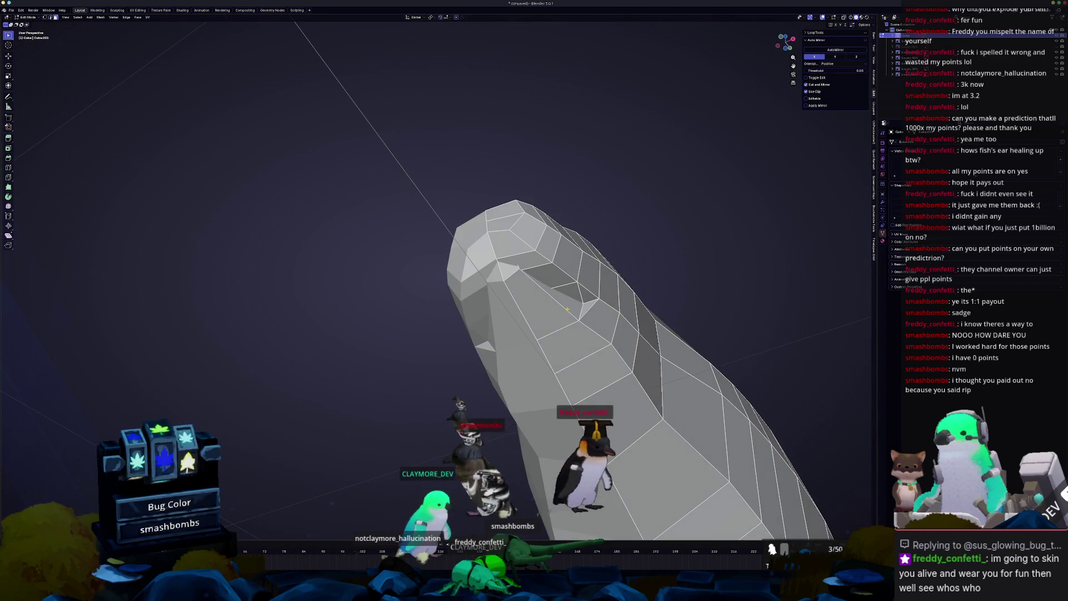
- In front view, shift the mouth geometry along X and select the quad face below the mouth
{"action": "key", "text": "KP_1"}
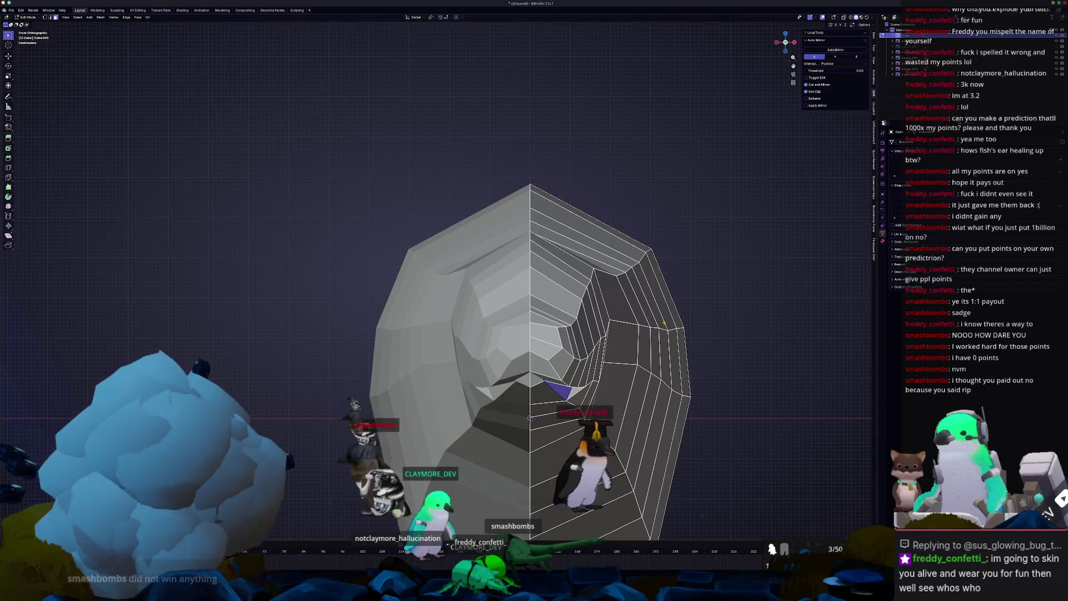
{"action": "key", "text": "g"}
{"action": "key", "text": "x"}
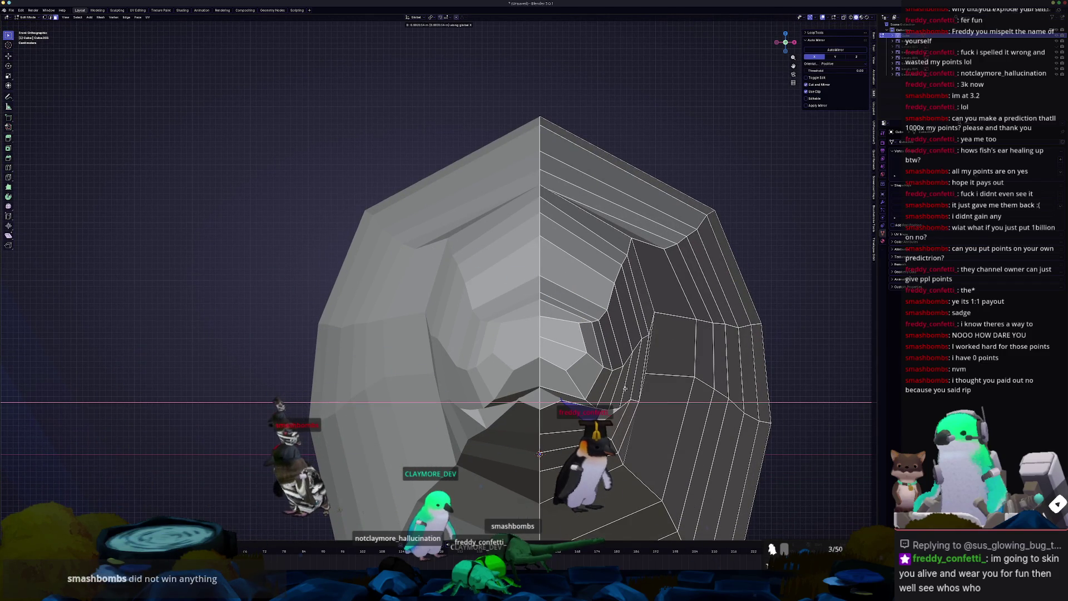
{"action": "left_click", "coordinate": [661, 383]}
{"action": "middle_click_drag", "start_coordinate": [661, 383], "coordinate": [576, 379]}
{"action": "left_click", "coordinate": [441, 321]}
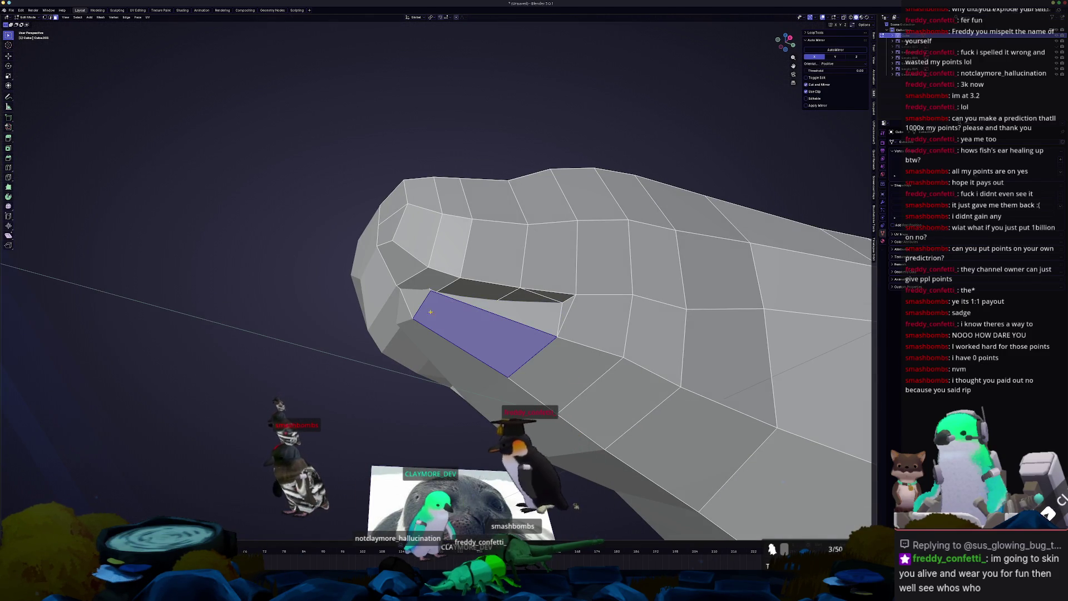
- Add the small triangle face and move the faces below the mouth in right view
{"action": "left_click", "coordinate": [412, 303], "text": "shift"}
{"action": "key", "text": "KP_3"}
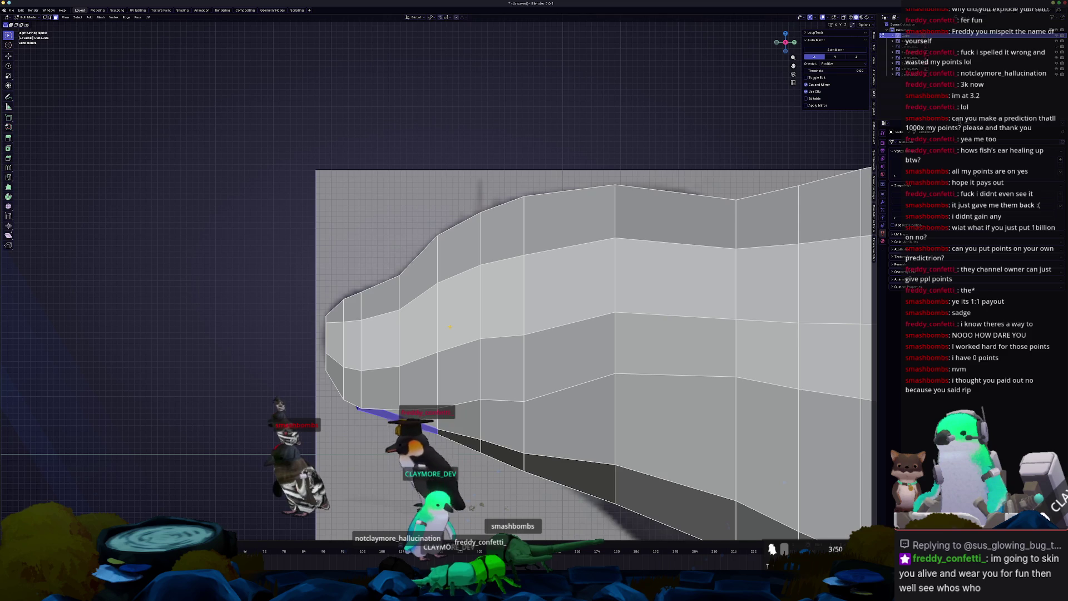
{"action": "left_click", "coordinate": [452, 331]}
{"action": "mouse_move", "coordinate": [452, 331]}
{"action": "middle_mouse_down"}
{"action": "mouse_move", "coordinate": [430, 403]}
{"action": "mouse_move", "coordinate": [488, 343]}
{"action": "mouse_move", "coordinate": [466, 395]}
{"action": "middle_mouse_up"}
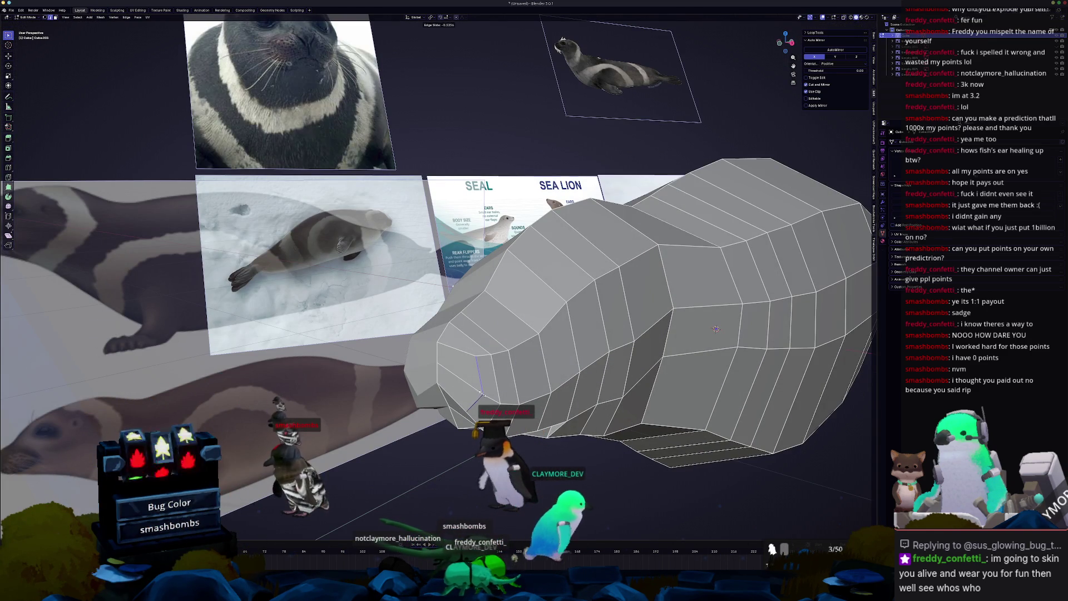
{"action": "mouse_move", "coordinate": [481, 393]}
{"action": "middle_mouse_down"}
{"action": "mouse_move", "coordinate": [471, 290]}
{"action": "mouse_move", "coordinate": [593, 316]}
{"action": "middle_mouse_up"}
- Slide an edge loop to fit the side profile and compare front and right views
{"action": "key", "text": "g"}
{"action": "key", "text": "g"}
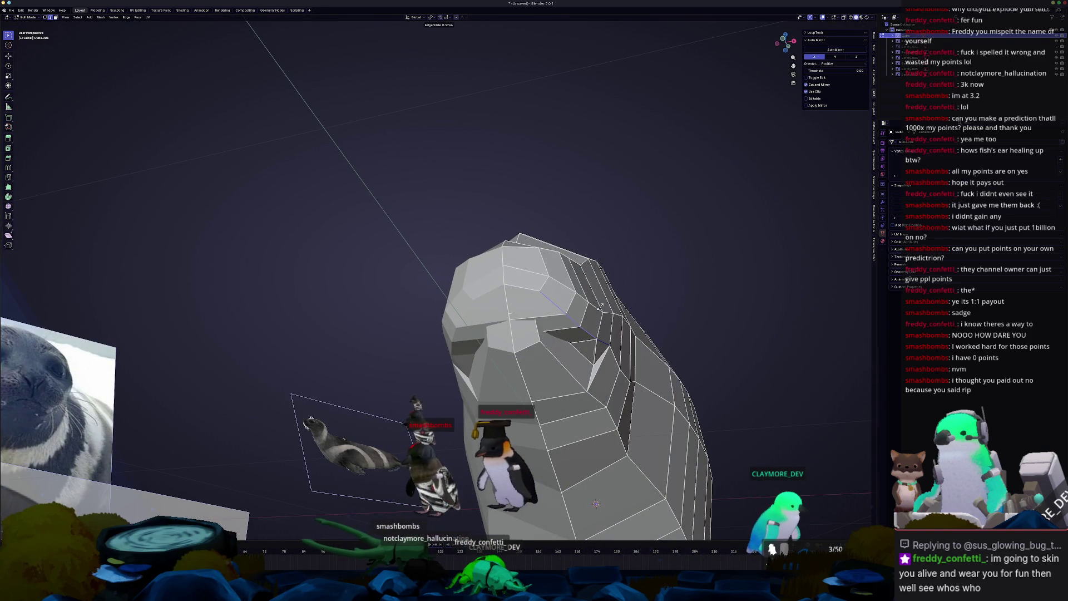
{"action": "key", "text": "Tab"}
{"action": "mouse_move", "coordinate": [598, 313]}
{"action": "middle_mouse_down"}
{"action": "mouse_move", "coordinate": [562, 384]}
{"action": "mouse_move", "coordinate": [520, 349]}
{"action": "mouse_move", "coordinate": [565, 350]}
{"action": "mouse_move", "coordinate": [528, 359]}
{"action": "middle_mouse_up"}
{"action": "key", "text": "KP_3"}
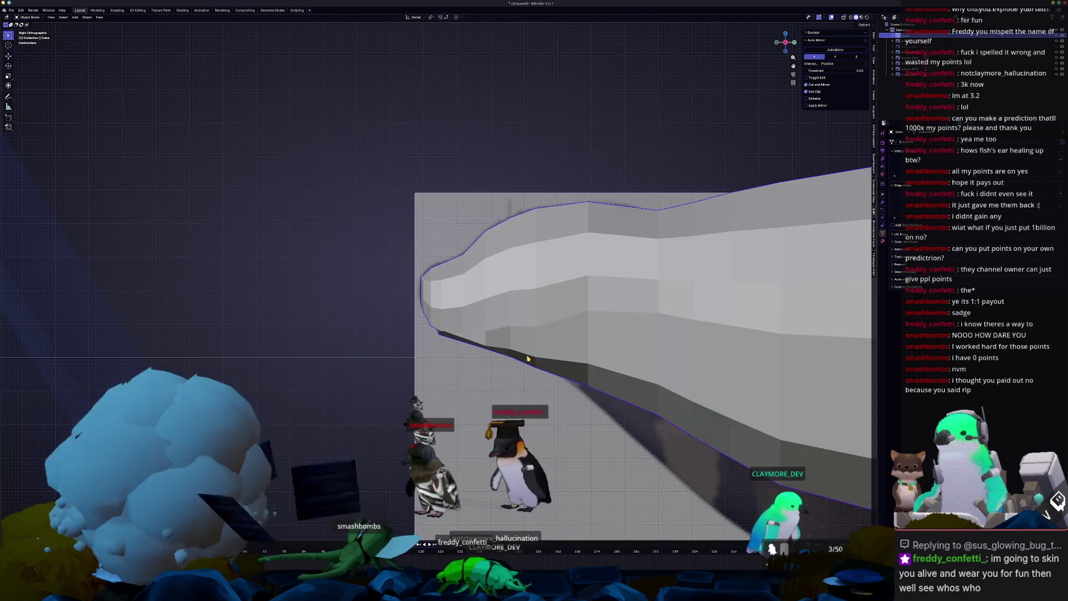
{"action": "key", "text": "KP_1"}
{"action": "key", "text": "KP_3"}
{"action": "key", "text": "KP_1"}
- Re-enter Edit Mode, select one mirrored half of the head and view it from the front
{"action": "key", "text": "Tab"}
{"action": "key", "text": "a"}
{"action": "scroll", "coordinate": [528, 359], "scroll_direction": "down", "scroll_amount": 5}
{"action": "mouse_move", "coordinate": [528, 358]}
{"action": "middle_mouse_down"}
{"action": "mouse_move", "coordinate": [547, 325]}
{"action": "mouse_move", "coordinate": [519, 340]}
{"action": "middle_mouse_up"}
{"action": "key", "text": "KP_1"}
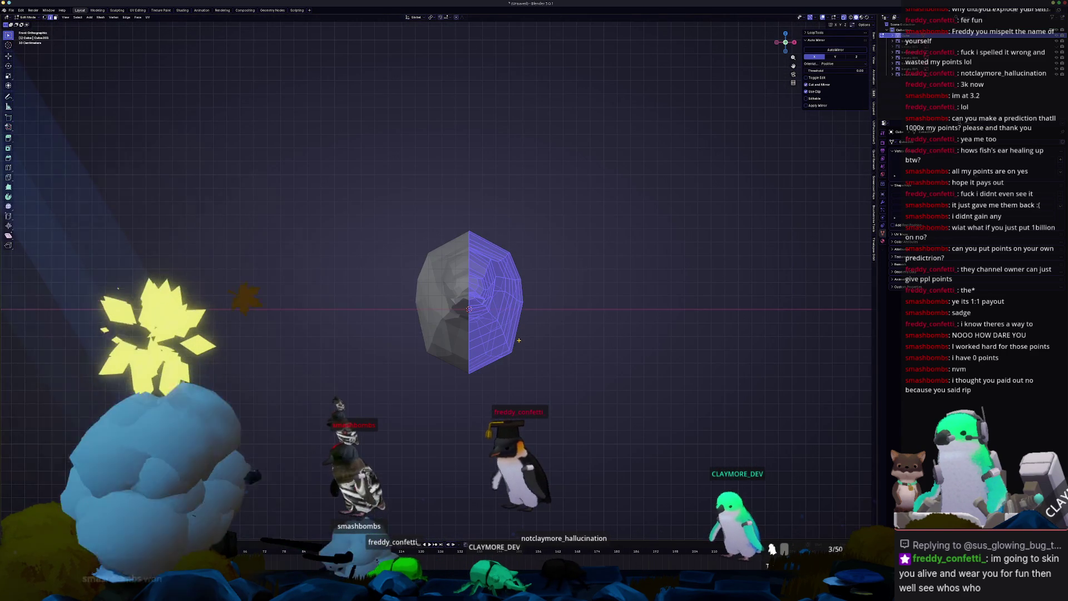
- Move the selected head half along X and compare it against the references
{"action": "scroll", "coordinate": [658, 340], "scroll_direction": "up", "scroll_amount": 4}
{"action": "key", "text": "g"}
{"action": "key", "text": "x"}
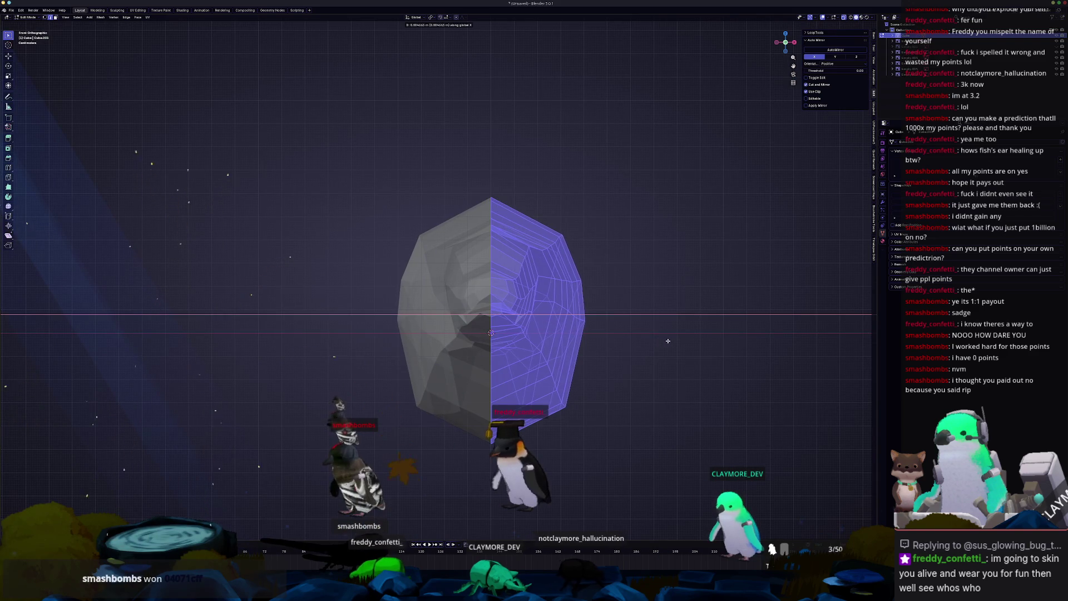
{"action": "key", "text": "Tab"}
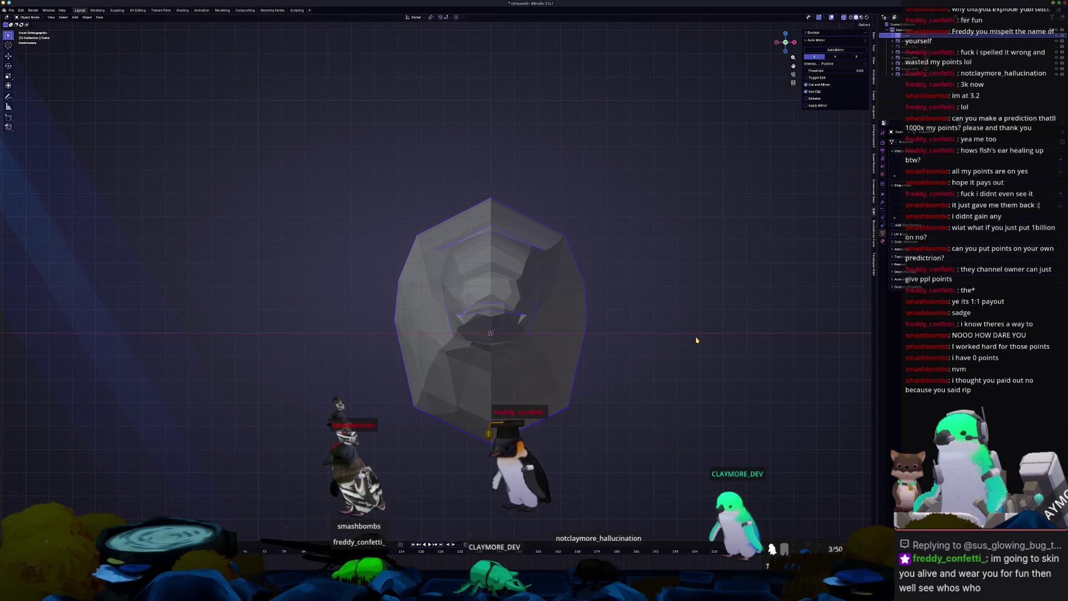
{"action": "key", "text": "Tab"}
{"action": "key", "text": "Tab"}
{"action": "mouse_move", "coordinate": [627, 346]}
{"action": "middle_mouse_down"}
{"action": "mouse_move", "coordinate": [554, 358]}
{"action": "mouse_move", "coordinate": [568, 335]}
{"action": "mouse_move", "coordinate": [589, 368]}
{"action": "mouse_move", "coordinate": [617, 299]}
{"action": "mouse_move", "coordinate": [585, 223]}
{"action": "mouse_move", "coordinate": [633, 251]}
{"action": "middle_mouse_up"}
{"action": "key", "text": "Tab"}
- Shift the selection along X again and edge-slide a loop to refine the head shape
{"action": "key", "text": "g"}
{"action": "key", "text": "x"}
{"action": "left_click", "coordinate": [588, 358]}
{"action": "key", "text": "g"}
{"action": "key", "text": "g"}
{"action": "left_click", "coordinate": [619, 295]}
{"action": "key", "text": "g"}
{"action": "key", "text": "g"}
{"action": "key", "text": "g"}
{"action": "key", "text": "g"}
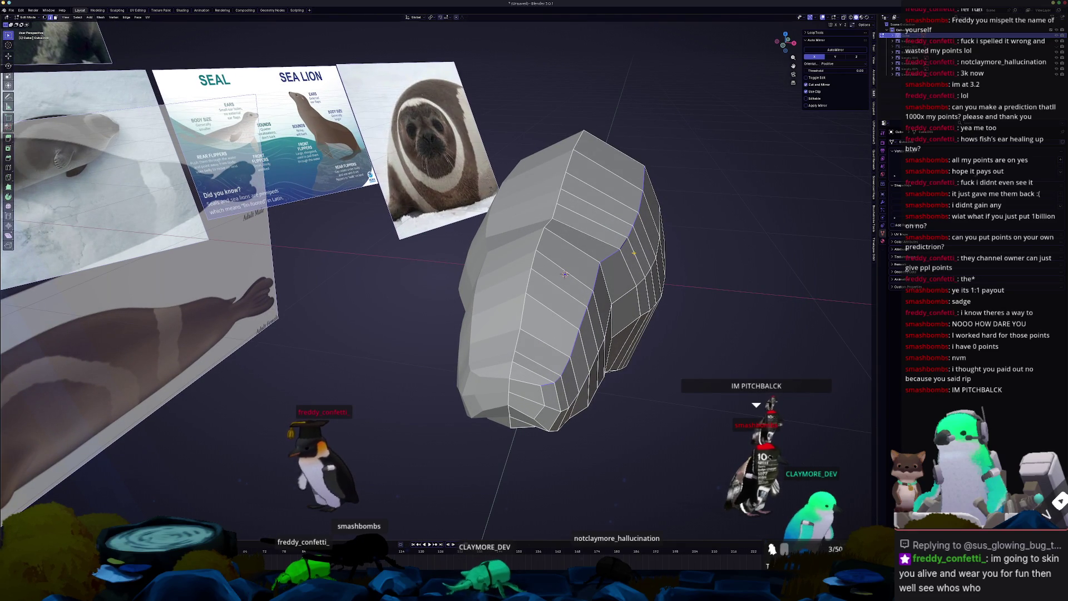
{"action": "mouse_move", "coordinate": [618, 587]}
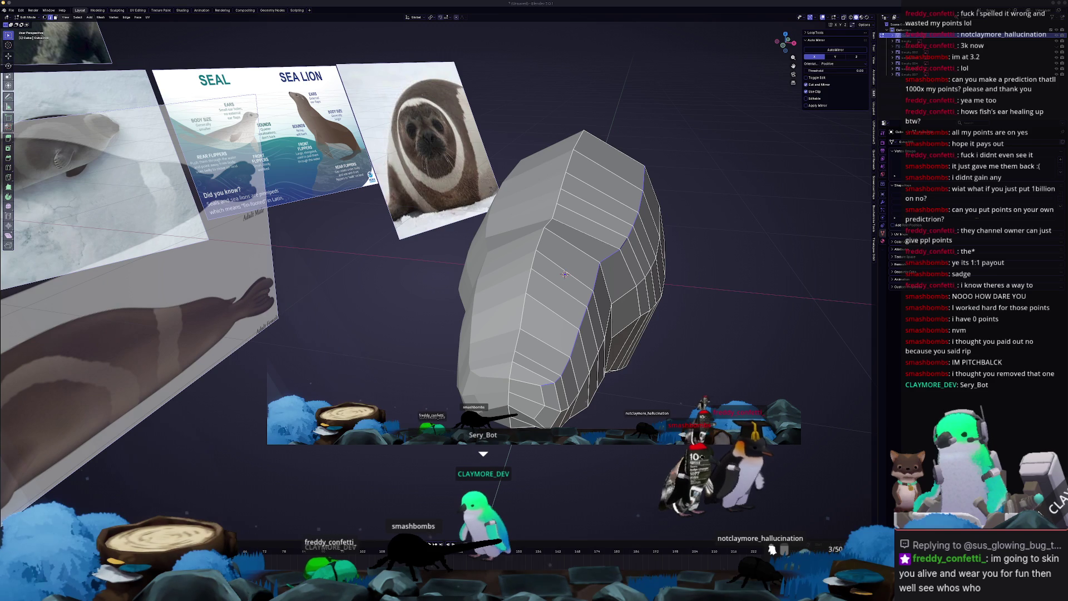
{"action": "left_click", "coordinate": [528, 564]}
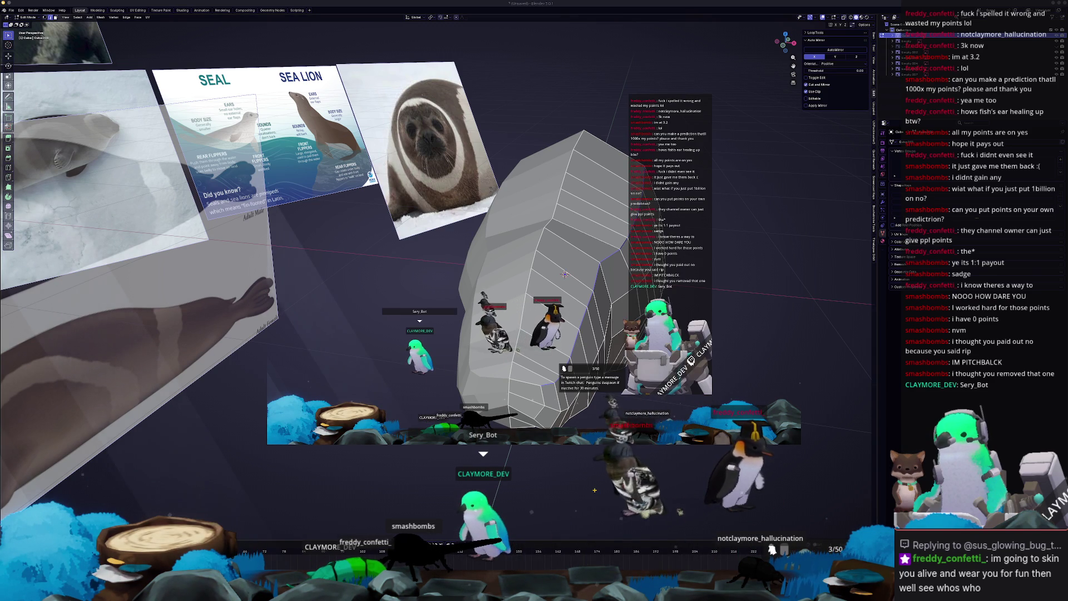
{"action": "left_click", "coordinate": [721, 441]}
{"action": "mouse_move", "coordinate": [720, 441]}
{"action": "middle_mouse_down"}
{"action": "mouse_move", "coordinate": [597, 335]}
{"action": "mouse_move", "coordinate": [531, 316]}
{"action": "mouse_move", "coordinate": [521, 344]}
{"action": "middle_mouse_up"}
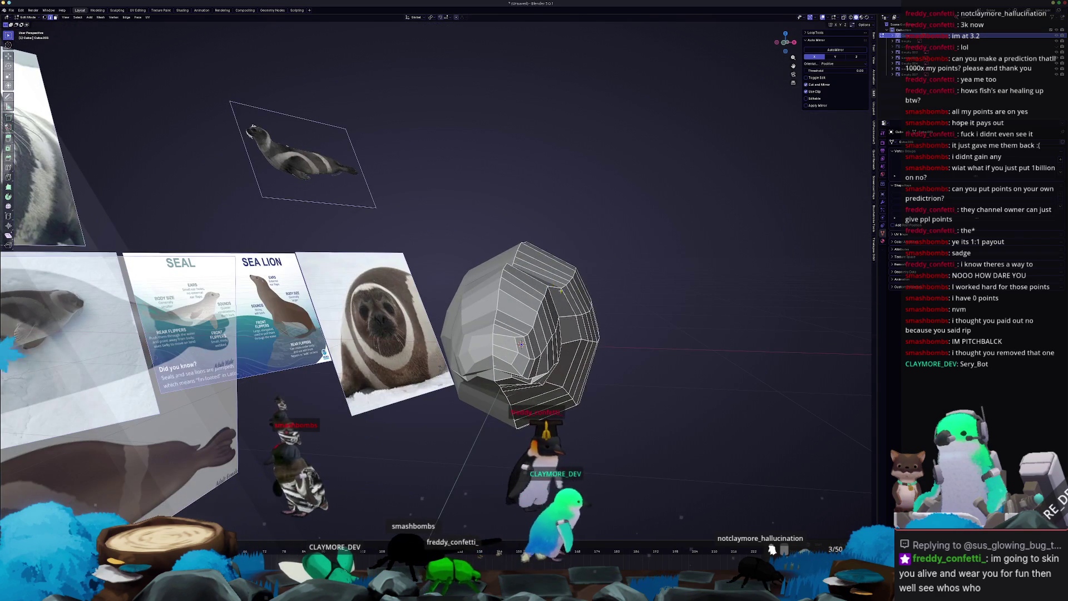
- Drop the subdivision level with Ctrl+1 to show the faceted mesh, then re-enter Edit Mode
{"action": "key", "text": "Tab"}
{"action": "middle_click_drag", "start_coordinate": [558, 289], "coordinate": [607, 305]}
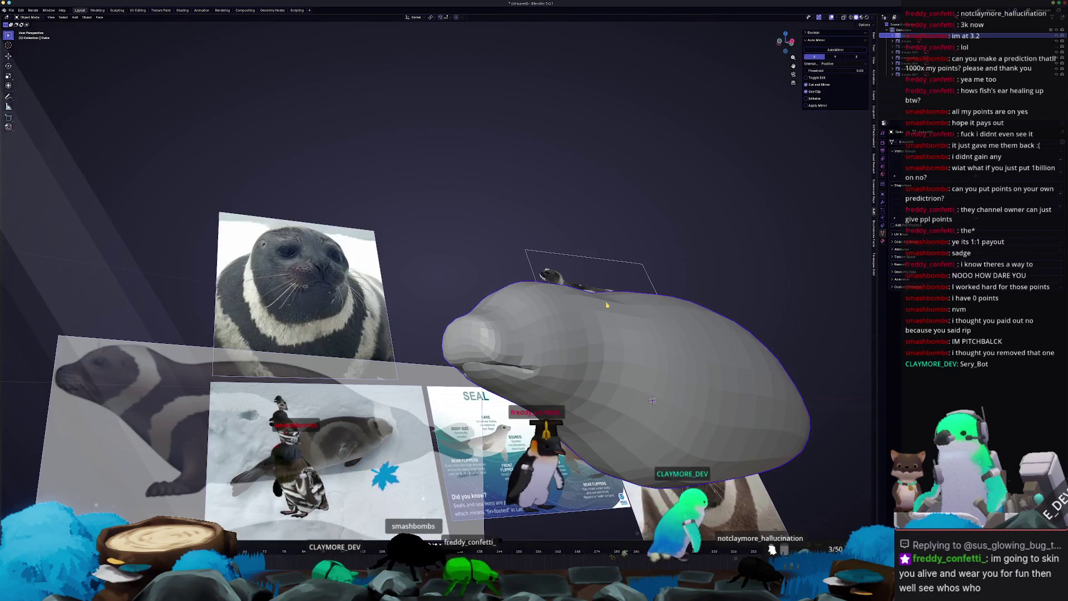
{"action": "key", "text": "ctrl+1"}
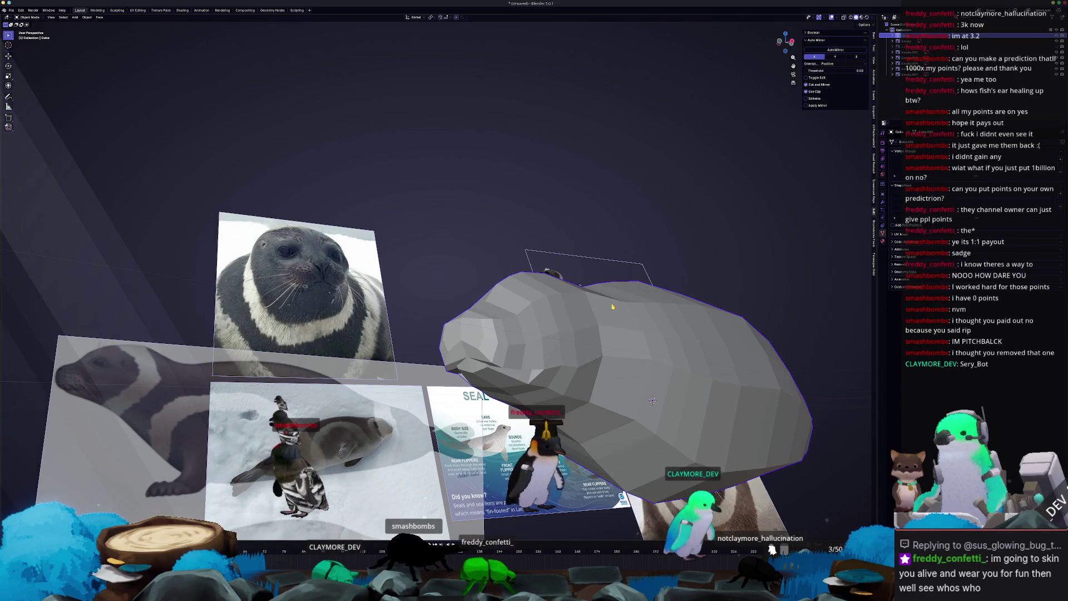
{"action": "key", "text": "KP_1"}
{"action": "key", "text": "Tab"}
{"action": "mouse_move", "coordinate": [611, 304]}
{"action": "middle_mouse_down"}
{"action": "mouse_move", "coordinate": [714, 363]}
{"action": "mouse_move", "coordinate": [712, 417]}
{"action": "middle_mouse_up"}
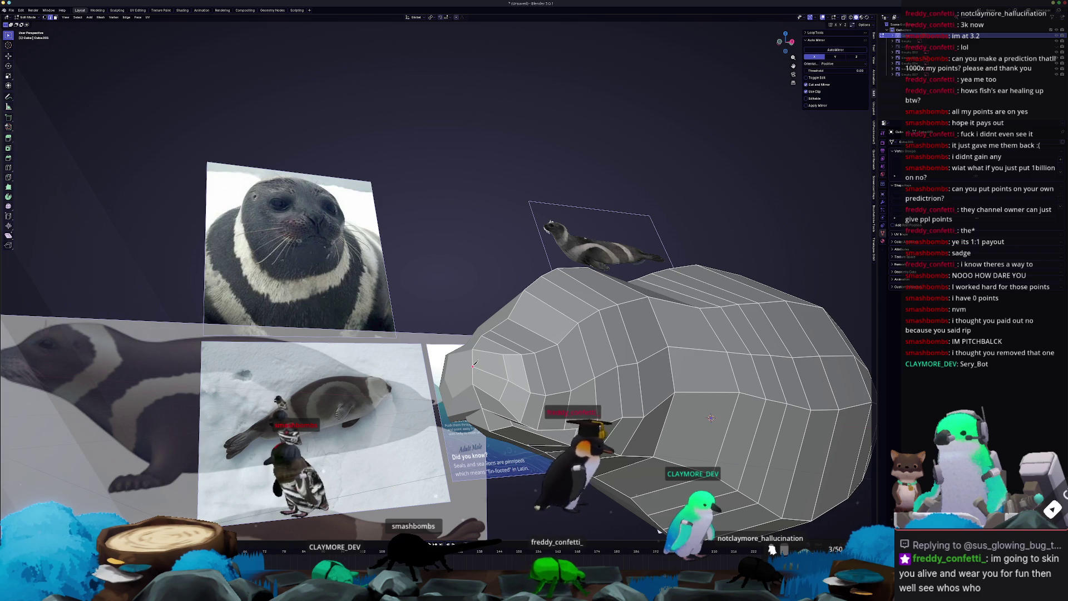
- Knife-cut a mouth line across the snout and nudge its vertices along Z and Y
{"action": "left_click", "coordinate": [472, 365]}
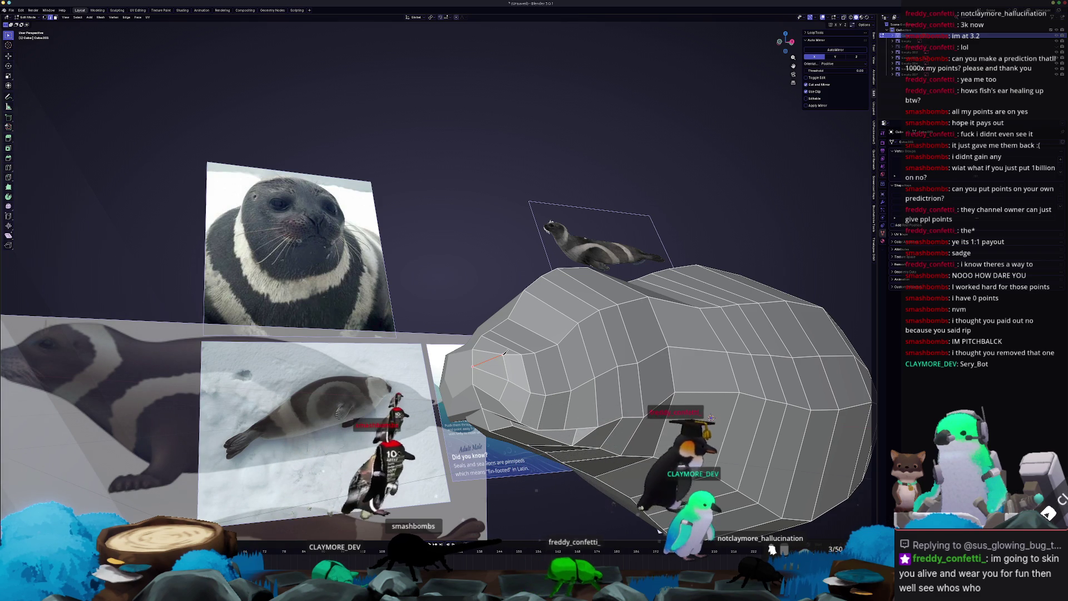
{"action": "middle_click_drag", "start_coordinate": [504, 352], "coordinate": [598, 334]}
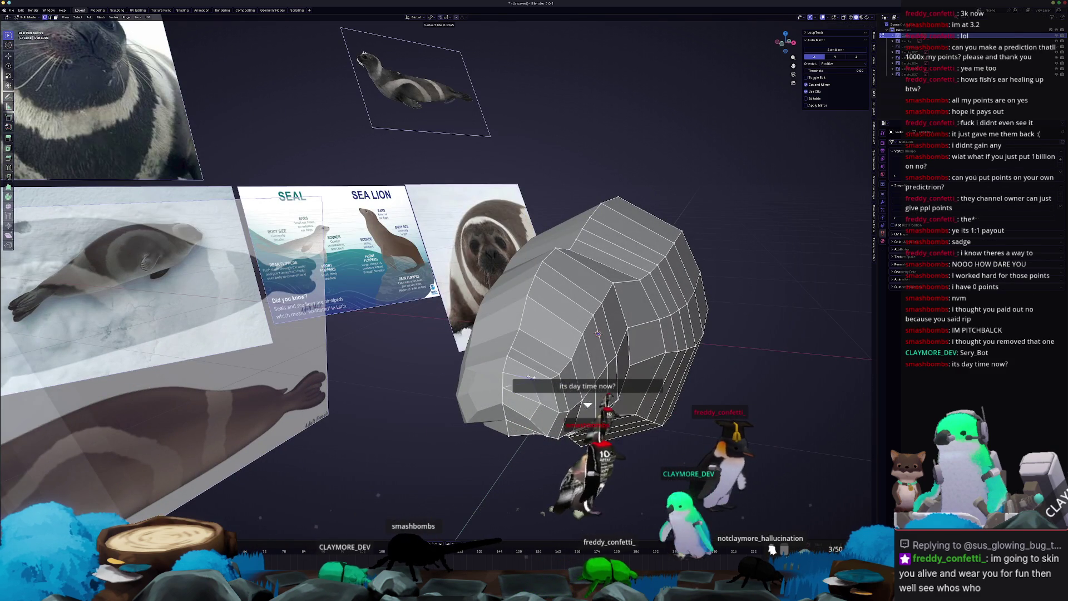
{"action": "mouse_move", "coordinate": [524, 376]}
{"action": "middle_mouse_down"}
{"action": "mouse_move", "coordinate": [484, 363]}
{"action": "mouse_move", "coordinate": [495, 360]}
{"action": "middle_mouse_up"}
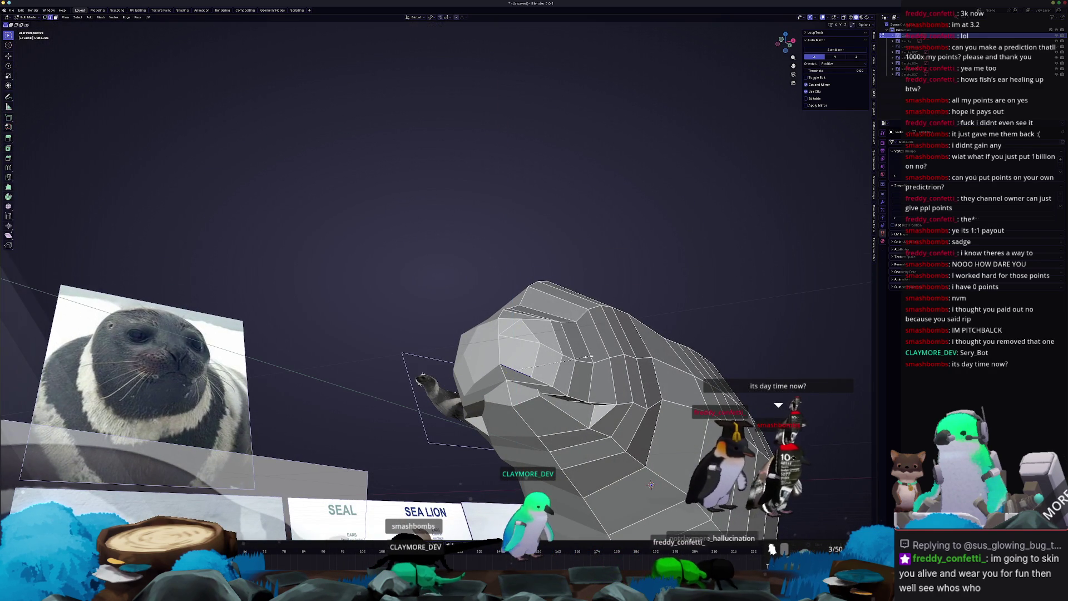
{"action": "key", "text": "Escape"}
{"action": "mouse_move", "coordinate": [549, 355]}
{"action": "middle_mouse_down"}
{"action": "mouse_move", "coordinate": [473, 359]}
{"action": "mouse_move", "coordinate": [466, 386]}
{"action": "middle_mouse_up"}
{"action": "key", "text": "Escape"}
- Slide the mouth edge along the surface to sharpen the groove, then return to Object Mode
{"action": "key", "text": "g"}
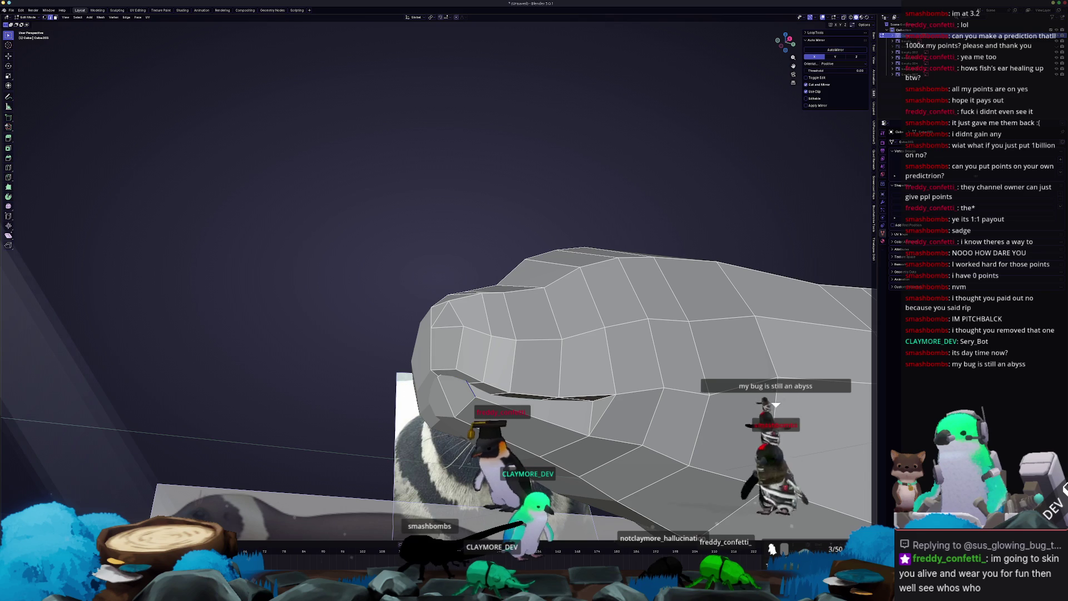
{"action": "mouse_move", "coordinate": [699, 593]}
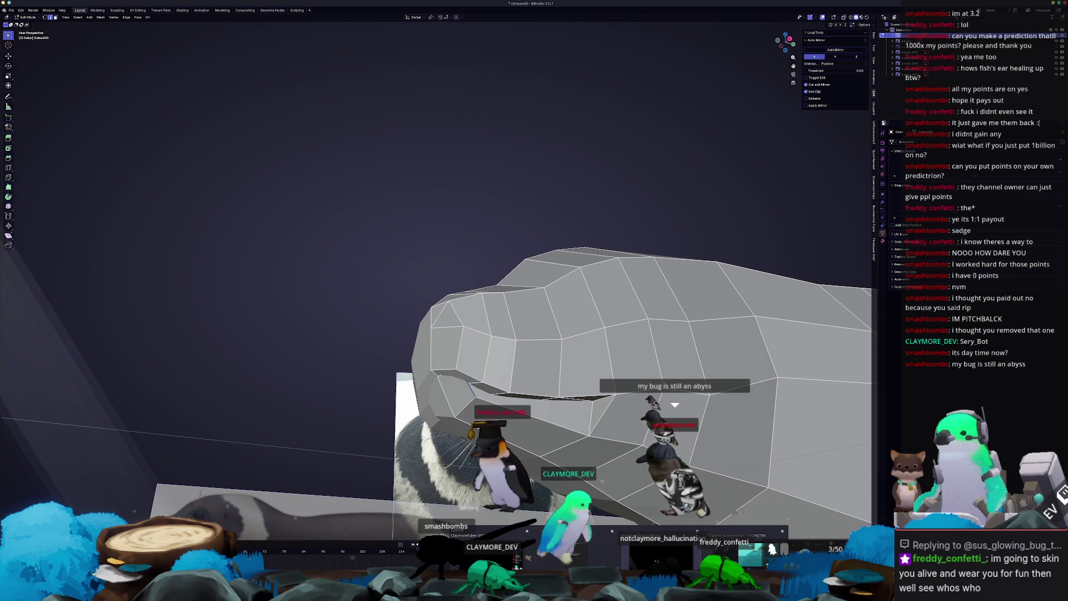
{"action": "left_click", "coordinate": [740, 551]}
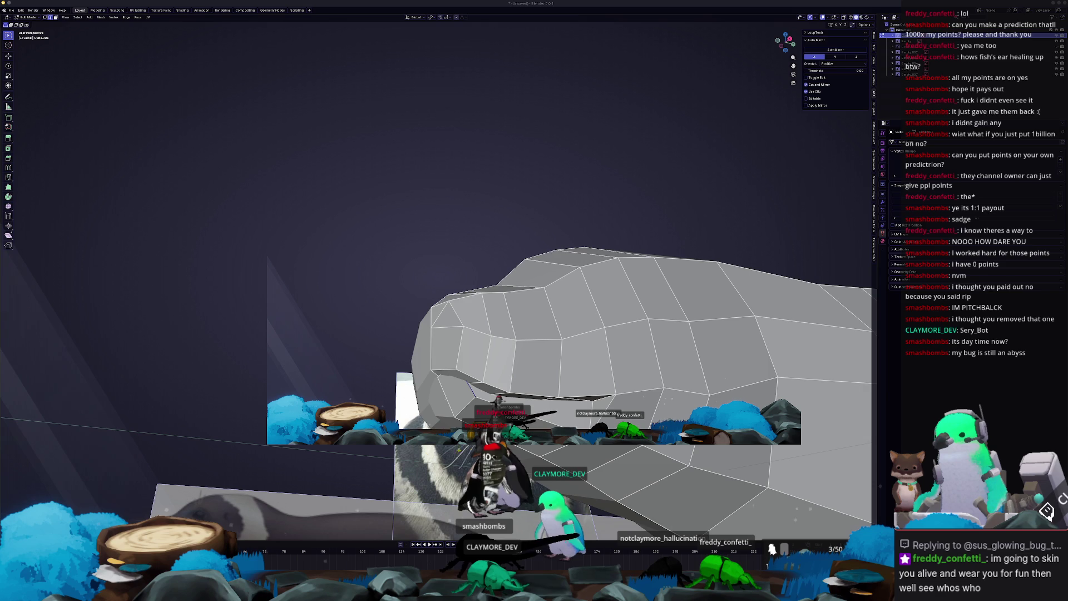
{"action": "left_click", "coordinate": [385, 469]}
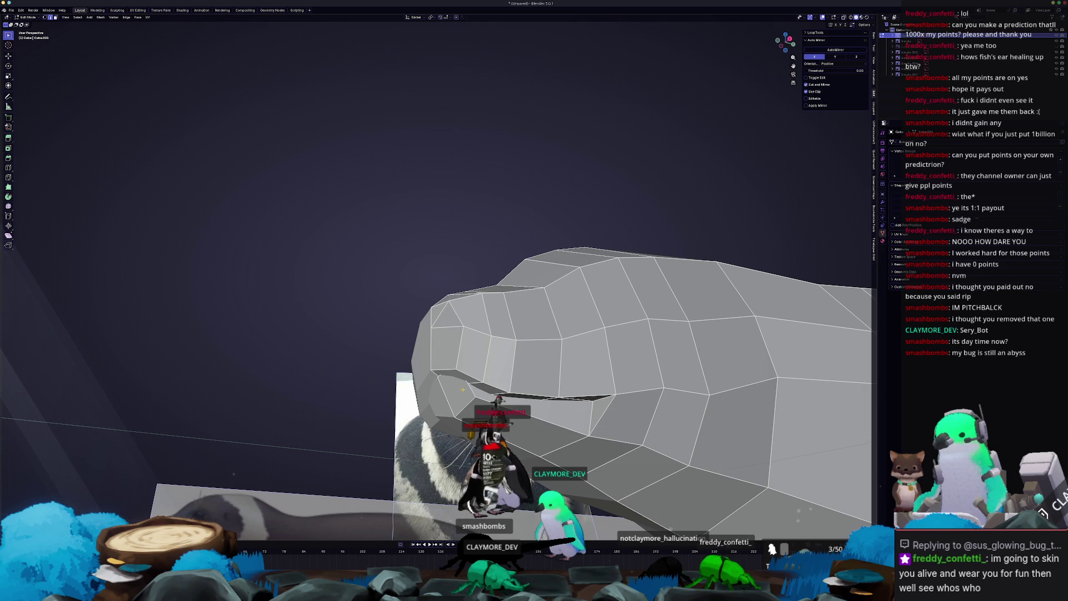
{"action": "mouse_move", "coordinate": [476, 397]}
{"action": "middle_mouse_down"}
{"action": "mouse_move", "coordinate": [526, 360]}
{"action": "mouse_move", "coordinate": [510, 376]}
{"action": "mouse_move", "coordinate": [520, 397]}
{"action": "middle_mouse_up"}
{"action": "key", "text": "g"}
{"action": "key", "text": "g"}
{"action": "left_click", "coordinate": [508, 370]}
{"action": "key", "text": "Tab"}
- In front view, move the selected snout face along X and recheck it from perspective
{"action": "key", "text": "KP_1"}
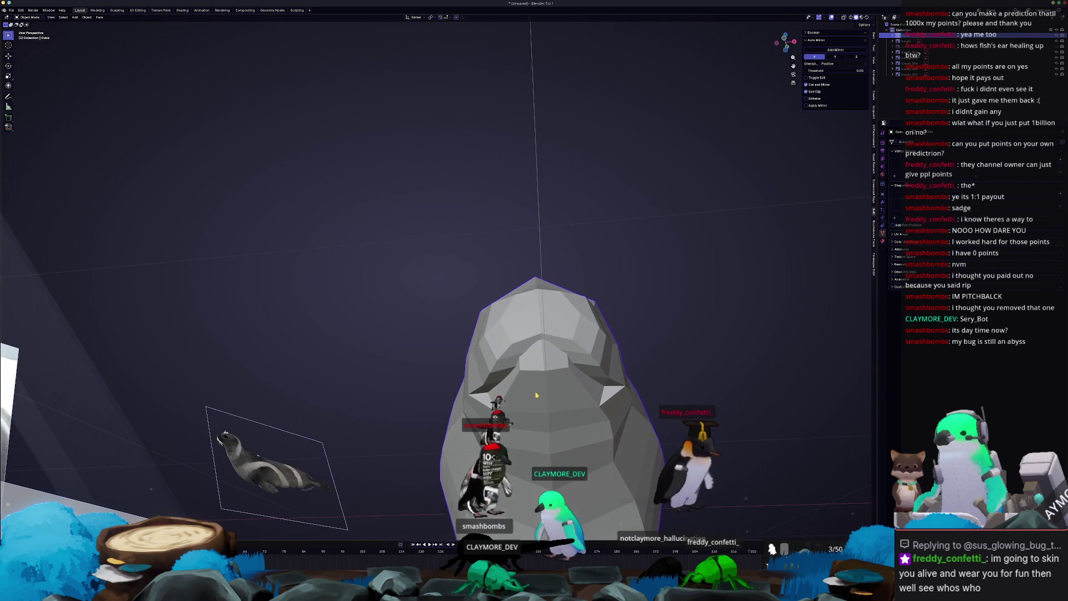
{"action": "scroll", "coordinate": [536, 393], "scroll_direction": "up", "scroll_amount": 3}
{"action": "key", "text": "Tab"}
{"action": "scroll", "coordinate": [535, 393], "scroll_direction": "up", "scroll_amount": 2}
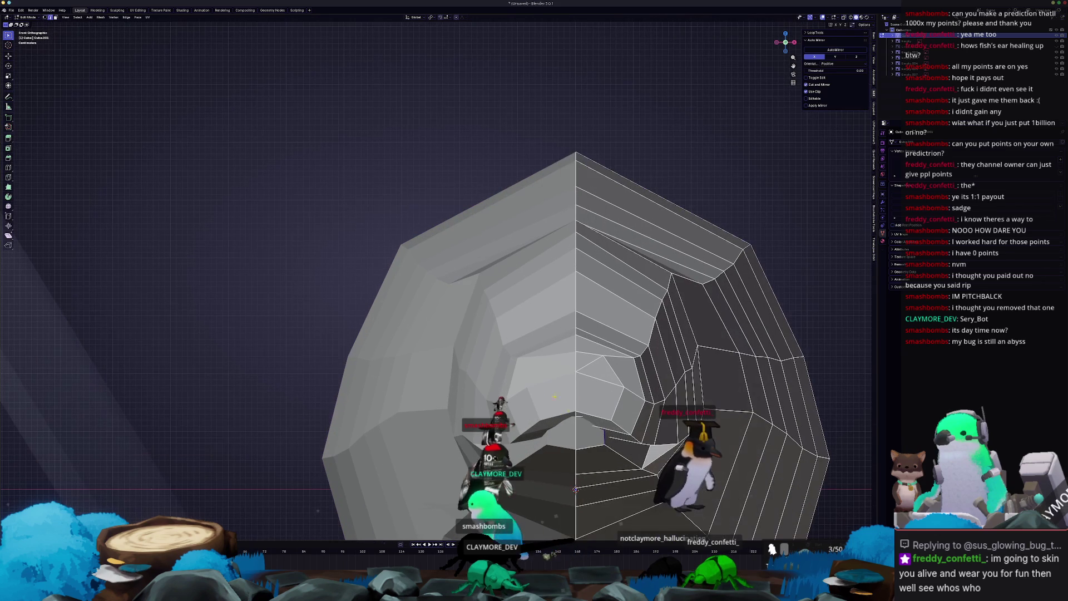
{"action": "key", "text": "g"}
{"action": "key", "text": "x"}
{"action": "left_click", "coordinate": [634, 449]}
{"action": "key", "text": "Tab"}
{"action": "mouse_move", "coordinate": [635, 449]}
{"action": "middle_mouse_down"}
{"action": "mouse_move", "coordinate": [504, 433]}
{"action": "mouse_move", "coordinate": [514, 391]}
{"action": "middle_mouse_up"}
{"action": "key", "text": "Tab"}
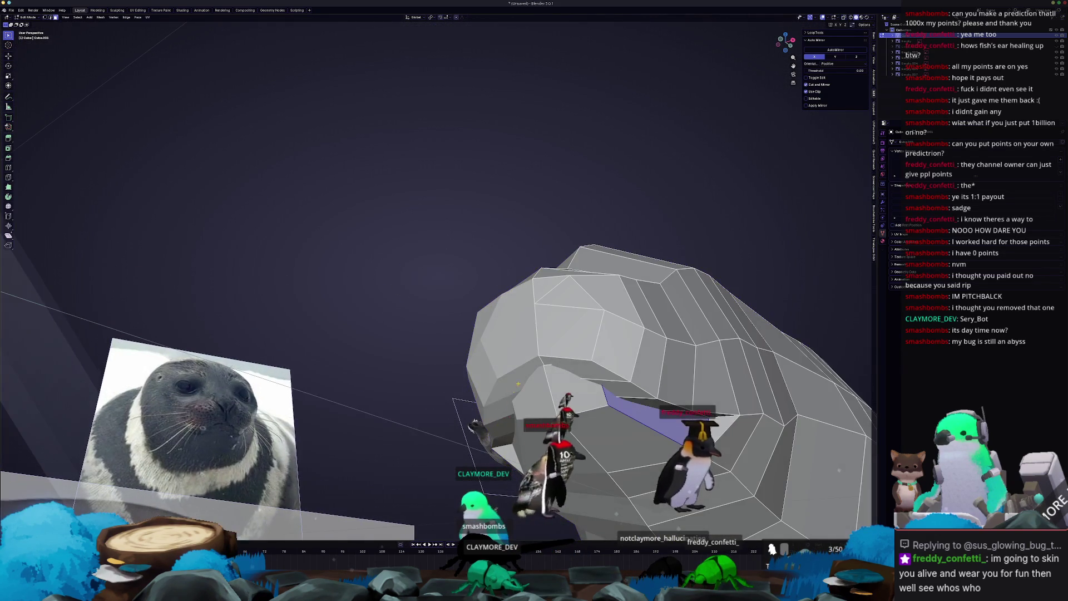
{"action": "middle_click_drag", "start_coordinate": [729, 489], "coordinate": [752, 502]}
- Bevel the mouth edge into a strip, then cancel a second bevel attempt
{"action": "key", "text": "ctrl+b"}
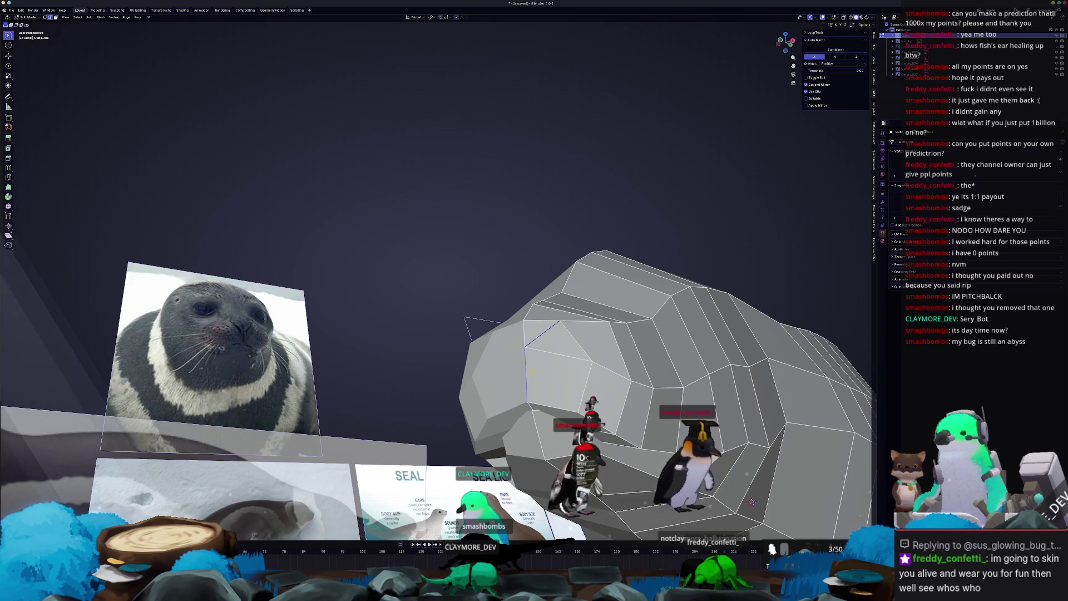
{"action": "middle_click_drag", "start_coordinate": [570, 346], "coordinate": [572, 362]}
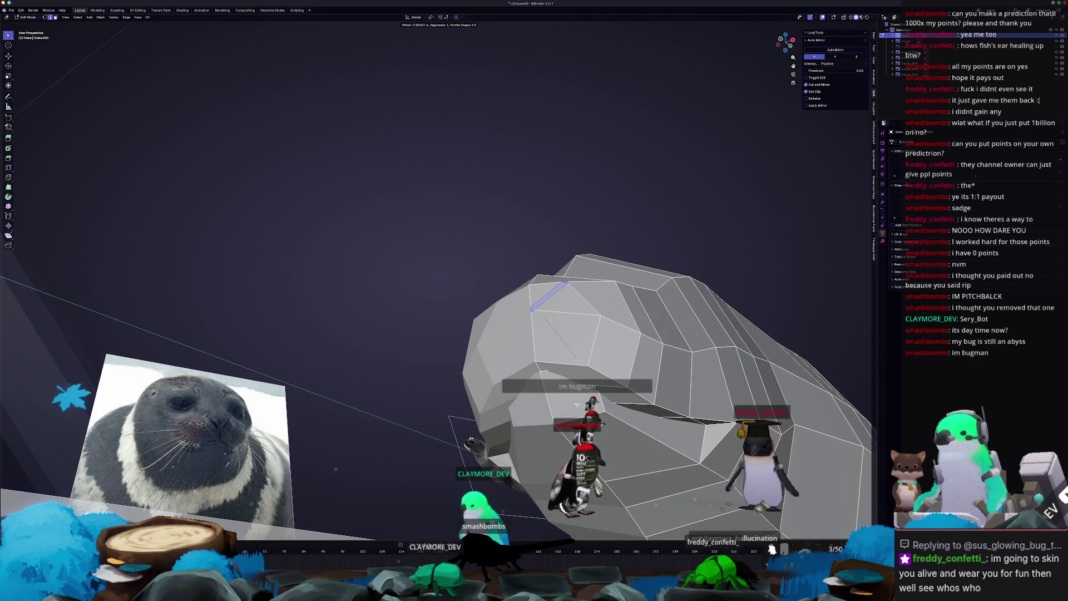
{"action": "left_click", "coordinate": [579, 360]}
{"action": "mouse_move", "coordinate": [579, 360]}
{"action": "middle_mouse_down"}
{"action": "mouse_move", "coordinate": [543, 375]}
{"action": "mouse_move", "coordinate": [467, 339]}
{"action": "middle_mouse_up"}
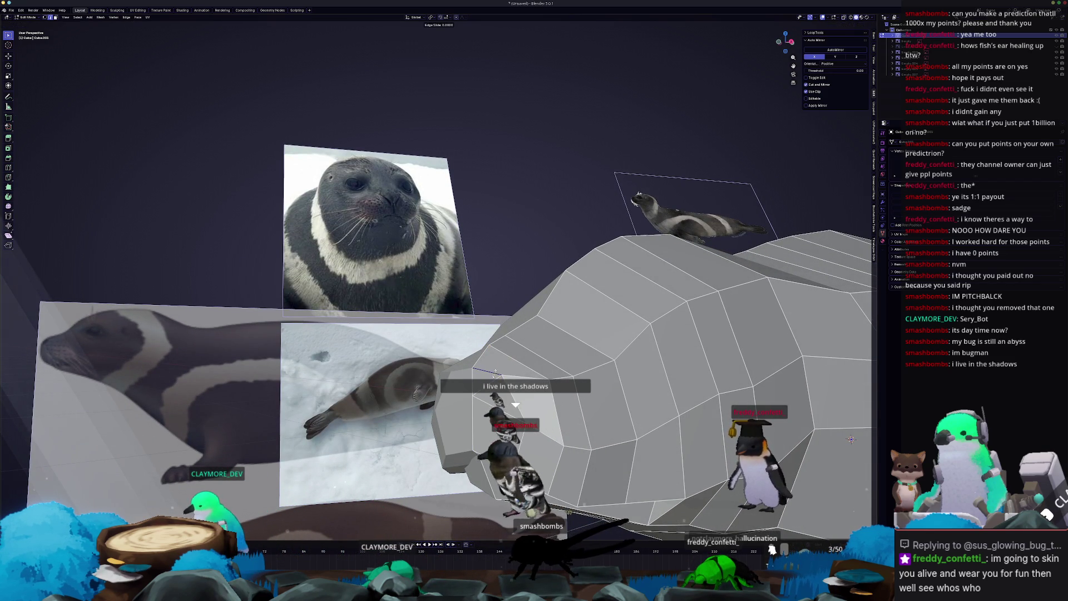
{"action": "mouse_move", "coordinate": [467, 338]}
{"action": "middle_mouse_down"}
{"action": "mouse_move", "coordinate": [435, 422]}
{"action": "mouse_move", "coordinate": [452, 408]}
{"action": "middle_mouse_up"}
{"action": "key", "text": "ctrl+b"}
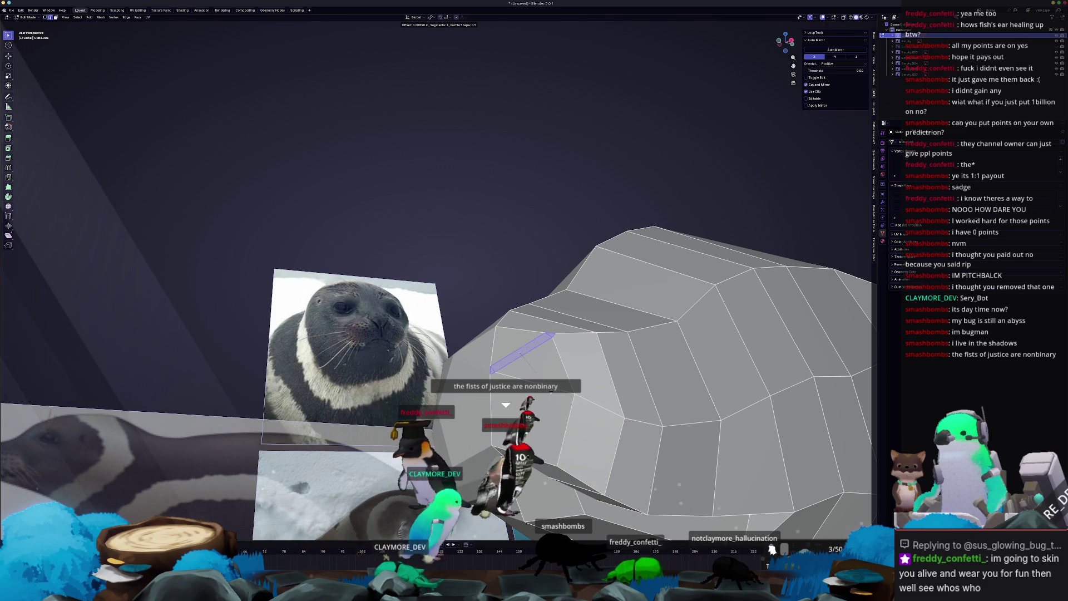
{"action": "key", "text": "Escape"}
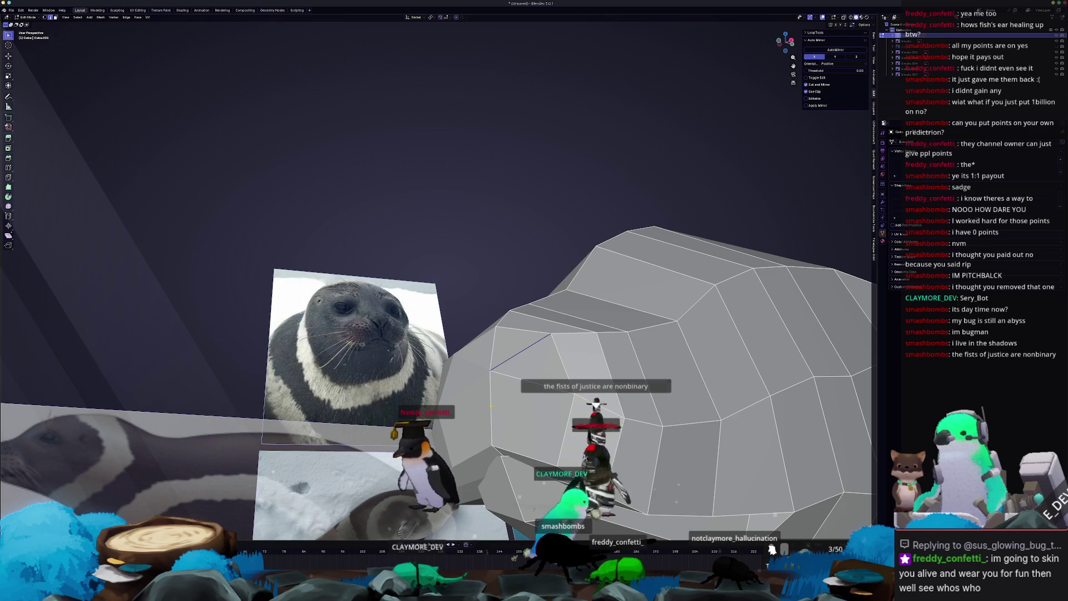
{"action": "middle_click_drag", "start_coordinate": [491, 406], "coordinate": [529, 382]}
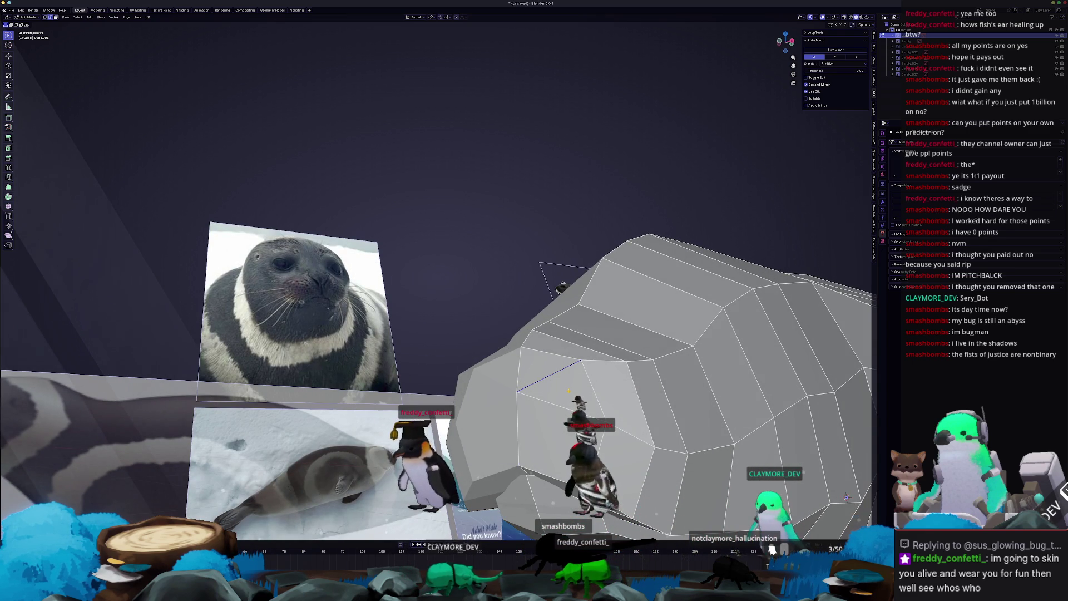
- Run Rip Vertices and Fill, then extrude a new vertex locked to the Y axis
{"action": "key", "text": "F3"}
{"action": "key", "text": "Return"}
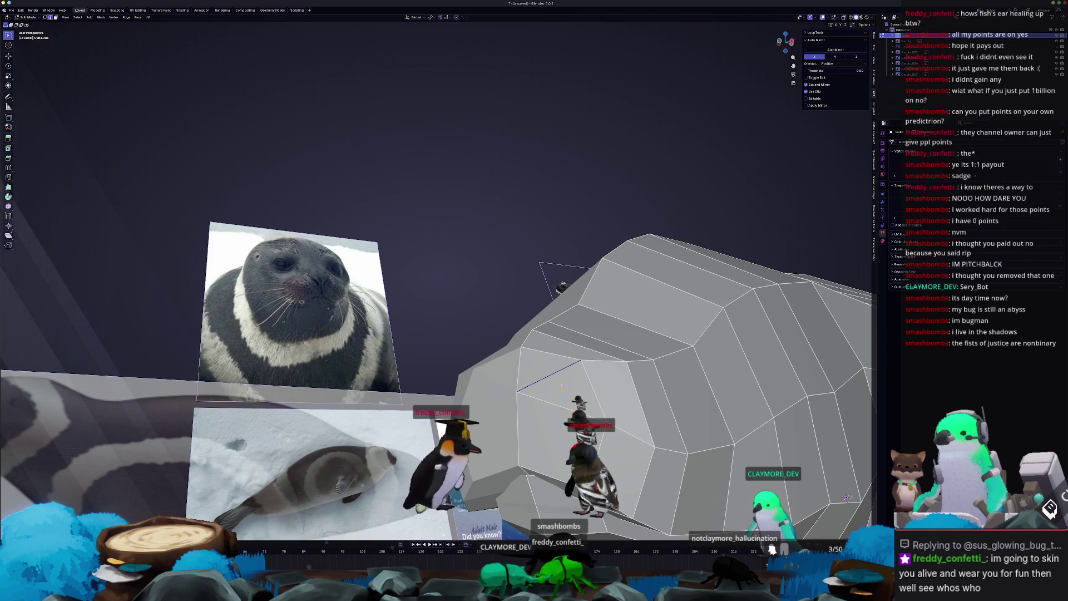
{"action": "key", "text": "ctrl+v"}
{"action": "left_click", "coordinate": [568, 385]}
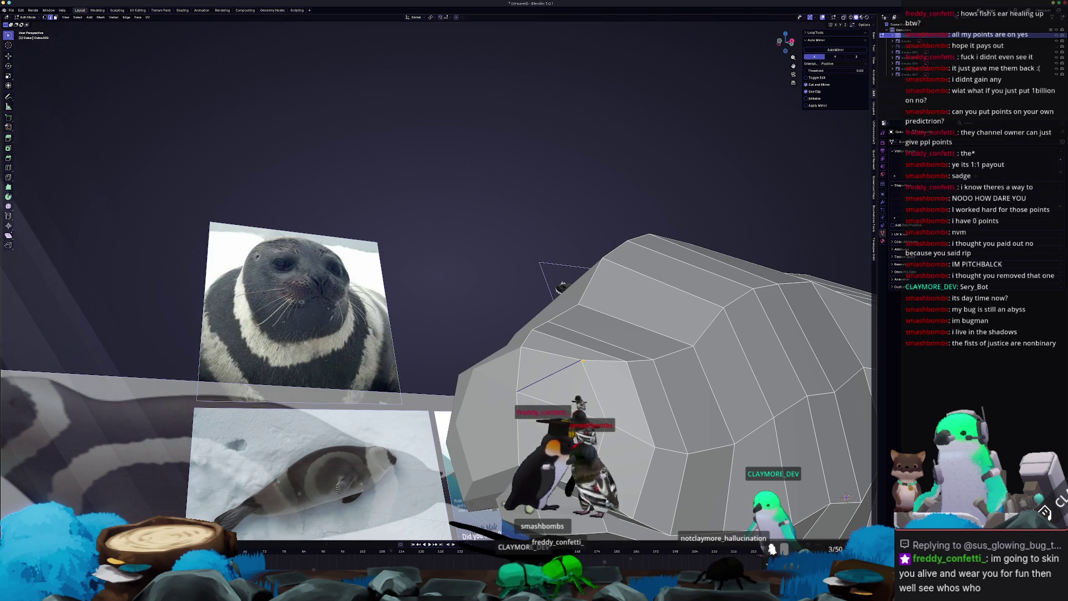
{"action": "key", "text": "x"}
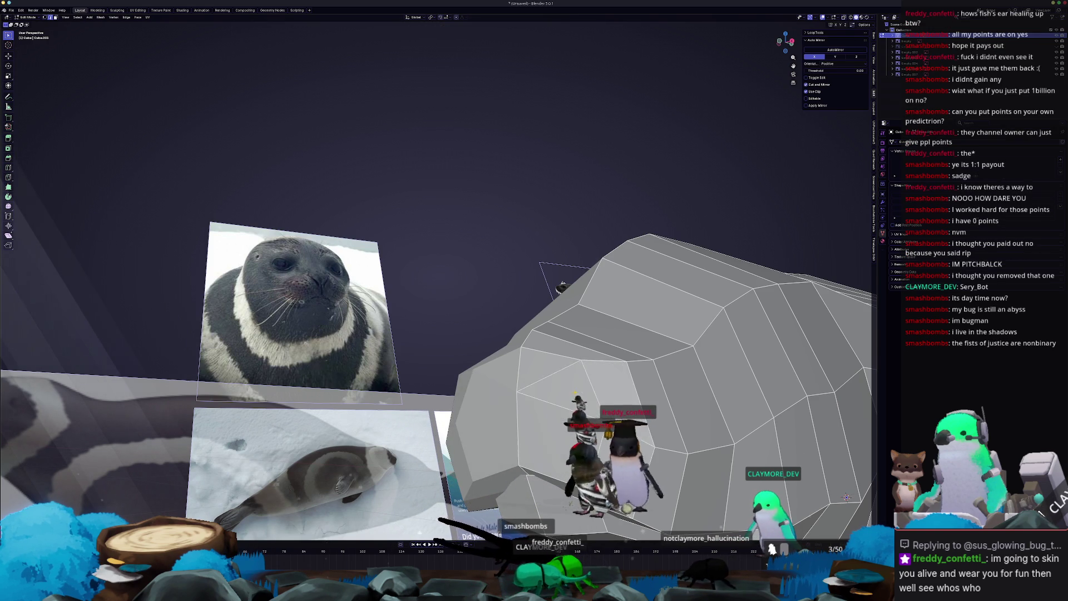
{"action": "key", "text": "y"}
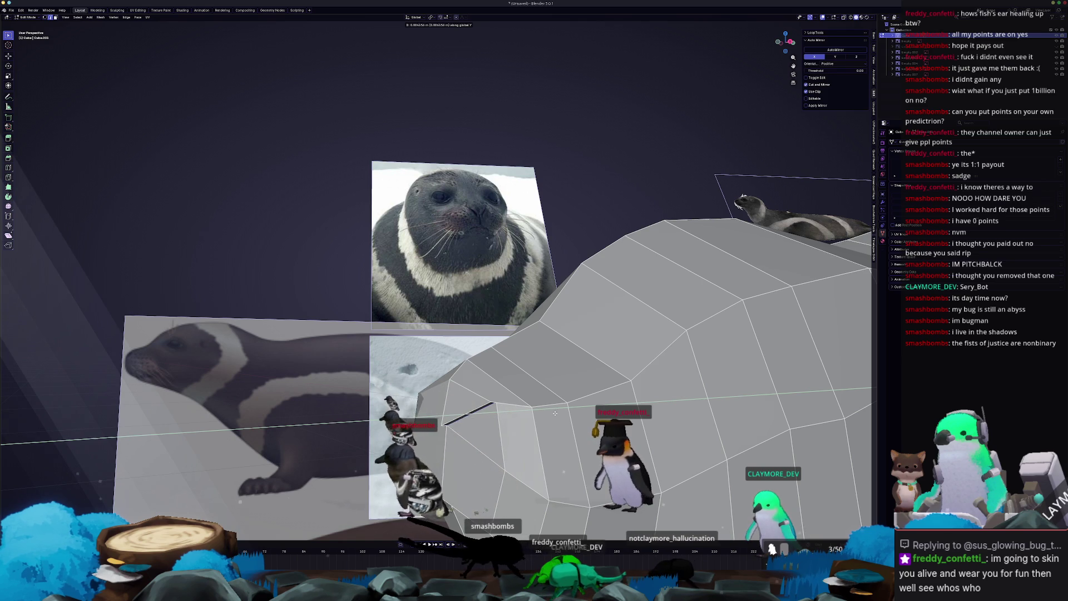
{"action": "left_click", "coordinate": [573, 425]}
- Extrude the side mouth face inward along its normal and scale it down
{"action": "mouse_move", "coordinate": [501, 428]}
{"action": "middle_mouse_down"}
{"action": "mouse_move", "coordinate": [439, 434]}
{"action": "mouse_move", "coordinate": [565, 403]}
{"action": "middle_mouse_up"}
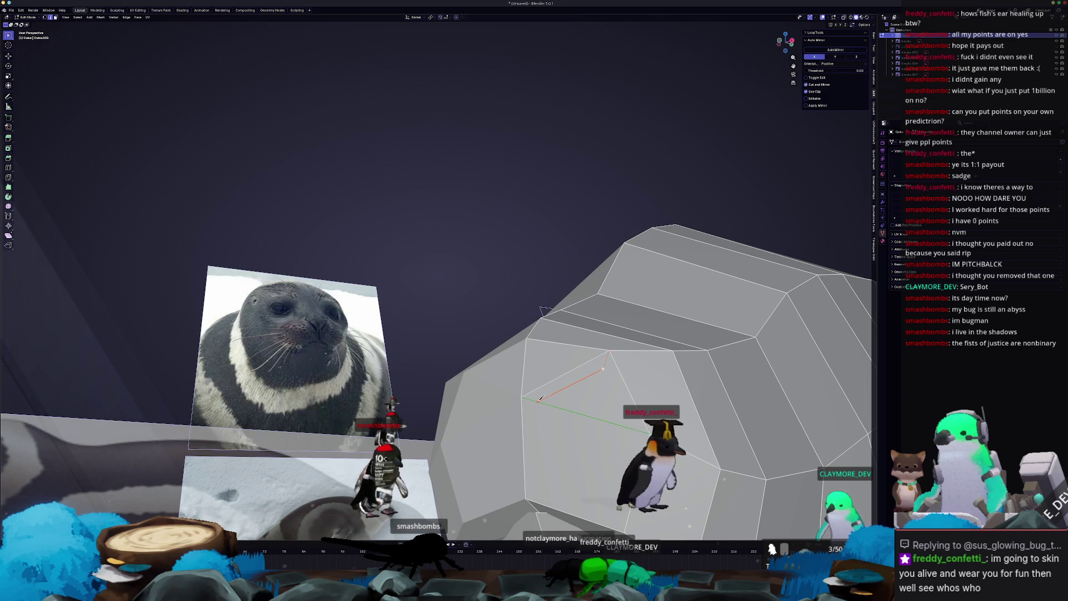
{"action": "middle_click_drag", "start_coordinate": [565, 381], "coordinate": [542, 402]}
{"action": "key", "text": "e"}
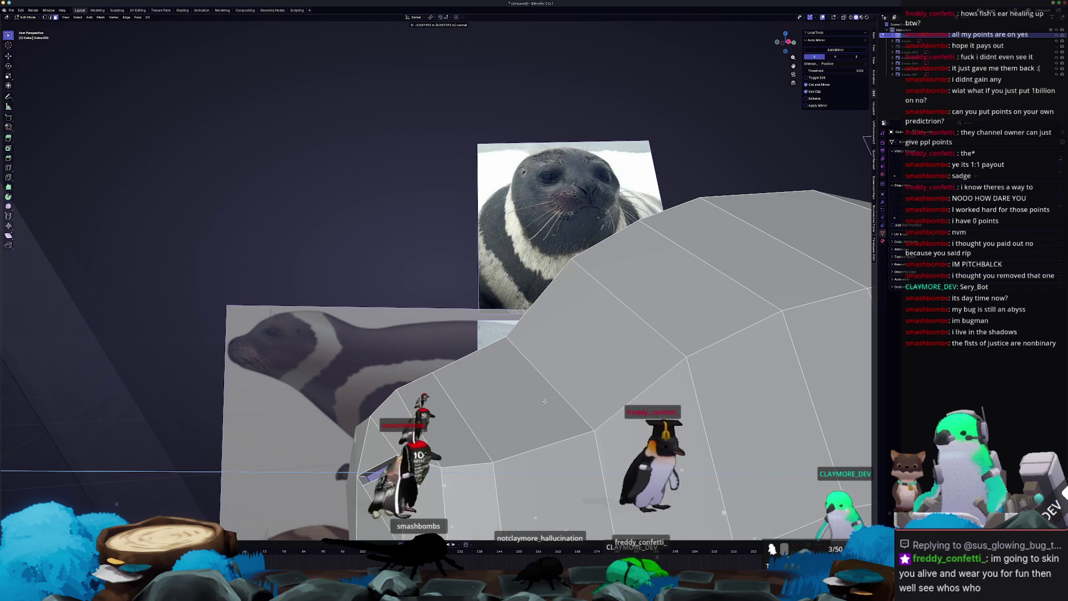
{"action": "left_click", "coordinate": [545, 401]}
{"action": "mouse_move", "coordinate": [545, 402]}
{"action": "middle_mouse_down"}
{"action": "mouse_move", "coordinate": [518, 409]}
{"action": "mouse_move", "coordinate": [643, 392]}
{"action": "mouse_move", "coordinate": [688, 425]}
{"action": "mouse_move", "coordinate": [789, 393]}
{"action": "middle_mouse_up"}
{"action": "key", "text": "s"}
{"action": "left_click", "coordinate": [644, 392]}
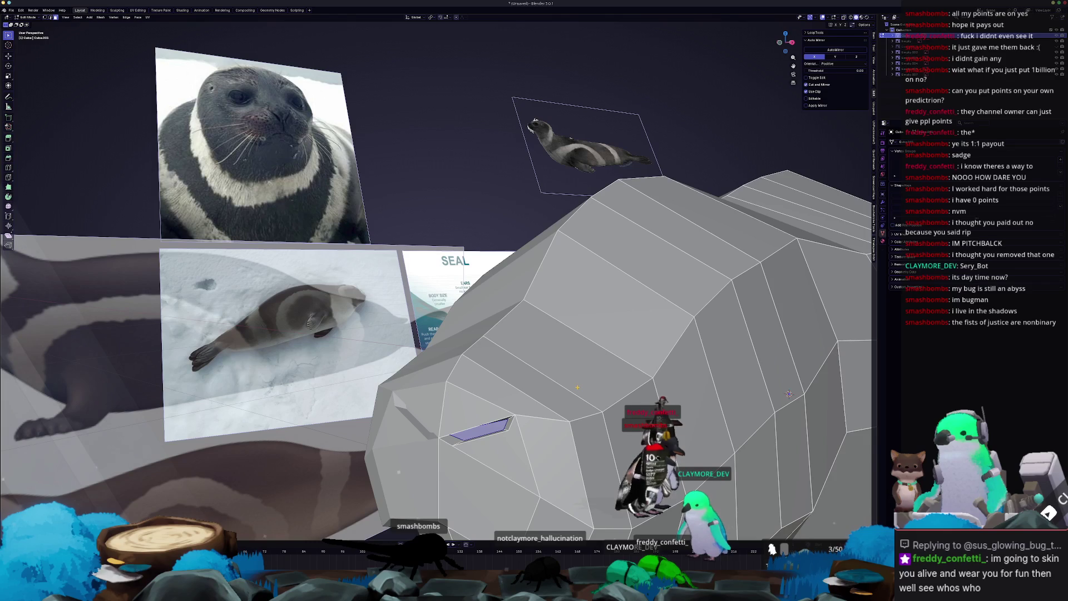
- Try Z scaling and rotating the mouth face, then apply the object's scale
{"action": "key", "text": "z"}
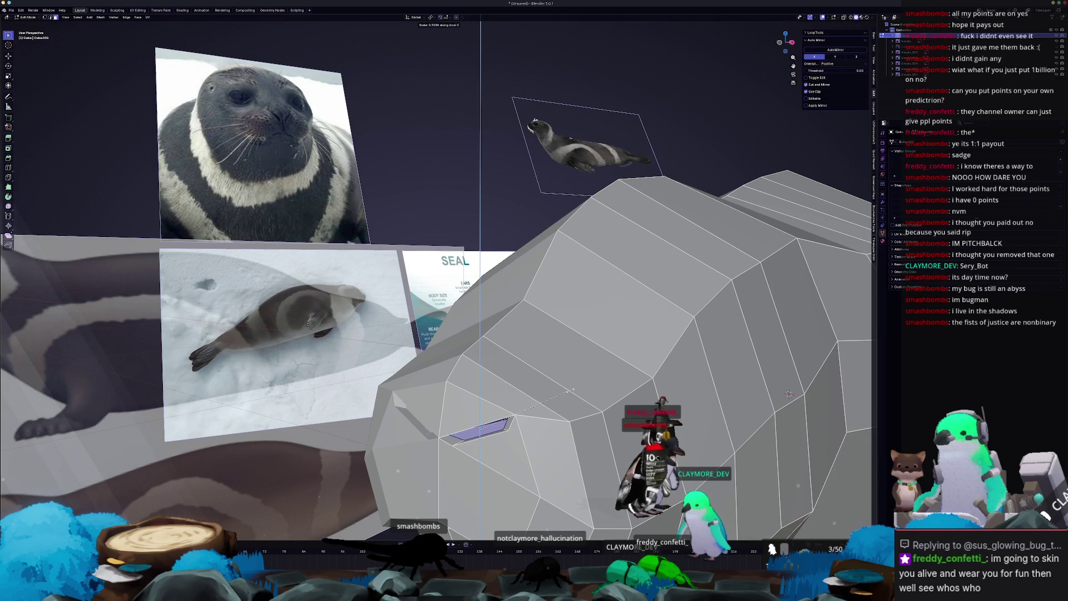
{"action": "key", "text": "r"}
{"action": "middle_click_drag", "start_coordinate": [789, 393], "coordinate": [773, 439]}
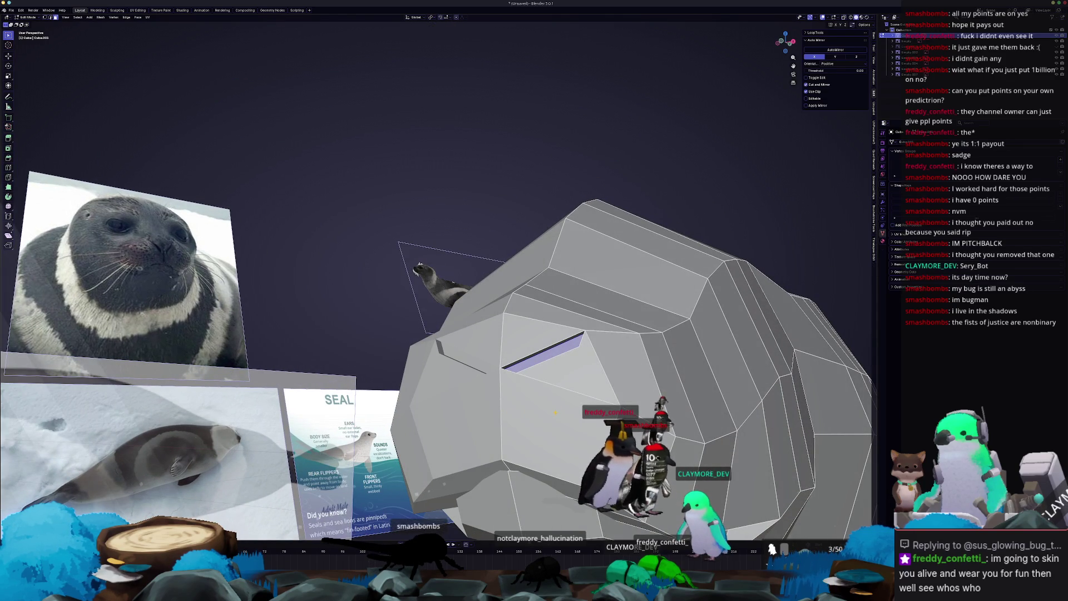
{"action": "key", "text": "Tab"}
{"action": "key", "text": "ctrl+a"}
{"action": "left_click", "coordinate": [551, 417]}
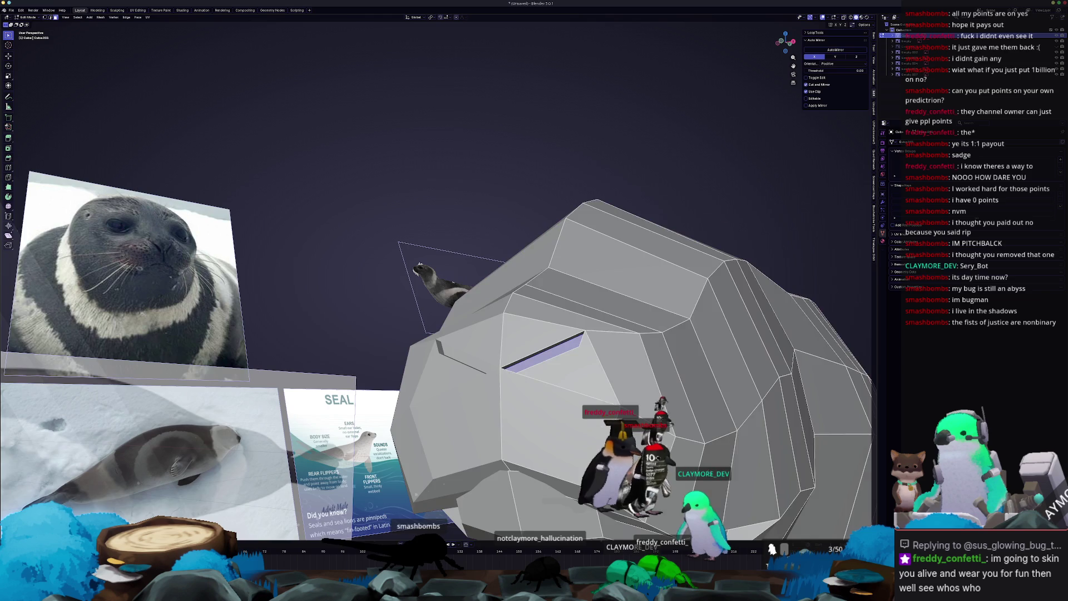
- Scale the mouth face thinner and check the Mirror modifier in X-ray
{"action": "key", "text": "Tab"}
{"action": "key", "text": "s"}
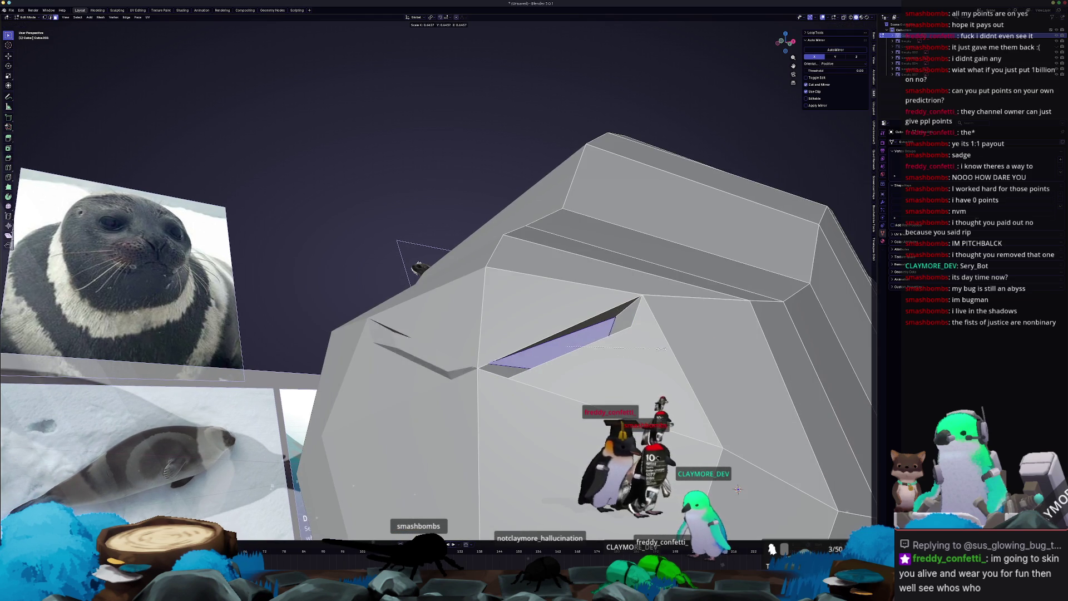
{"action": "left_click", "coordinate": [745, 461]}
{"action": "key", "text": "alt+z"}
{"action": "middle_click_drag", "start_coordinate": [744, 461], "coordinate": [749, 447]}
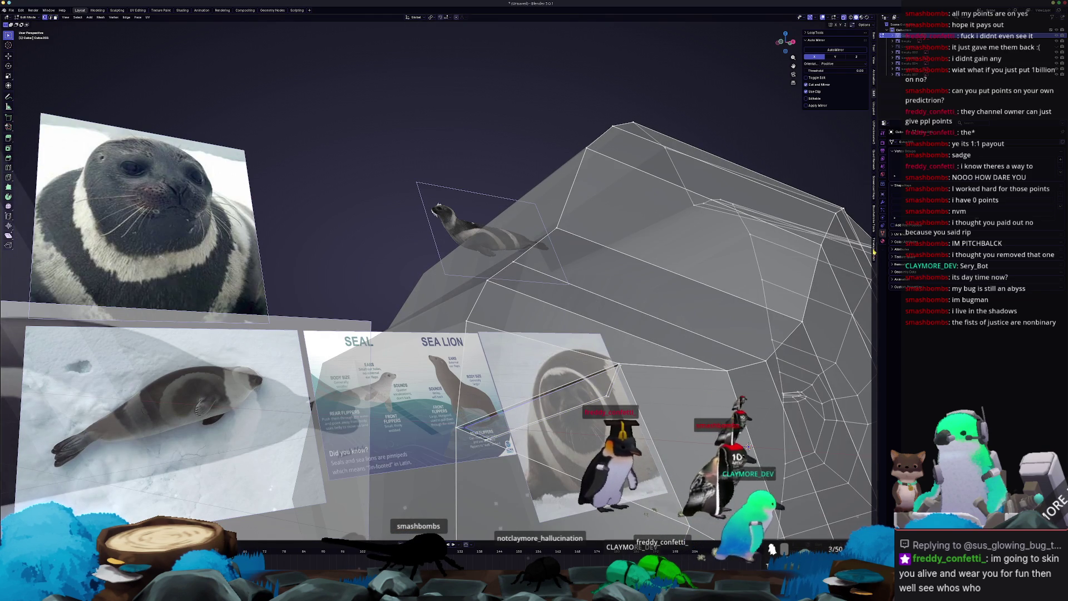
{"action": "left_click", "coordinate": [883, 203]}
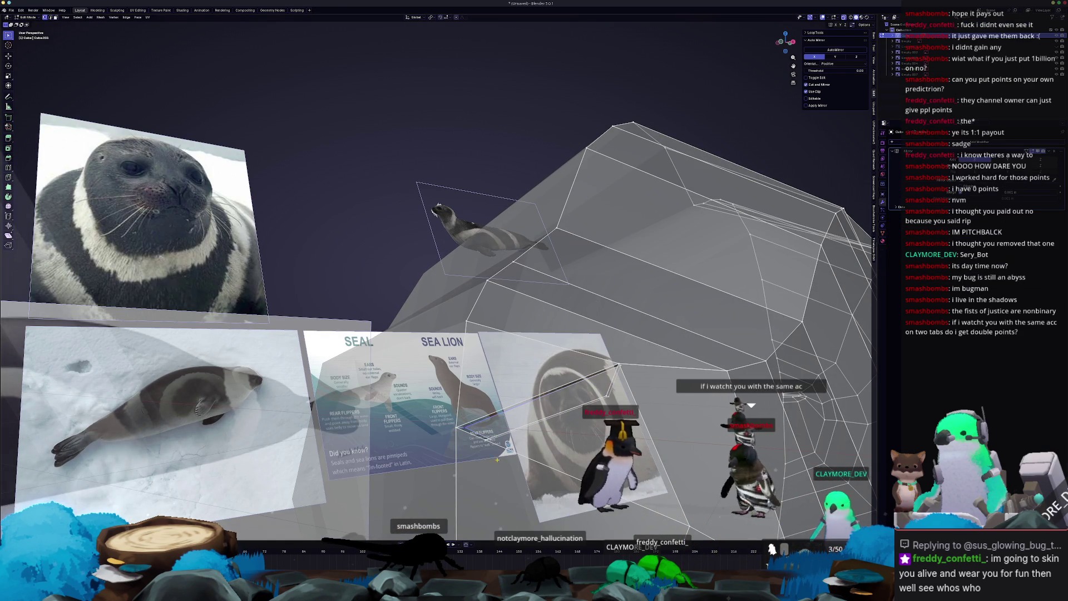
{"action": "key", "text": "alt+z"}
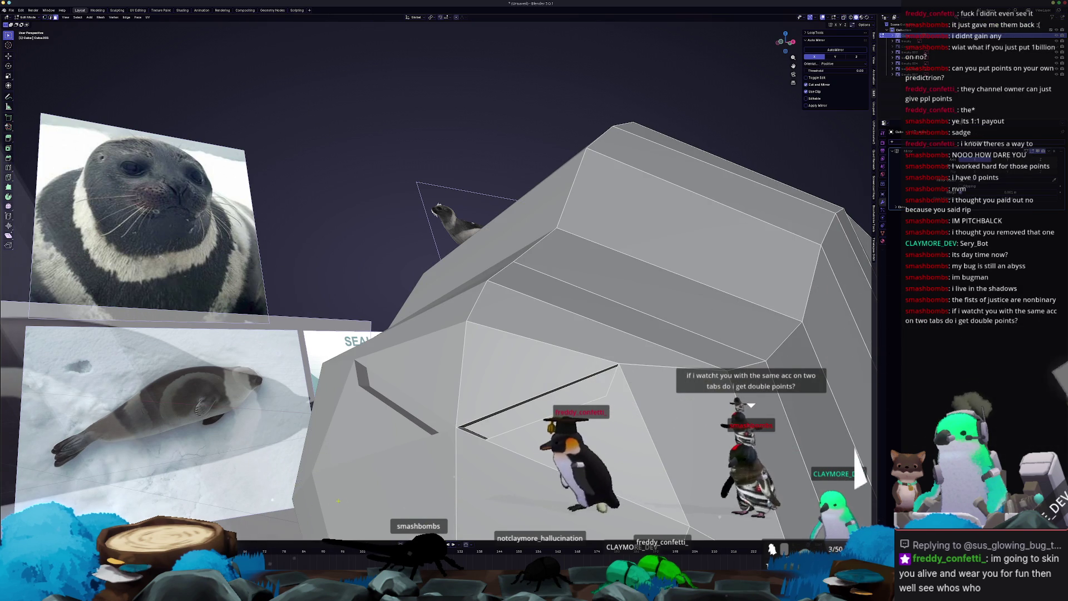
{"action": "mouse_move", "coordinate": [679, 409]}
{"action": "middle_mouse_down"}
{"action": "mouse_move", "coordinate": [707, 423]}
{"action": "mouse_move", "coordinate": [645, 378]}
{"action": "middle_mouse_up"}
{"action": "key", "text": "s"}
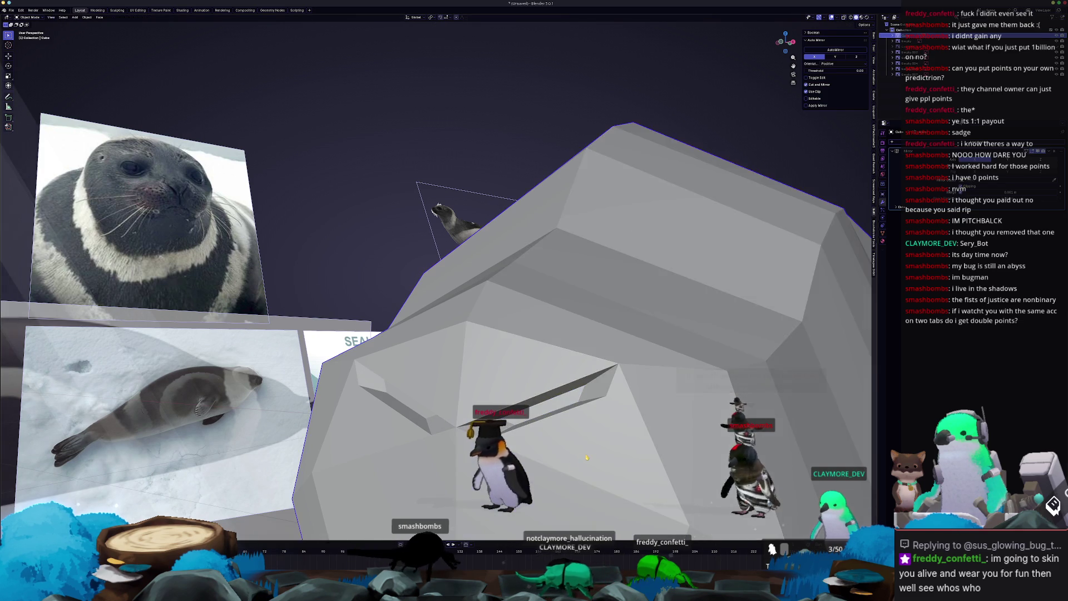
- Cancel the face resize, review the whole seal, then edge-slide a head loop to fit the side reference
{"action": "right_click", "coordinate": [727, 435]}
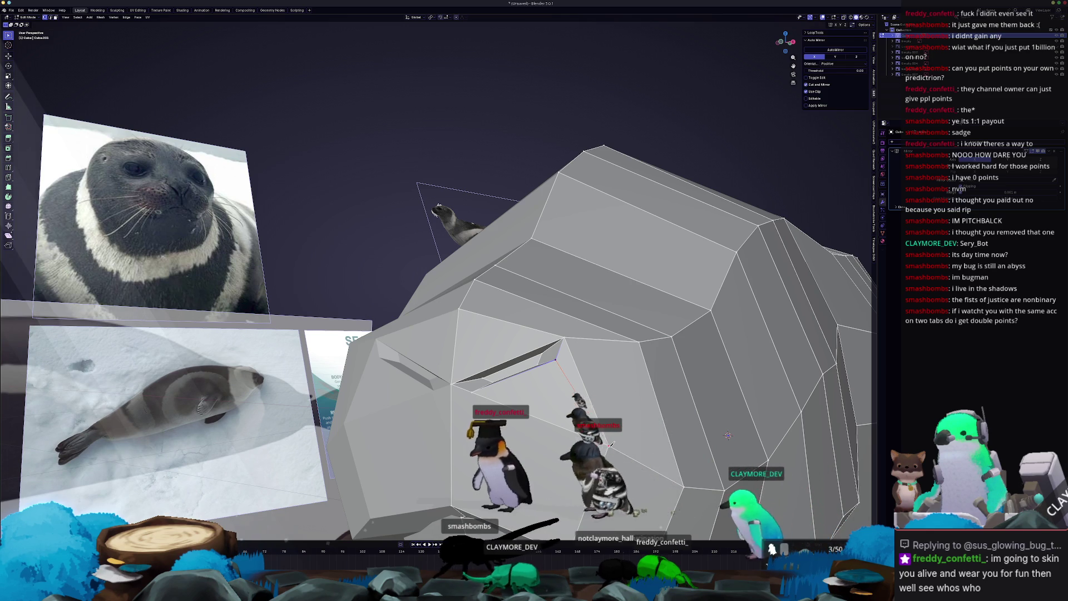
{"action": "key", "text": "Tab"}
{"action": "middle_click_drag", "start_coordinate": [501, 361], "coordinate": [426, 406]}
{"action": "key", "text": "Tab"}
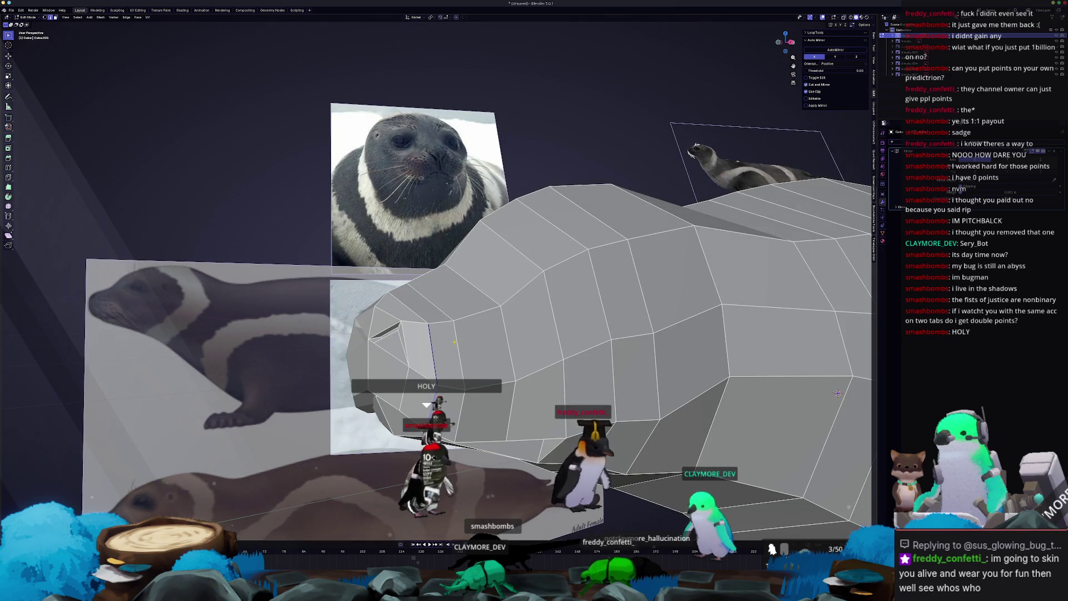
{"action": "middle_click_drag", "start_coordinate": [457, 341], "coordinate": [462, 356]}
{"action": "key", "text": "g"}
{"action": "key", "text": "g"}
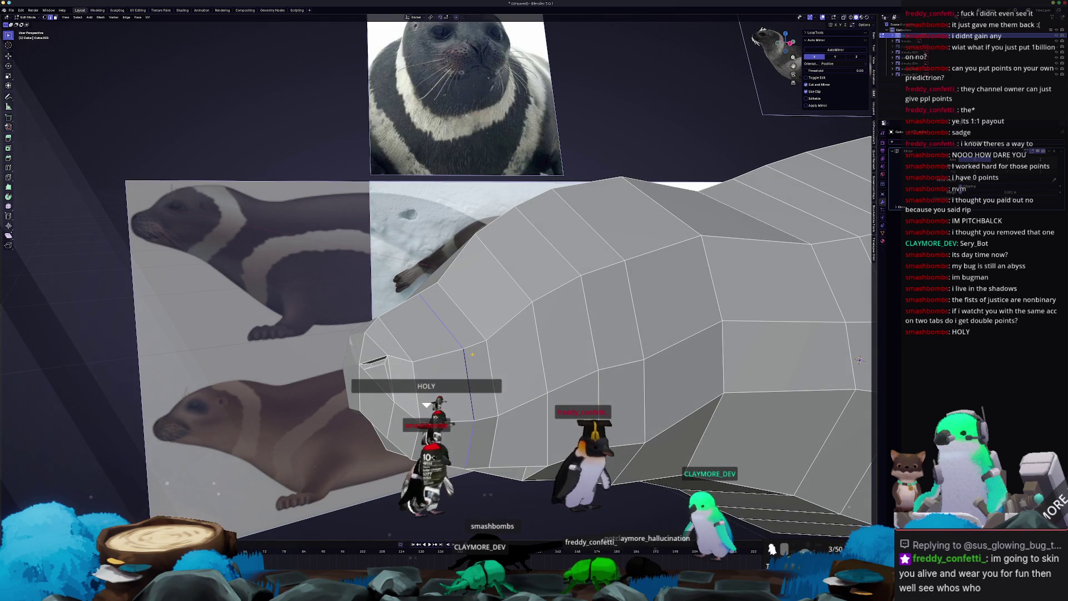
{"action": "left_click", "coordinate": [415, 354]}
{"action": "middle_click_drag", "start_coordinate": [414, 353], "coordinate": [403, 459]}
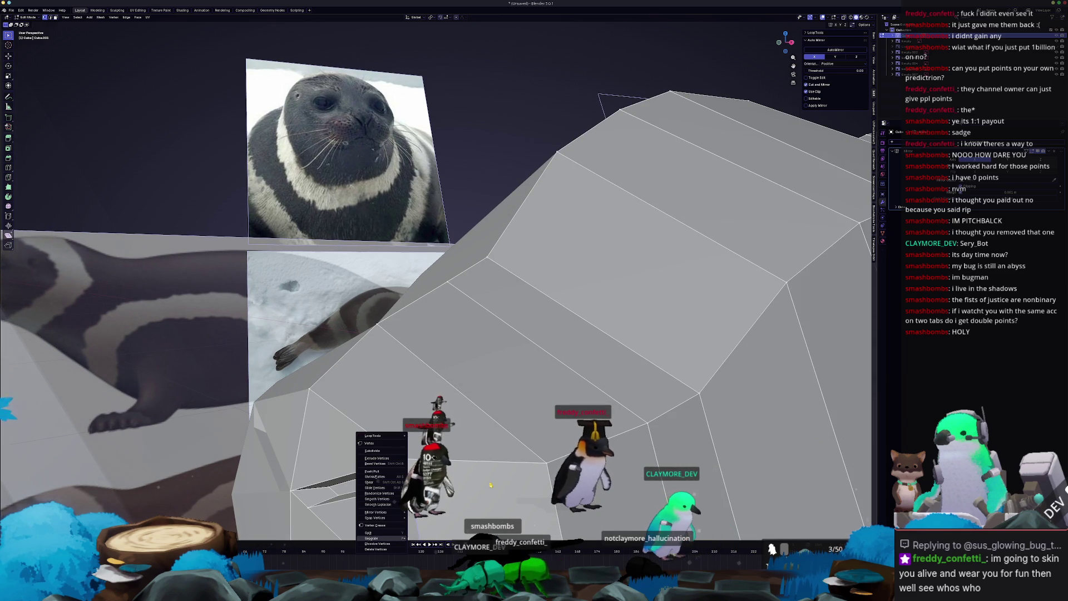
- Check the mesh in X-ray, undo two edits, and merge the mouth-corner vertices at center
{"action": "key", "text": "alt+z"}
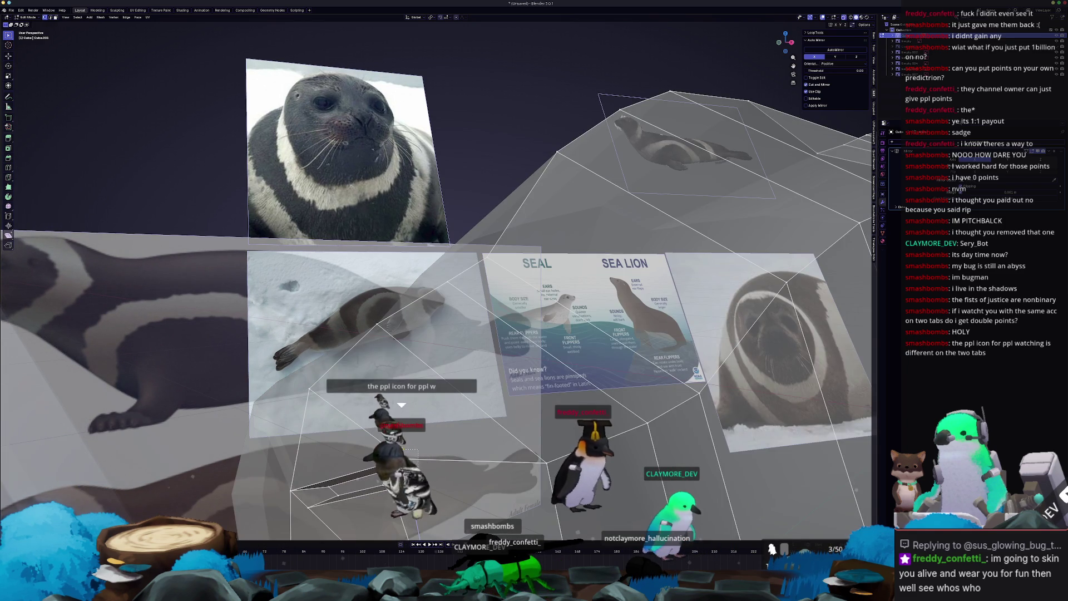
{"action": "key", "text": "alt+z"}
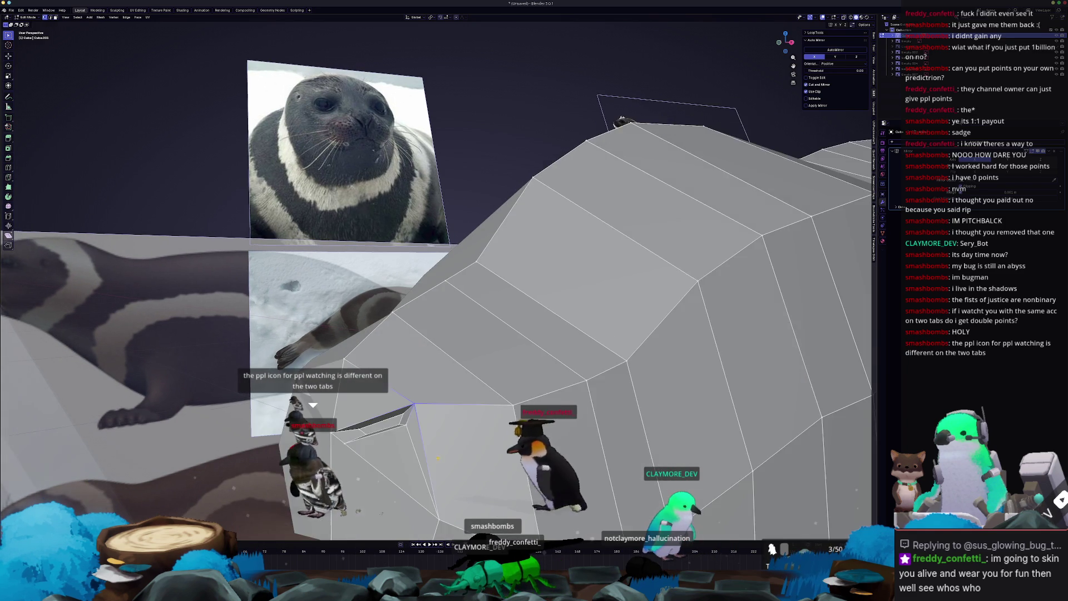
{"action": "key", "text": "ctrl+z"}
{"action": "key", "text": "ctrl+z"}
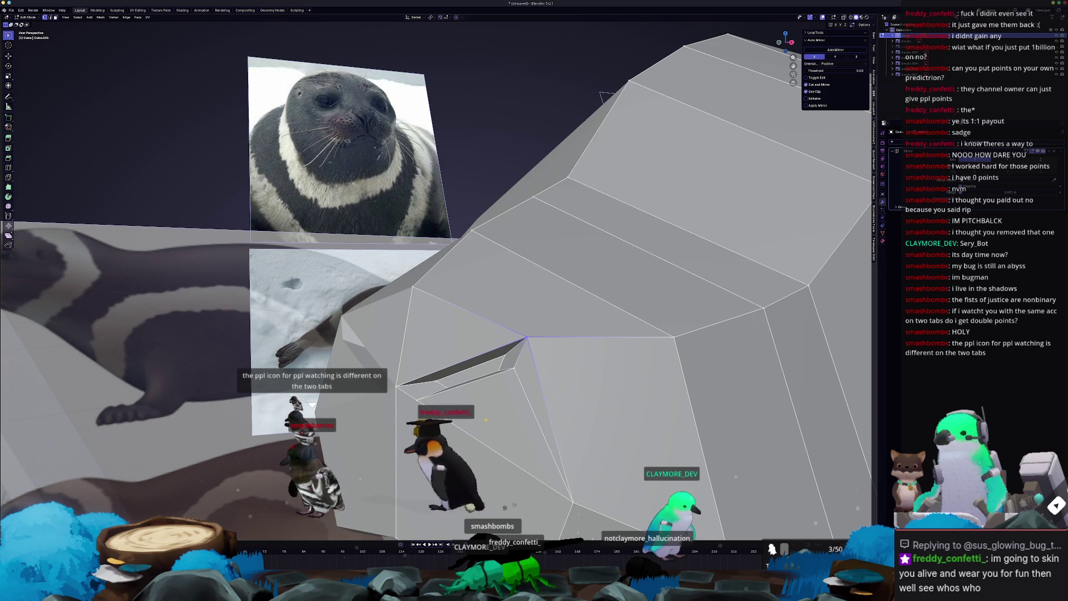
{"action": "key", "text": "ctrl+z"}
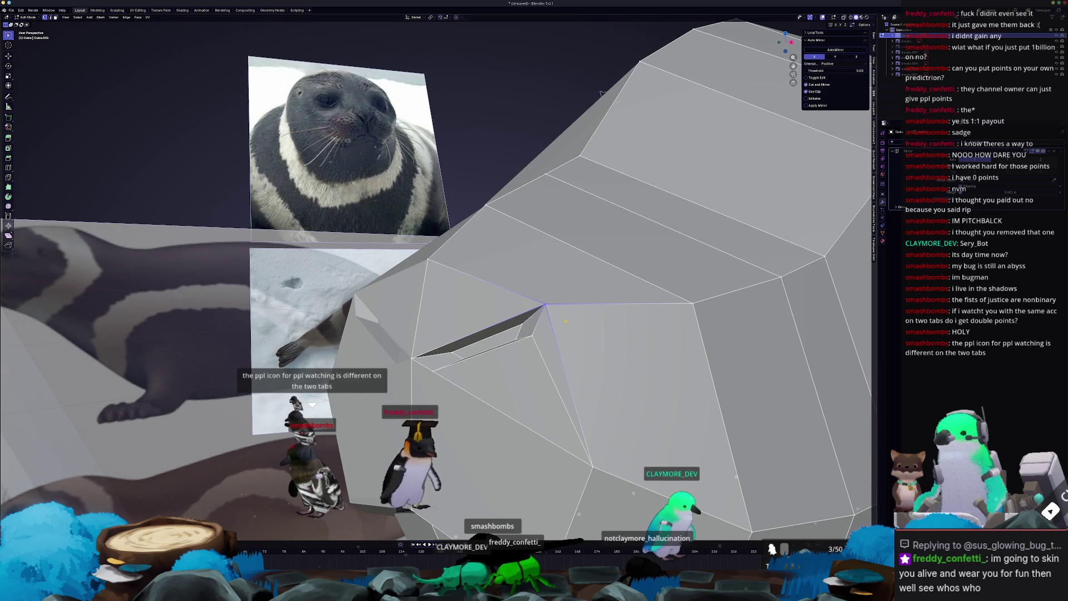
{"action": "right_click", "coordinate": [565, 321]}
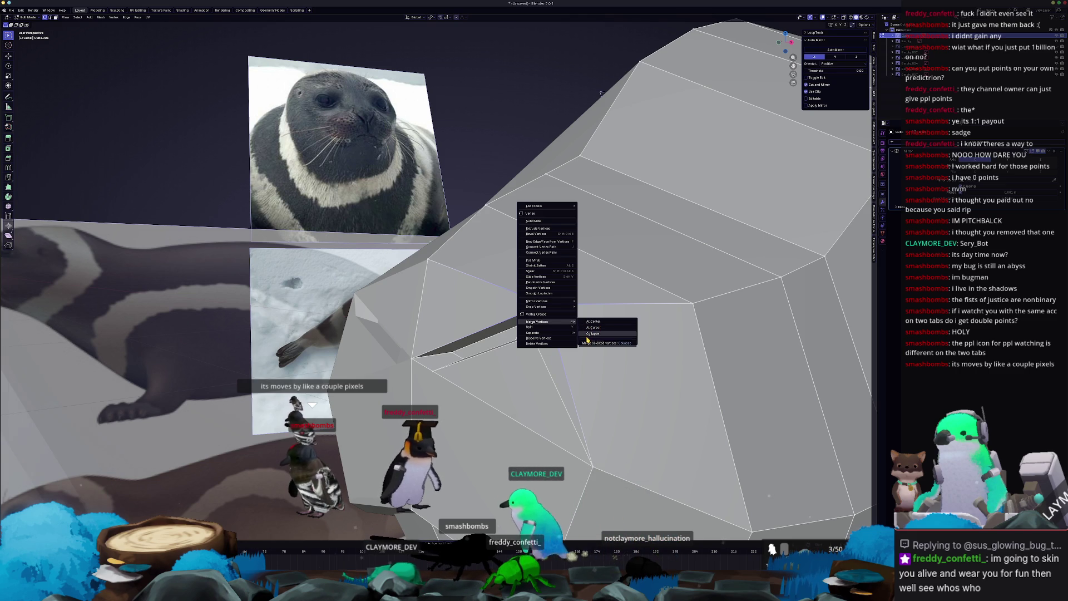
{"action": "left_click", "coordinate": [597, 324]}
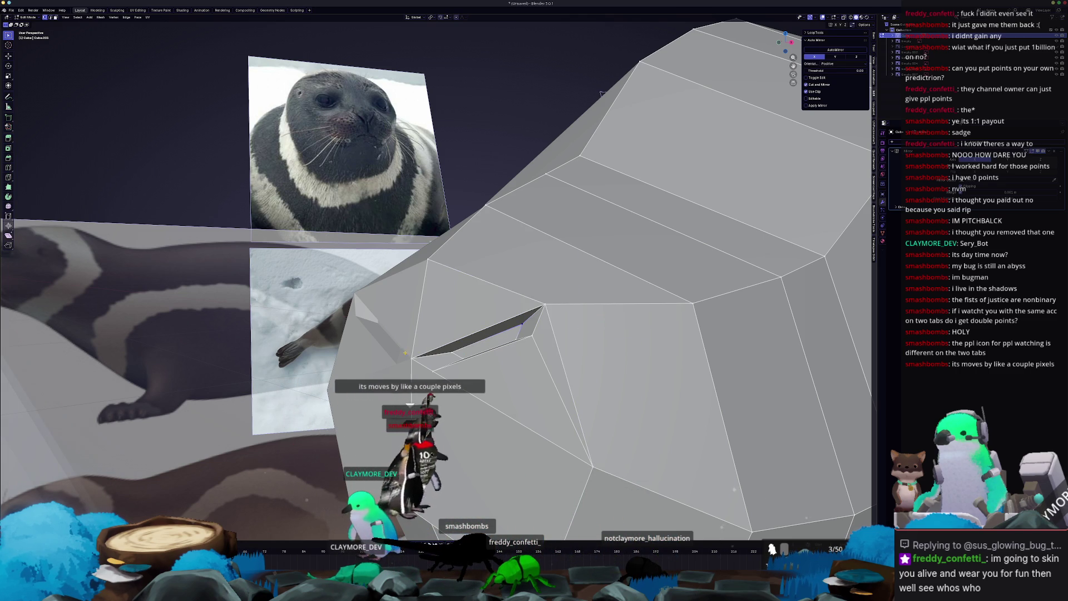
- Select neighbouring vertices by the mouth corner and inspect them in X-ray without merging
{"action": "left_click", "coordinate": [423, 383]}
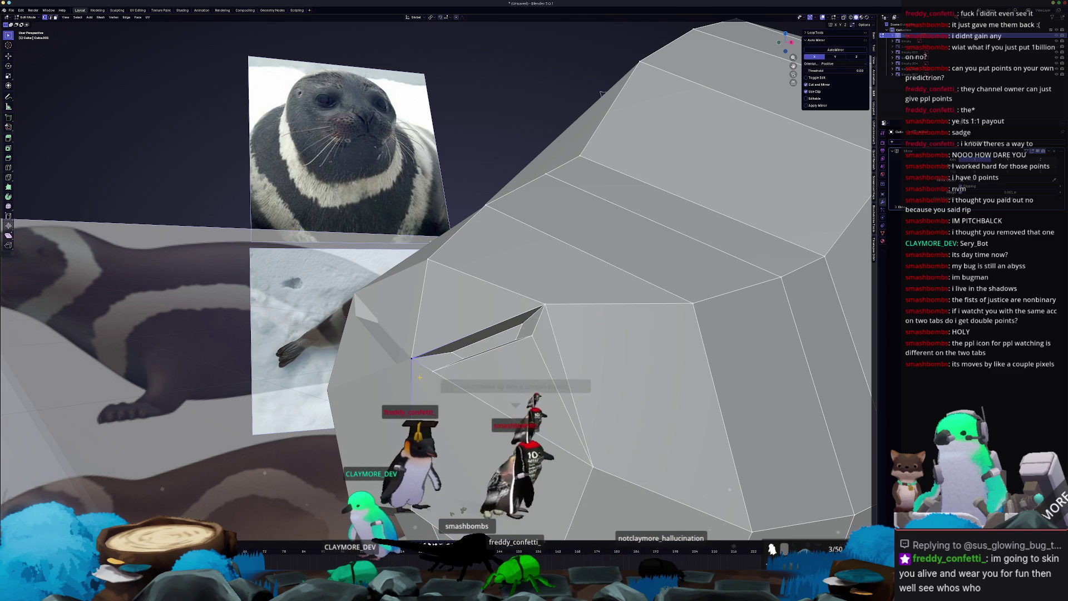
{"action": "key", "text": "alt+z"}
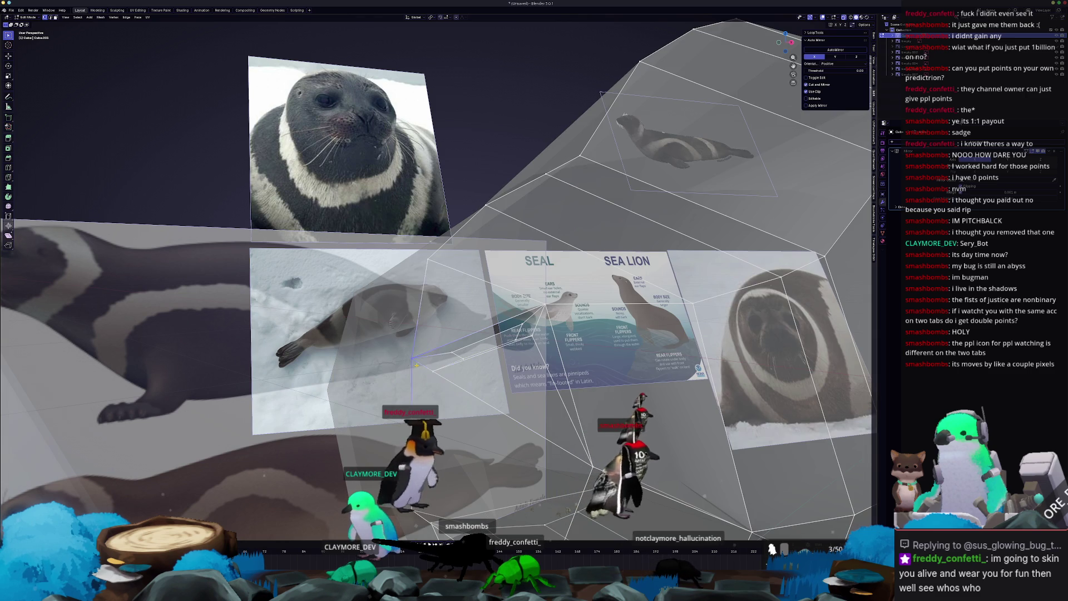
{"action": "right_click", "coordinate": [423, 368]}
{"action": "mouse_move", "coordinate": [423, 368]}
{"action": "key", "text": "Escape"}
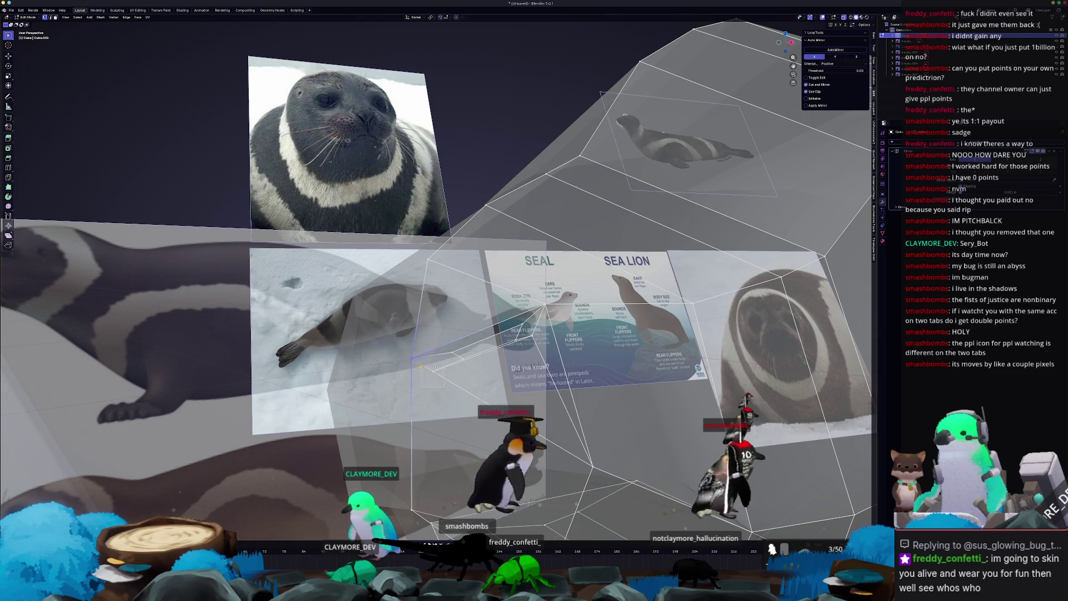
{"action": "left_click", "coordinate": [512, 342]}
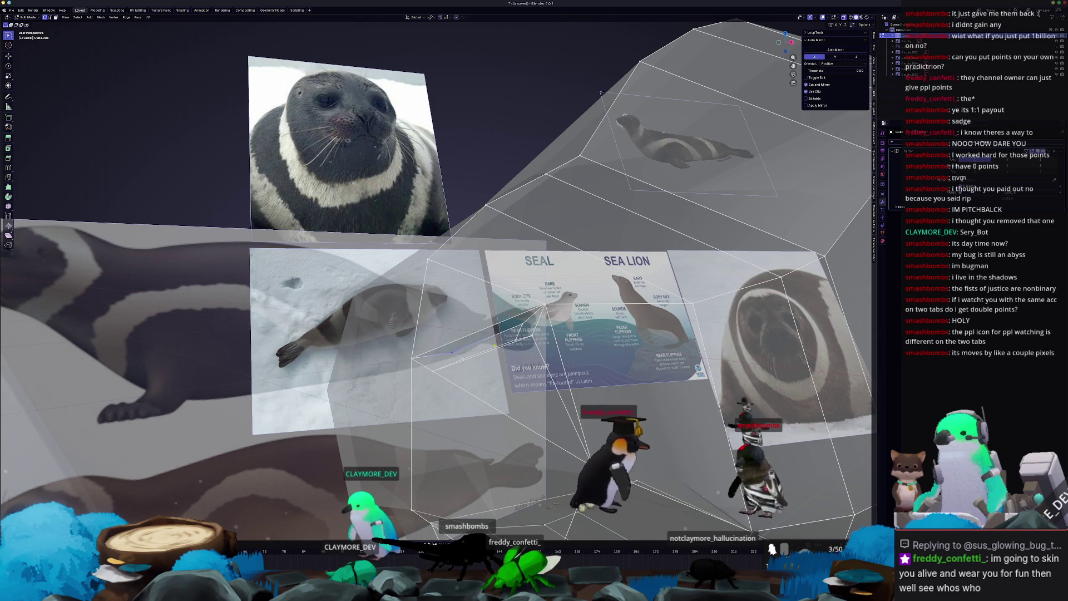
{"action": "mouse_move", "coordinate": [513, 342]}
{"action": "middle_mouse_down"}
{"action": "mouse_move", "coordinate": [848, 463]}
{"action": "mouse_move", "coordinate": [776, 513]}
{"action": "middle_mouse_up"}
{"action": "key", "text": "alt+z"}
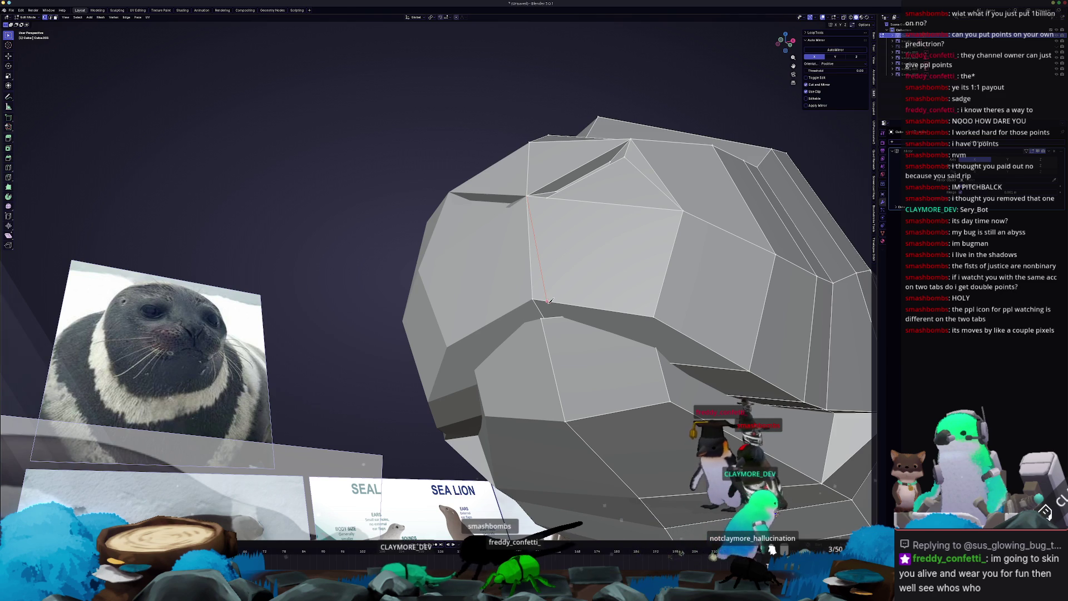
- Extrude the mouth face in face-select mode to start the recessed cavity
{"action": "key", "text": "alt+z"}
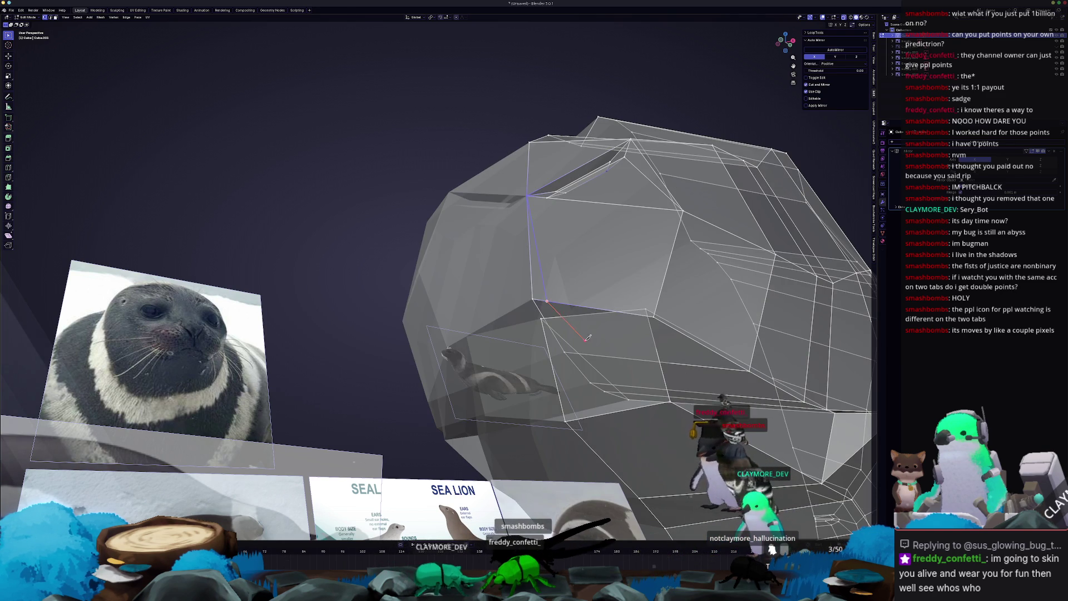
{"action": "middle_click_drag", "start_coordinate": [578, 321], "coordinate": [545, 334]}
{"action": "middle_click_drag", "start_coordinate": [559, 283], "coordinate": [544, 332]}
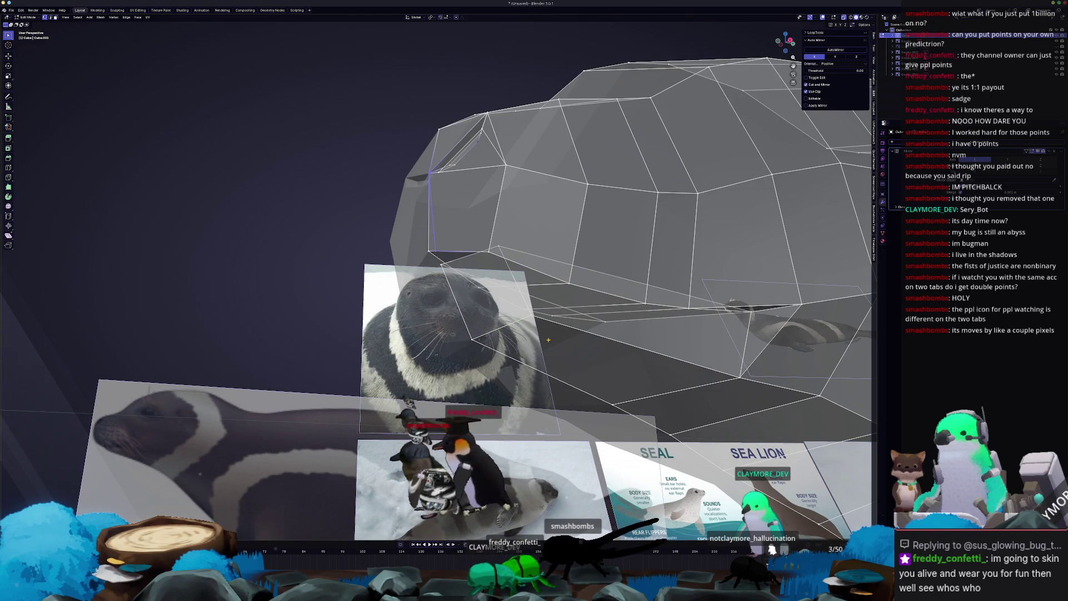
{"action": "key", "text": "alt+z"}
{"action": "key", "text": "3"}
{"action": "key", "text": "e"}
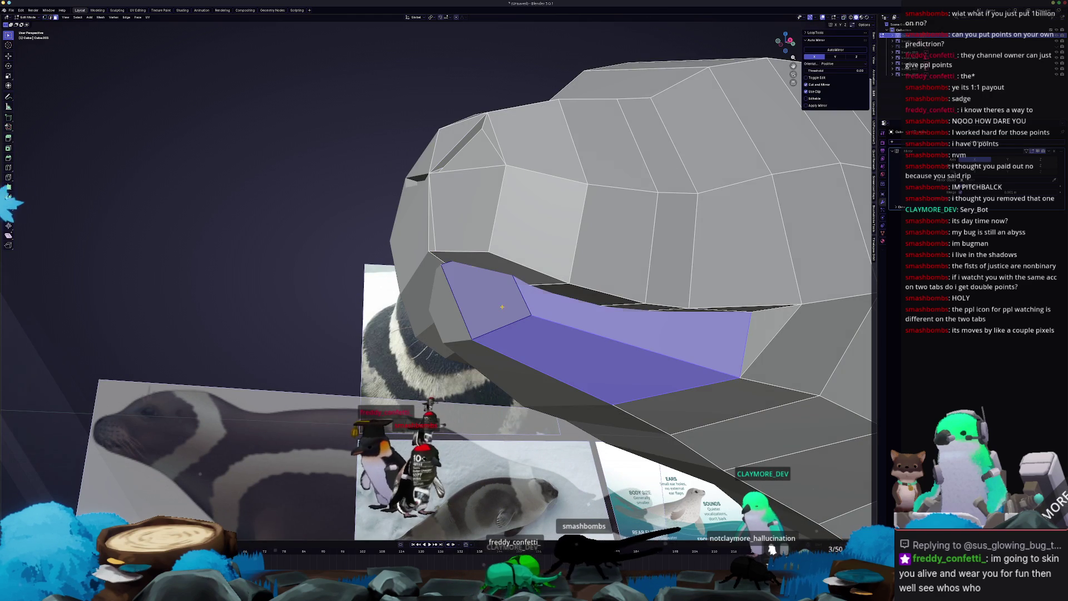
{"action": "key", "text": "Return"}
- Select a small face at the mouth's edge and move it along Y
{"action": "middle_click_drag", "start_coordinate": [544, 332], "coordinate": [500, 312]}
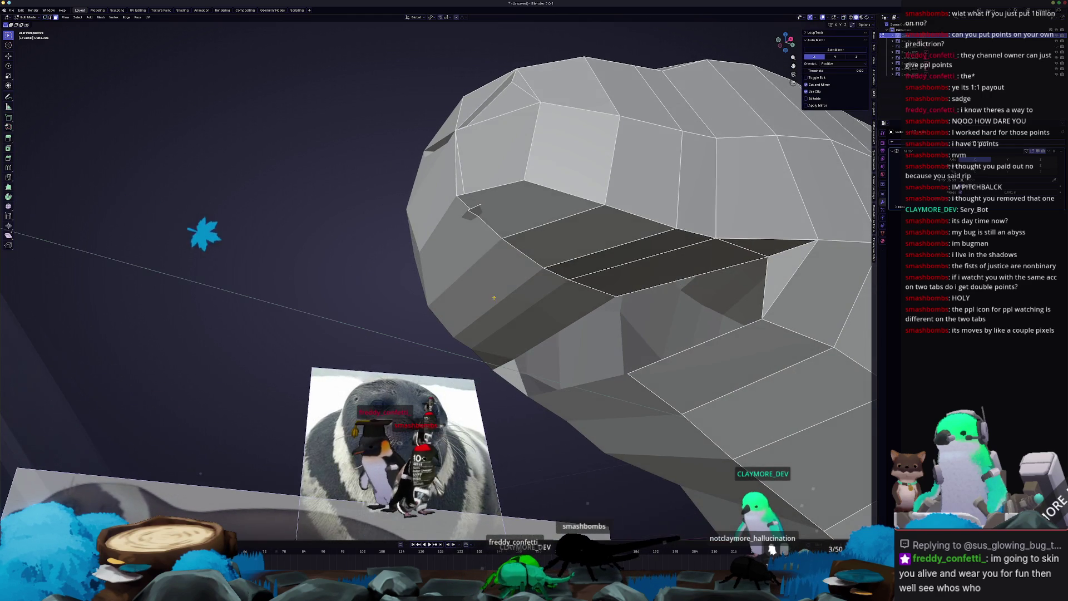
{"action": "left_click", "coordinate": [477, 211]}
{"action": "middle_click_drag", "start_coordinate": [470, 235], "coordinate": [484, 178]}
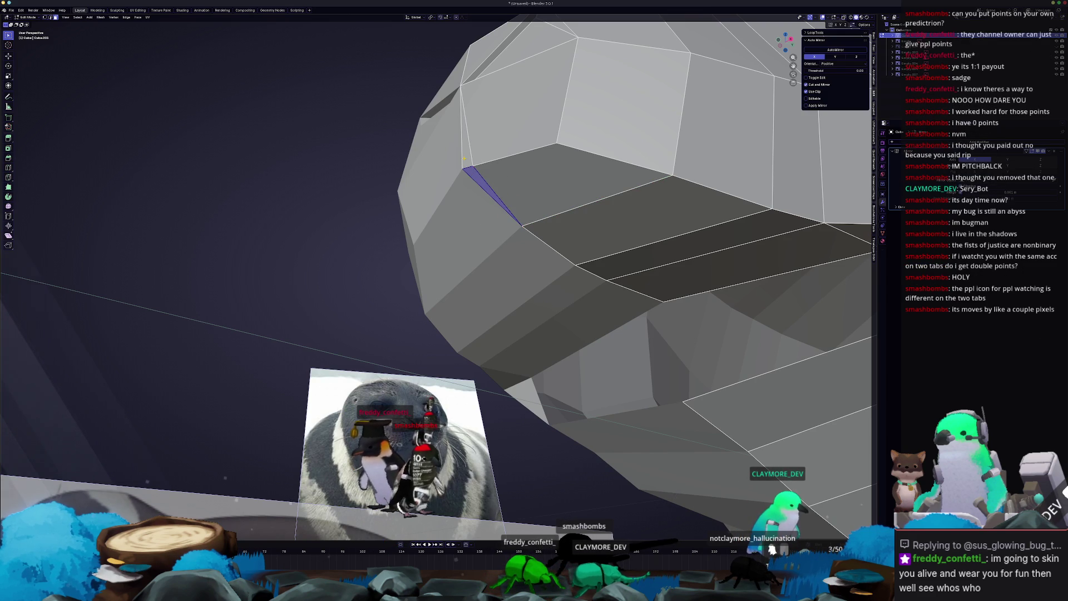
{"action": "middle_click_drag", "start_coordinate": [464, 159], "coordinate": [472, 174]}
{"action": "mouse_move", "coordinate": [497, 263]}
{"action": "middle_mouse_down"}
{"action": "mouse_move", "coordinate": [495, 273]}
{"action": "mouse_move", "coordinate": [509, 268]}
{"action": "mouse_move", "coordinate": [500, 283]}
{"action": "mouse_move", "coordinate": [519, 274]}
{"action": "middle_mouse_up"}
{"action": "key", "text": "g"}
{"action": "key", "text": "y"}
{"action": "left_click", "coordinate": [504, 272]}
{"action": "left_click", "coordinate": [508, 268]}
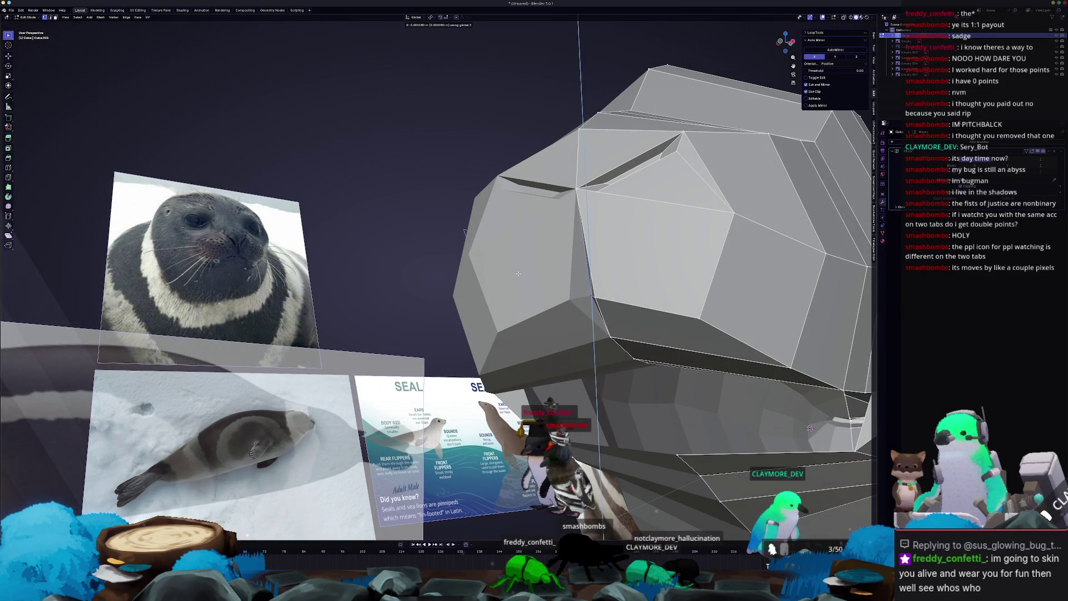
- Finish the move and inspect the whole seal in Object Mode from the front
{"action": "left_click", "coordinate": [518, 273]}
{"action": "key", "text": "Tab"}
{"action": "mouse_move", "coordinate": [523, 278]}
{"action": "middle_mouse_down"}
{"action": "mouse_move", "coordinate": [546, 337]}
{"action": "mouse_move", "coordinate": [526, 339]}
{"action": "middle_mouse_up"}
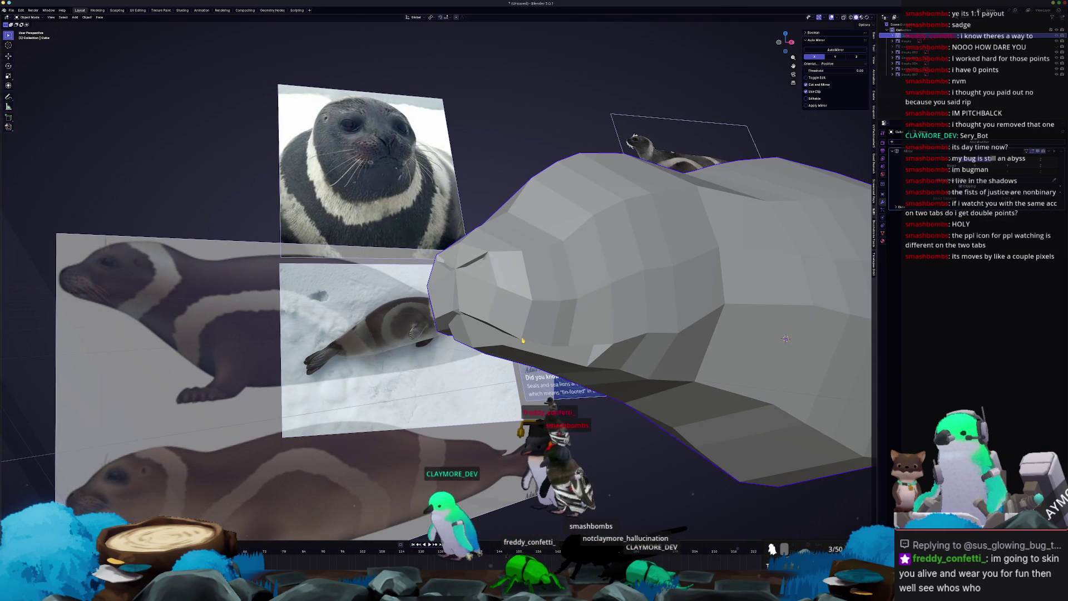
{"action": "mouse_move", "coordinate": [504, 314]}
{"action": "middle_mouse_down"}
{"action": "mouse_move", "coordinate": [513, 288]}
{"action": "mouse_move", "coordinate": [501, 284]}
{"action": "middle_mouse_up"}
- Vertex-slide a point beside the mouth, then show the seal in right orthographic view
{"action": "key", "text": "Tab"}
{"action": "left_click", "coordinate": [515, 285]}
{"action": "key", "text": "2"}
{"action": "middle_click_drag", "start_coordinate": [730, 422], "coordinate": [811, 463]}
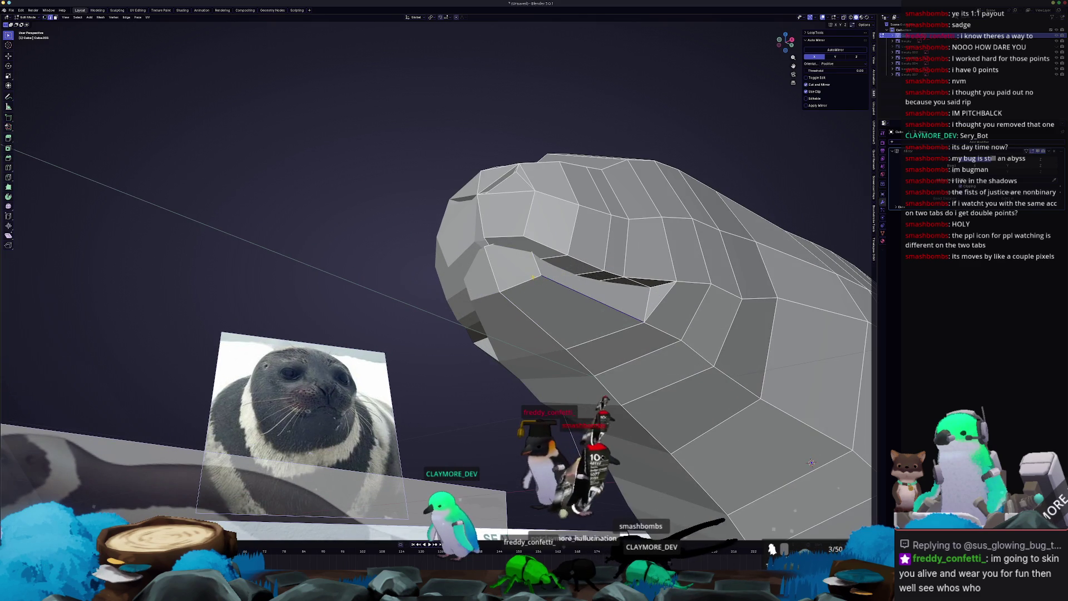
{"action": "left_click", "coordinate": [530, 271]}
{"action": "mouse_move", "coordinate": [530, 271]}
{"action": "middle_mouse_down"}
{"action": "mouse_move", "coordinate": [597, 321]}
{"action": "mouse_move", "coordinate": [462, 295]}
{"action": "mouse_move", "coordinate": [484, 298]}
{"action": "mouse_move", "coordinate": [507, 334]}
{"action": "mouse_move", "coordinate": [406, 349]}
{"action": "middle_mouse_up"}
{"action": "key", "text": "Tab"}
{"action": "key", "text": "KP_3"}
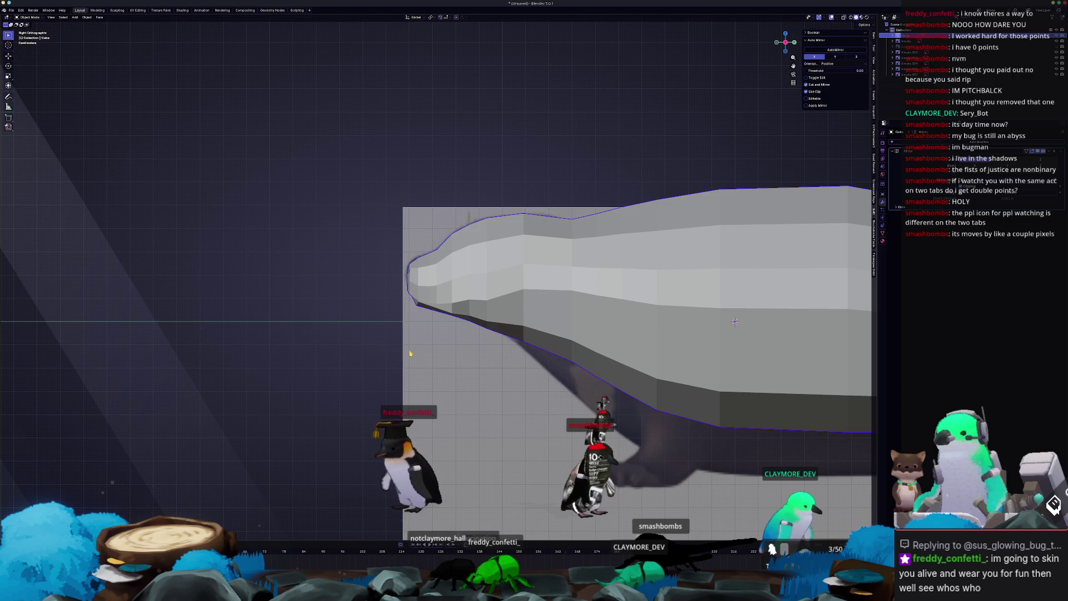
- Box-select the lower snout faces in X-ray and raise them slightly along Z
{"action": "key", "text": "Tab"}
{"action": "key", "text": "alt+z"}
{"action": "scroll", "coordinate": [418, 356], "scroll_direction": "up", "scroll_amount": 3}
{"action": "left_click_drag", "start_coordinate": [483, 384], "coordinate": [350, 283]}
{"action": "key", "text": "g"}
{"action": "key", "text": "z"}
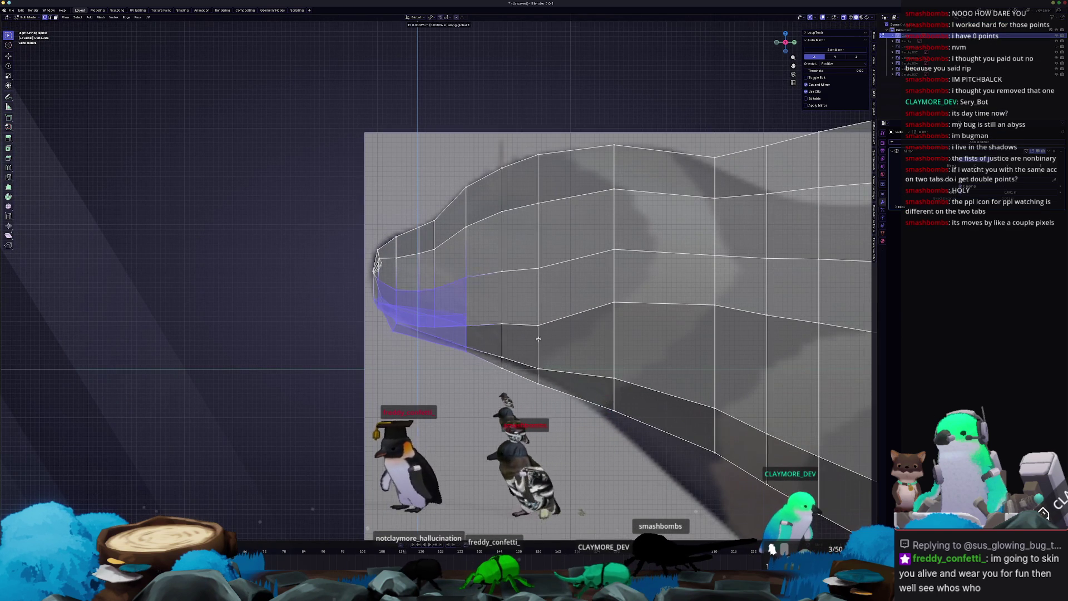
{"action": "left_click", "coordinate": [540, 336]}
{"action": "left_click_drag", "start_coordinate": [492, 316], "coordinate": [493, 317]}
{"action": "left_click", "coordinate": [519, 336]}
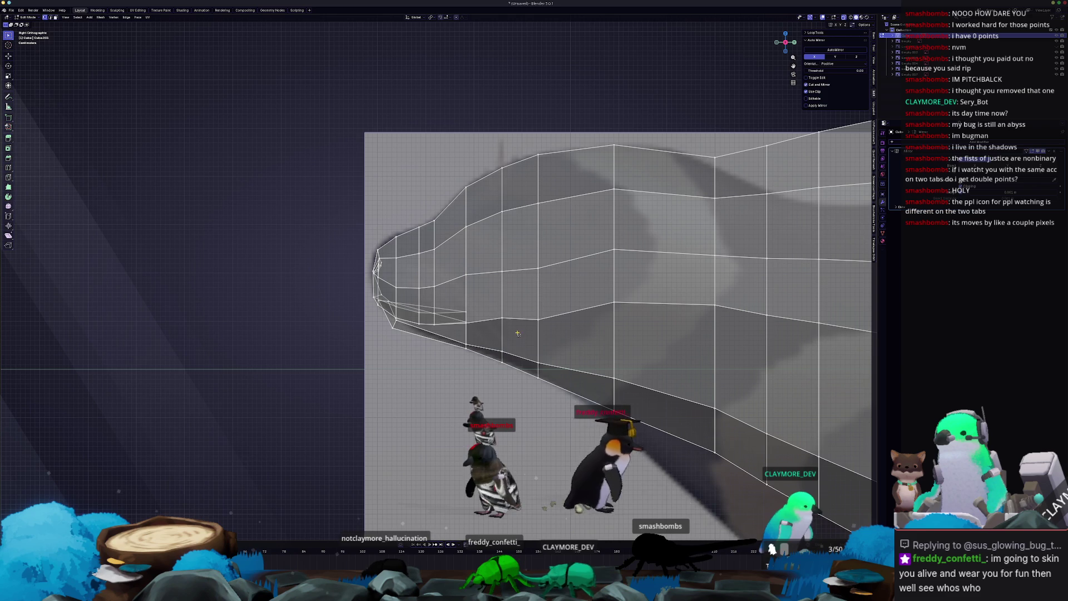
{"action": "key", "text": "Tab"}
- Try Shade Smooth on the seal, then revert it to Shade Flat
{"action": "middle_click_drag", "start_coordinate": [505, 312], "coordinate": [560, 326]}
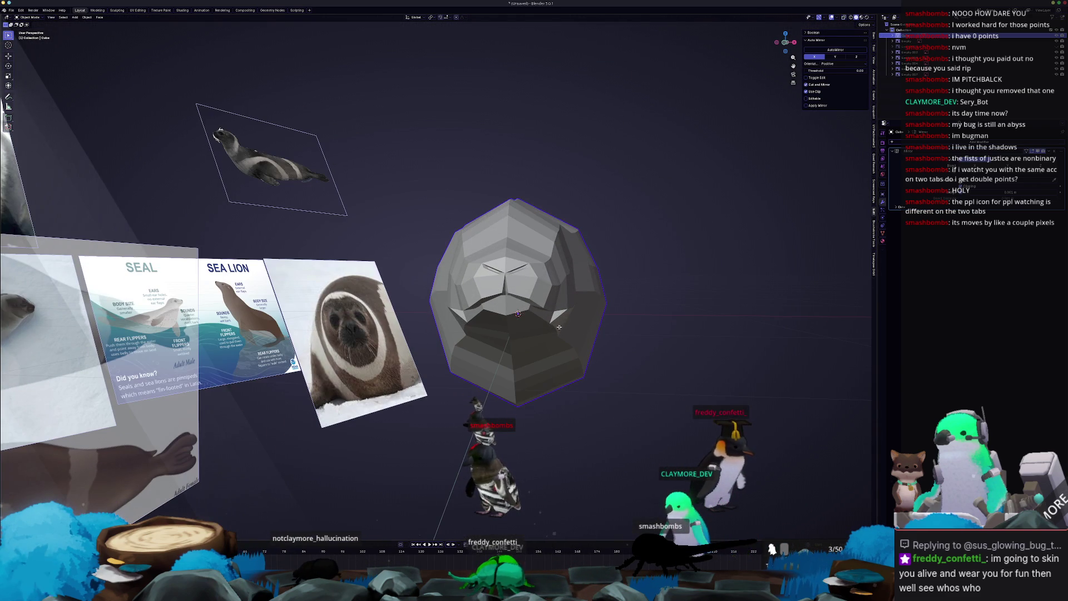
{"action": "mouse_move", "coordinate": [559, 327]}
{"action": "middle_mouse_down"}
{"action": "mouse_move", "coordinate": [552, 255]}
{"action": "mouse_move", "coordinate": [561, 310]}
{"action": "mouse_move", "coordinate": [532, 275]}
{"action": "middle_mouse_up"}
{"action": "right_click", "coordinate": [552, 255]}
{"action": "left_click", "coordinate": [552, 255]}
{"action": "right_click", "coordinate": [532, 275]}
{"action": "left_click", "coordinate": [532, 284]}
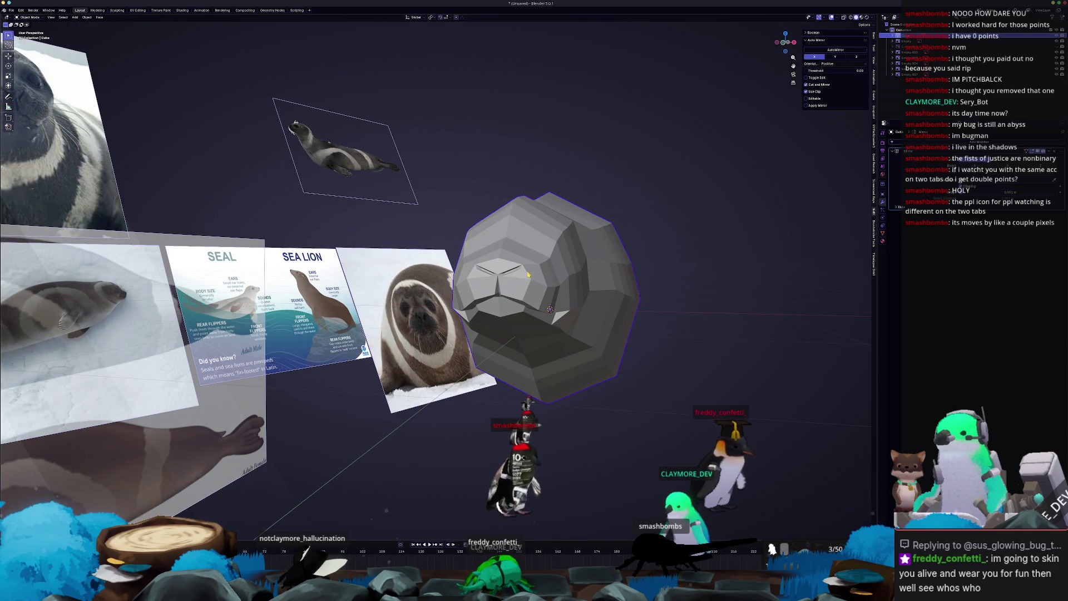
{"action": "scroll", "coordinate": [544, 294], "scroll_direction": "up", "scroll_amount": 1}
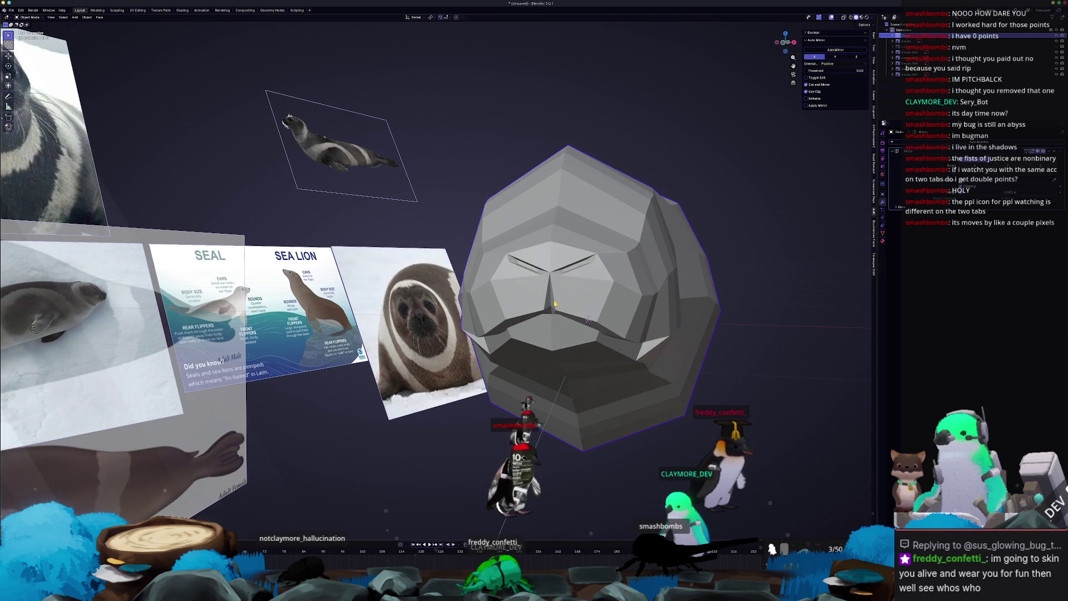
- Add an edge loop to the head mesh and stretch it along Z
{"action": "key", "text": "Tab"}
{"action": "mouse_move", "coordinate": [552, 301]}
{"action": "middle_mouse_down"}
{"action": "mouse_move", "coordinate": [545, 278]}
{"action": "mouse_move", "coordinate": [543, 289]}
{"action": "middle_mouse_up"}
{"action": "key", "text": "ctrl+r"}
{"action": "left_click", "coordinate": [498, 325]}
{"action": "mouse_move", "coordinate": [498, 324]}
{"action": "middle_mouse_down"}
{"action": "mouse_move", "coordinate": [600, 322]}
{"action": "mouse_move", "coordinate": [646, 340]}
{"action": "middle_mouse_up"}
{"action": "key", "text": "s"}
{"action": "key", "text": "z"}
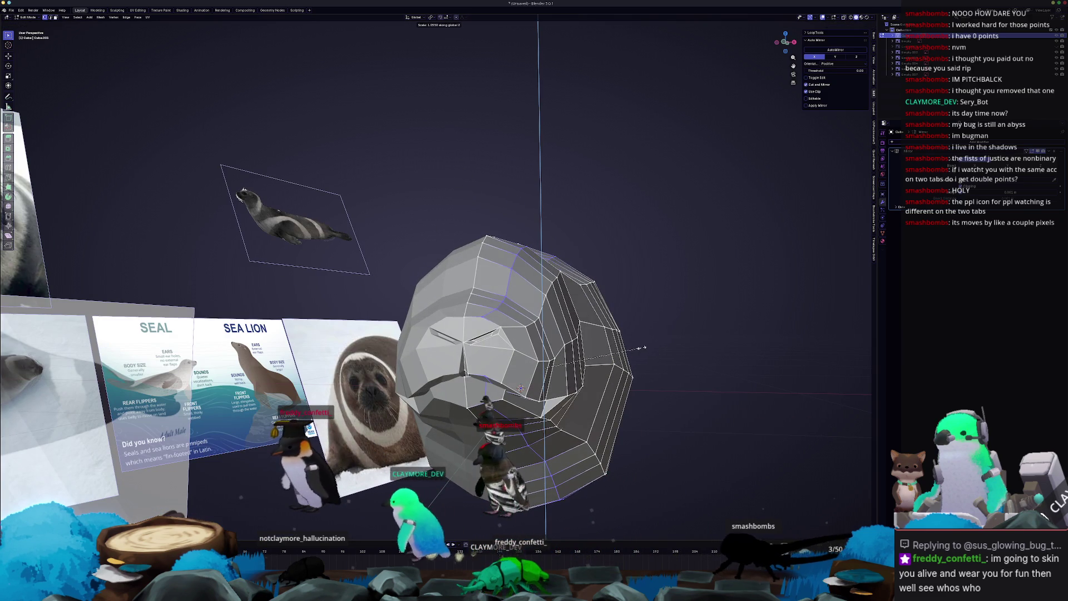
{"action": "left_click", "coordinate": [643, 347]}
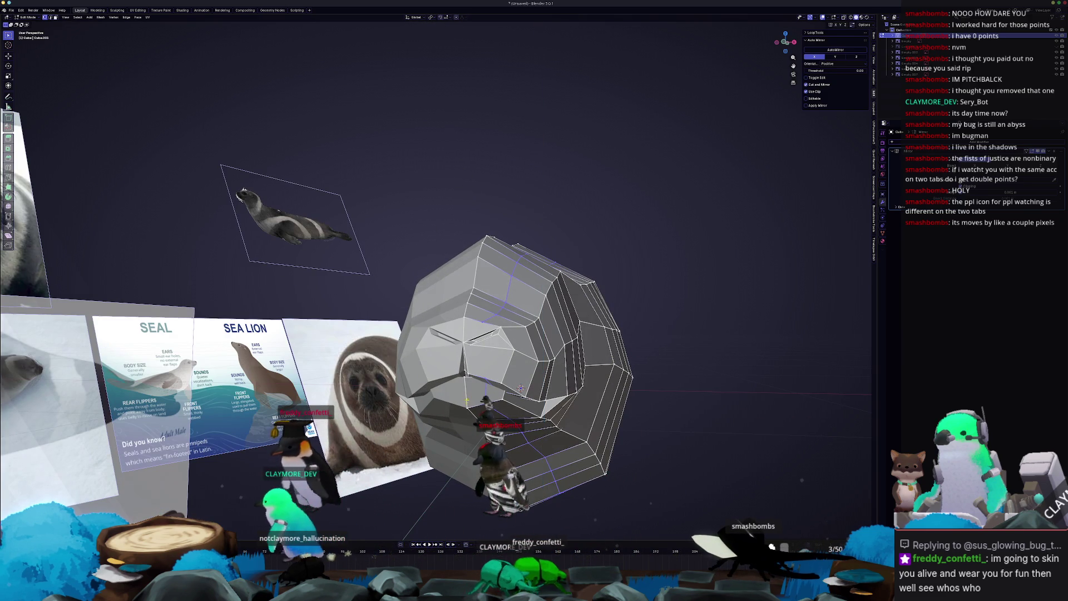
- Dissolve the unwanted edges and slide a vertex along its edge above the mouth
{"action": "middle_click_drag", "start_coordinate": [520, 388], "coordinate": [516, 430]}
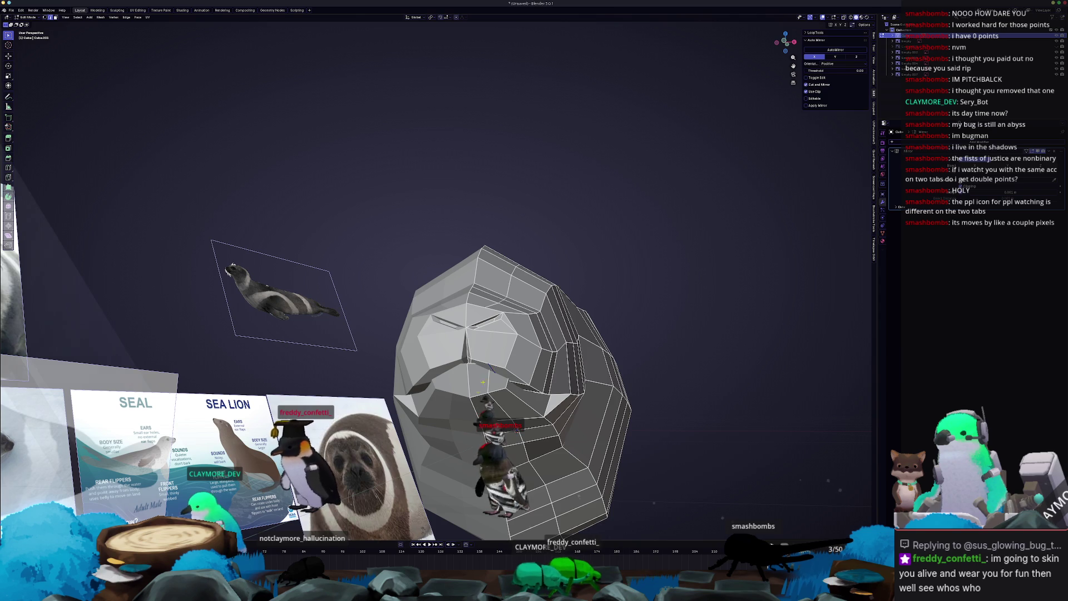
{"action": "middle_click_drag", "start_coordinate": [517, 430], "coordinate": [528, 515]}
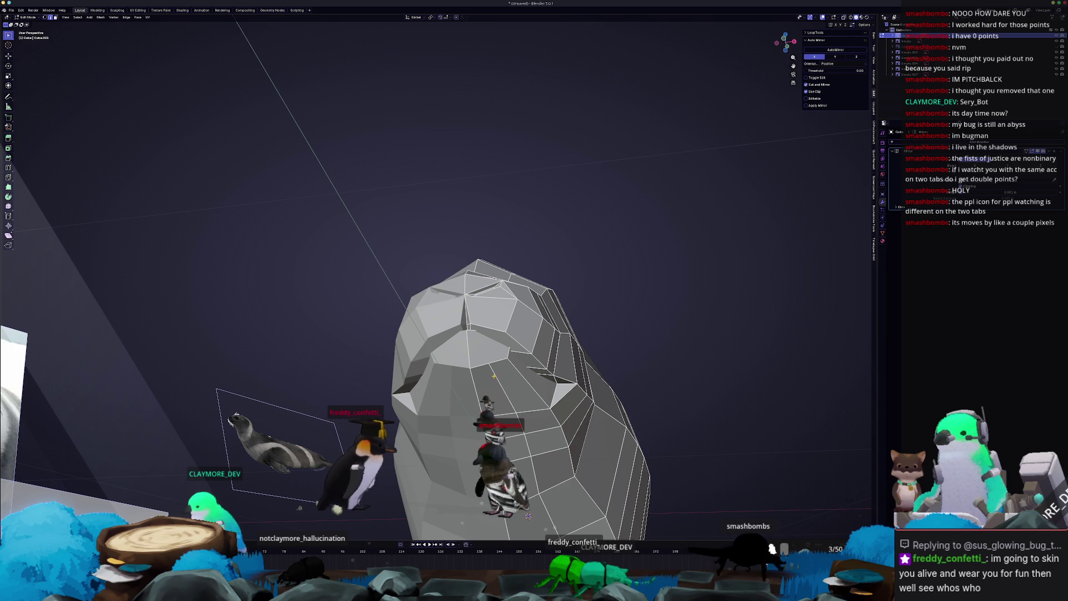
{"action": "key", "text": "x"}
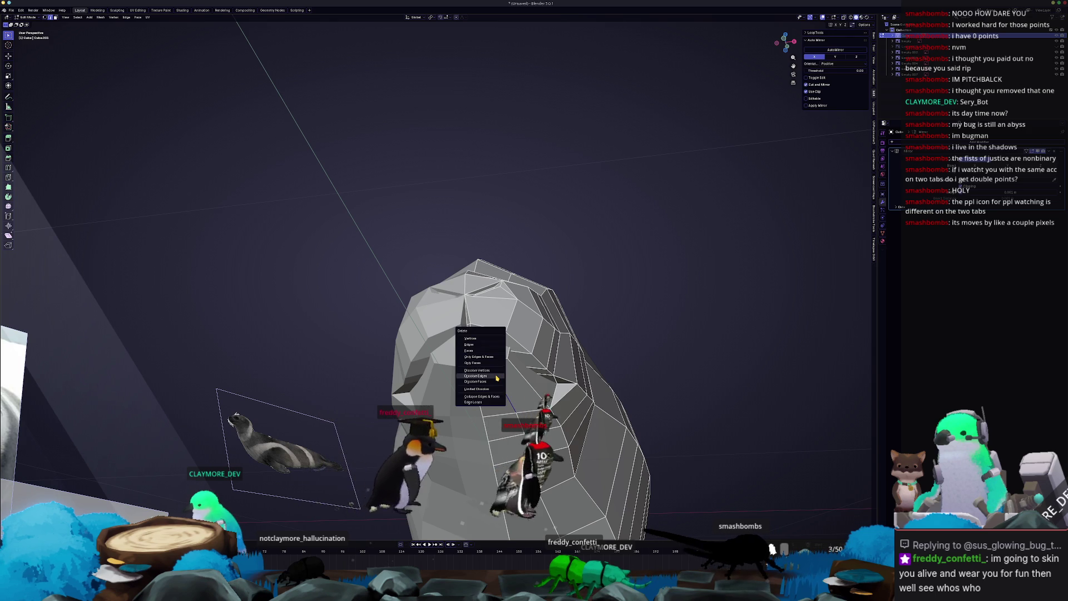
{"action": "left_click", "coordinate": [497, 378]}
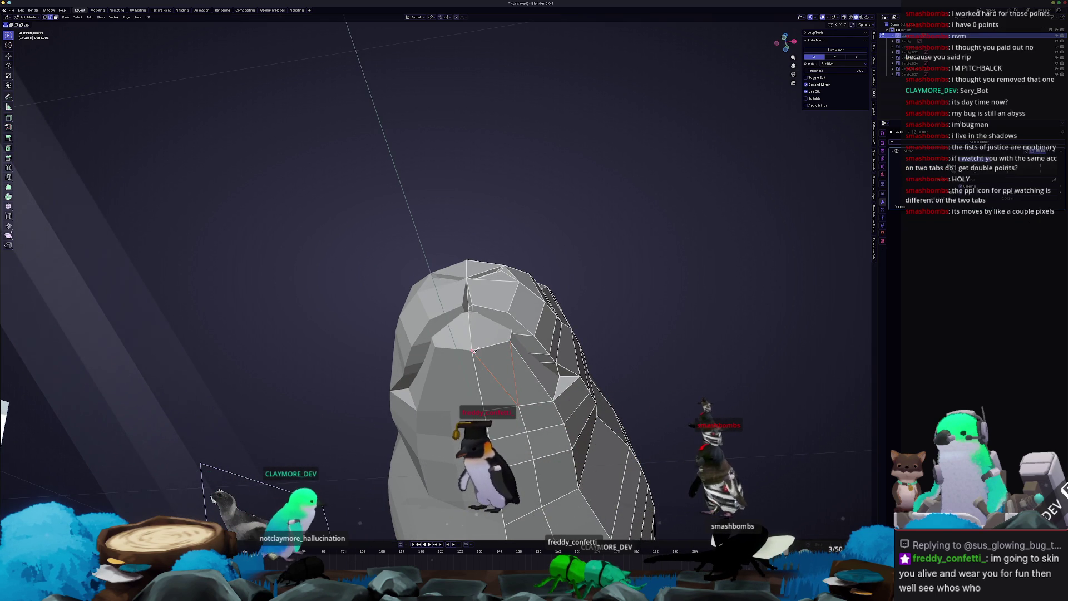
{"action": "mouse_move", "coordinate": [503, 381]}
{"action": "middle_mouse_down"}
{"action": "mouse_move", "coordinate": [486, 373]}
{"action": "mouse_move", "coordinate": [513, 365]}
{"action": "middle_mouse_up"}
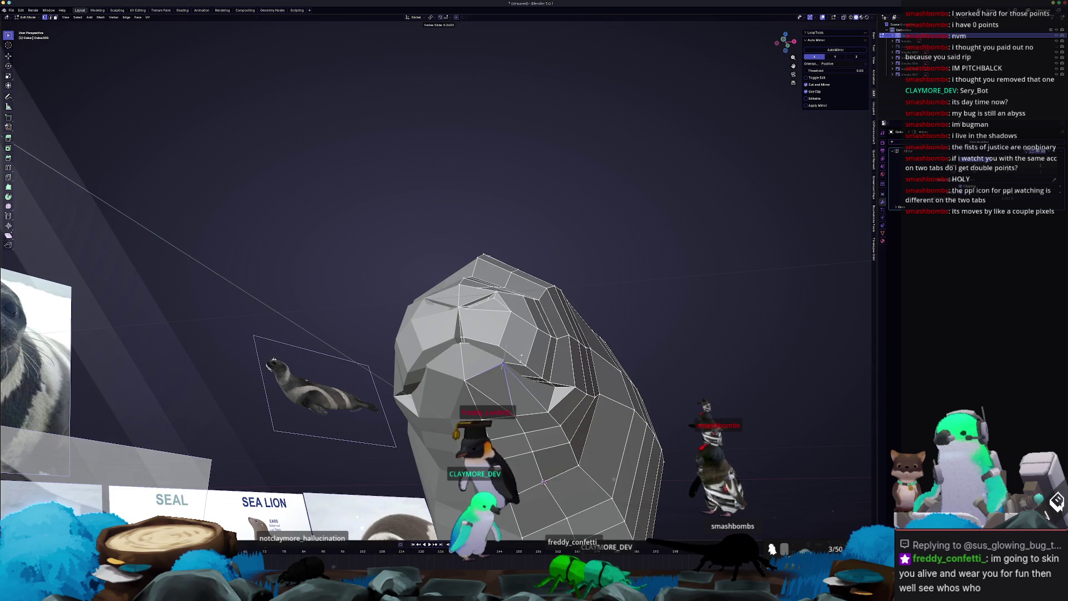
{"action": "mouse_move", "coordinate": [513, 365]}
{"action": "middle_mouse_down"}
{"action": "mouse_move", "coordinate": [420, 393]}
{"action": "mouse_move", "coordinate": [464, 376]}
{"action": "middle_mouse_up"}
{"action": "key", "text": "Tab"}
{"action": "key", "text": "Tab"}
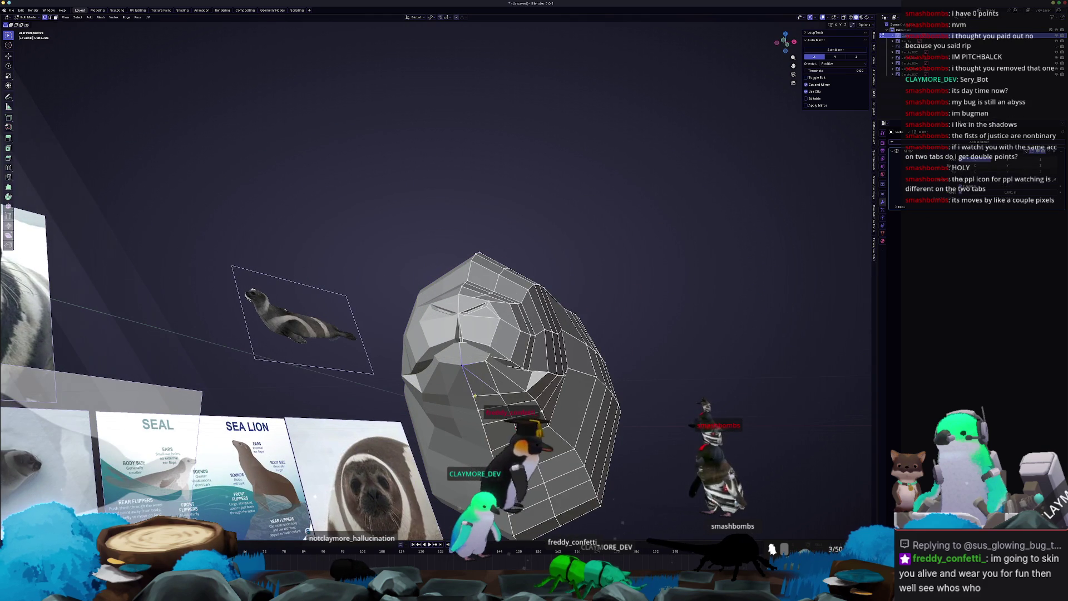
{"action": "left_click", "coordinate": [481, 381]}
{"action": "key", "text": "Tab"}
{"action": "key", "text": "Tab"}
{"action": "key", "text": "Tab"}
{"action": "key", "text": "Tab"}
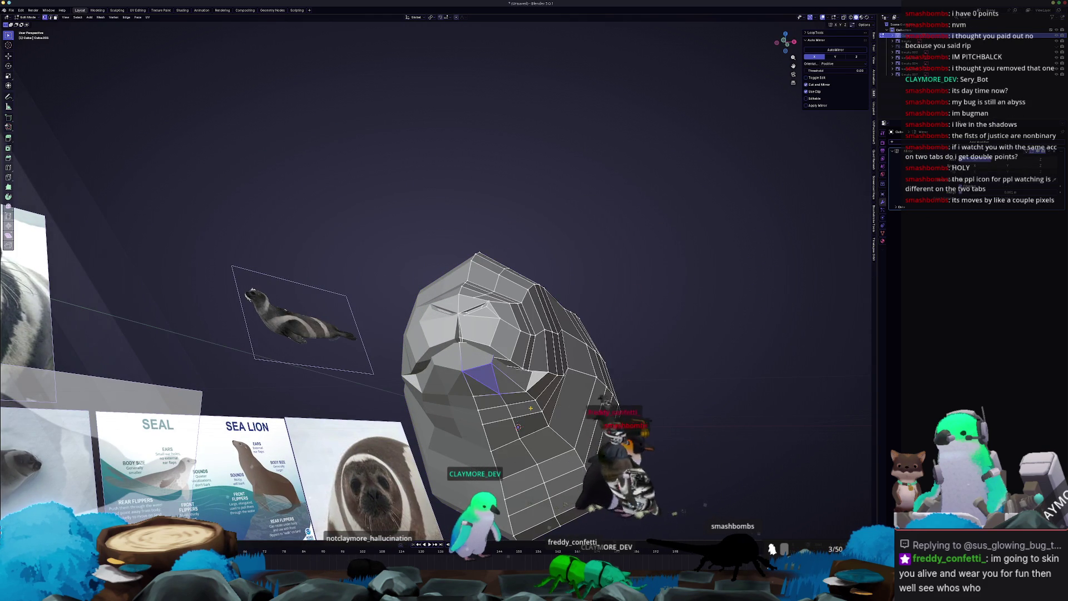
- Scale the seal mesh slightly along global Z and return to Object Mode
{"action": "middle_click_drag", "start_coordinate": [531, 408], "coordinate": [522, 387]}
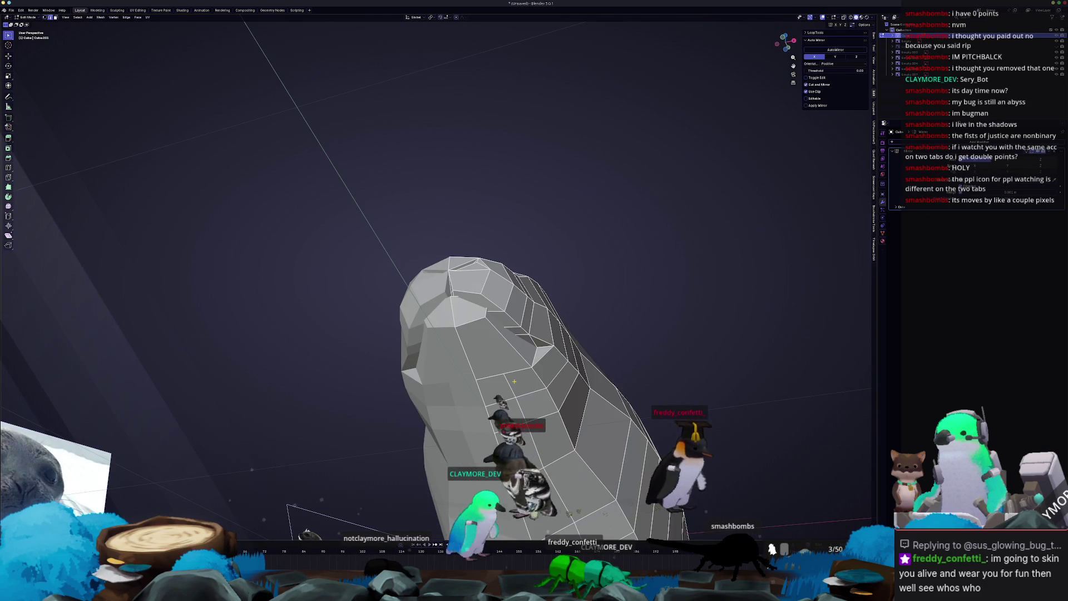
{"action": "right_click", "coordinate": [509, 383]}
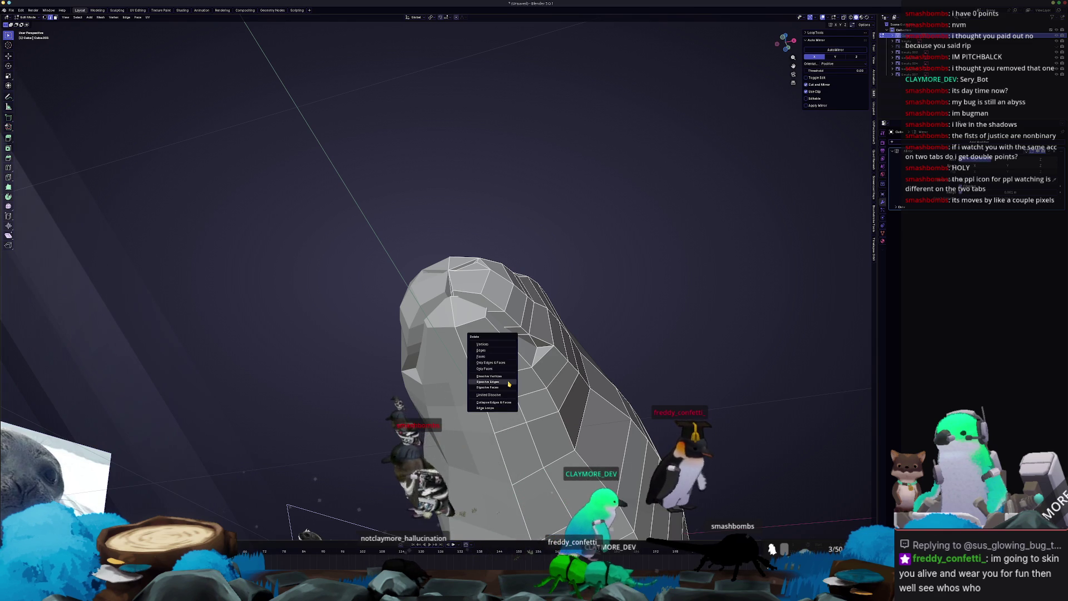
{"action": "key", "text": "Escape"}
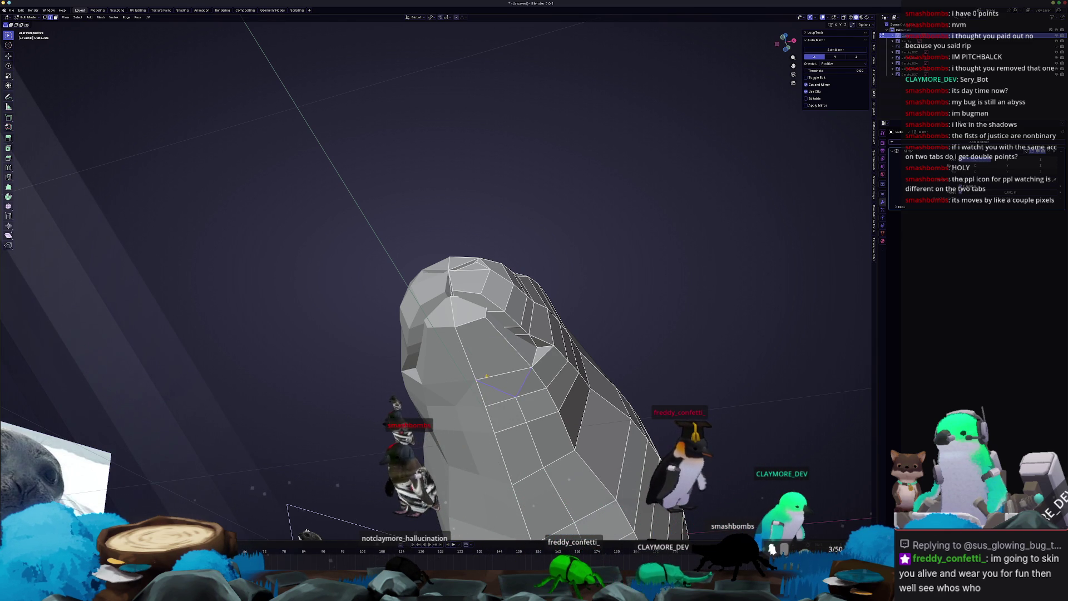
{"action": "mouse_move", "coordinate": [511, 378]}
{"action": "middle_mouse_down"}
{"action": "mouse_move", "coordinate": [510, 405]}
{"action": "mouse_move", "coordinate": [535, 388]}
{"action": "mouse_move", "coordinate": [534, 370]}
{"action": "mouse_move", "coordinate": [521, 387]}
{"action": "middle_mouse_up"}
{"action": "key", "text": "s"}
{"action": "key", "text": "z"}
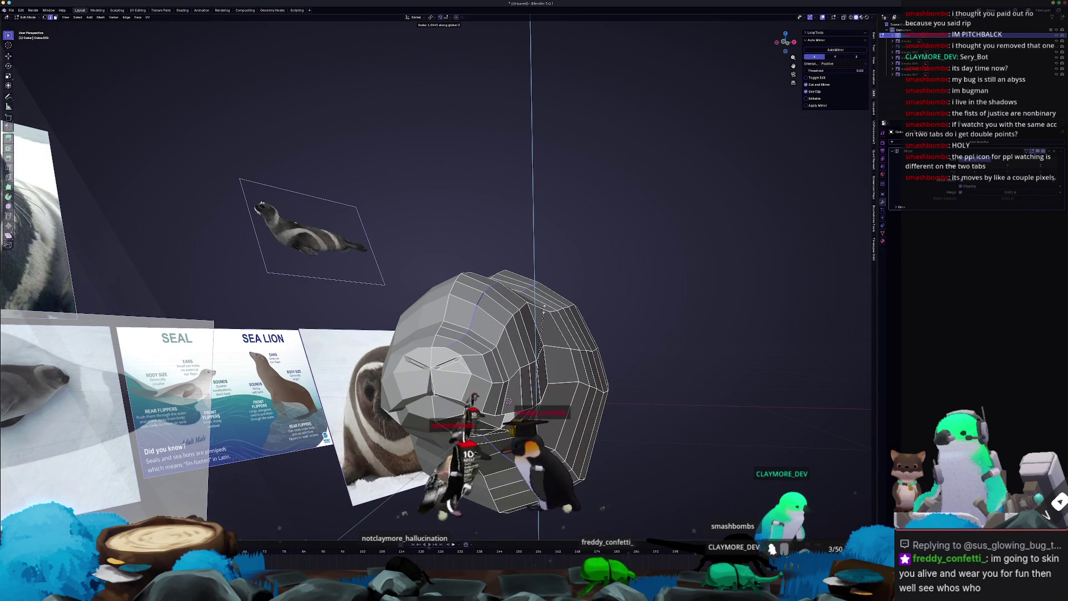
{"action": "left_click", "coordinate": [508, 400]}
{"action": "key", "text": "Tab"}
{"action": "middle_click_drag", "start_coordinate": [508, 401], "coordinate": [494, 376]}
{"action": "middle_click_drag", "start_coordinate": [572, 345], "coordinate": [563, 350]}
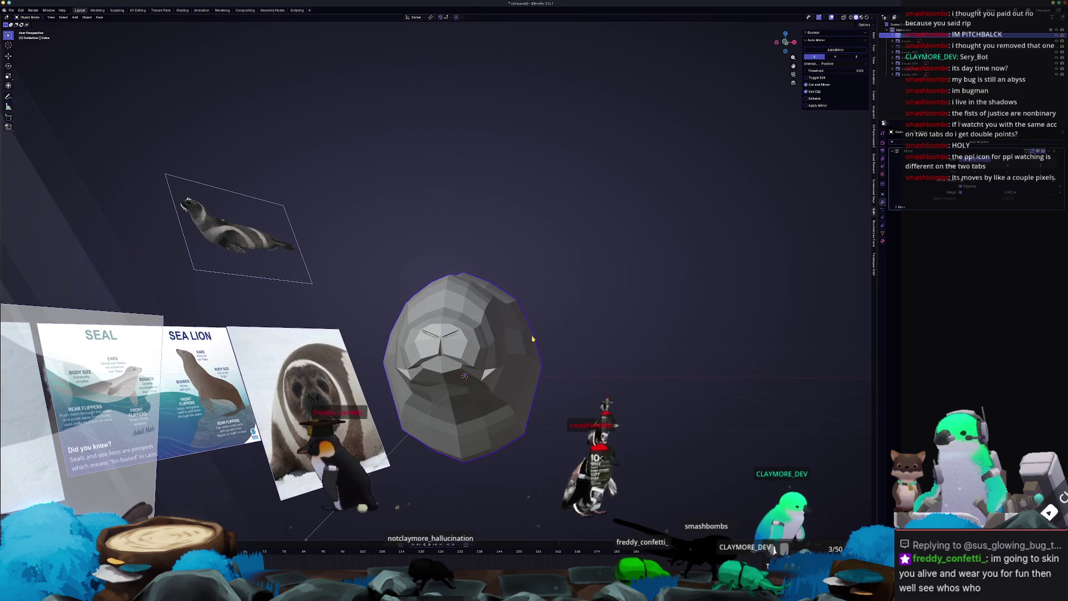
- Enter Edit Mode and line the seal up in front and right views with X-ray off
{"action": "key", "text": "Tab"}
{"action": "key", "text": "KP_1"}
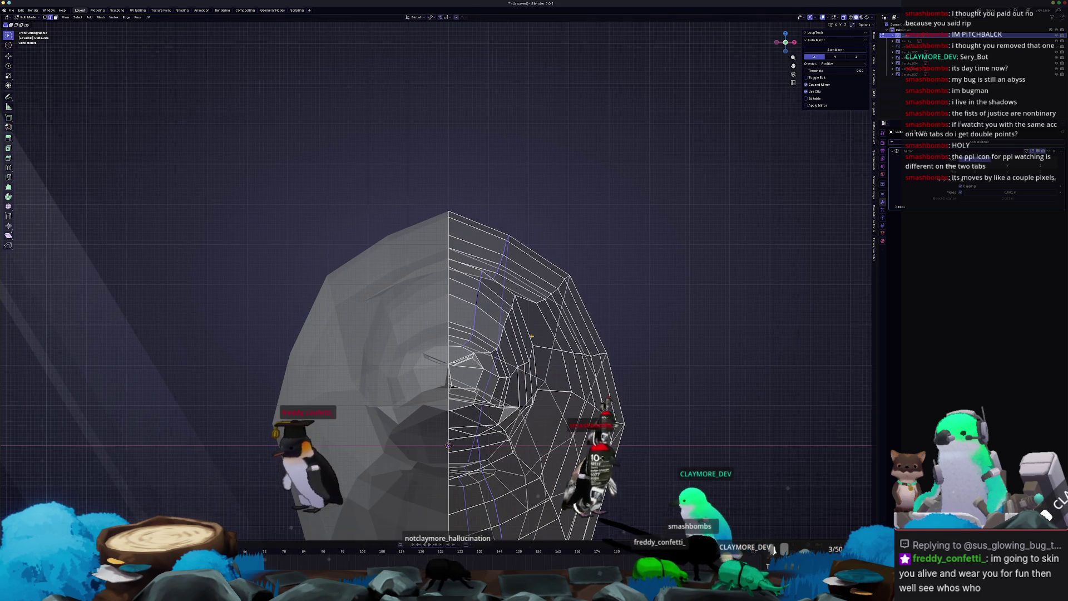
{"action": "left_click", "coordinate": [506, 340]}
{"action": "mouse_move", "coordinate": [506, 340]}
{"action": "middle_mouse_down"}
{"action": "mouse_move", "coordinate": [512, 368]}
{"action": "mouse_move", "coordinate": [469, 367]}
{"action": "middle_mouse_up"}
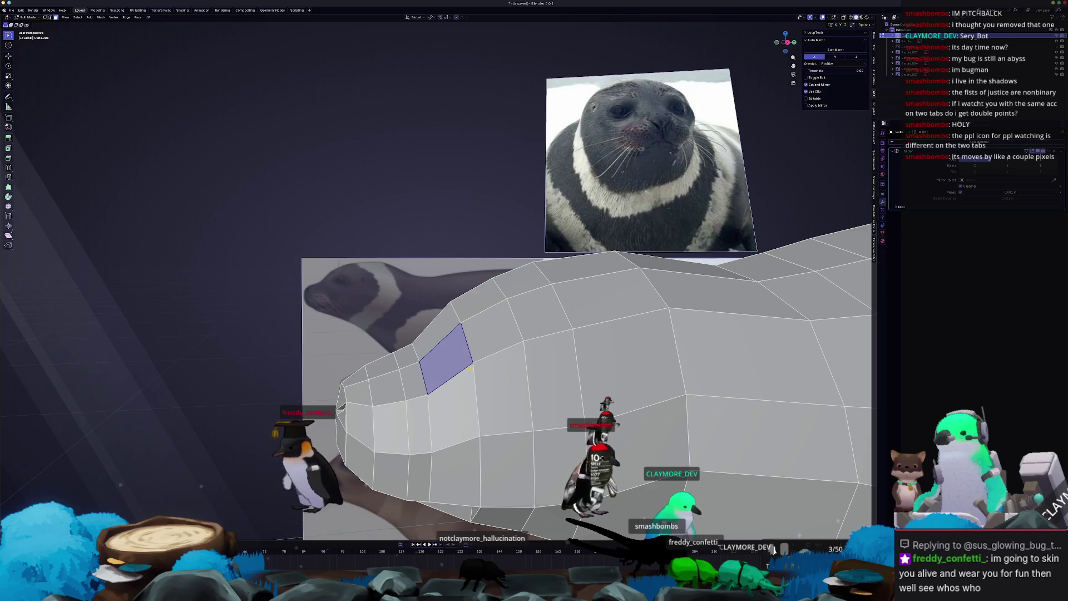
{"action": "key", "text": "KP_3"}
{"action": "scroll", "coordinate": [469, 369], "scroll_direction": "up", "scroll_amount": 1}
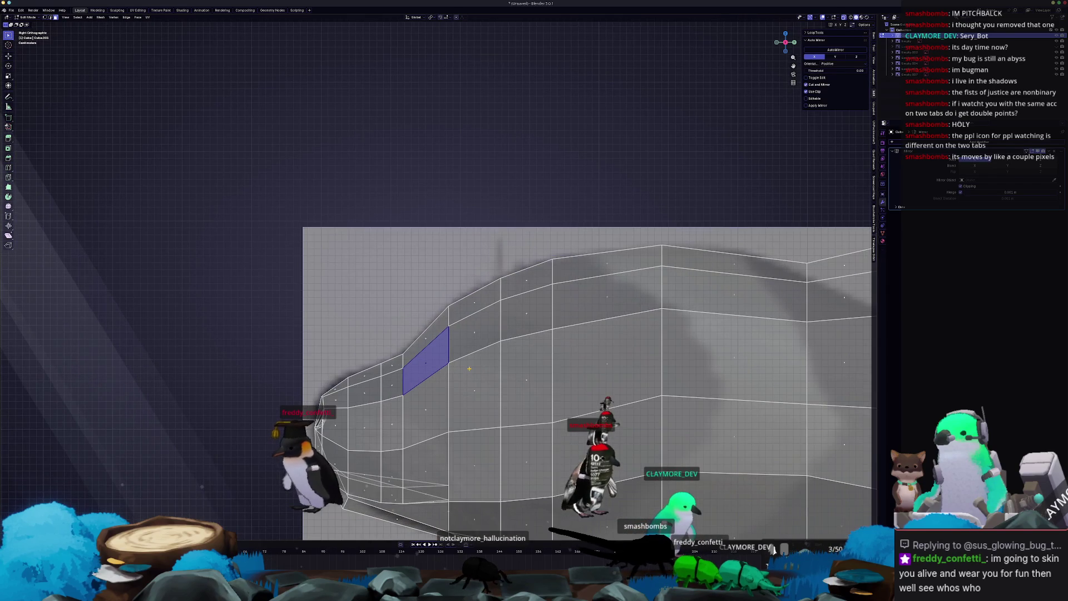
{"action": "key", "text": "alt+z"}
{"action": "mouse_move", "coordinate": [469, 368]}
{"action": "middle_mouse_down"}
{"action": "mouse_move", "coordinate": [506, 350]}
{"action": "mouse_move", "coordinate": [525, 356]}
{"action": "mouse_move", "coordinate": [468, 328]}
{"action": "mouse_move", "coordinate": [473, 357]}
{"action": "mouse_move", "coordinate": [459, 355]}
{"action": "middle_mouse_up"}
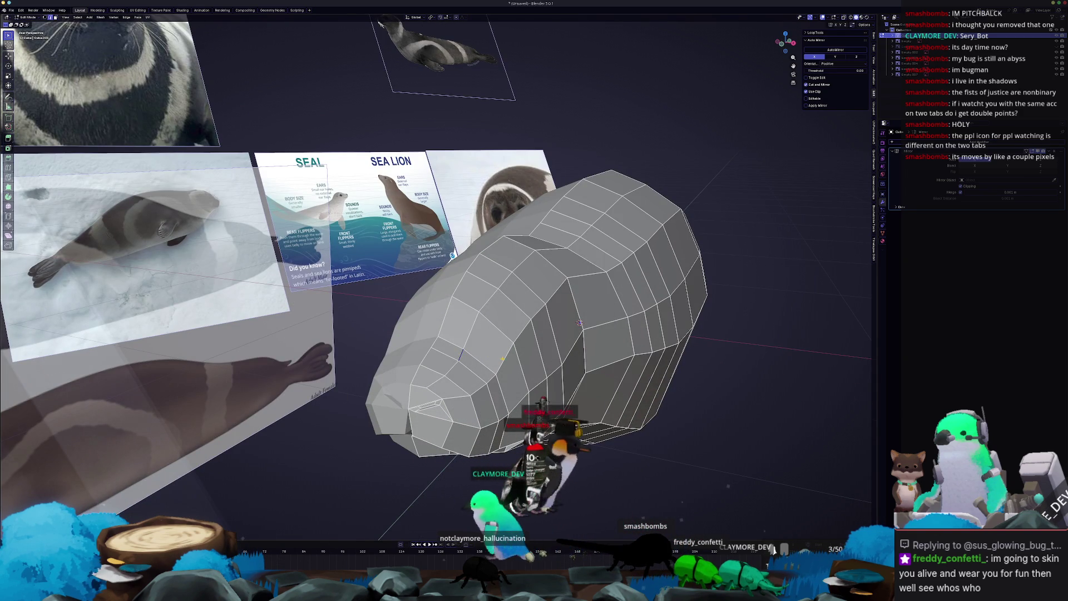
{"action": "mouse_move", "coordinate": [497, 353]}
{"action": "middle_mouse_down"}
{"action": "mouse_move", "coordinate": [518, 311]}
{"action": "mouse_move", "coordinate": [506, 300]}
{"action": "mouse_move", "coordinate": [518, 293]}
{"action": "mouse_move", "coordinate": [557, 312]}
{"action": "mouse_move", "coordinate": [543, 312]}
{"action": "middle_mouse_up"}
- Move the selected head elements up and down along Z to follow the side reference
{"action": "key", "text": "g"}
{"action": "key", "text": "z"}
{"action": "left_click", "coordinate": [523, 315]}
{"action": "key", "text": "g"}
{"action": "key", "text": "z"}
{"action": "key", "text": "g"}
{"action": "key", "text": "z"}
{"action": "left_click", "coordinate": [532, 321]}
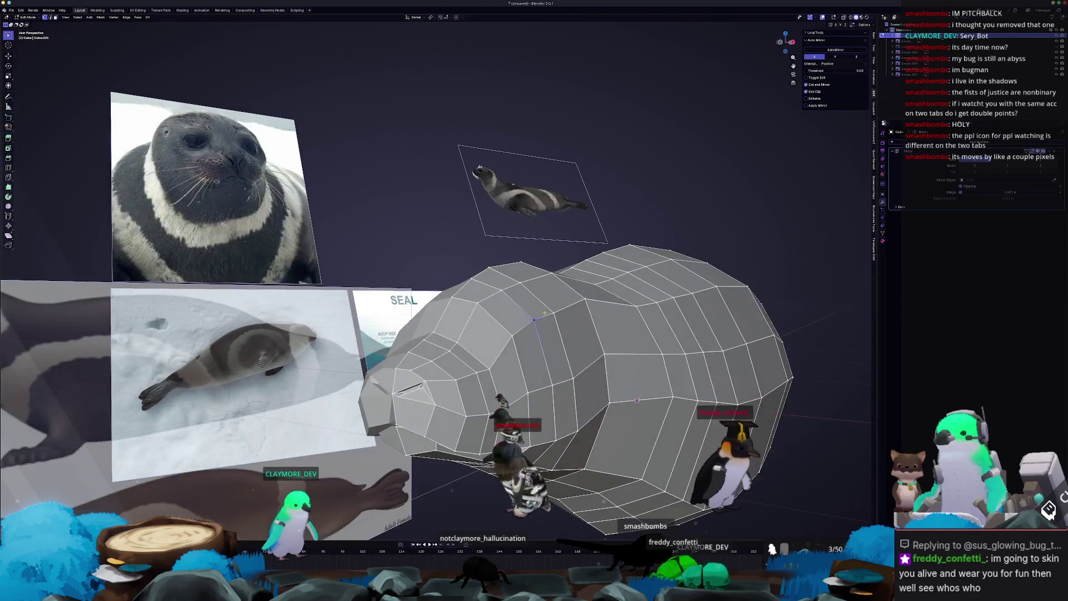
{"action": "key", "text": "g"}
{"action": "key", "text": "z"}
{"action": "left_click", "coordinate": [551, 315]}
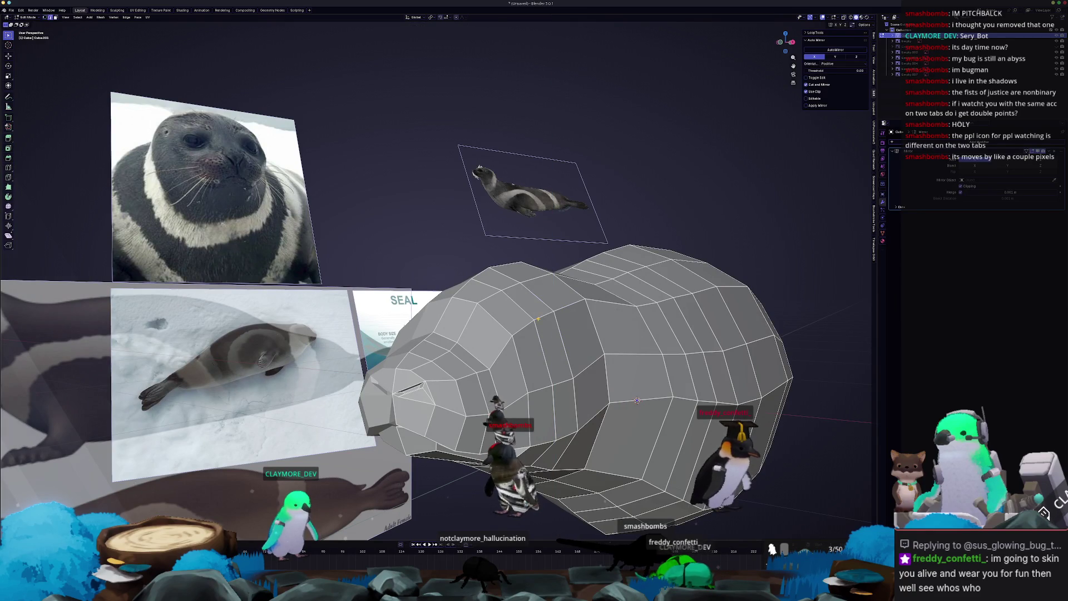
- Make a final Z adjustment against the Seal/Sea Lion chart and pick a head face
{"action": "middle_click_drag", "start_coordinate": [519, 325], "coordinate": [542, 331]}
{"action": "key", "text": "g"}
{"action": "key", "text": "z"}
{"action": "left_click", "coordinate": [551, 335]}
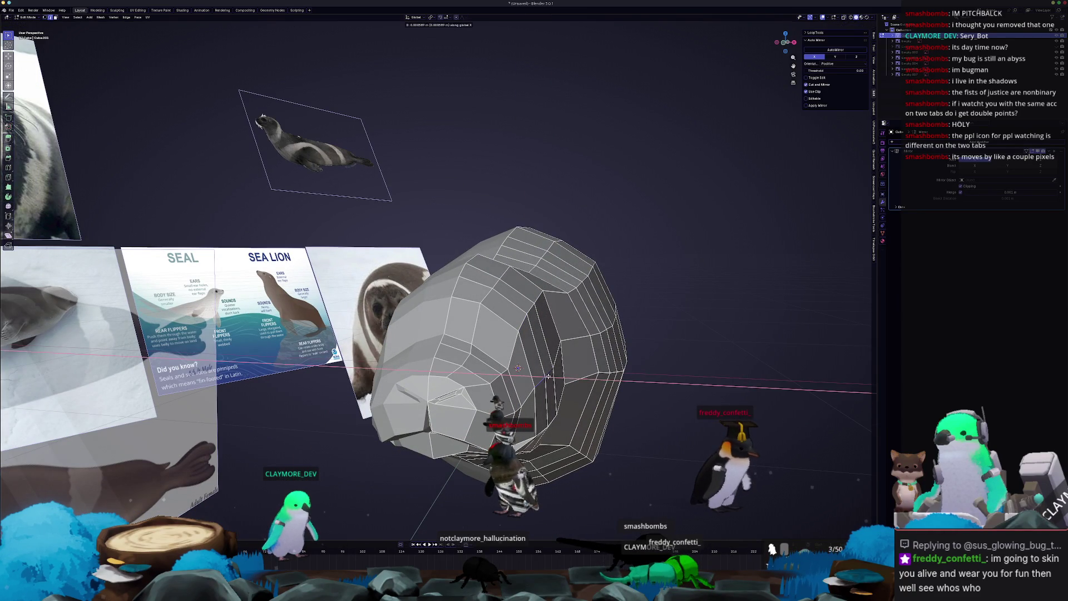
{"action": "middle_click_drag", "start_coordinate": [548, 376], "coordinate": [667, 383]}
{"action": "left_click", "coordinate": [476, 334]}
{"action": "mouse_move", "coordinate": [477, 334]}
{"action": "middle_mouse_down"}
{"action": "mouse_move", "coordinate": [389, 339]}
{"action": "mouse_move", "coordinate": [682, 355]}
{"action": "mouse_move", "coordinate": [781, 386]}
{"action": "mouse_move", "coordinate": [792, 404]}
{"action": "middle_mouse_up"}
{"action": "key", "text": "2"}
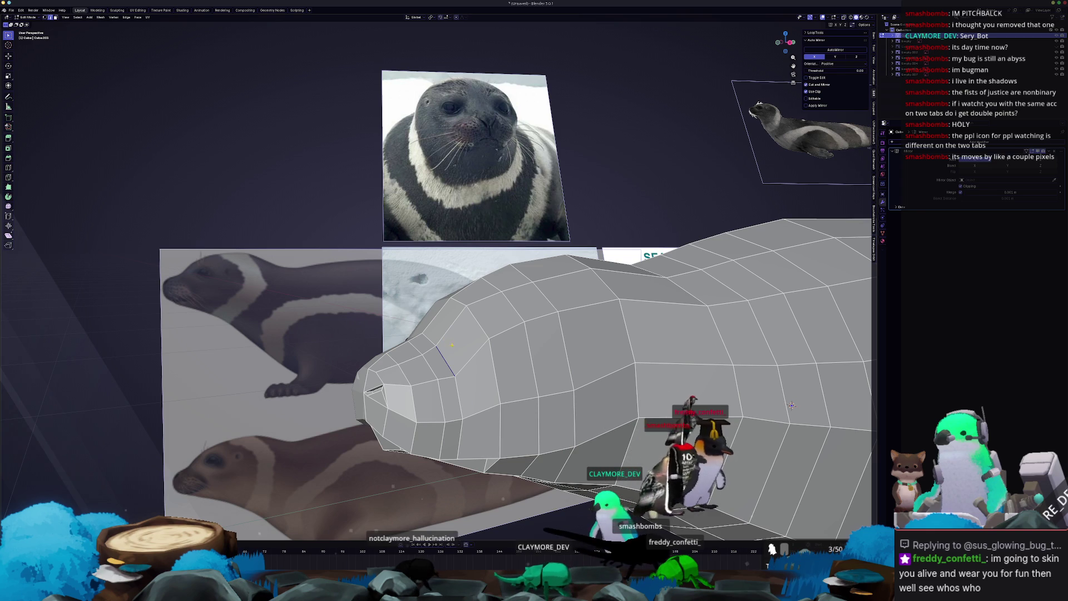
- Shift the edge beside the eye area slightly along global Y
{"action": "middle_click_drag", "start_coordinate": [792, 405], "coordinate": [772, 383]}
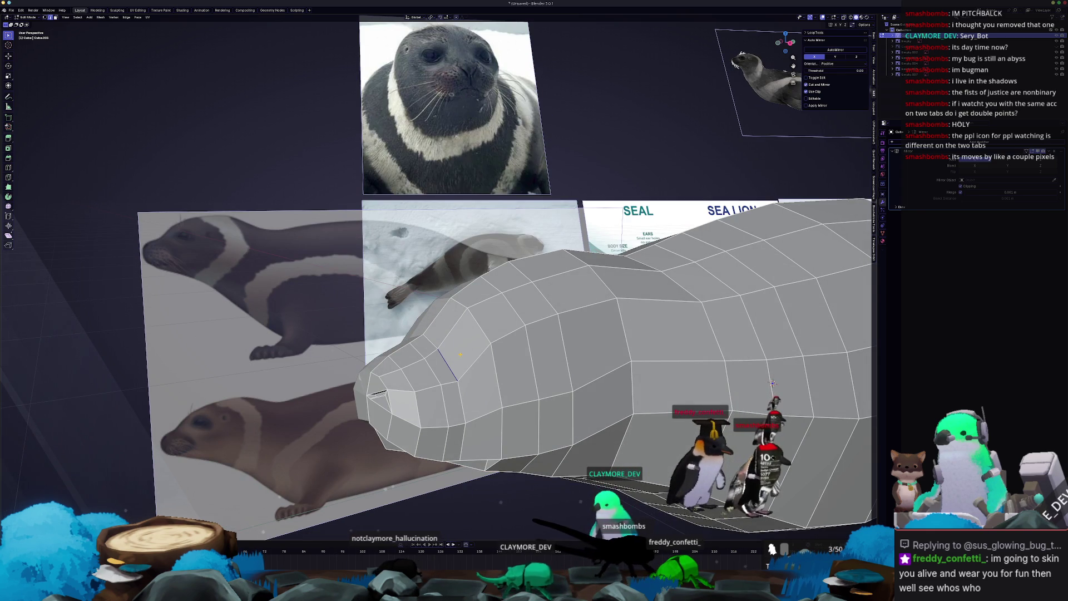
{"action": "key", "text": "g"}
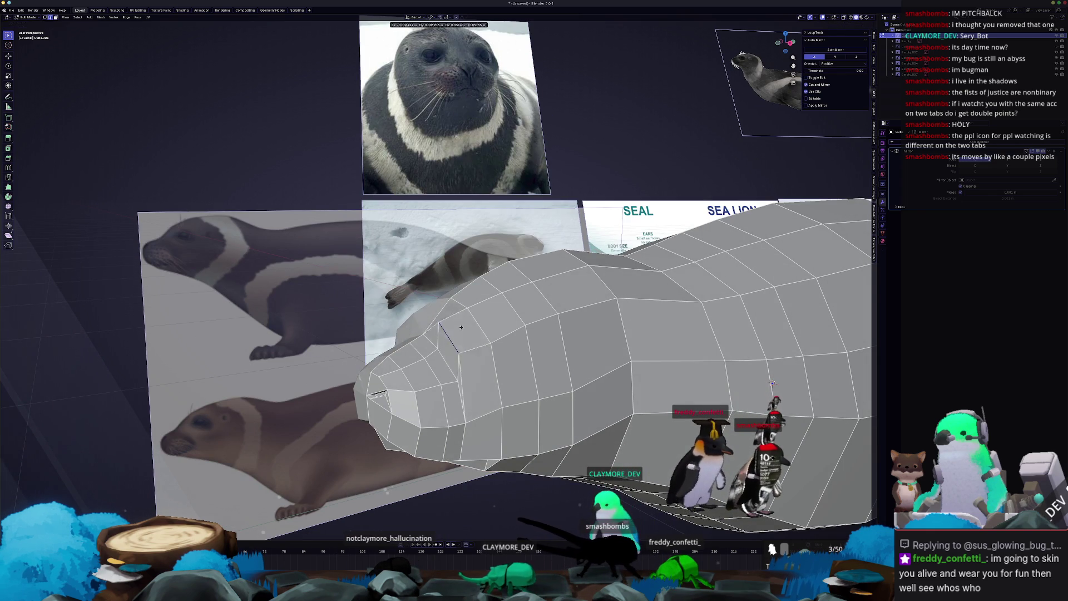
{"action": "key", "text": "y"}
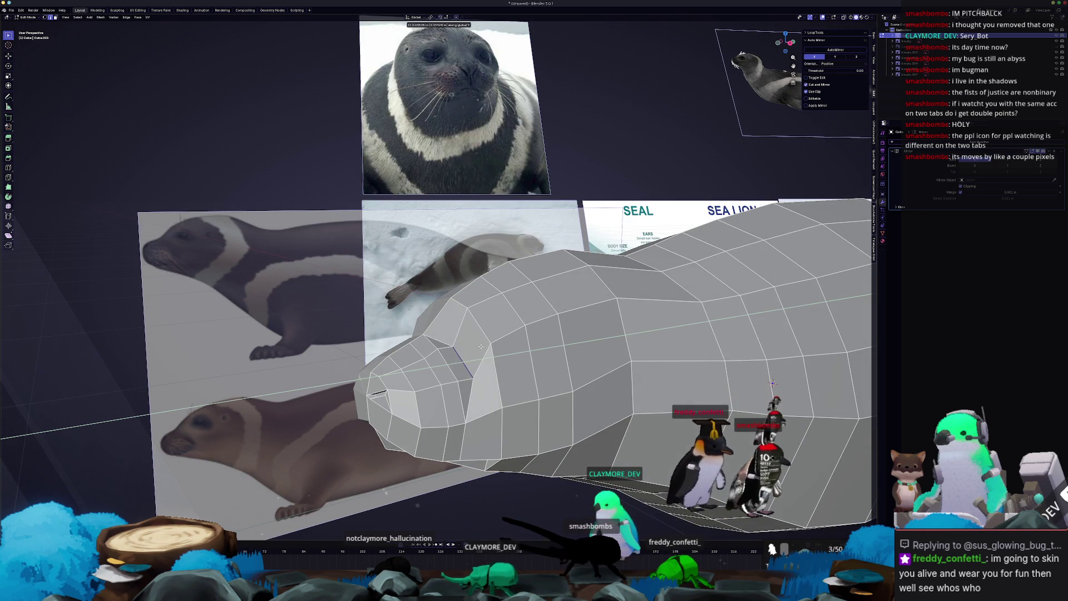
{"action": "left_click", "coordinate": [475, 347]}
{"action": "mouse_move", "coordinate": [439, 362]}
{"action": "middle_mouse_down"}
{"action": "mouse_move", "coordinate": [421, 347]}
{"action": "mouse_move", "coordinate": [465, 307]}
{"action": "mouse_move", "coordinate": [462, 323]}
{"action": "mouse_move", "coordinate": [501, 334]}
{"action": "middle_mouse_up"}
{"action": "left_click", "coordinate": [485, 338]}
{"action": "scroll", "coordinate": [721, 404], "scroll_direction": "up", "scroll_amount": 1}
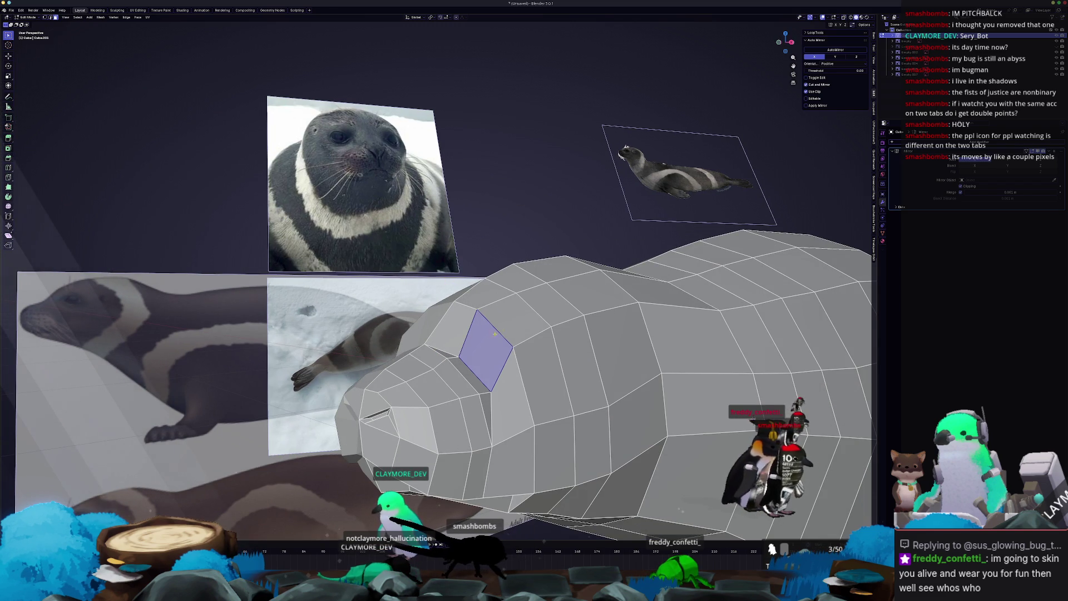
{"action": "middle_click_drag", "start_coordinate": [462, 375], "coordinate": [538, 366]}
{"action": "key", "text": "ctrl+r"}
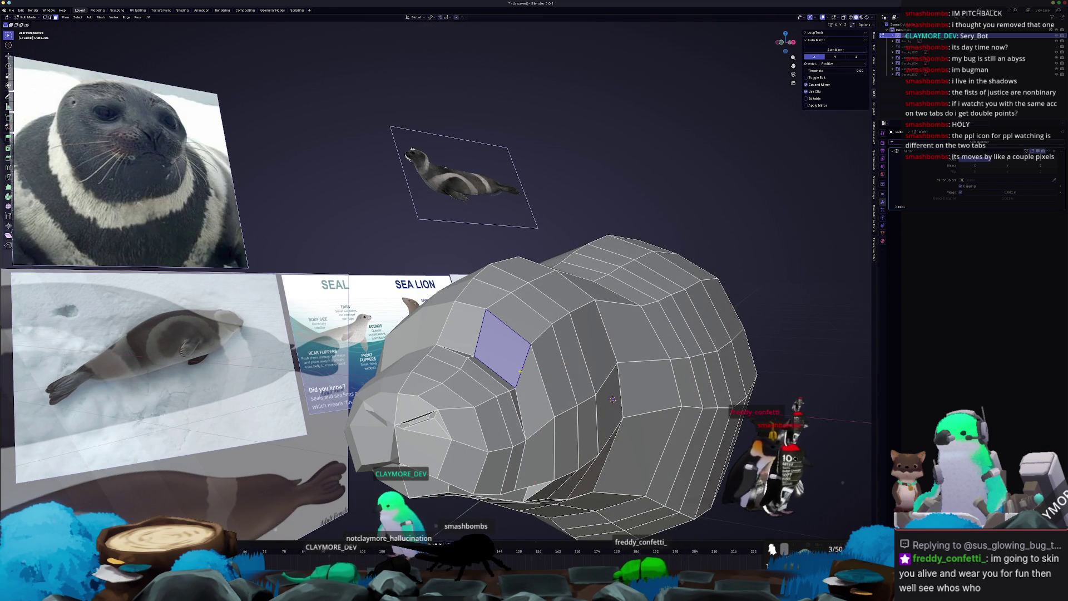
- Cancel the edge loop, subdivide a head face into four, and place a knife-cut point
{"action": "key", "text": "Escape"}
{"action": "scroll", "coordinate": [640, 412], "scroll_direction": "up", "scroll_amount": 2}
{"action": "right_click", "coordinate": [497, 397]}
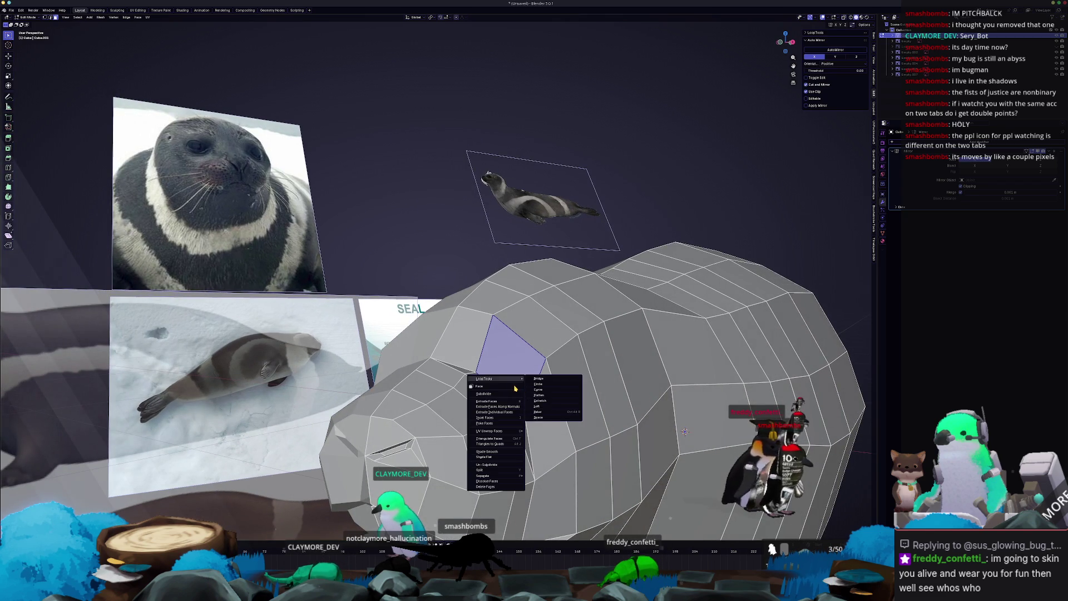
{"action": "left_click", "coordinate": [496, 394]}
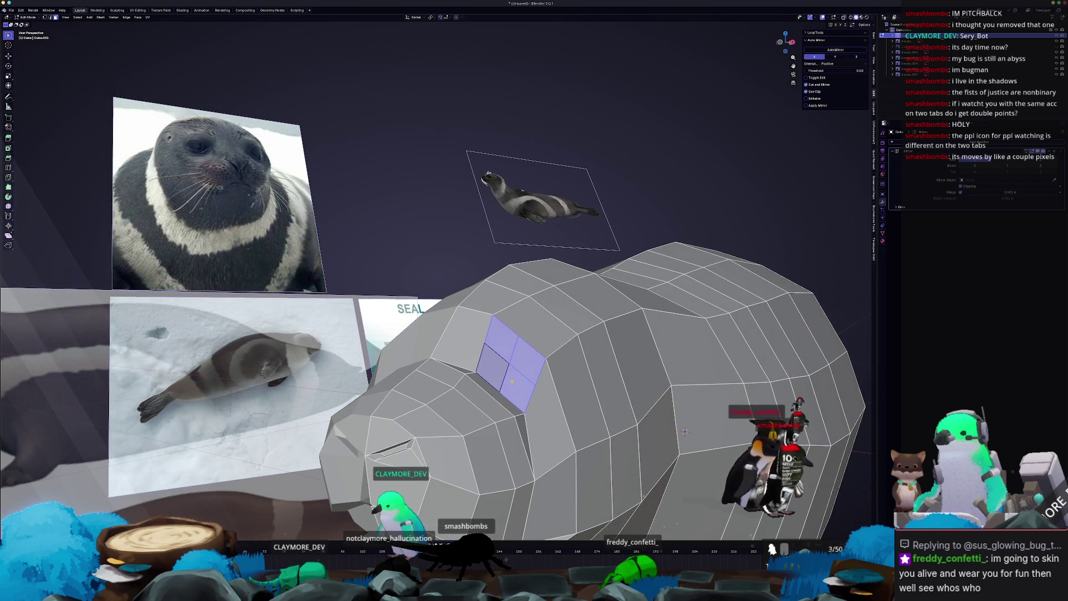
{"action": "middle_click_drag", "start_coordinate": [685, 431], "coordinate": [720, 482]}
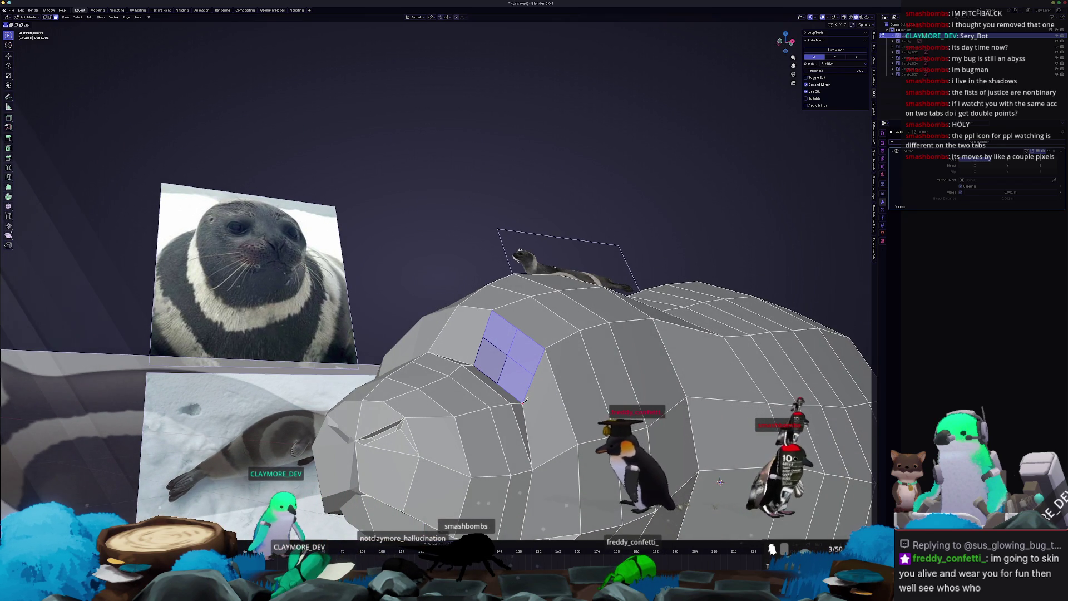
{"action": "left_click", "coordinate": [547, 404]}
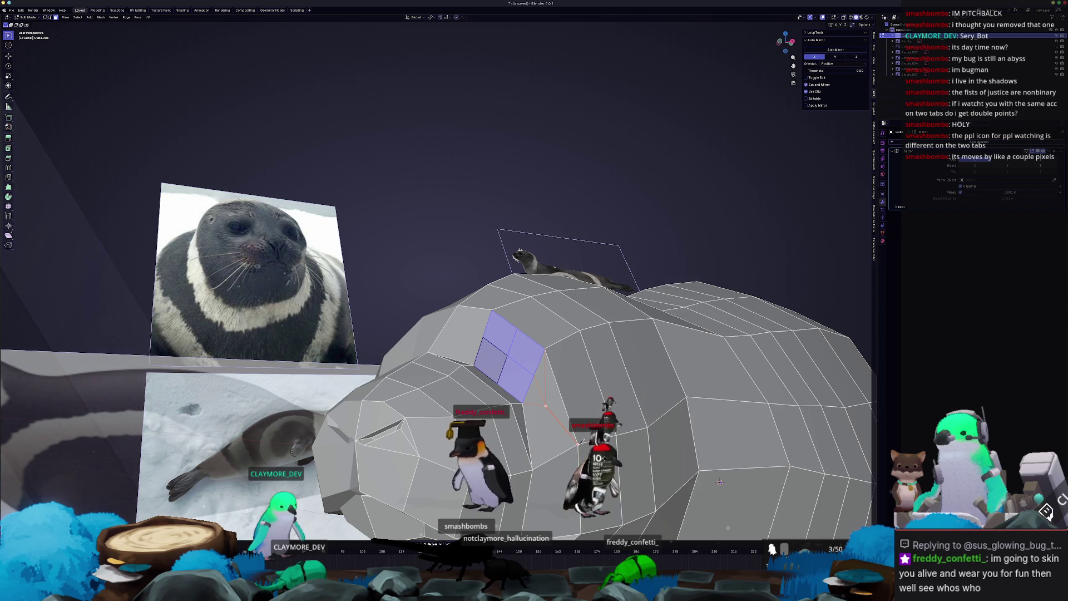
- Move a single vertex on the side of the head along Y to match the references
{"action": "middle_click_drag", "start_coordinate": [559, 451], "coordinate": [514, 377]}
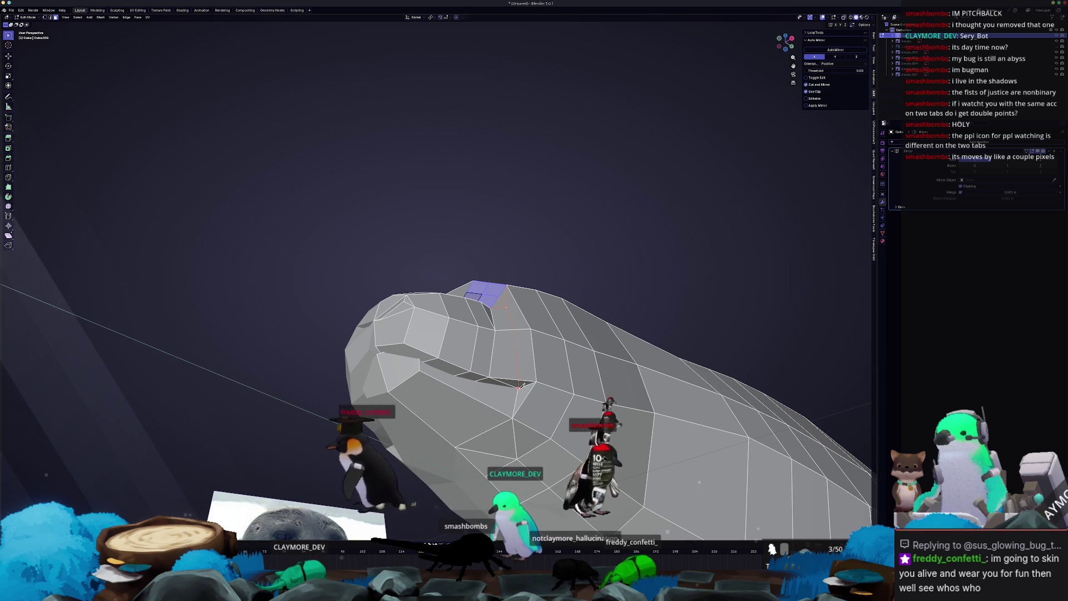
{"action": "middle_click_drag", "start_coordinate": [519, 384], "coordinate": [603, 408]}
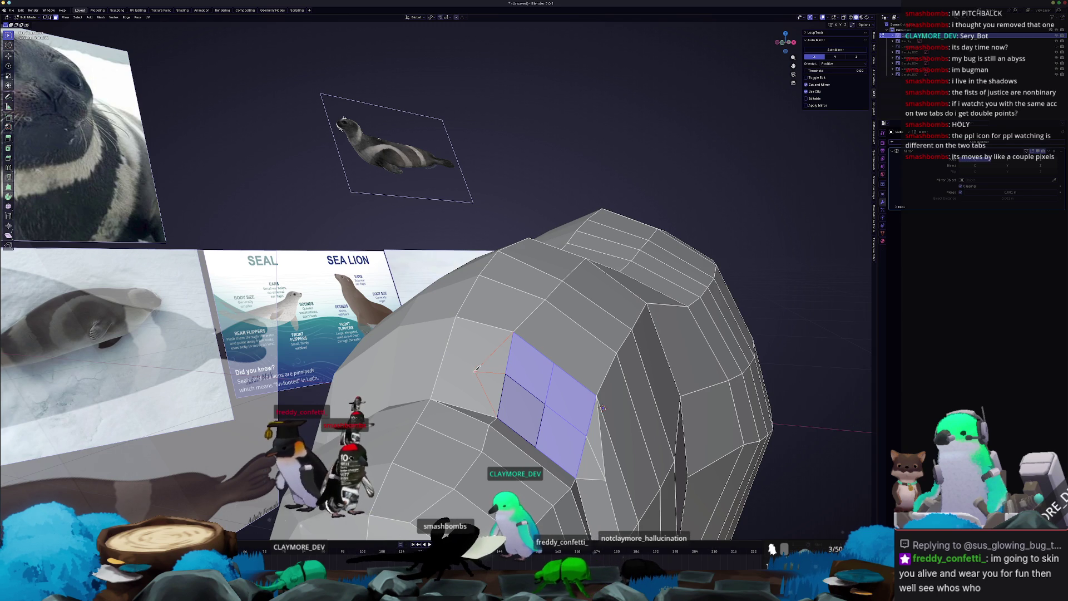
{"action": "mouse_move", "coordinate": [445, 359]}
{"action": "middle_mouse_down"}
{"action": "mouse_move", "coordinate": [430, 365]}
{"action": "mouse_move", "coordinate": [430, 406]}
{"action": "mouse_move", "coordinate": [412, 392]}
{"action": "mouse_move", "coordinate": [446, 314]}
{"action": "mouse_move", "coordinate": [460, 307]}
{"action": "mouse_move", "coordinate": [455, 357]}
{"action": "middle_mouse_up"}
{"action": "left_click", "coordinate": [443, 380]}
{"action": "key", "text": "g"}
{"action": "key", "text": "y"}
{"action": "left_click", "coordinate": [428, 406]}
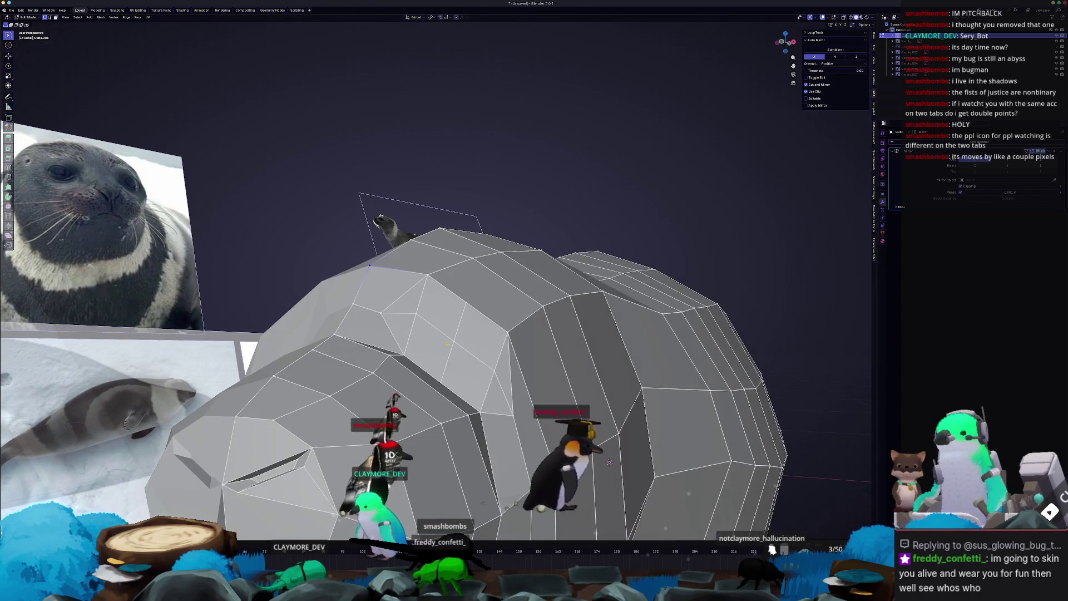
- Select a 2×2 block of faces on the side of the head and inset them
{"action": "key", "text": "3"}
{"action": "left_click", "coordinate": [455, 359]}
{"action": "left_click", "coordinate": [469, 375], "text": "shift"}
{"action": "left_click", "coordinate": [481, 337], "text": "shift"}
{"action": "left_click", "coordinate": [441, 308], "text": "shift"}
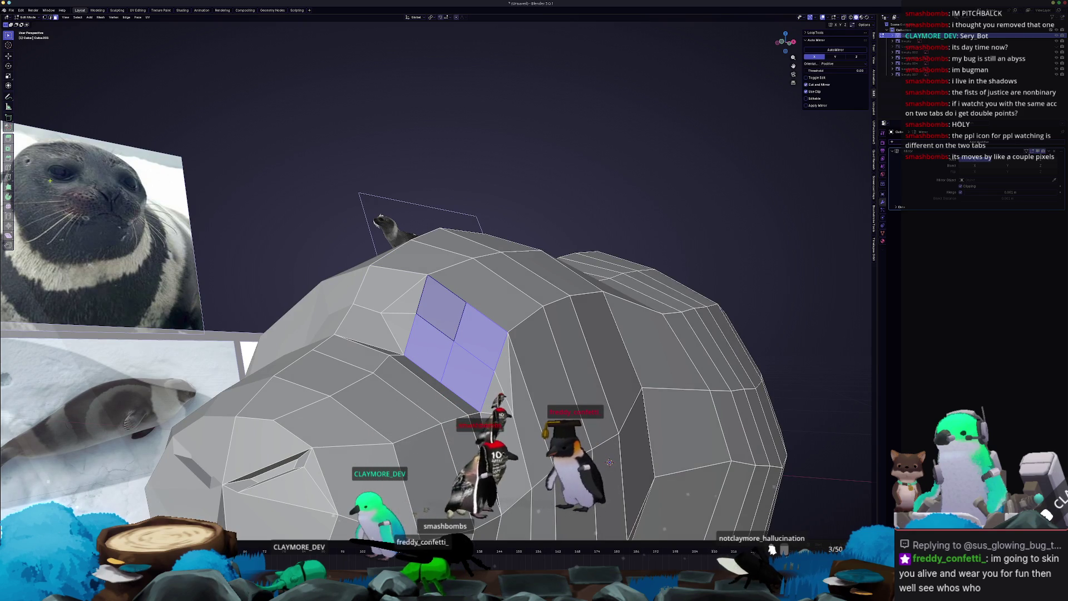
{"action": "key", "text": "shift+space"}
{"action": "key", "text": "i"}
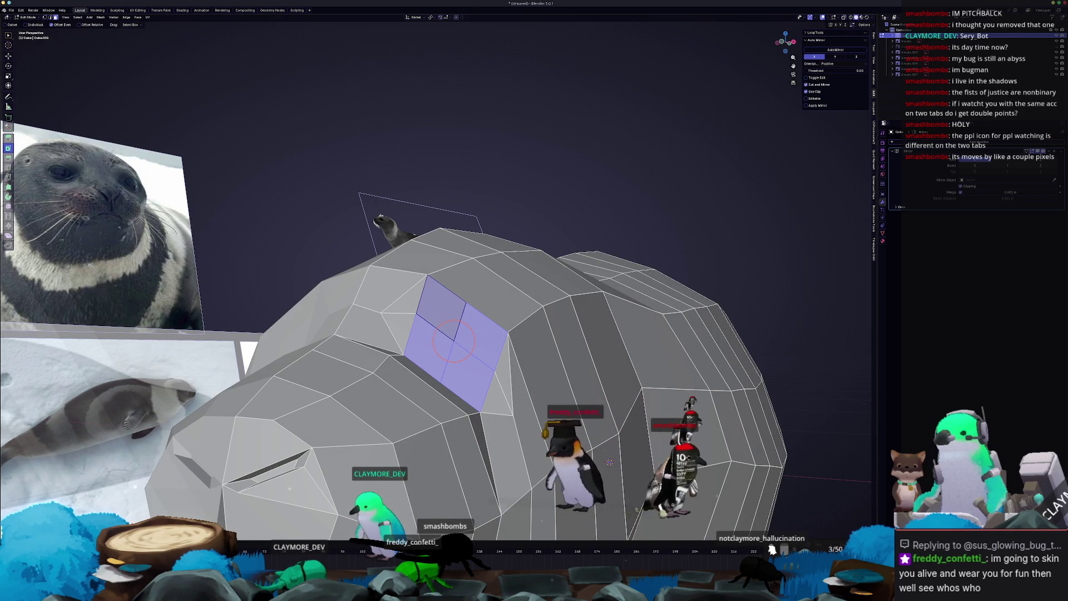
{"action": "left_click", "coordinate": [609, 462]}
{"action": "left_click_drag", "start_coordinate": [71, 503], "coordinate": [82, 503]}
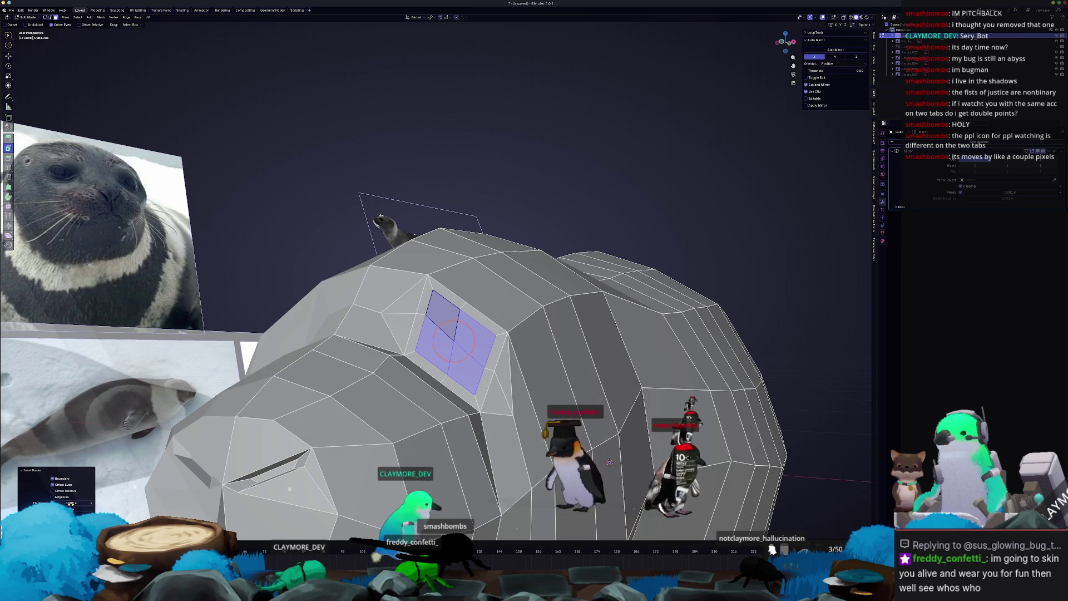
- Round the inset patch with LoopTools Circle, then shrink and rotate it
{"action": "left_click", "coordinate": [818, 32]}
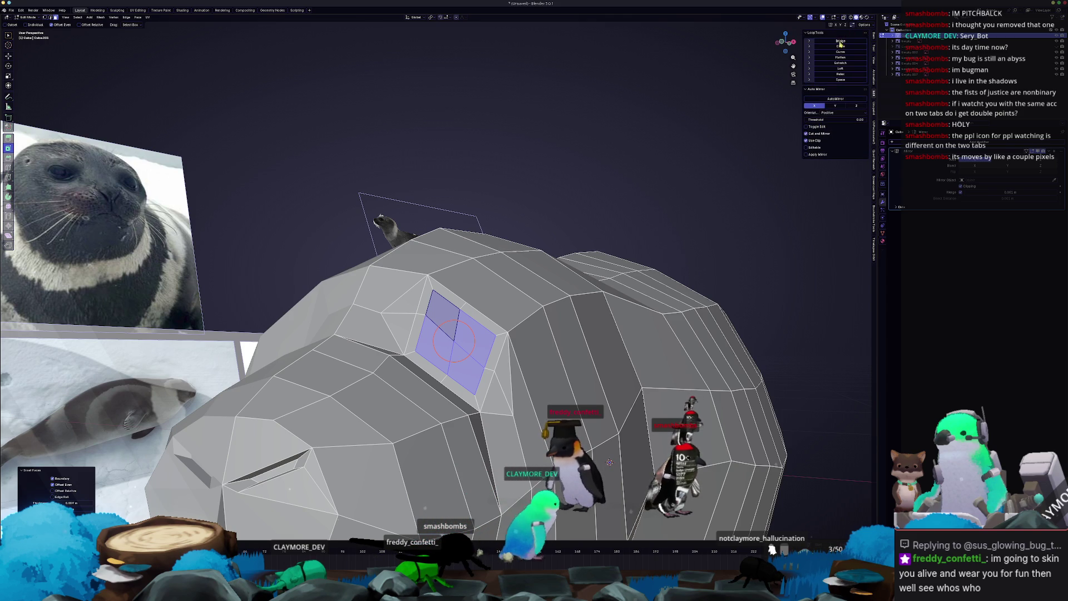
{"action": "left_click", "coordinate": [841, 46]}
{"action": "key", "text": "s"}
{"action": "left_click", "coordinate": [661, 285]}
{"action": "key", "text": "r"}
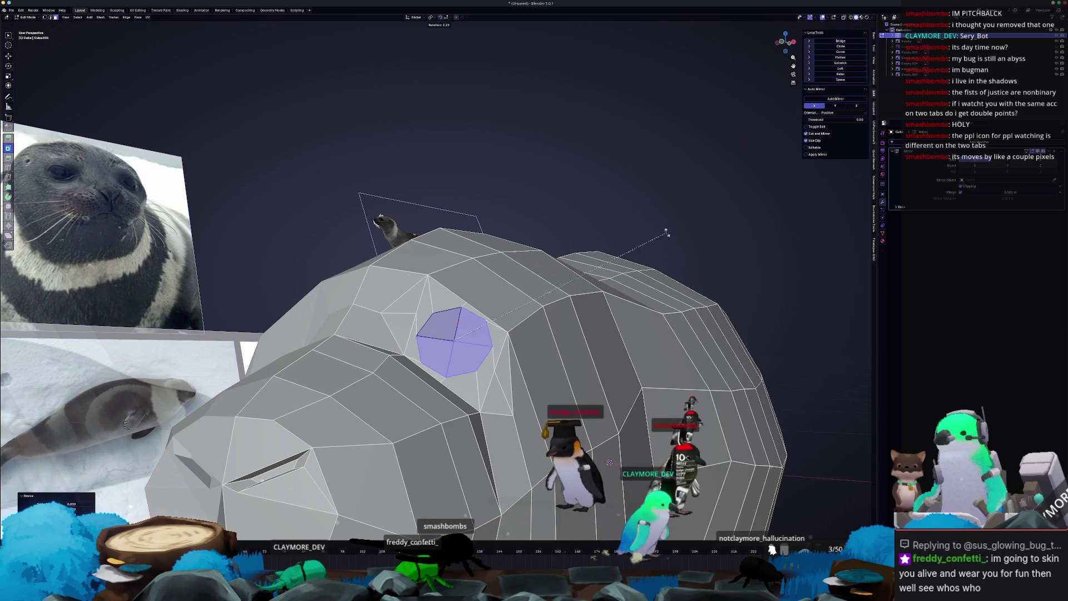
{"action": "left_click", "coordinate": [641, 277]}
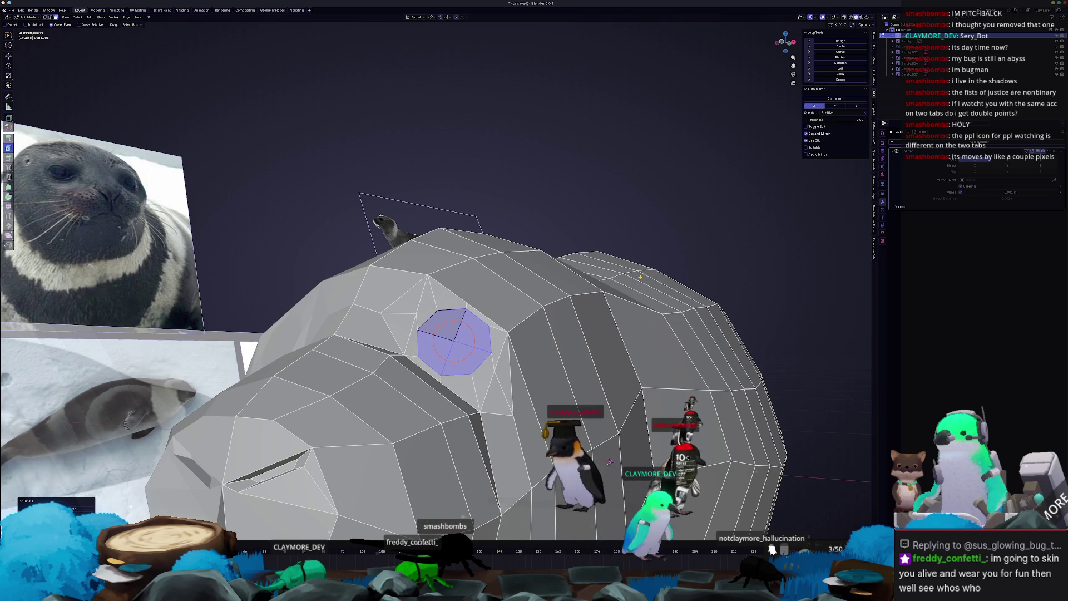
{"action": "key", "text": "KP_1"}
{"action": "mouse_move", "coordinate": [641, 276]}
{"action": "middle_mouse_down"}
{"action": "mouse_move", "coordinate": [553, 313]}
{"action": "mouse_move", "coordinate": [534, 306]}
{"action": "mouse_move", "coordinate": [456, 345]}
{"action": "middle_mouse_up"}
{"action": "key", "text": "r"}
{"action": "key", "text": "Escape"}
- Slide and reposition a vertex beside the eye patch
{"action": "left_click", "coordinate": [447, 361]}
{"action": "key", "text": "shift+v"}
{"action": "left_click", "coordinate": [446, 353]}
{"action": "key", "text": "g"}
{"action": "left_click", "coordinate": [429, 320]}
{"action": "middle_click_drag", "start_coordinate": [428, 320], "coordinate": [470, 298]}
- Extrude the eye face and shrink it into an octagonal socket
{"action": "left_click", "coordinate": [441, 357]}
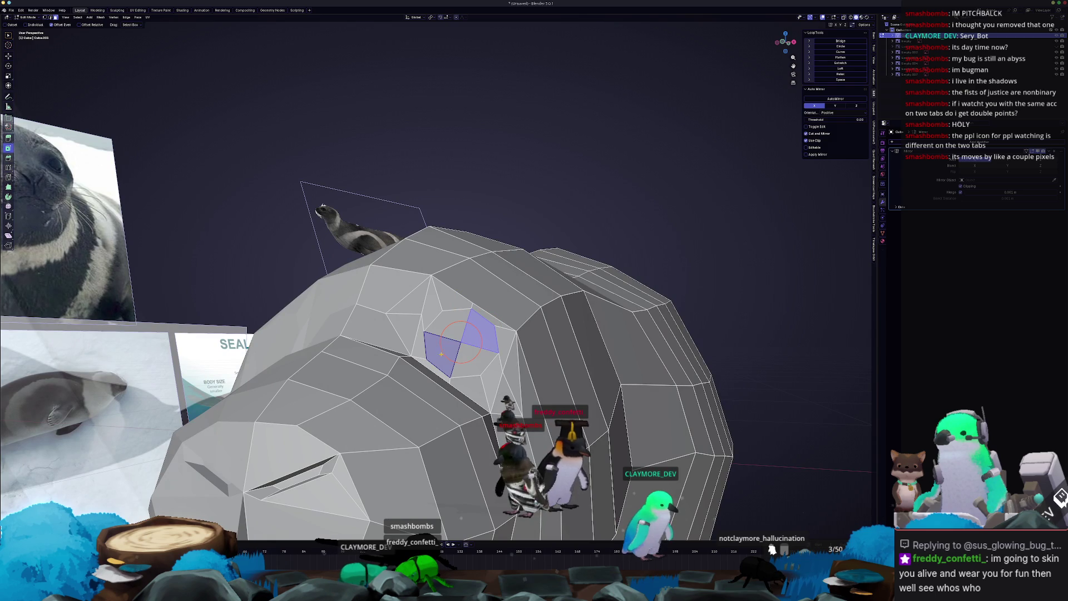
{"action": "left_click", "coordinate": [533, 323]}
{"action": "mouse_move", "coordinate": [533, 323]}
{"action": "middle_mouse_down"}
{"action": "mouse_move", "coordinate": [502, 351]}
{"action": "mouse_move", "coordinate": [508, 338]}
{"action": "mouse_move", "coordinate": [479, 328]}
{"action": "middle_mouse_up"}
{"action": "key", "text": "e"}
{"action": "left_click", "coordinate": [488, 349]}
{"action": "left_click", "coordinate": [491, 337]}
- Extrude the eye face inward again, shrink it, and move it along Y
{"action": "key", "text": "e"}
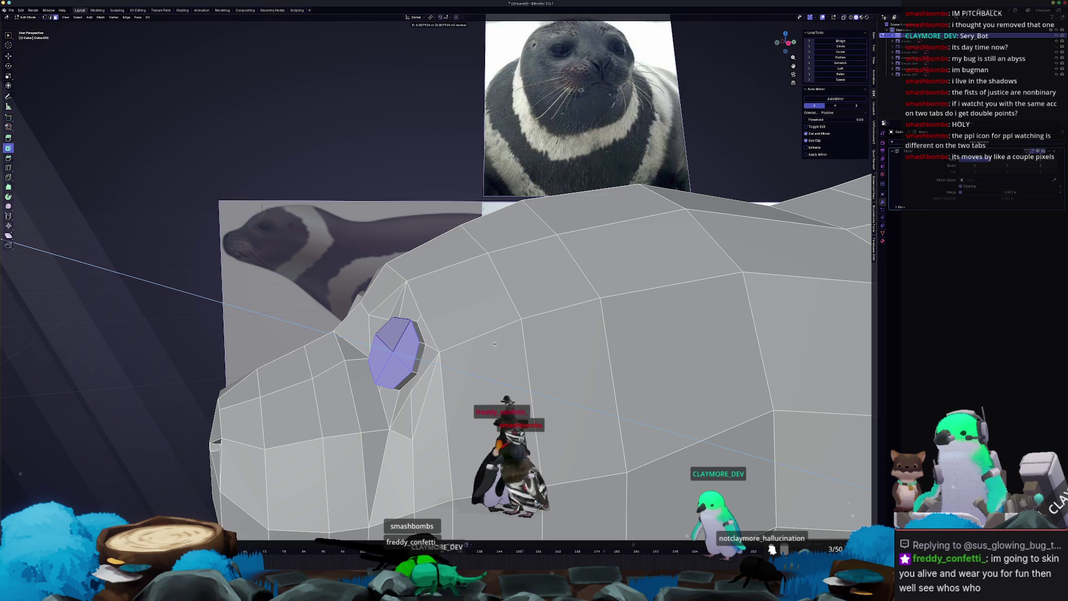
{"action": "left_click", "coordinate": [476, 328]}
{"action": "key", "text": "s"}
{"action": "left_click", "coordinate": [456, 329]}
{"action": "key", "text": "g"}
{"action": "mouse_move", "coordinate": [456, 329]}
{"action": "middle_mouse_down"}
{"action": "mouse_move", "coordinate": [481, 341]}
{"action": "mouse_move", "coordinate": [474, 334]}
{"action": "middle_mouse_up"}
{"action": "key", "text": "y"}
{"action": "left_click", "coordinate": [463, 335]}
{"action": "scroll", "coordinate": [463, 335], "scroll_direction": "down", "scroll_amount": 3}
- Inspect the whole seal in Object Mode from the side
{"action": "key", "text": "Tab"}
{"action": "key", "text": "Tab"}
{"action": "scroll", "coordinate": [456, 316], "scroll_direction": "up", "scroll_amount": 4}
{"action": "middle_click_drag", "start_coordinate": [563, 402], "coordinate": [724, 310]}
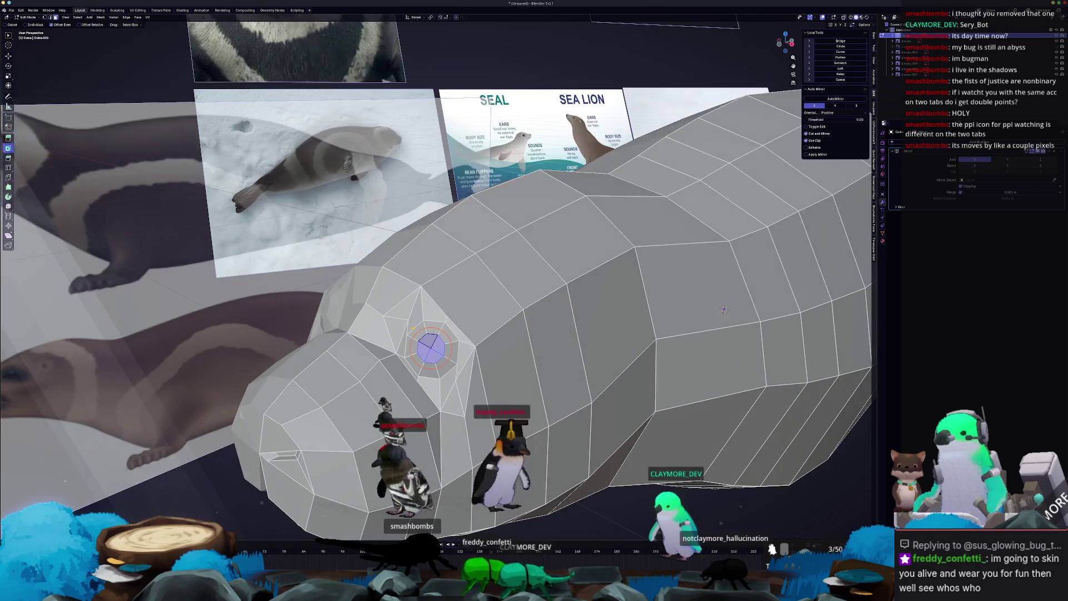
{"action": "middle_click_drag", "start_coordinate": [408, 319], "coordinate": [406, 328]}
- Slide a vertex next to the eye along its edge
{"action": "left_click", "coordinate": [403, 331]}
{"action": "key", "text": "shift+v"}
{"action": "left_click", "coordinate": [410, 332]}
{"action": "left_click", "coordinate": [407, 331]}
{"action": "key", "text": "g"}
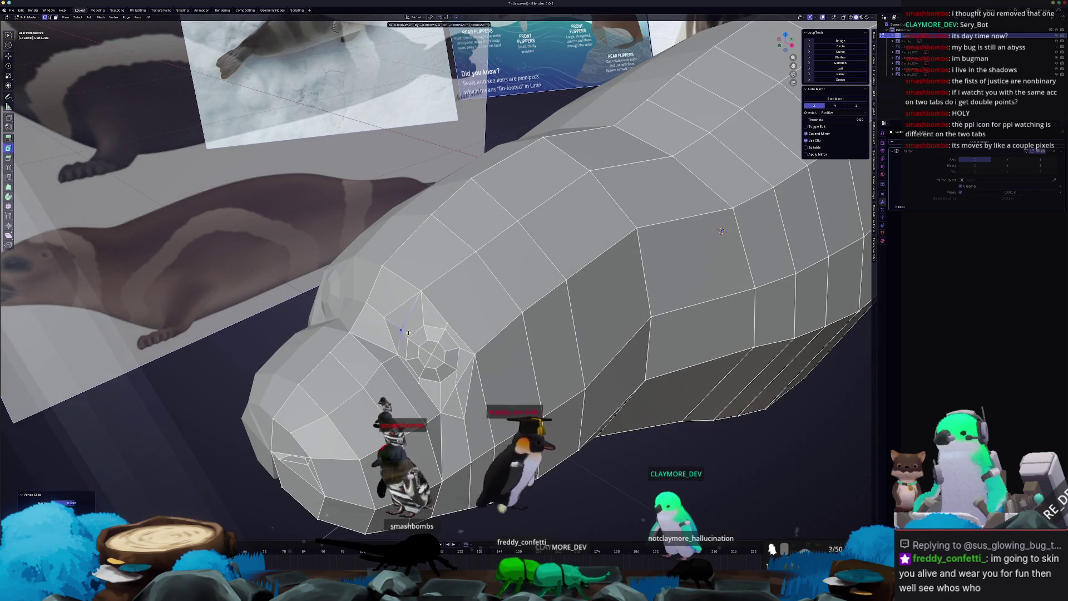
- Select the eye face and reposition it
{"action": "left_click", "coordinate": [410, 334]}
{"action": "middle_click_drag", "start_coordinate": [411, 334], "coordinate": [450, 352]}
{"action": "left_click", "coordinate": [421, 338]}
{"action": "key", "text": "g"}
{"action": "left_click", "coordinate": [419, 348]}
- Check the overall shape, try moving the eye along Z, then undo it
{"action": "key", "text": "Tab"}
{"action": "scroll", "coordinate": [418, 348], "scroll_direction": "down", "scroll_amount": 3}
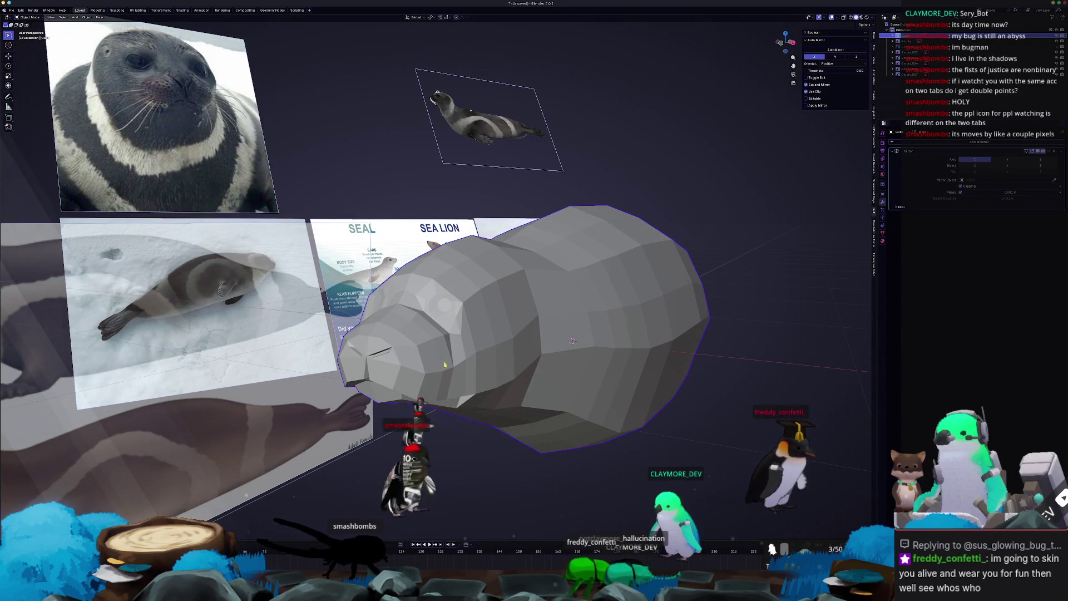
{"action": "key", "text": "Tab"}
{"action": "scroll", "coordinate": [448, 363], "scroll_direction": "up", "scroll_amount": 2}
{"action": "key", "text": "g"}
{"action": "key", "text": "z"}
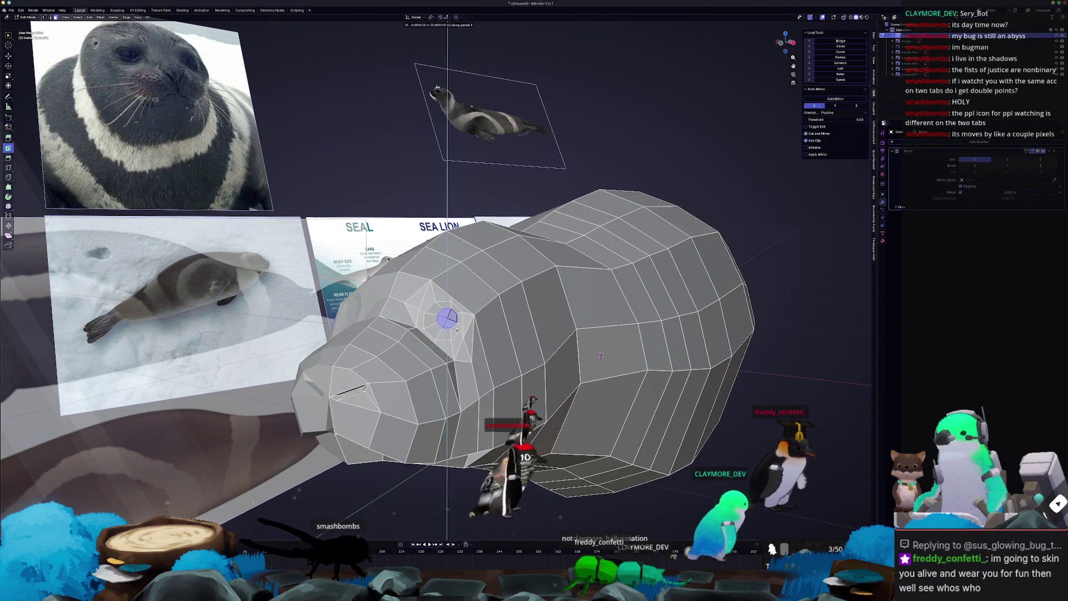
{"action": "left_click", "coordinate": [457, 330]}
{"action": "middle_click_drag", "start_coordinate": [457, 330], "coordinate": [480, 338]}
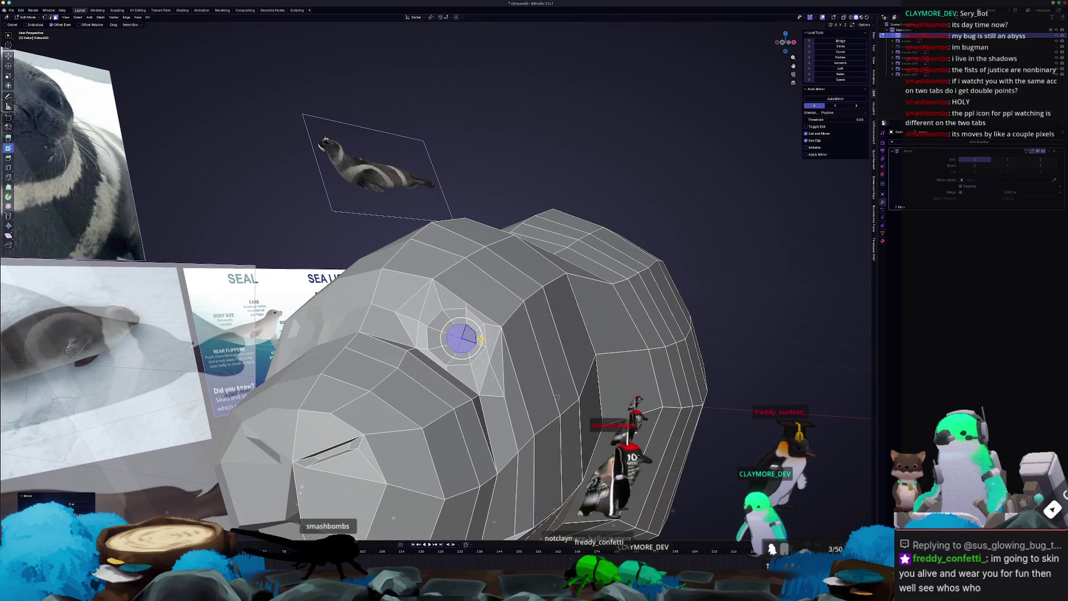
{"action": "key", "text": "ctrl+z"}
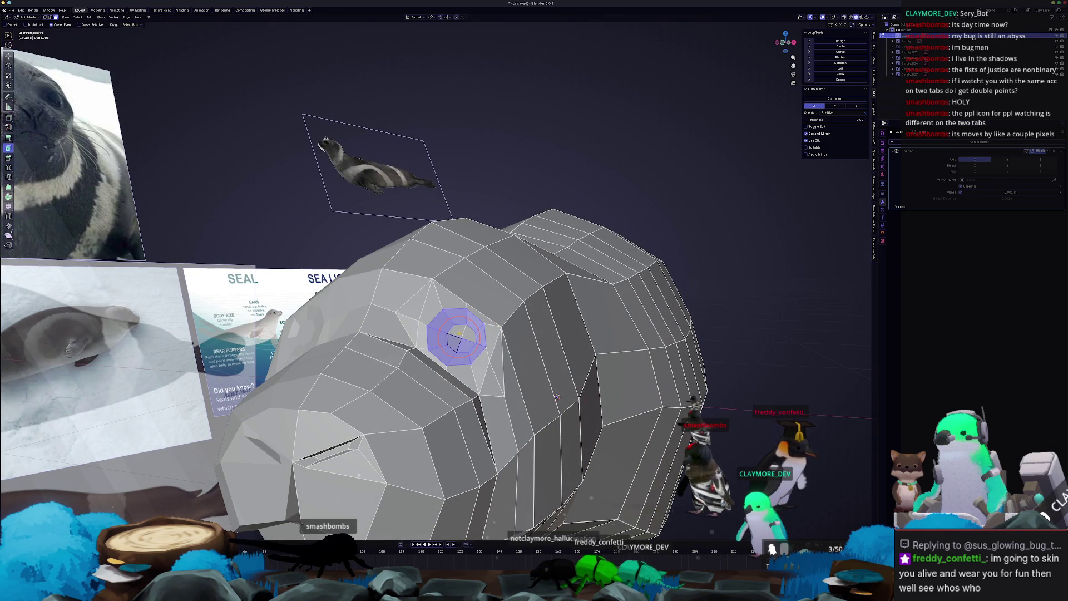
- Enlarge the eye socket with proportional editing and view the head from the side
{"action": "key", "text": "s"}
{"action": "scroll", "coordinate": [471, 332], "scroll_direction": "down", "scroll_amount": 10}
{"action": "scroll", "coordinate": [472, 332], "scroll_direction": "up", "scroll_amount": 15}
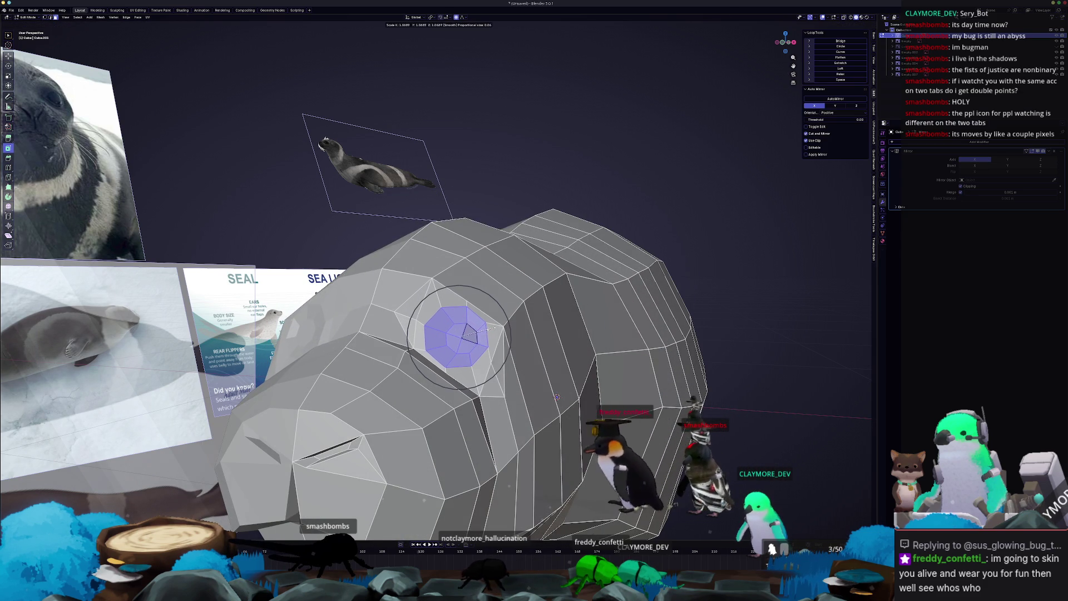
{"action": "left_click", "coordinate": [494, 329]}
{"action": "middle_click_drag", "start_coordinate": [494, 330], "coordinate": [486, 346]}
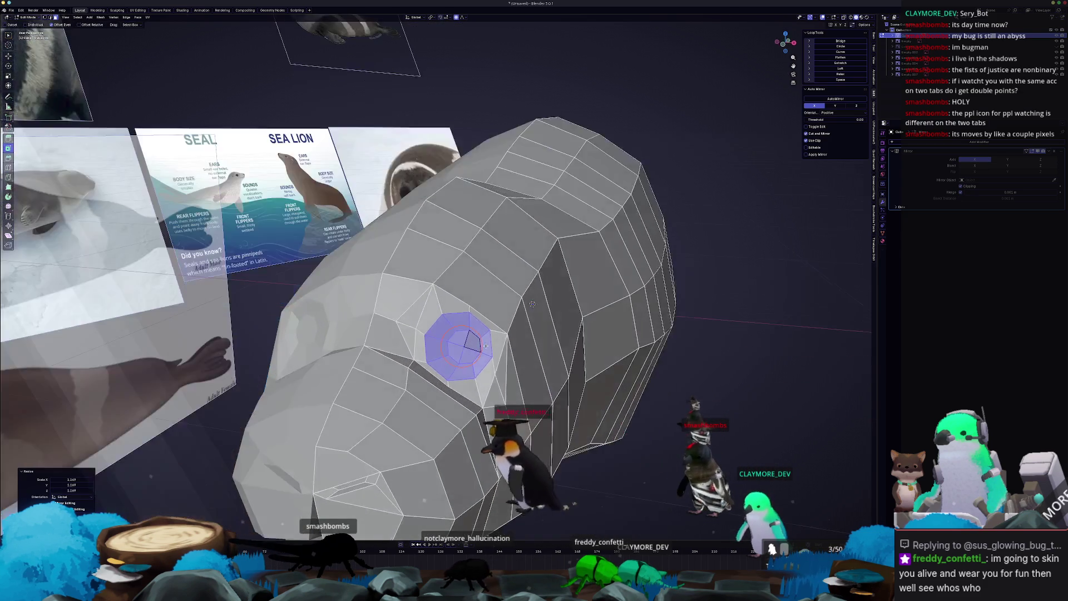
{"action": "key", "text": "KP_3"}
{"action": "scroll", "coordinate": [386, 369], "scroll_direction": "up", "scroll_amount": 3}
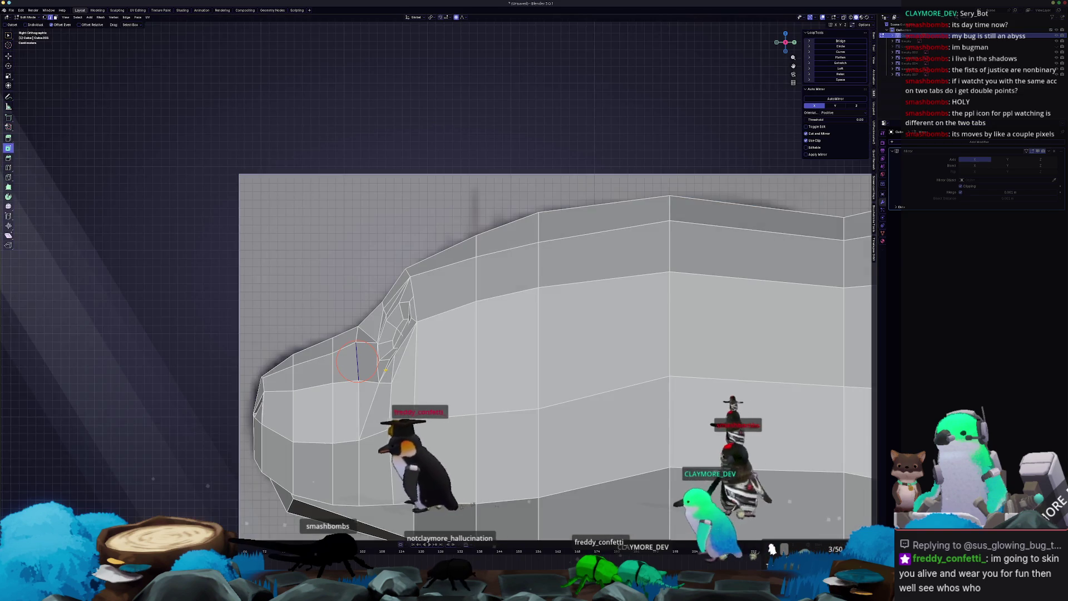
- In front view, nudge the eye socket with proportional editing to align it with the head
{"action": "scroll", "coordinate": [385, 369], "scroll_direction": "up", "scroll_amount": 2}
{"action": "key", "text": "alt+z"}
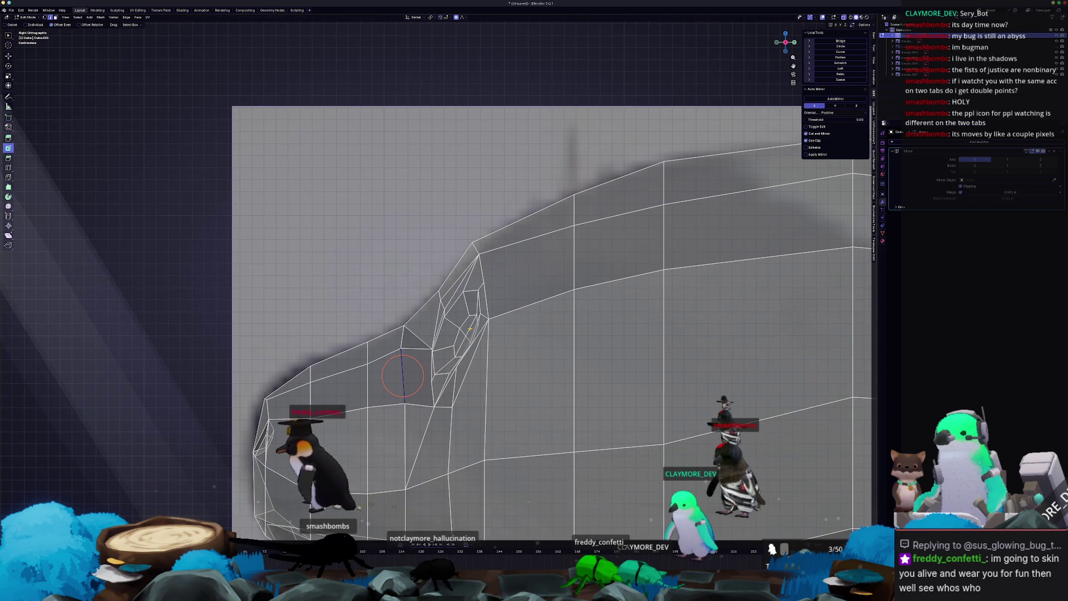
{"action": "key", "text": "alt+z"}
{"action": "key", "text": "KP_1"}
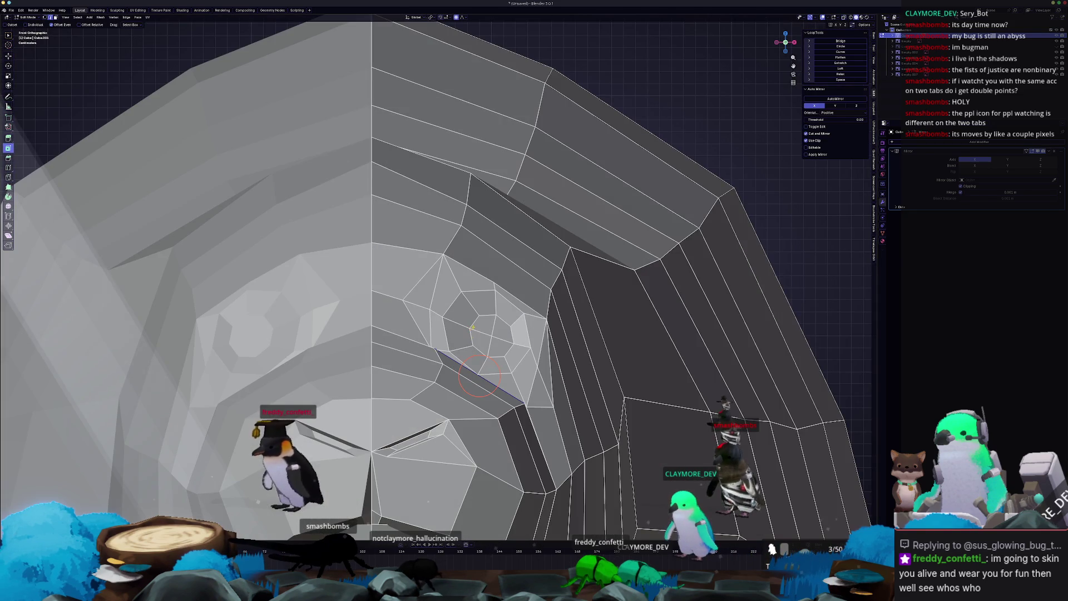
{"action": "left_click", "coordinate": [506, 361], "text": "ctrl"}
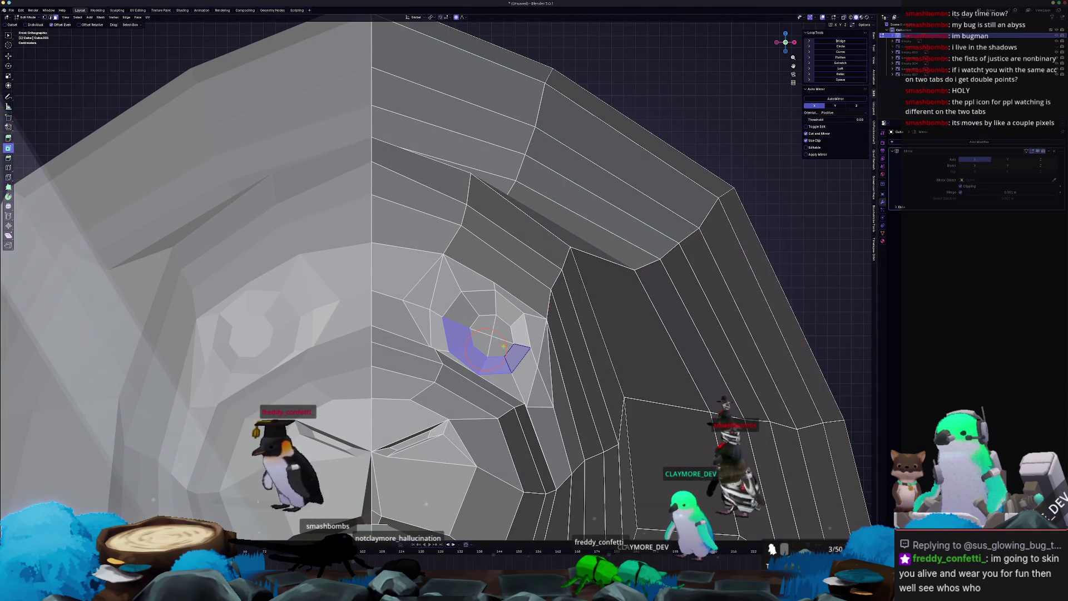
{"action": "key", "text": "ctrl+z"}
{"action": "key", "text": "ctrl+z"}
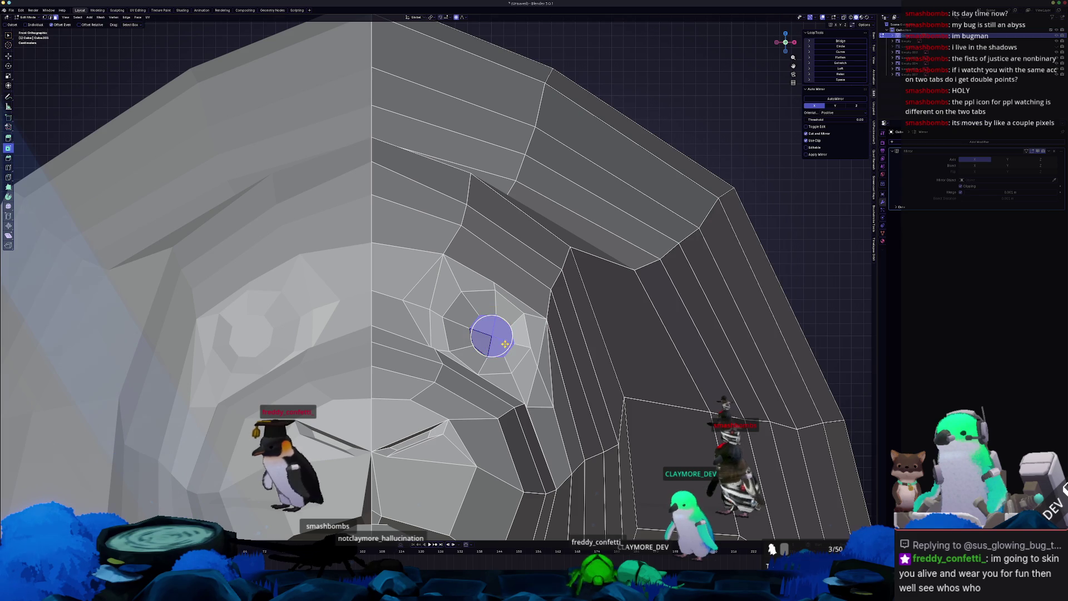
{"action": "key", "text": "g"}
{"action": "scroll", "coordinate": [499, 341], "scroll_direction": "up", "scroll_amount": 14}
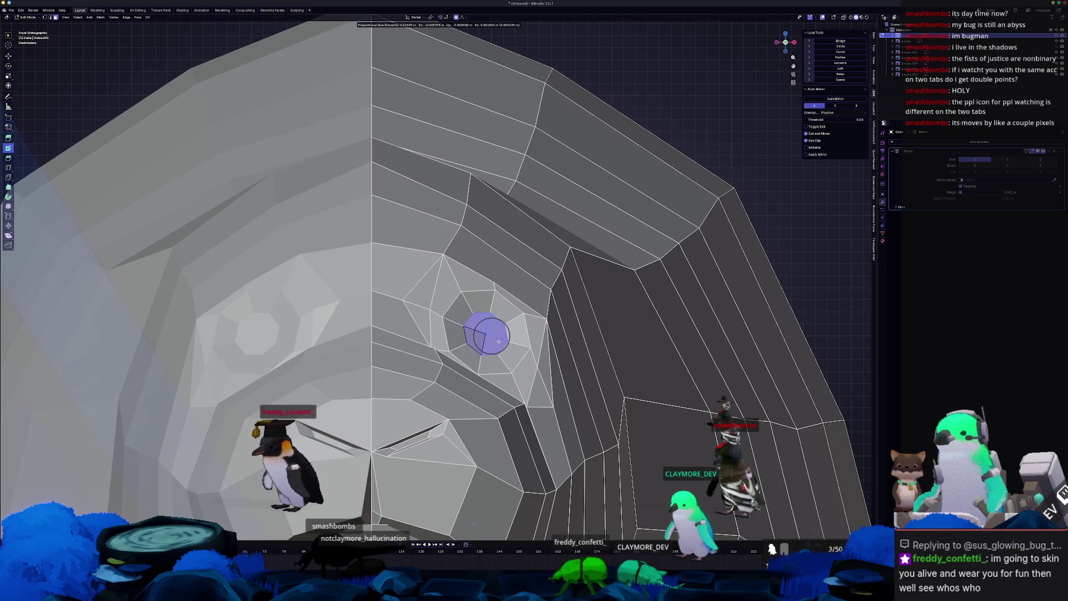
{"action": "left_click", "coordinate": [501, 341]}
{"action": "middle_click_drag", "start_coordinate": [500, 342], "coordinate": [455, 342]}
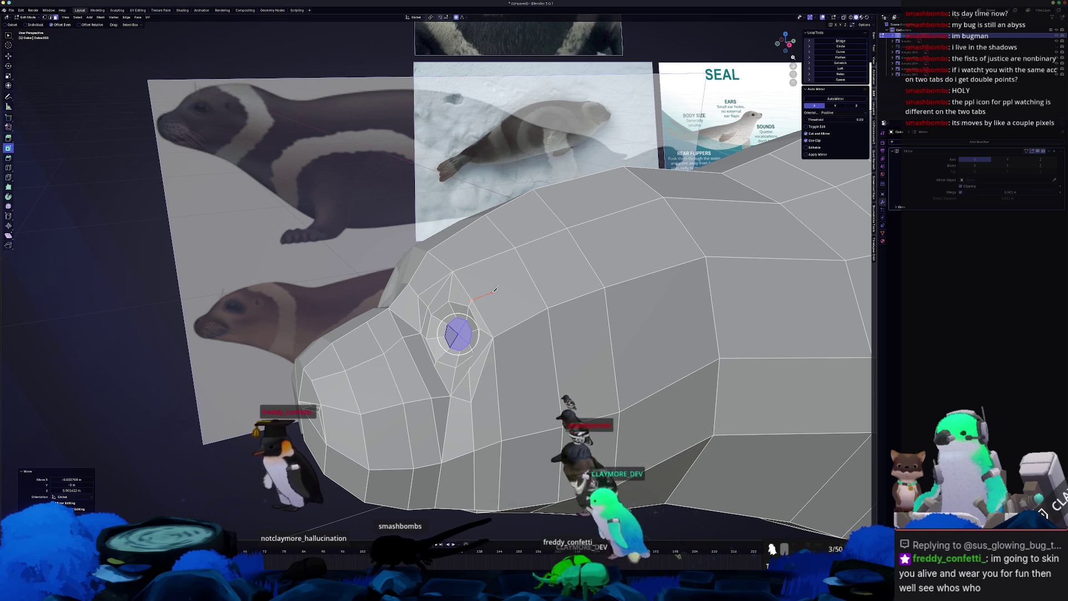
- Knife new edges from above the eye down across the cheek, then select the eye ring
{"action": "key", "text": "g"}
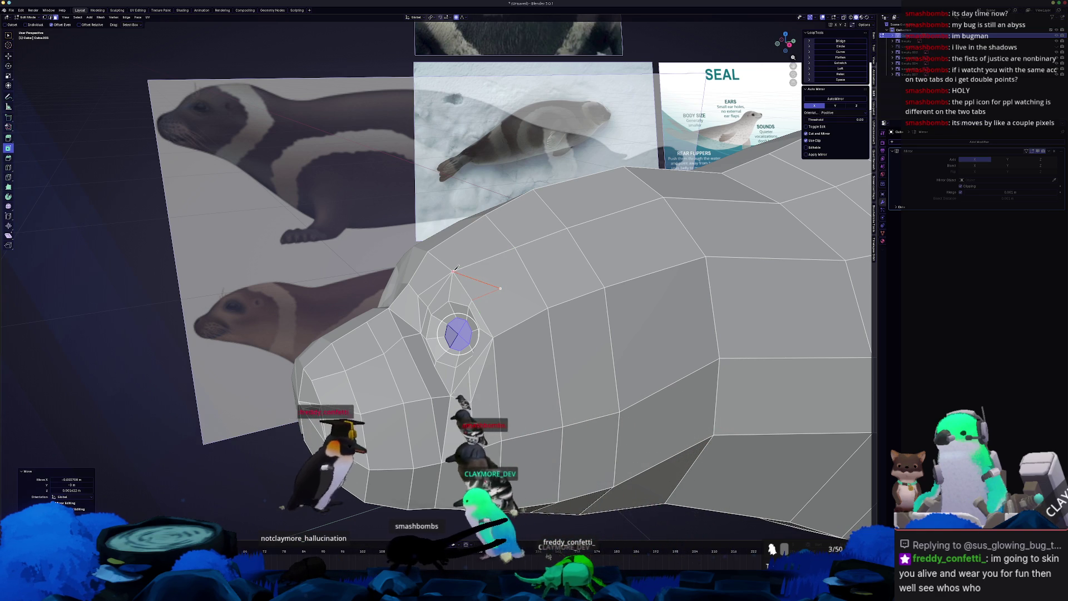
{"action": "left_click", "coordinate": [503, 286]}
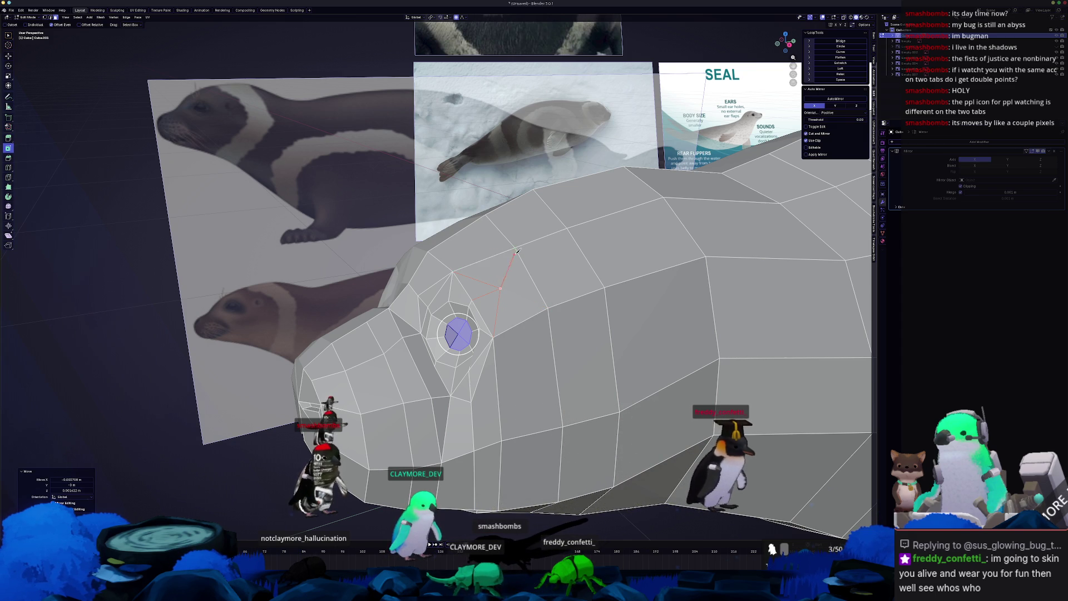
{"action": "key", "text": "Return"}
{"action": "mouse_move", "coordinate": [724, 345]}
{"action": "middle_mouse_down"}
{"action": "mouse_move", "coordinate": [668, 334]}
{"action": "mouse_move", "coordinate": [612, 345]}
{"action": "mouse_move", "coordinate": [695, 356]}
{"action": "mouse_move", "coordinate": [819, 331]}
{"action": "middle_mouse_up"}
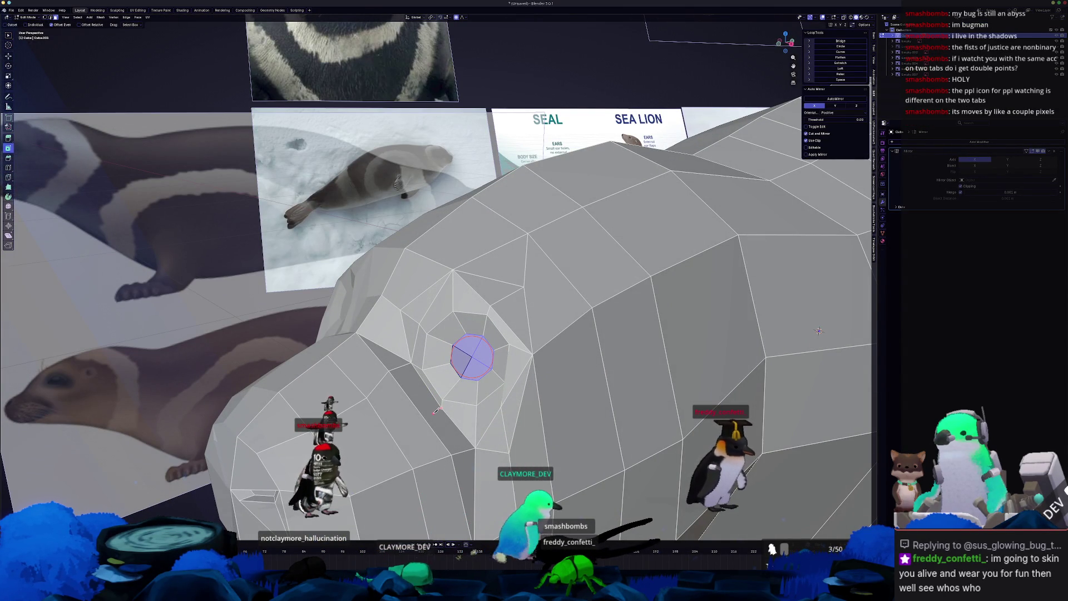
{"action": "left_click", "coordinate": [432, 412]}
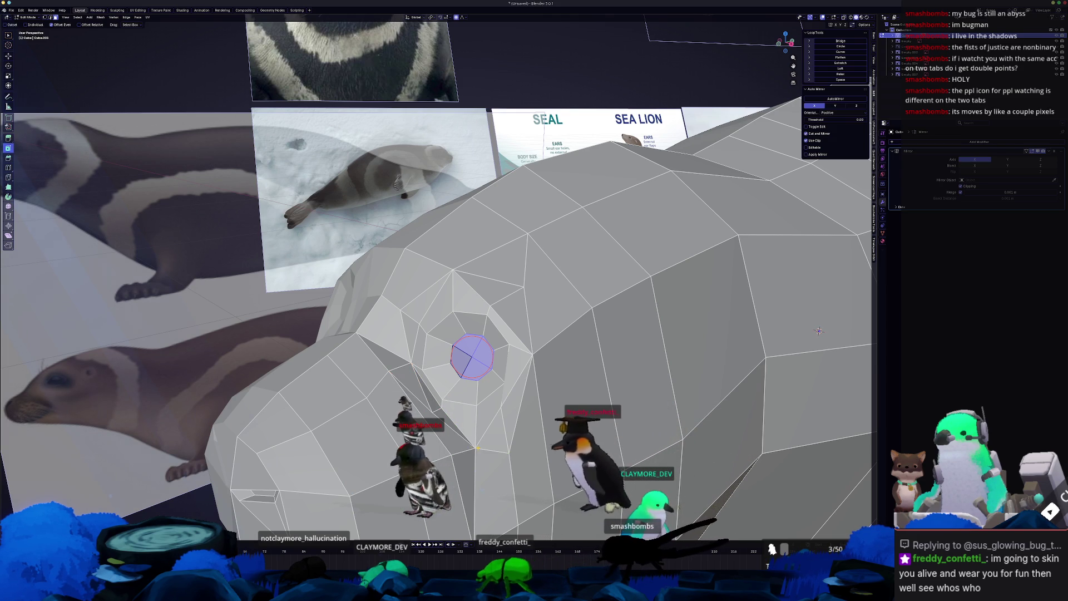
{"action": "middle_click_drag", "start_coordinate": [480, 447], "coordinate": [500, 377]}
{"action": "left_click", "coordinate": [463, 353], "text": "alt"}
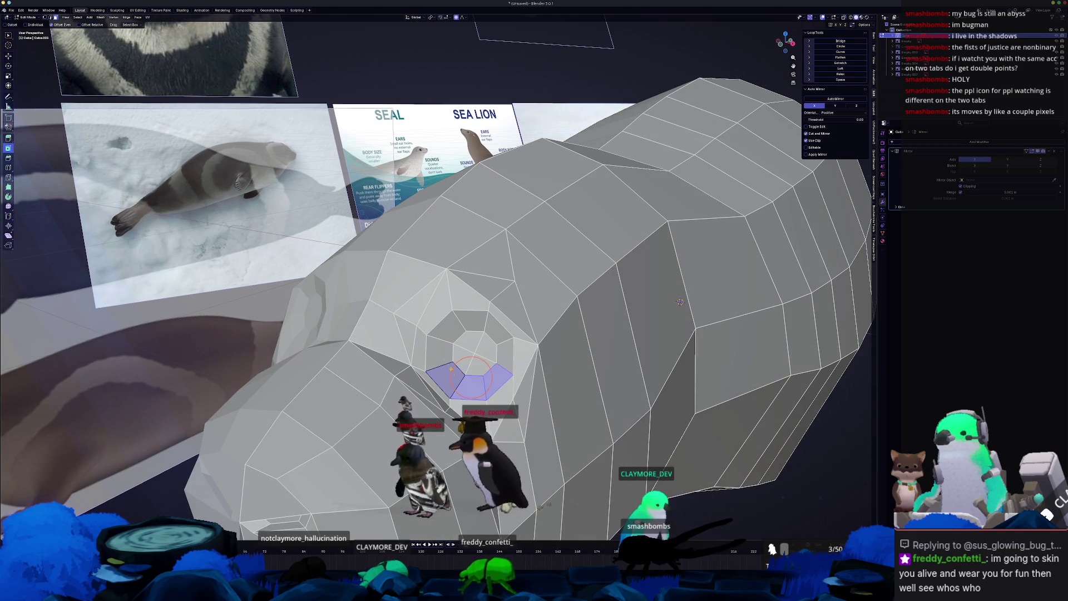
- Nudge an eye-ring vertex, invert the selection to exclude the eye, and enter Sculpt Mode
{"action": "left_click_drag", "start_coordinate": [482, 361], "coordinate": [501, 355]}
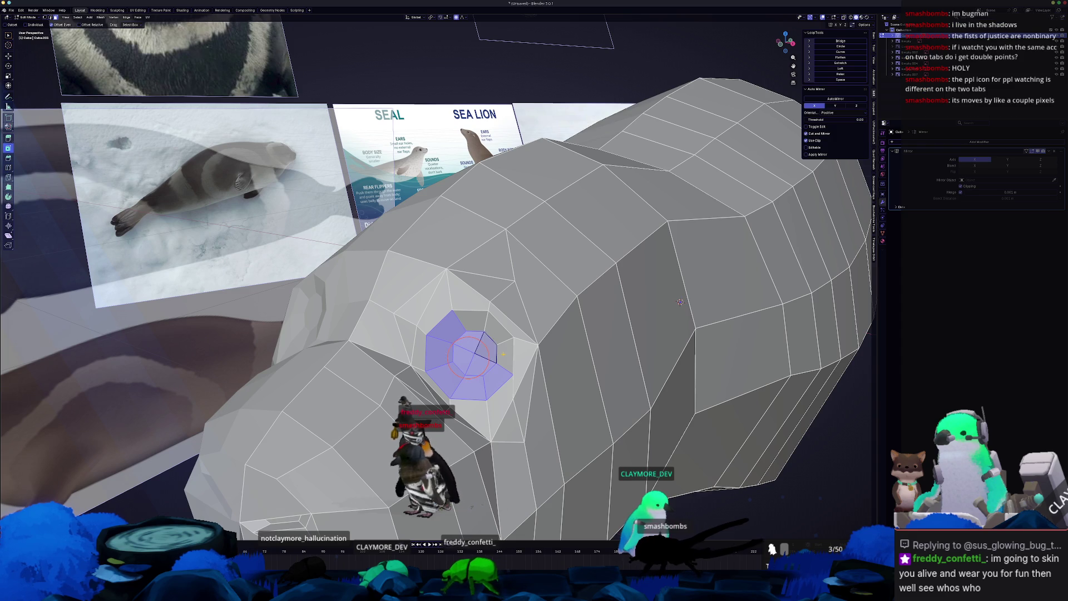
{"action": "key", "text": "ctrl+i"}
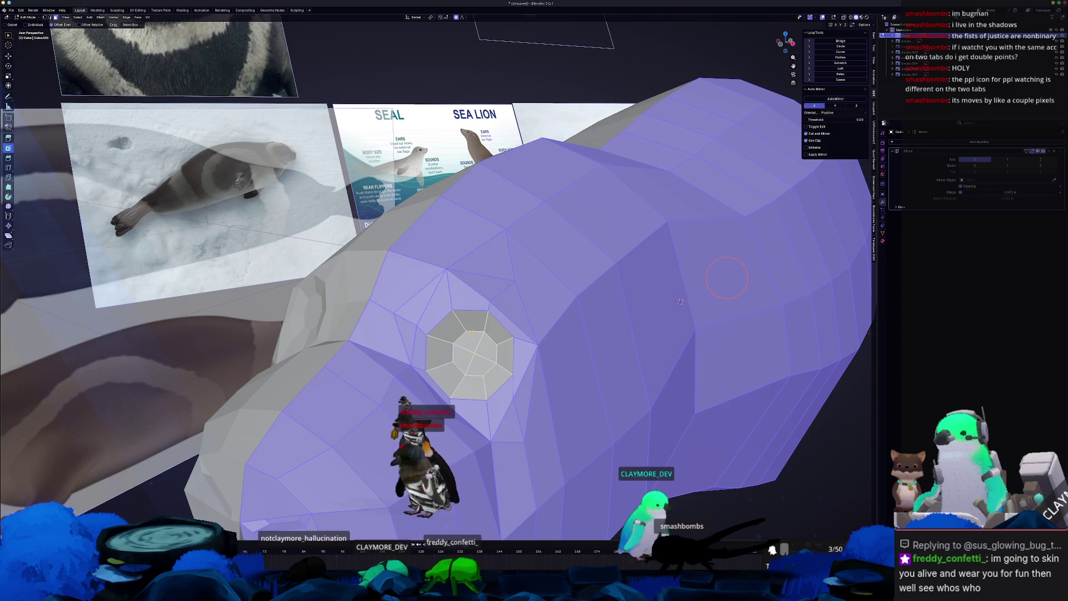
{"action": "middle_click_drag", "start_coordinate": [680, 302], "coordinate": [667, 415]}
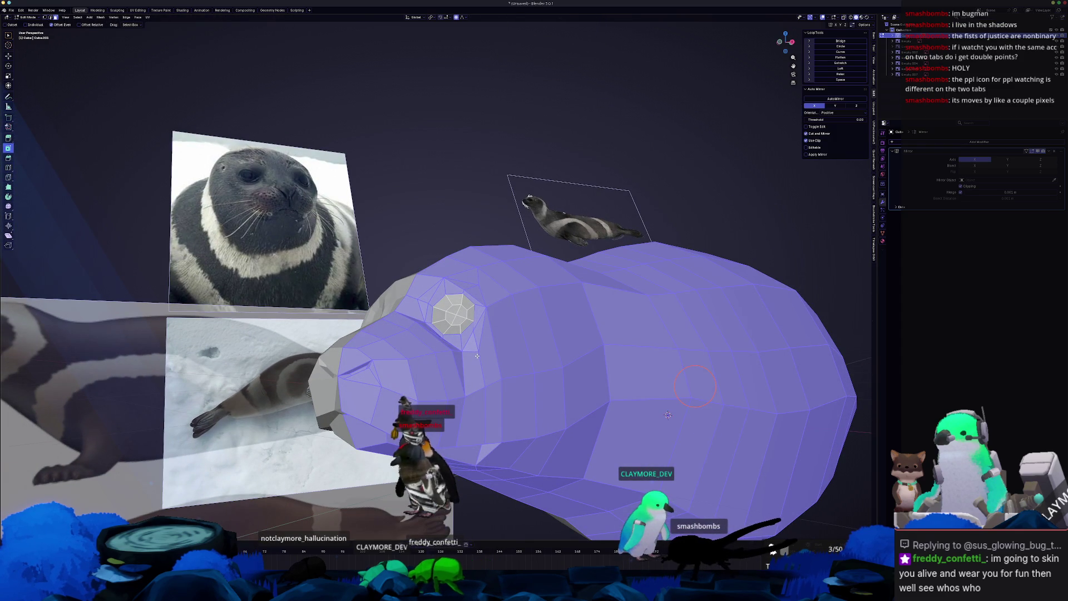
{"action": "key", "text": "ctrl+f"}
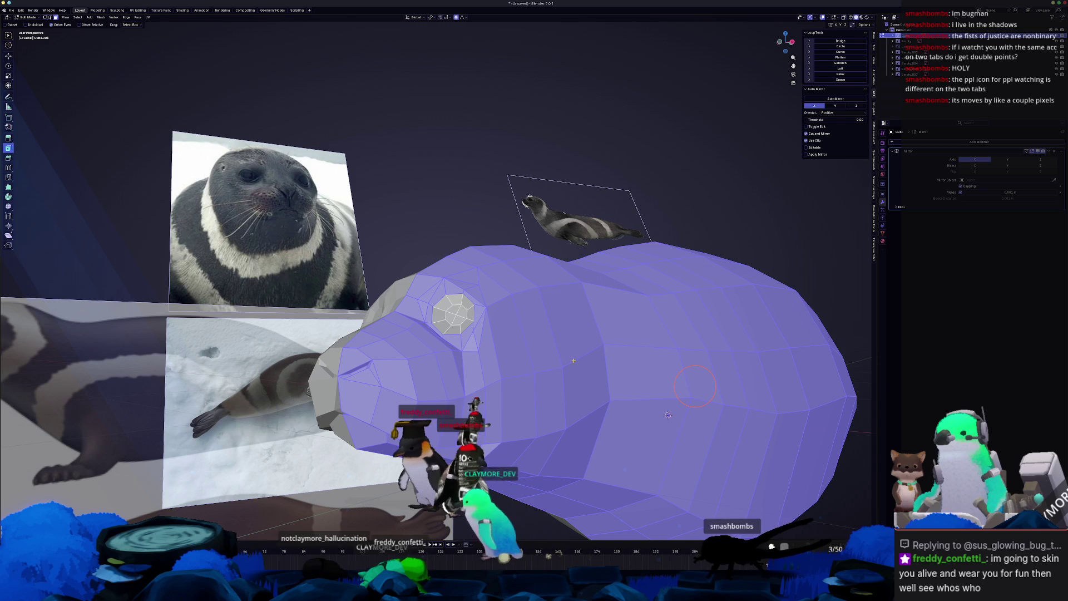
{"action": "key", "text": "ctrl+Tab"}
{"action": "left_click", "coordinate": [511, 392]}
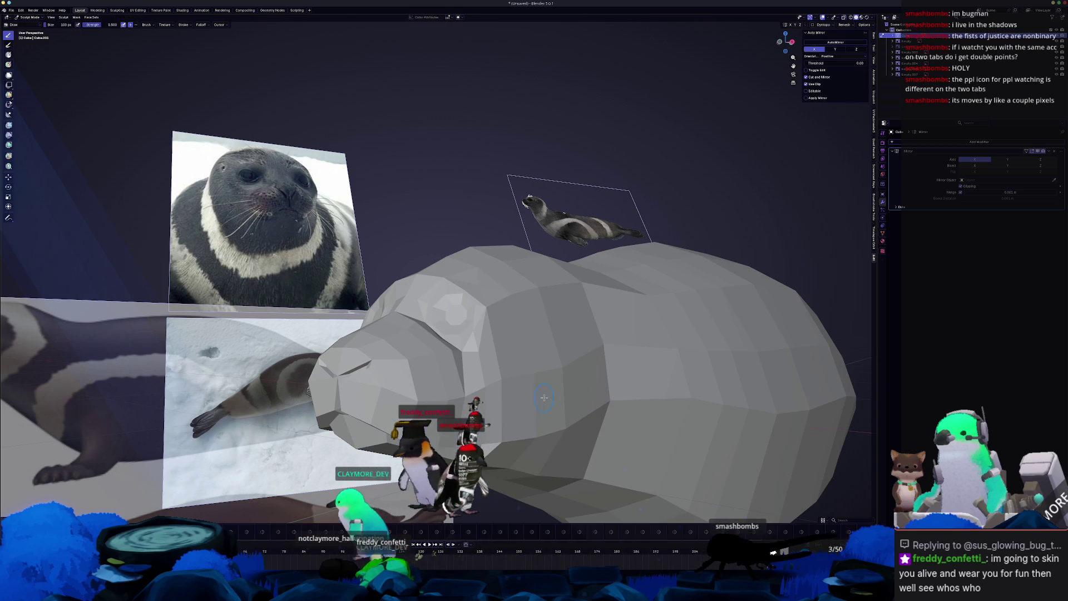
- Create a face set from the Edit Mode selection
{"action": "key", "text": "F3"}
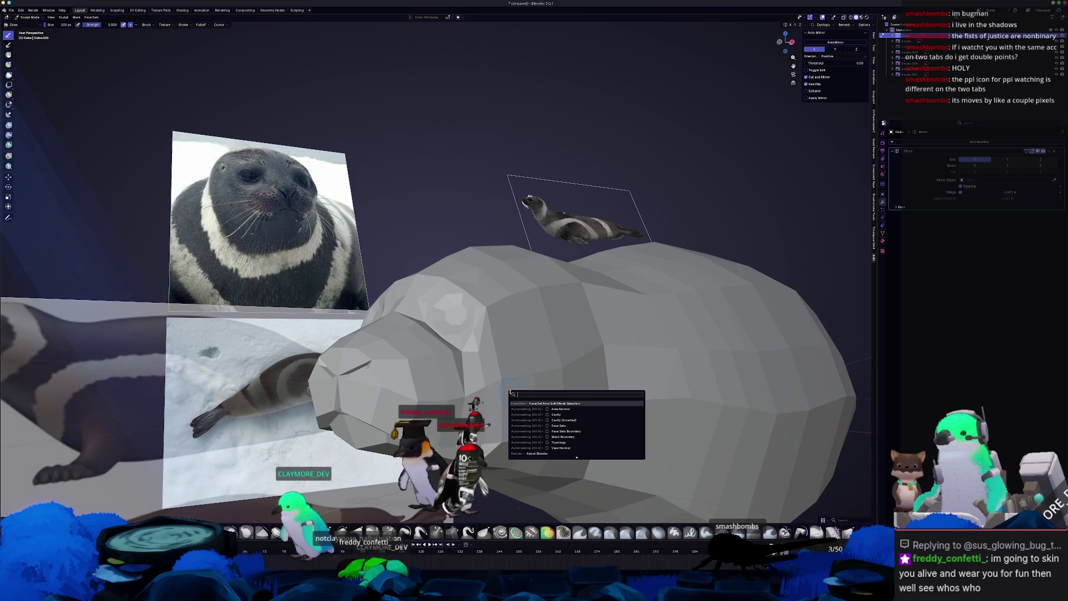
{"action": "left_click", "coordinate": [538, 402]}
{"action": "middle_click_drag", "start_coordinate": [538, 403], "coordinate": [543, 368]}
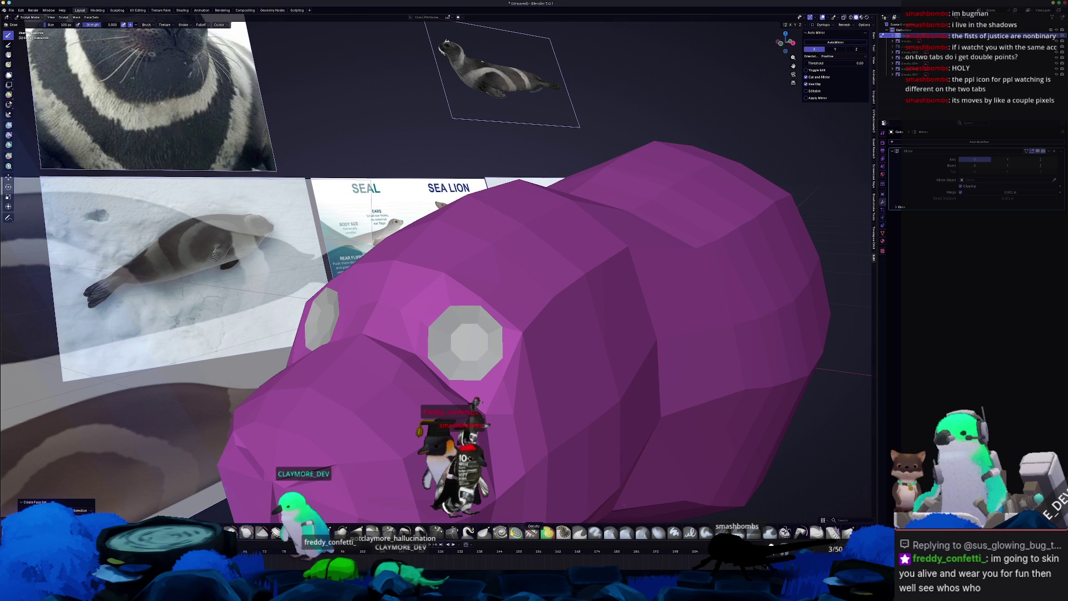
- Set up the Relax Slide brush with Face Sets auto-masking at 446 px
{"action": "left_click", "coordinate": [454, 532]}
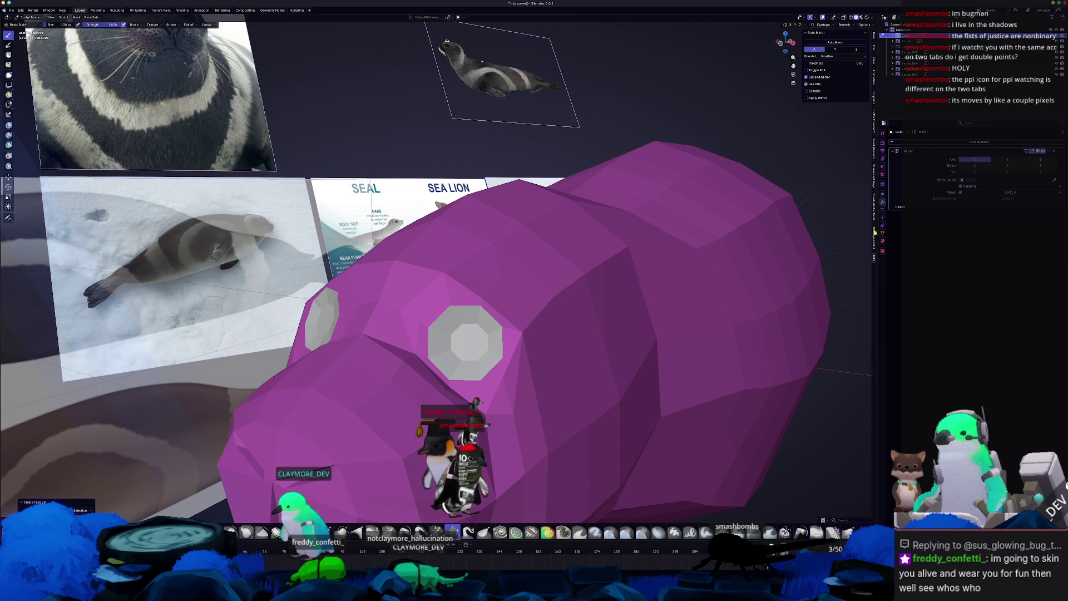
{"action": "left_click", "coordinate": [883, 134]}
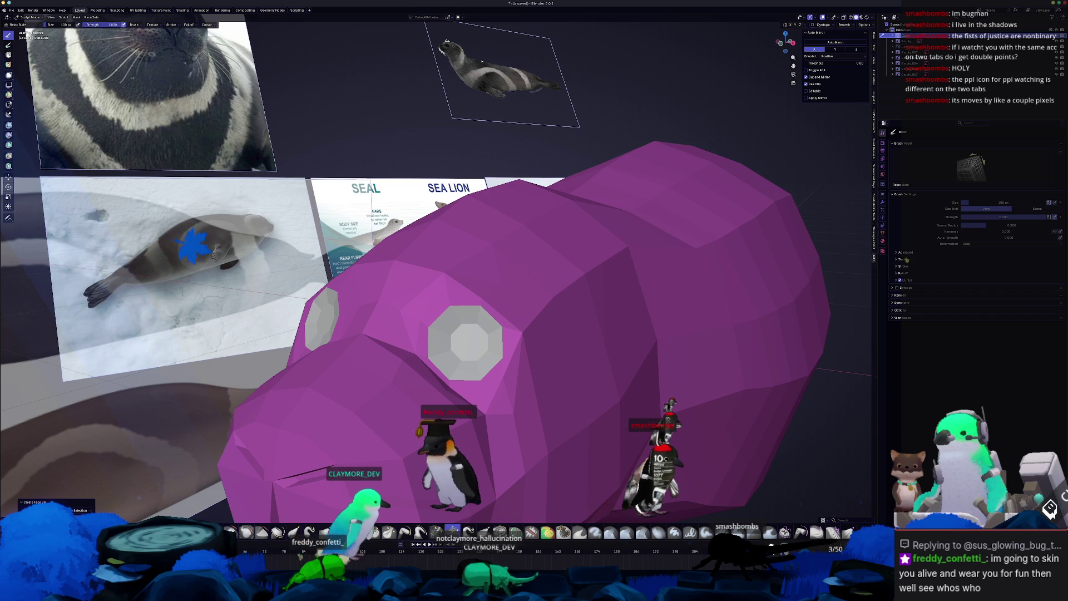
{"action": "left_click", "coordinate": [909, 318]}
{"action": "left_click", "coordinate": [907, 310]}
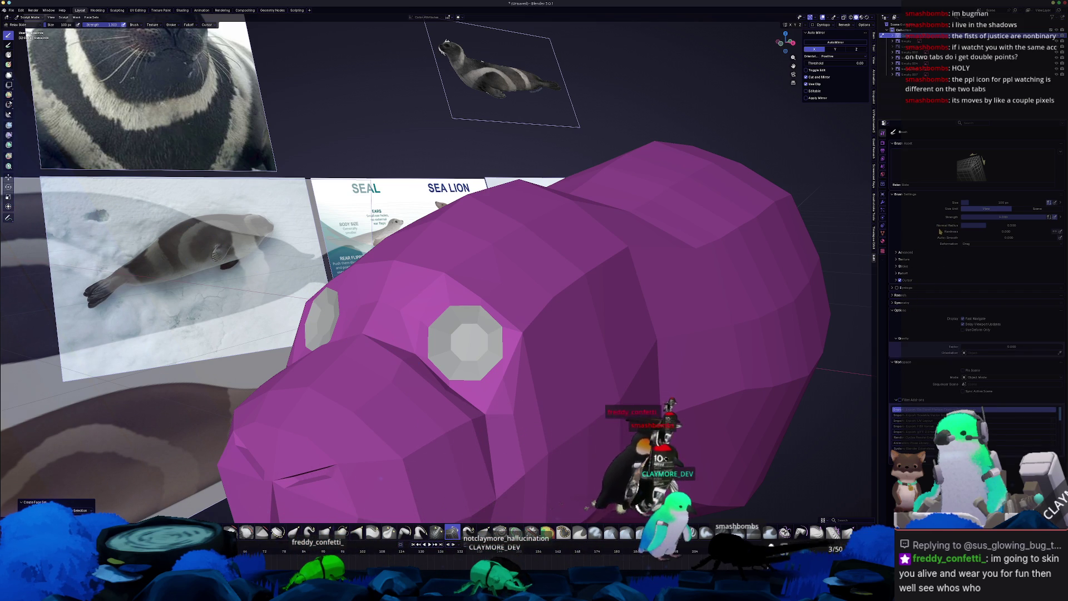
{"action": "left_click", "coordinate": [909, 256]}
{"action": "left_click", "coordinate": [968, 276]}
{"action": "key", "text": "f"}
- Try relax strokes around and below the eye, undo them, and leave sculpting
{"action": "left_click_drag", "start_coordinate": [530, 331], "coordinate": [517, 385]}
{"action": "key", "text": "ctrl+z"}
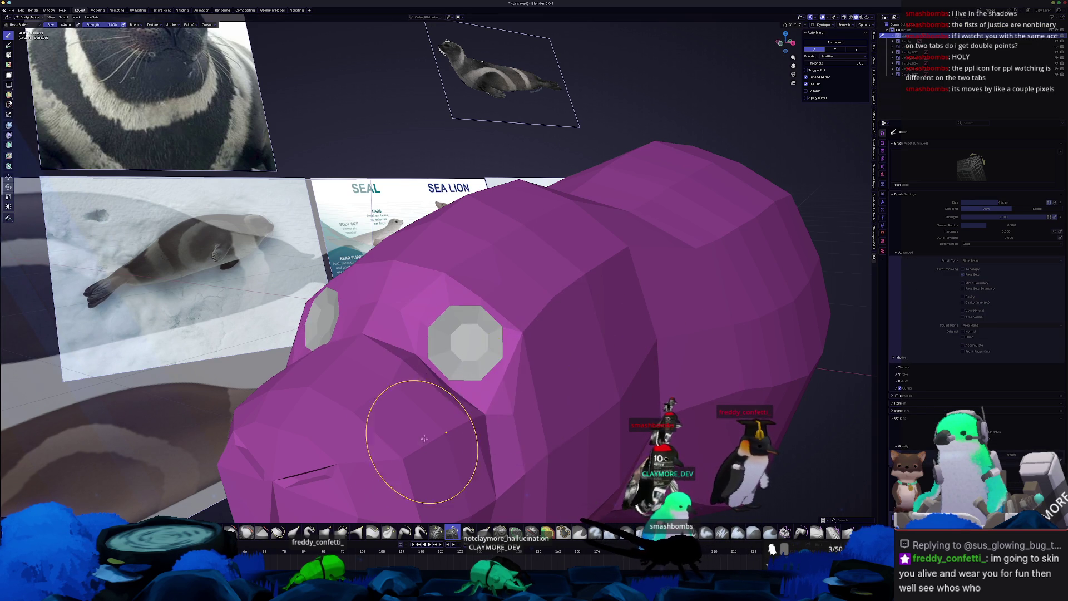
{"action": "middle_click_drag", "start_coordinate": [442, 436], "coordinate": [386, 428]}
{"action": "left_click_drag", "start_coordinate": [399, 397], "coordinate": [429, 418]}
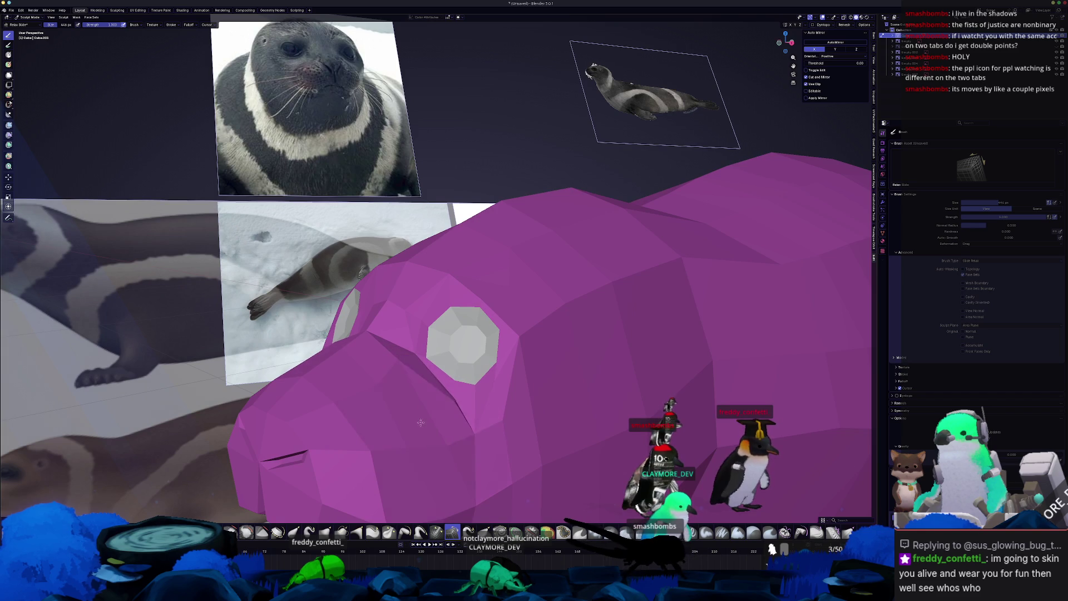
{"action": "key", "text": "ctrl+z"}
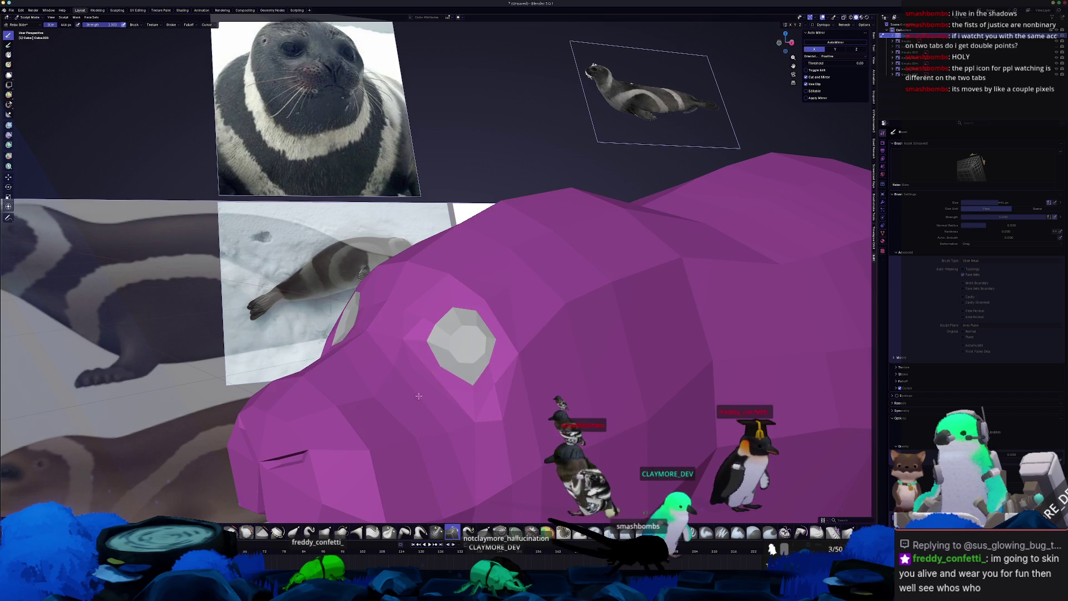
{"action": "key", "text": "Tab"}
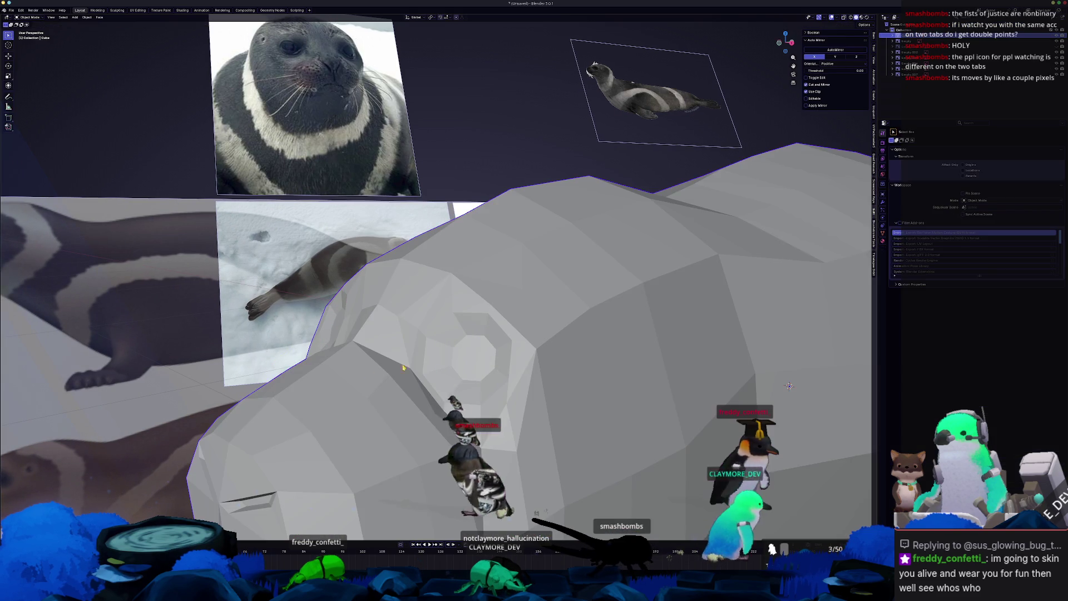
- Select the linked eye-socket faces and delete them to open a hole
{"action": "key", "text": "a"}
{"action": "left_click", "coordinate": [494, 384]}
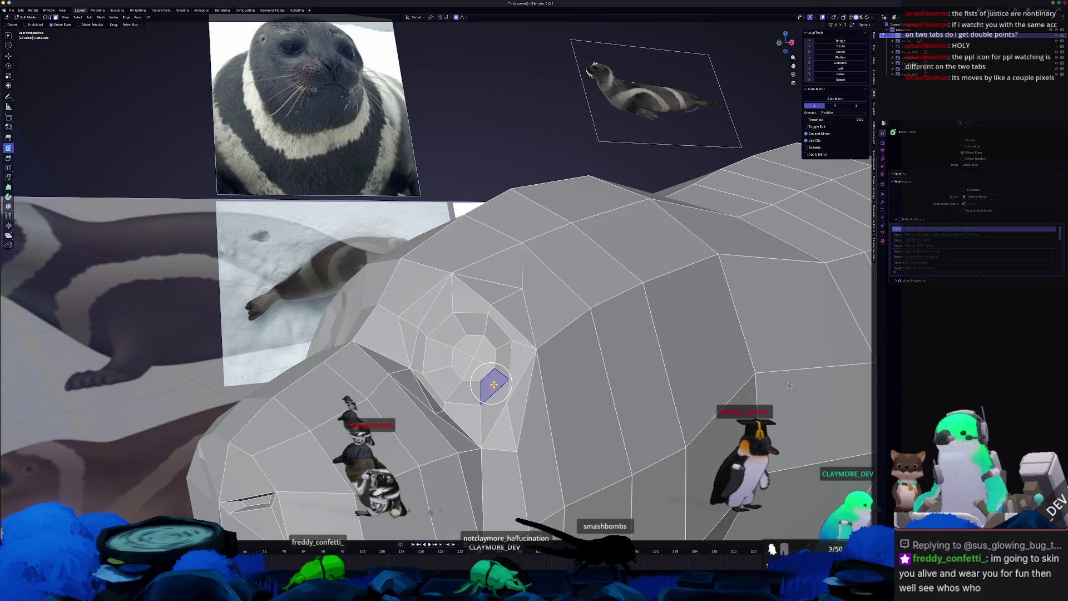
{"action": "key", "text": "ctrl+l"}
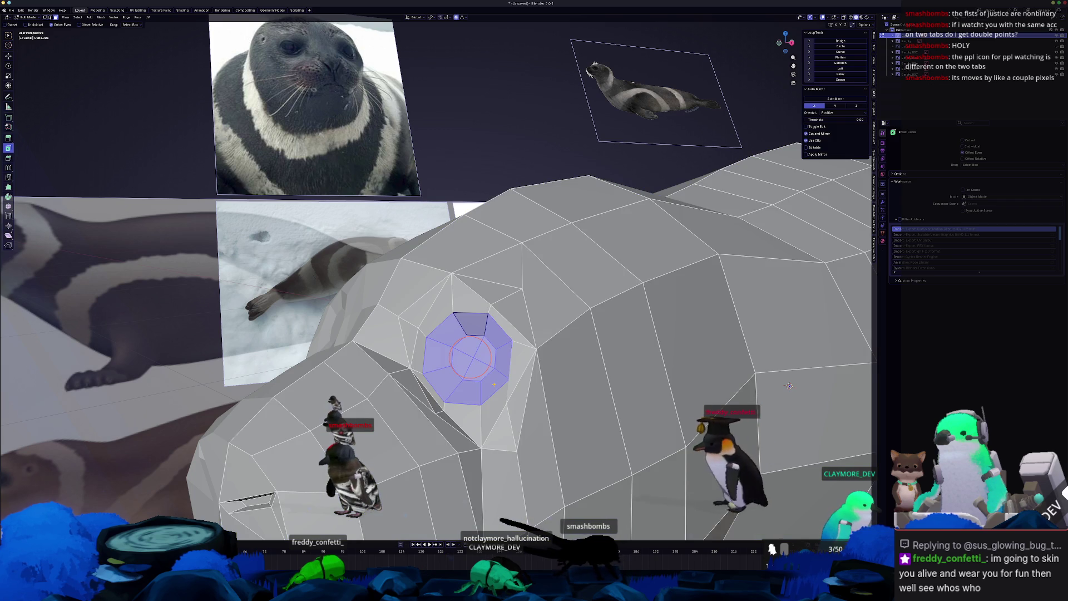
{"action": "key", "text": "x"}
{"action": "left_click", "coordinate": [494, 384]}
- In Sculpt Mode, relax the faces right of the hole with a 258 px brush
{"action": "key", "text": "Tab"}
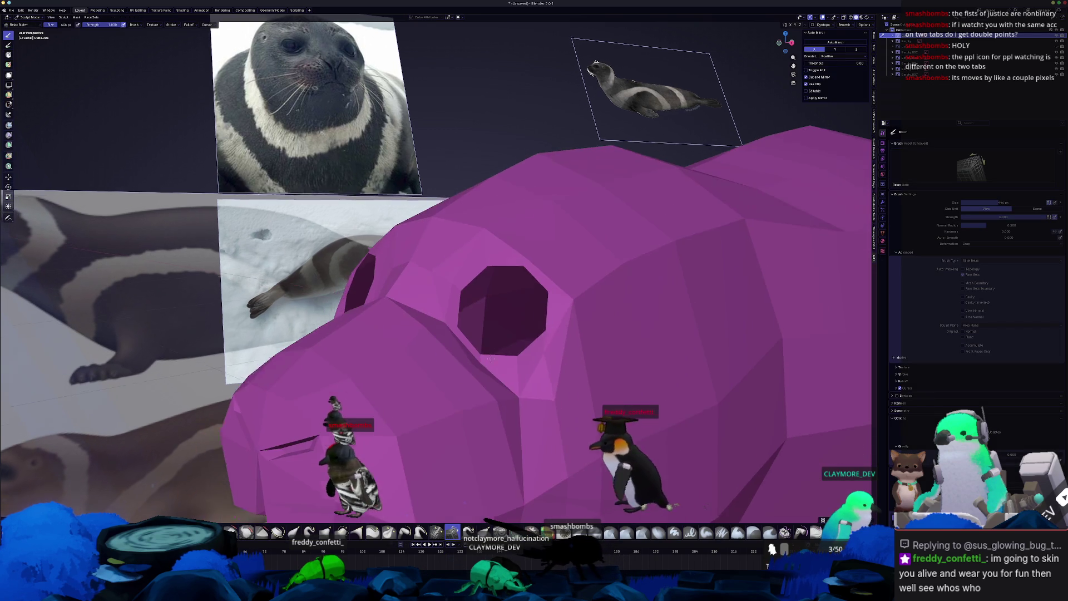
{"action": "middle_click_drag", "start_coordinate": [484, 367], "coordinate": [465, 346]}
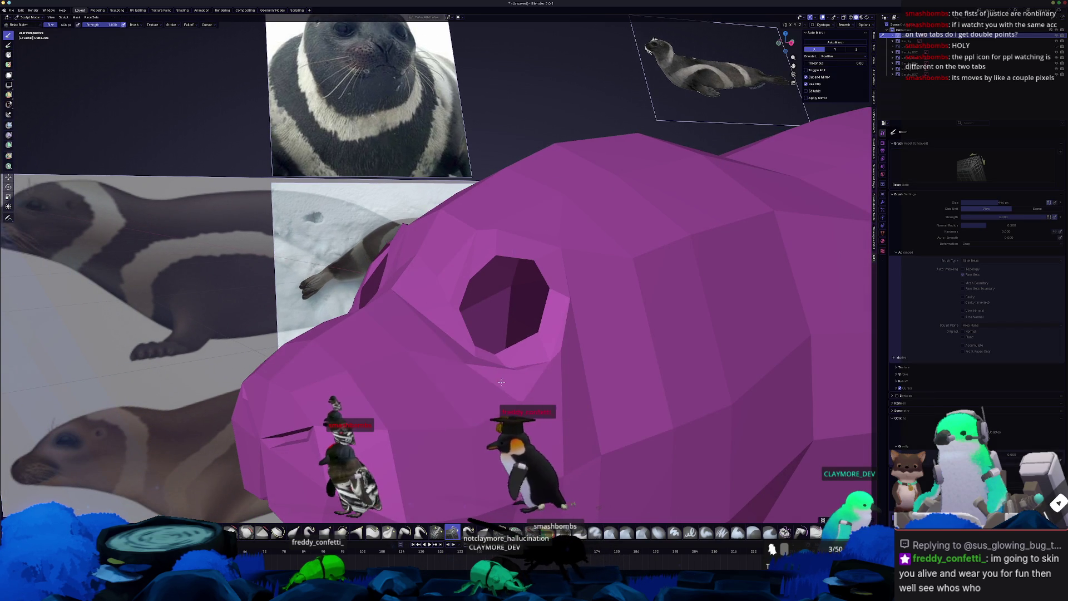
{"action": "scroll", "coordinate": [484, 367], "scroll_direction": "up", "scroll_amount": 3}
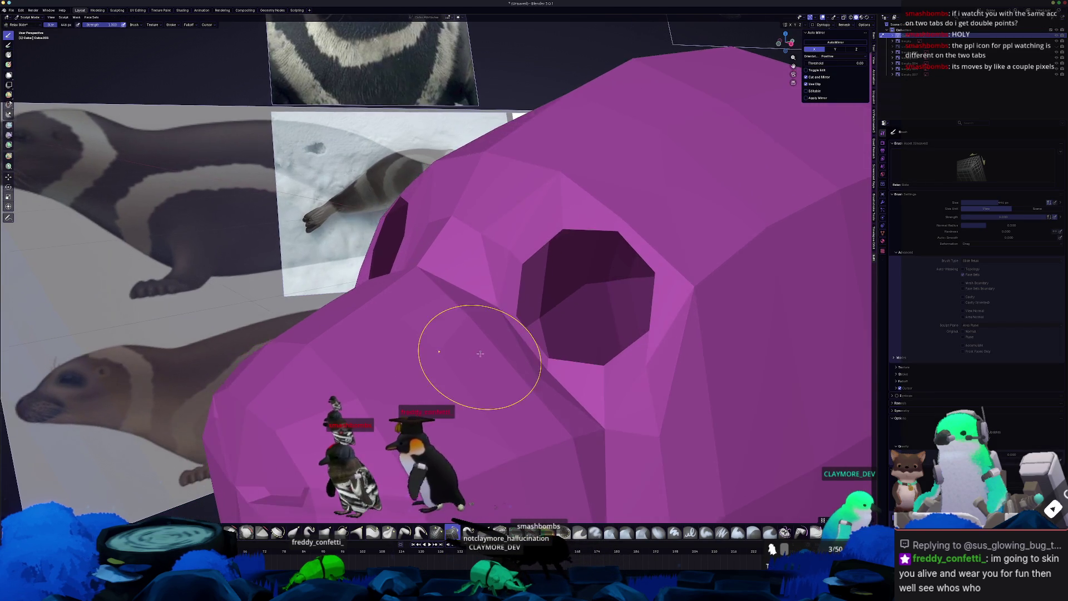
{"action": "middle_click_drag", "start_coordinate": [480, 353], "coordinate": [453, 341]}
{"action": "key", "text": "f"}
{"action": "left_click", "coordinate": [460, 358]}
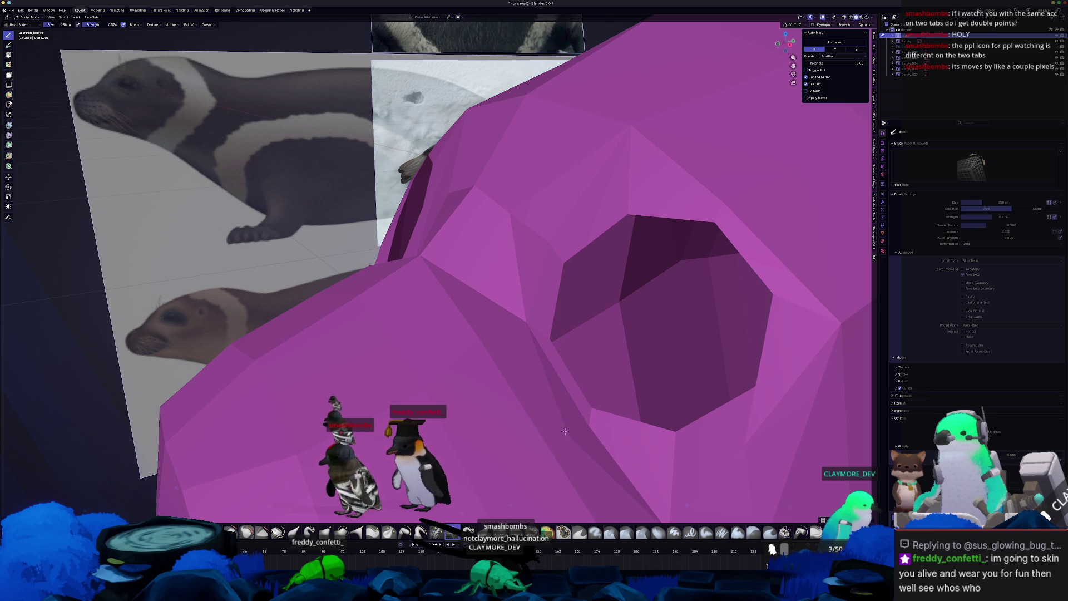
{"action": "mouse_move", "coordinate": [676, 471]}
{"action": "middle_mouse_down", "text": "shift"}
{"action": "mouse_move", "coordinate": [555, 336]}
{"action": "mouse_move", "coordinate": [523, 380]}
{"action": "middle_mouse_up", "text": "shift"}
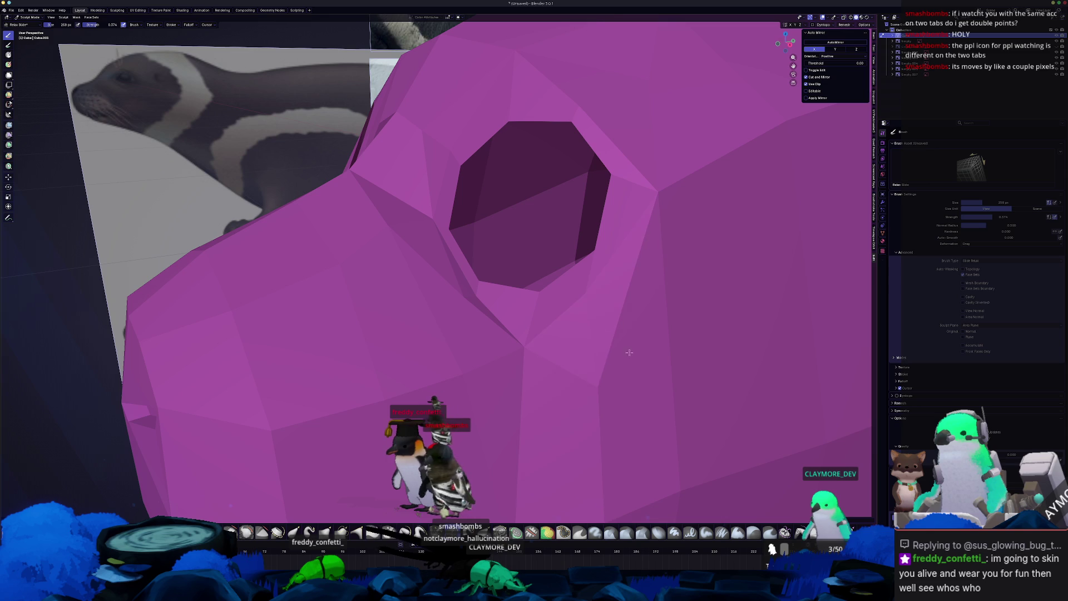
{"action": "left_click_drag", "start_coordinate": [651, 239], "coordinate": [660, 205]}
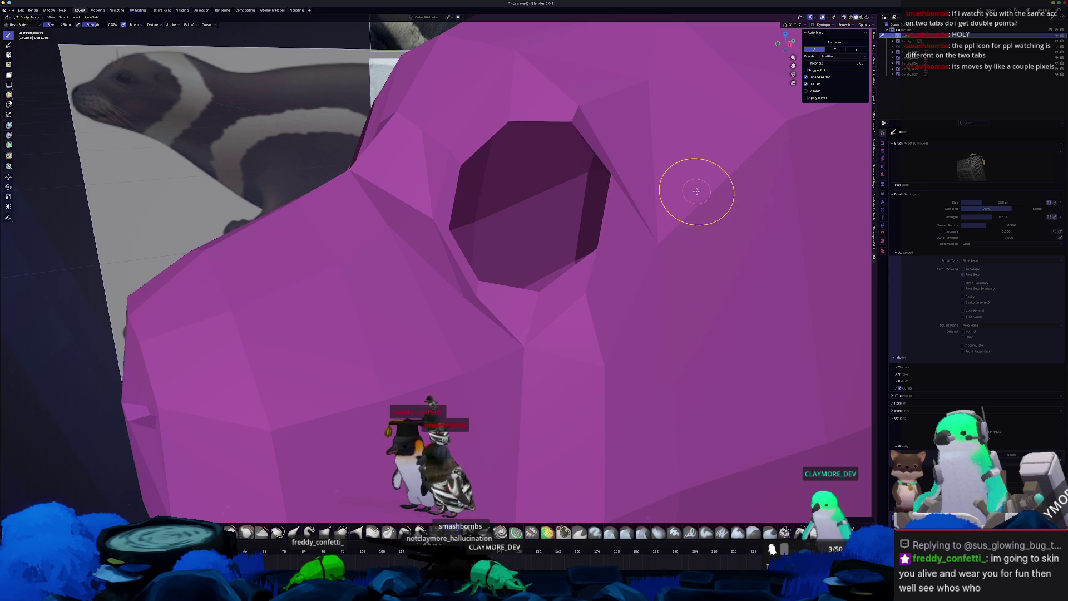
- Inspect the head around the hole and return to Edit Mode
{"action": "scroll", "coordinate": [572, 274], "scroll_direction": "down", "scroll_amount": 3}
{"action": "mouse_move", "coordinate": [572, 274]}
{"action": "middle_mouse_down"}
{"action": "mouse_move", "coordinate": [501, 251]}
{"action": "mouse_move", "coordinate": [577, 267]}
{"action": "mouse_move", "coordinate": [556, 289]}
{"action": "mouse_move", "coordinate": [544, 286]}
{"action": "middle_mouse_up"}
{"action": "scroll", "coordinate": [574, 275], "scroll_direction": "up", "scroll_amount": 3}
{"action": "scroll", "coordinate": [470, 315], "scroll_direction": "up", "scroll_amount": 3}
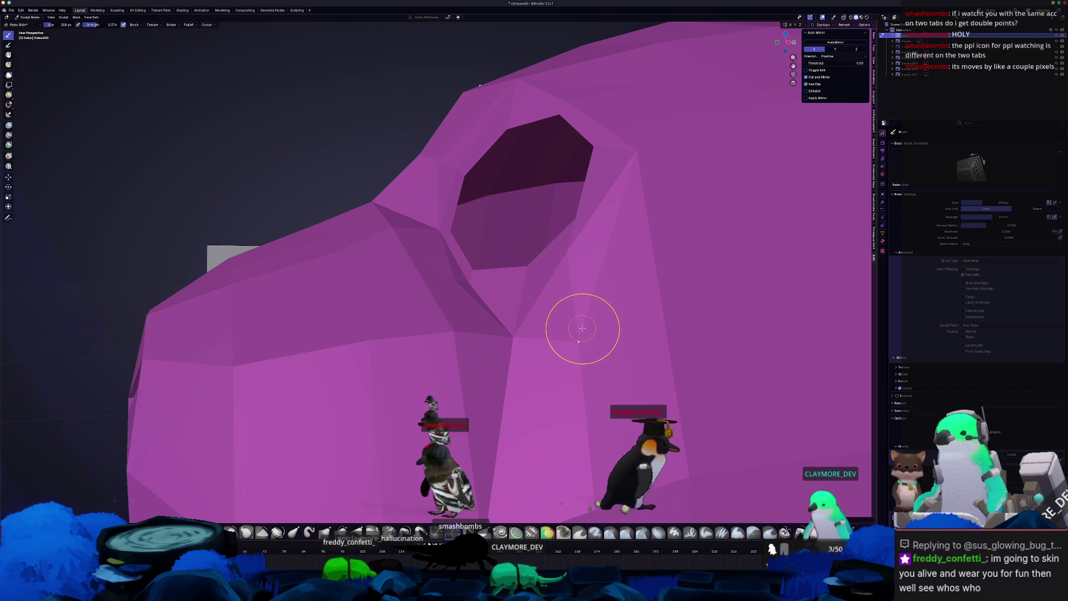
{"action": "key", "text": "ctrl+Tab"}
{"action": "left_click", "coordinate": [625, 329]}
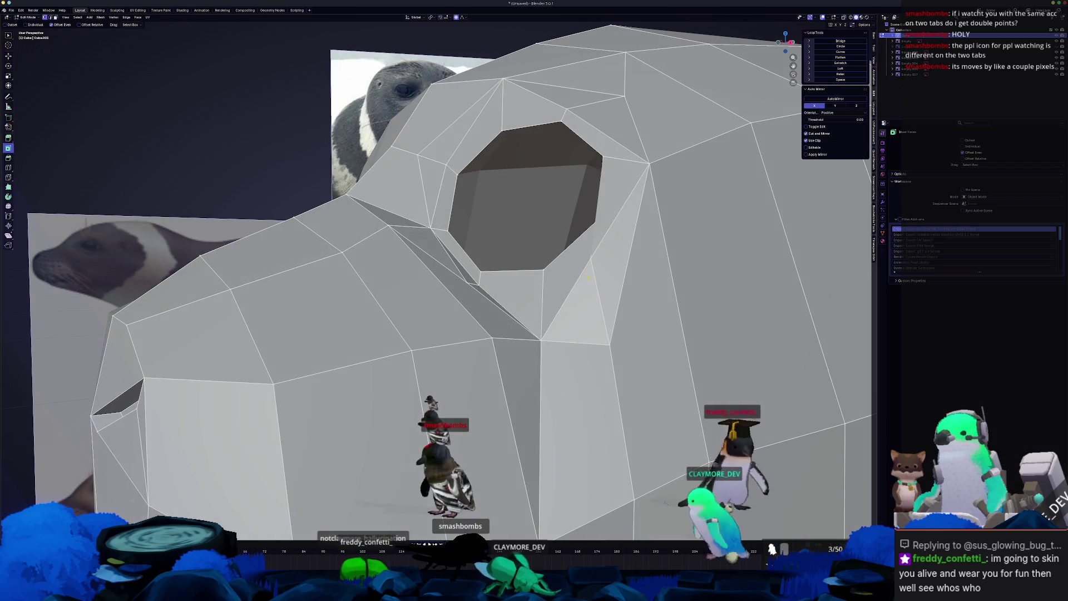
- Slide several corner vertices beside the eye hole along their edges with GG
{"action": "key", "text": "g"}
{"action": "key", "text": "g"}
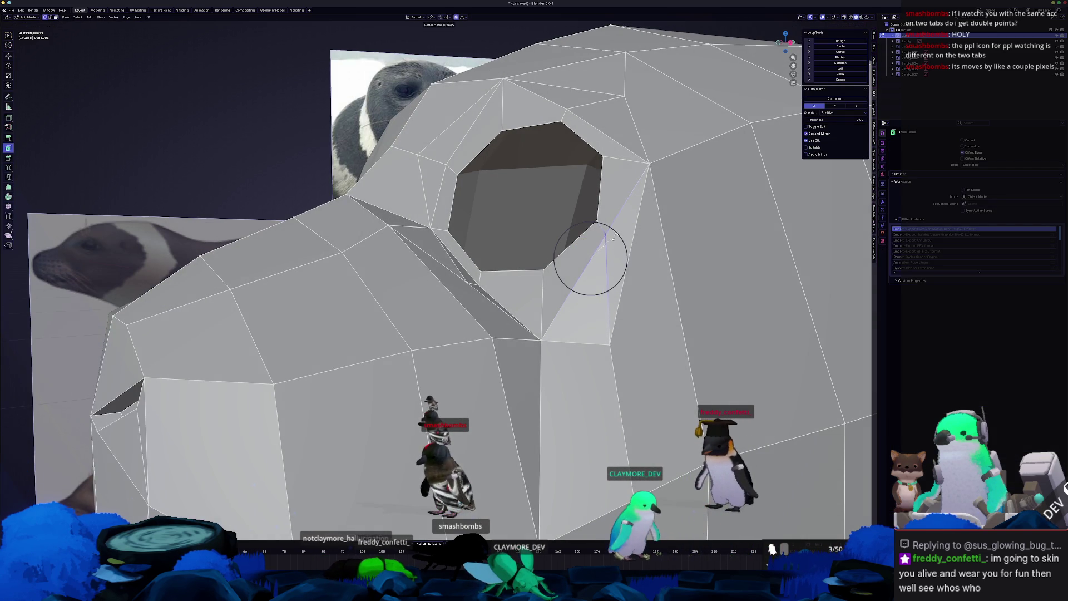
{"action": "left_click", "coordinate": [614, 236]}
{"action": "key", "text": "g"}
{"action": "key", "text": "g"}
{"action": "middle_click_drag", "start_coordinate": [607, 271], "coordinate": [560, 338]}
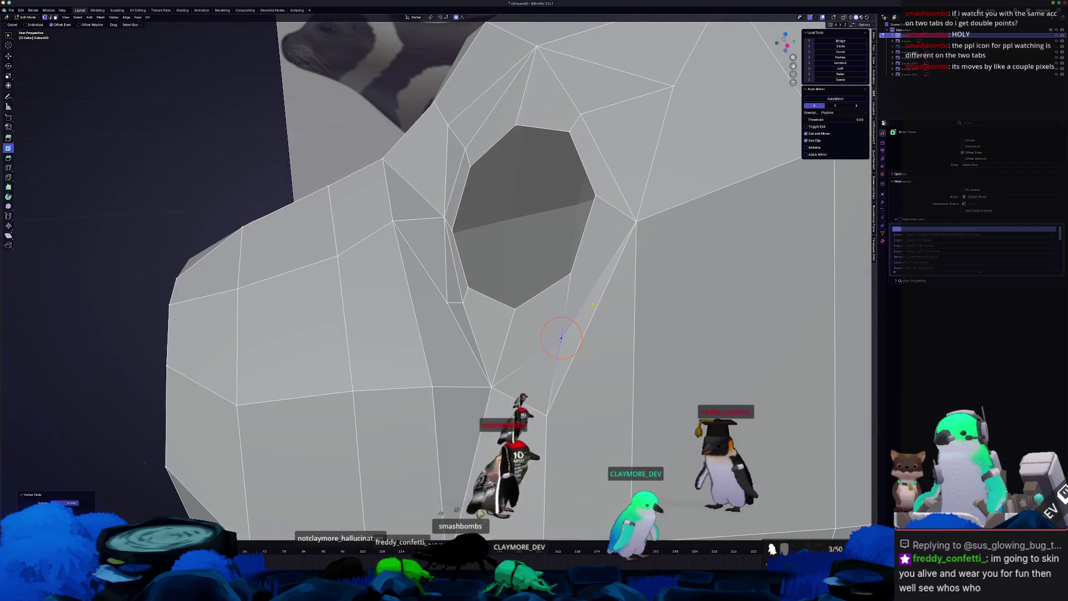
{"action": "left_click", "coordinate": [639, 221]}
{"action": "key", "text": "g"}
{"action": "key", "text": "g"}
{"action": "left_click", "coordinate": [662, 214]}
{"action": "mouse_move", "coordinate": [662, 214]}
{"action": "middle_mouse_down"}
{"action": "mouse_move", "coordinate": [612, 311]}
{"action": "mouse_move", "coordinate": [607, 296]}
{"action": "middle_mouse_up"}
{"action": "key", "text": "g"}
{"action": "key", "text": "g"}
{"action": "left_click", "coordinate": [616, 288]}
- Slide more eye-socket vertices downward along their edges
{"action": "middle_click_drag", "start_coordinate": [593, 255], "coordinate": [616, 340]}
{"action": "left_click", "coordinate": [487, 329]}
{"action": "key", "text": "g"}
{"action": "key", "text": "g"}
{"action": "left_click", "coordinate": [484, 345]}
{"action": "left_click", "coordinate": [402, 338]}
{"action": "left_click", "coordinate": [403, 345]}
{"action": "middle_click_drag", "start_coordinate": [403, 345], "coordinate": [595, 400]}
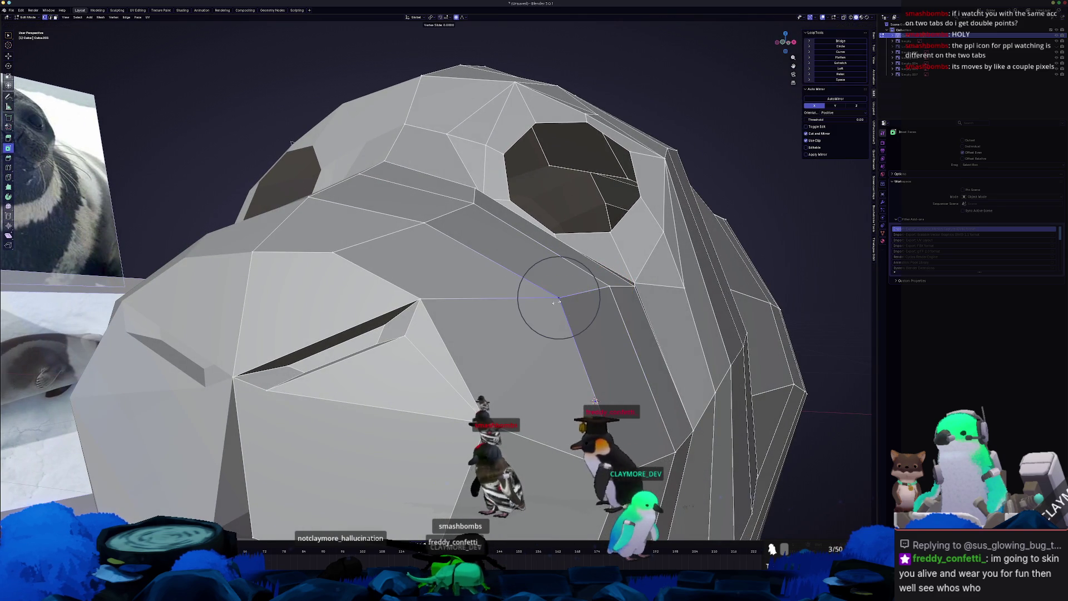
- Slide the vertex above the mouth slit and a vertex near the eye further along their edges
{"action": "middle_click_drag", "start_coordinate": [553, 291], "coordinate": [549, 440]}
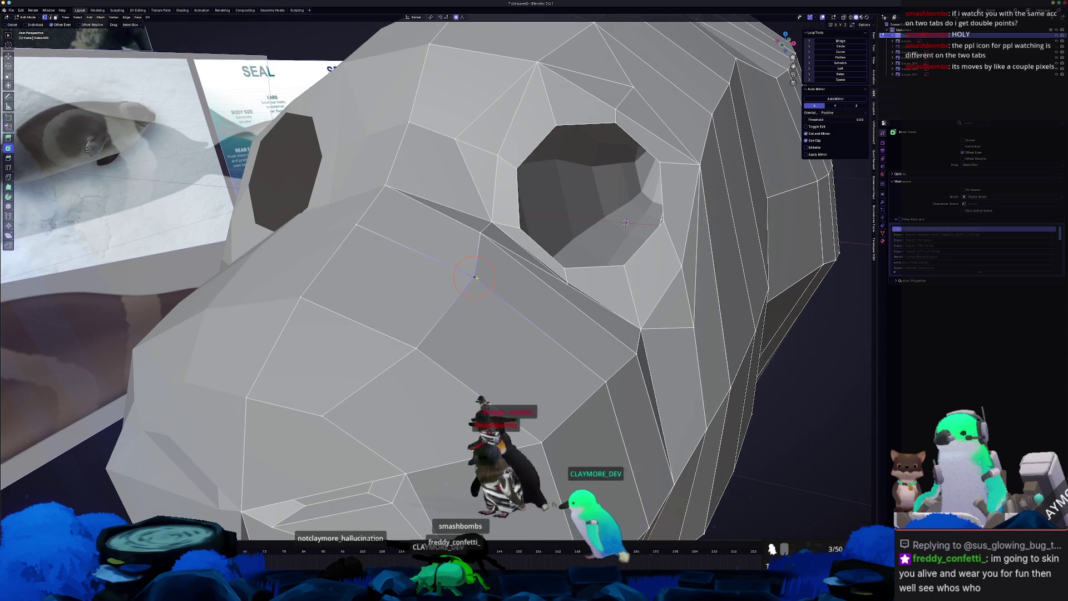
{"action": "key", "text": "g"}
{"action": "key", "text": "g"}
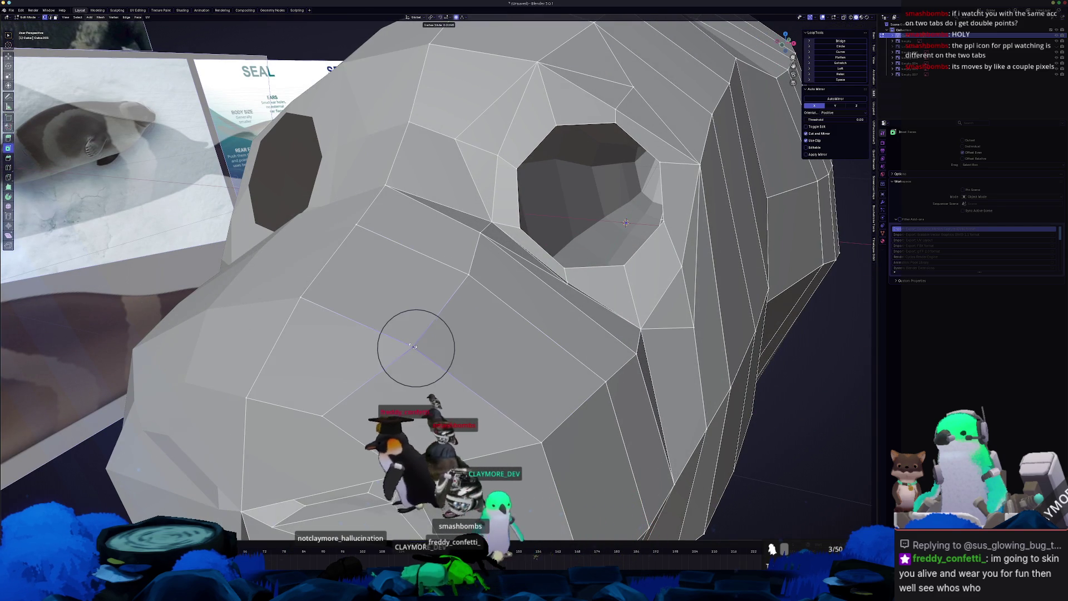
{"action": "middle_click_drag", "start_coordinate": [412, 339], "coordinate": [472, 360]}
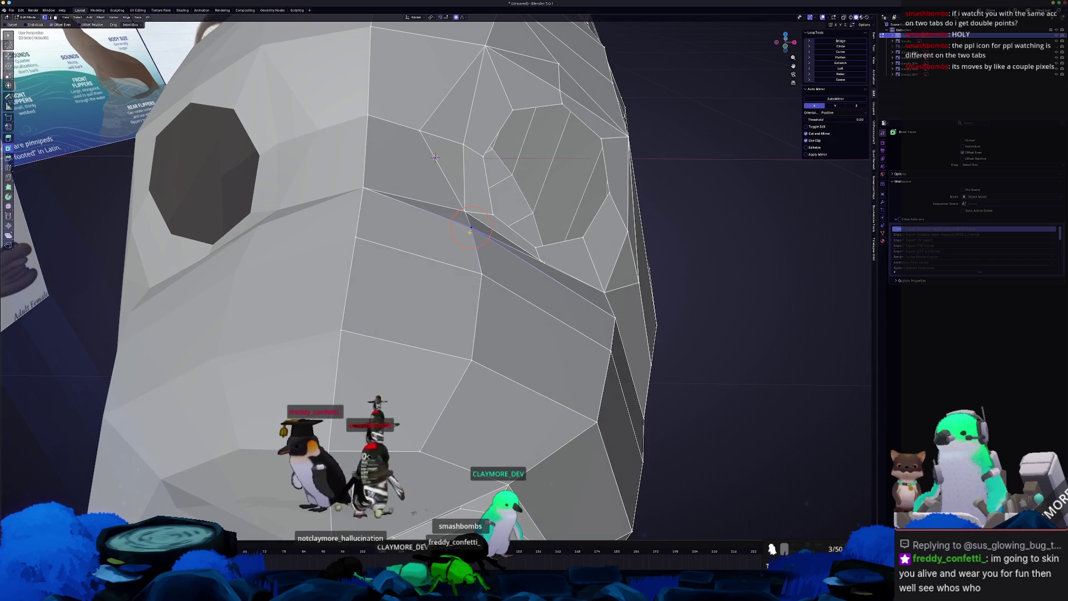
{"action": "left_click", "coordinate": [465, 229]}
{"action": "mouse_move", "coordinate": [423, 228]}
{"action": "middle_mouse_down"}
{"action": "mouse_move", "coordinate": [448, 232]}
{"action": "mouse_move", "coordinate": [746, 409]}
{"action": "middle_mouse_up"}
{"action": "left_click_drag", "start_coordinate": [482, 238], "coordinate": [449, 260]}
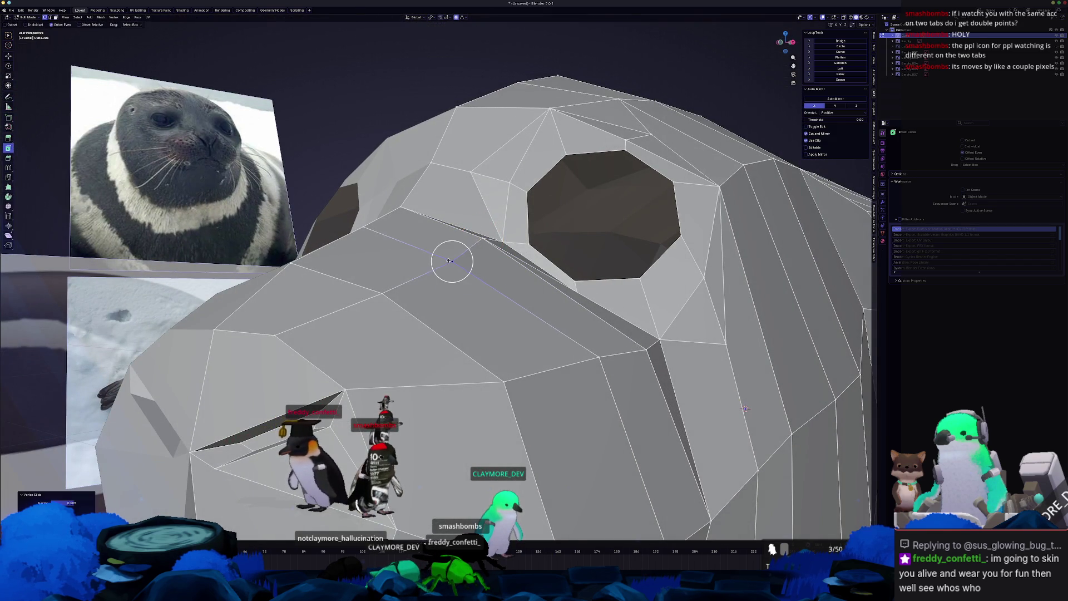
{"action": "left_click", "coordinate": [453, 257]}
{"action": "middle_click_drag", "start_coordinate": [453, 257], "coordinate": [504, 221]}
- Nudge eye-socket vertices along Z and Y with proportional editing, checking the right side view
{"action": "key", "text": "g"}
{"action": "key", "text": "z"}
{"action": "left_click", "coordinate": [504, 225]}
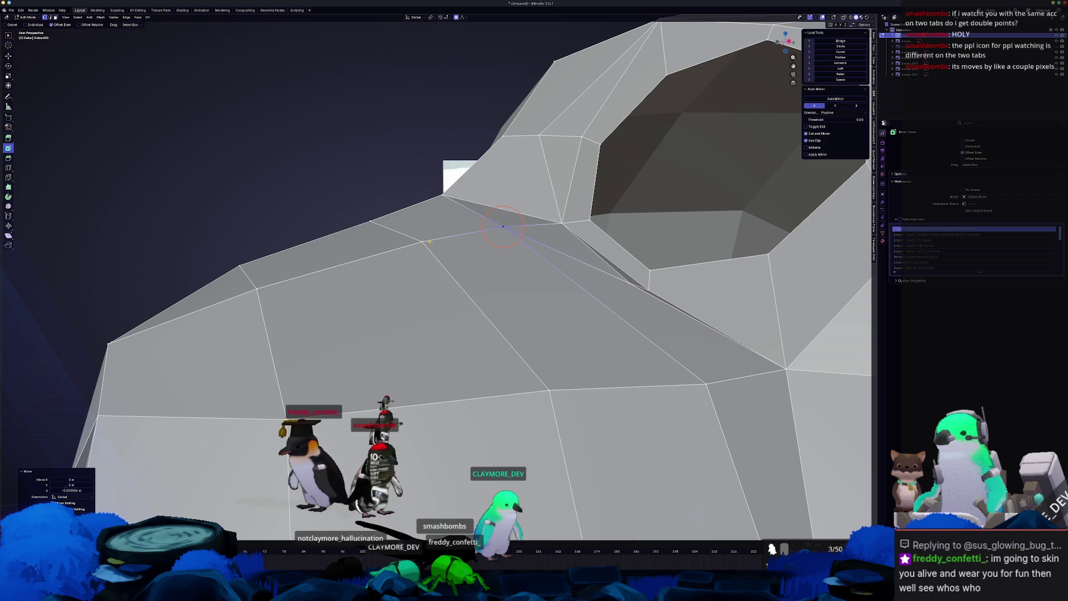
{"action": "mouse_move", "coordinate": [431, 239]}
{"action": "middle_mouse_down"}
{"action": "mouse_move", "coordinate": [466, 258]}
{"action": "mouse_move", "coordinate": [427, 203]}
{"action": "mouse_move", "coordinate": [426, 162]}
{"action": "mouse_move", "coordinate": [477, 208]}
{"action": "mouse_move", "coordinate": [441, 216]}
{"action": "middle_mouse_up"}
{"action": "key", "text": "g"}
{"action": "key", "text": "y"}
{"action": "left_click", "coordinate": [473, 196]}
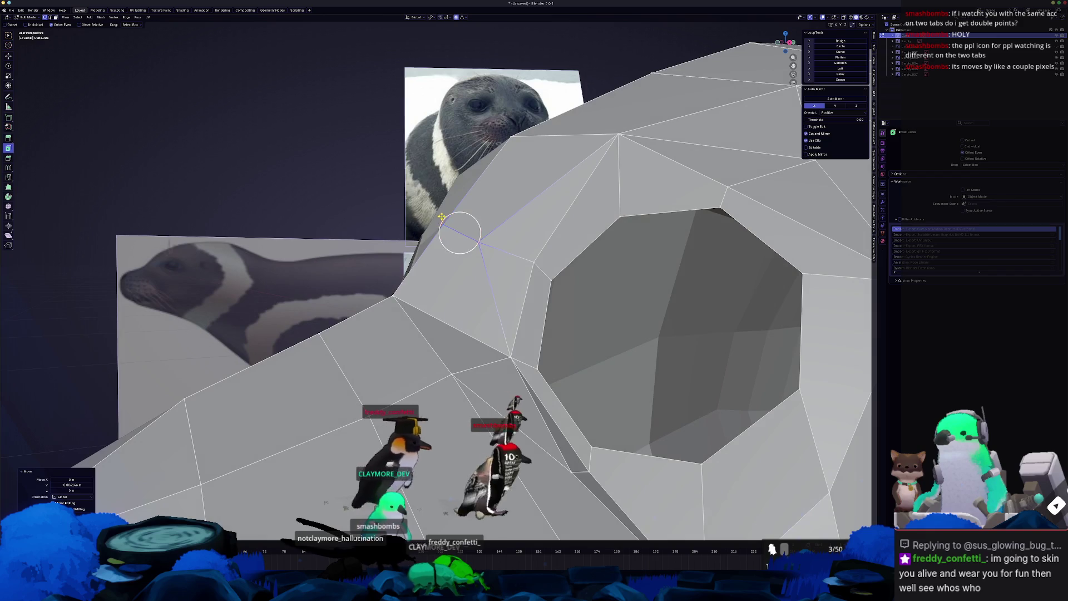
{"action": "middle_click_drag", "start_coordinate": [397, 295], "coordinate": [384, 300]}
{"action": "key", "text": "KP_3"}
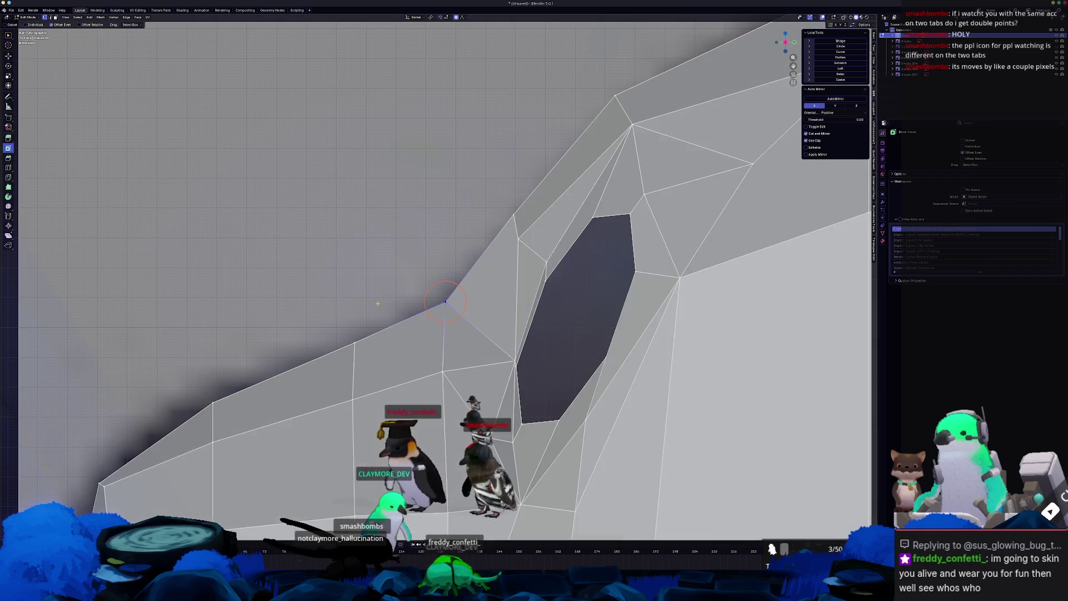
{"action": "scroll", "coordinate": [378, 304], "scroll_direction": "down", "scroll_amount": 5}
{"action": "scroll", "coordinate": [441, 287], "scroll_direction": "up", "scroll_amount": 2}
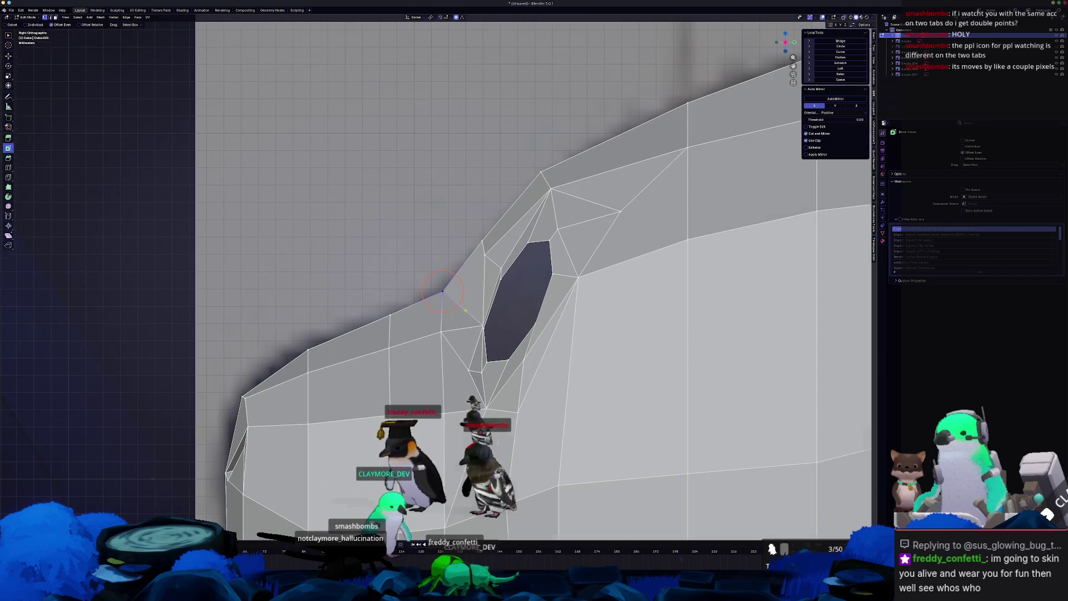
{"action": "mouse_move", "coordinate": [443, 291]}
{"action": "middle_mouse_down"}
{"action": "mouse_move", "coordinate": [419, 338]}
{"action": "mouse_move", "coordinate": [424, 355]}
{"action": "mouse_move", "coordinate": [470, 307]}
{"action": "middle_mouse_up"}
{"action": "scroll", "coordinate": [455, 338], "scroll_direction": "down", "scroll_amount": 2}
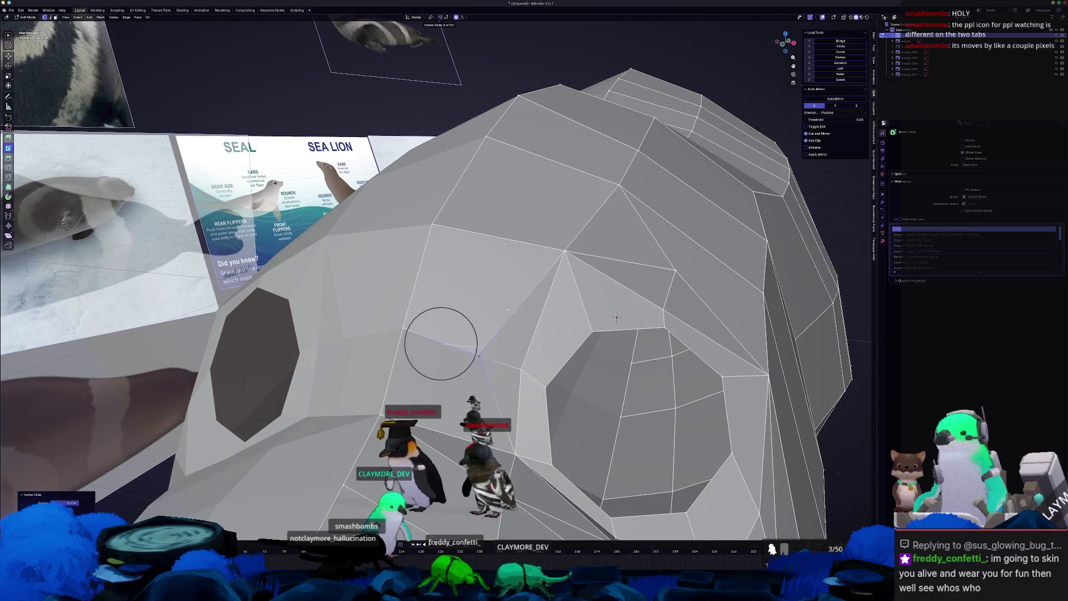
{"action": "scroll", "coordinate": [478, 355], "scroll_direction": "up", "scroll_amount": 2}
{"action": "middle_click_drag", "start_coordinate": [479, 355], "coordinate": [471, 359]}
- Refine the vertices beside the eye hole with Shift+V vertex slides
{"action": "key", "text": "shift+v"}
{"action": "mouse_move", "coordinate": [448, 306]}
{"action": "middle_mouse_down"}
{"action": "mouse_move", "coordinate": [454, 349]}
{"action": "mouse_move", "coordinate": [438, 331]}
{"action": "mouse_move", "coordinate": [429, 341]}
{"action": "mouse_move", "coordinate": [432, 321]}
{"action": "mouse_move", "coordinate": [489, 352]}
{"action": "middle_mouse_up"}
{"action": "key", "text": "g"}
{"action": "key", "text": "y"}
{"action": "key", "text": "Escape"}
{"action": "key", "text": "shift+v"}
{"action": "left_click", "coordinate": [475, 345]}
{"action": "key", "text": "shift+v"}
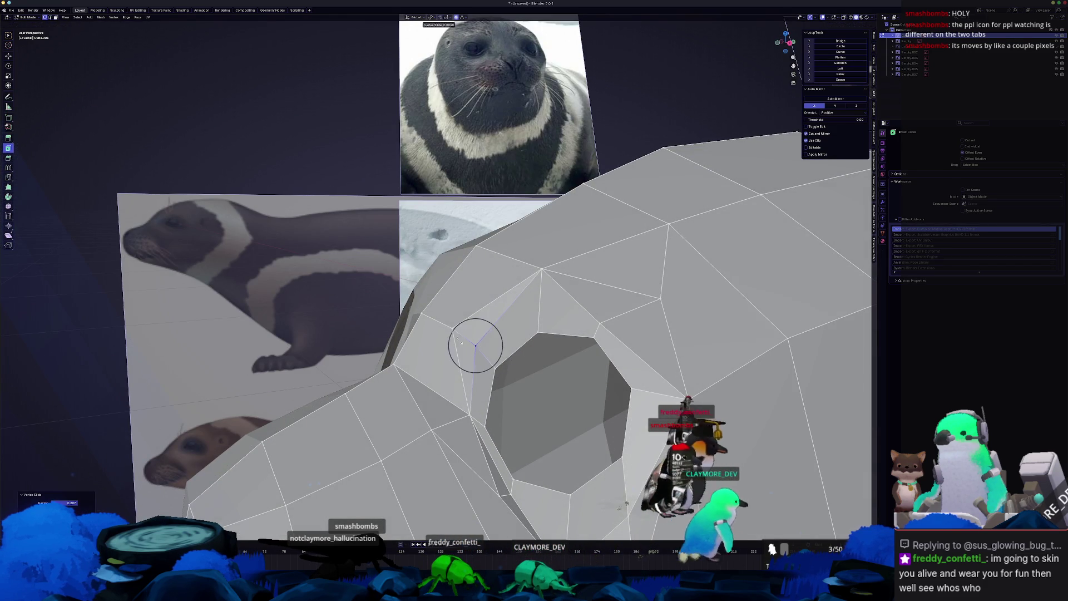
- Slide three more vertices beside the eye socket along their edges
{"action": "left_click", "coordinate": [474, 346]}
{"action": "key", "text": "shift+v"}
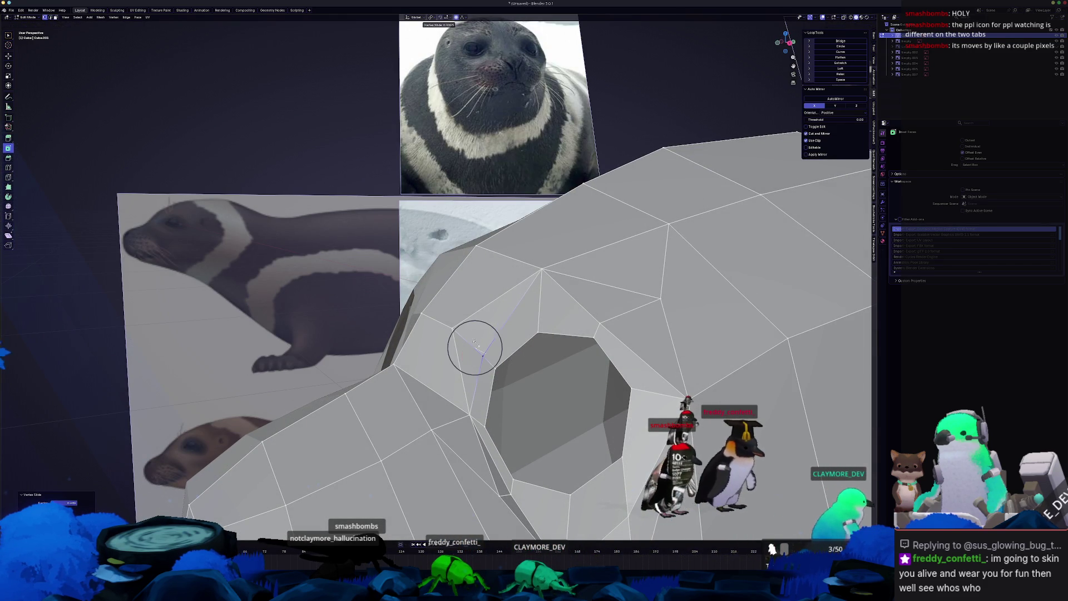
{"action": "left_click", "coordinate": [473, 346]}
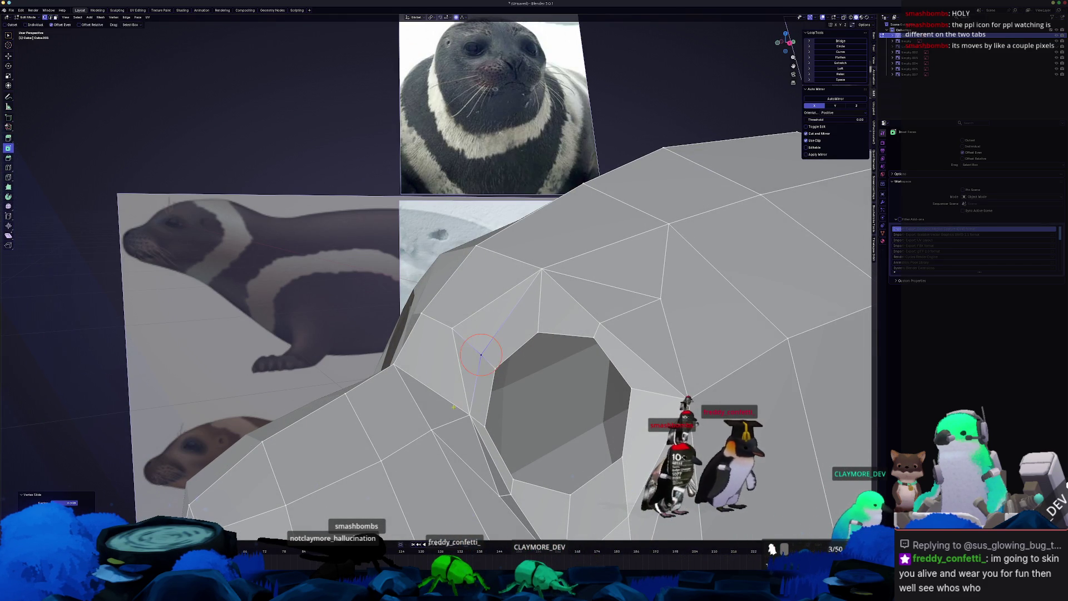
{"action": "middle_click_drag", "start_coordinate": [473, 346], "coordinate": [464, 318]}
{"action": "scroll", "coordinate": [465, 319], "scroll_direction": "up", "scroll_amount": 3}
{"action": "key", "text": "shift+v"}
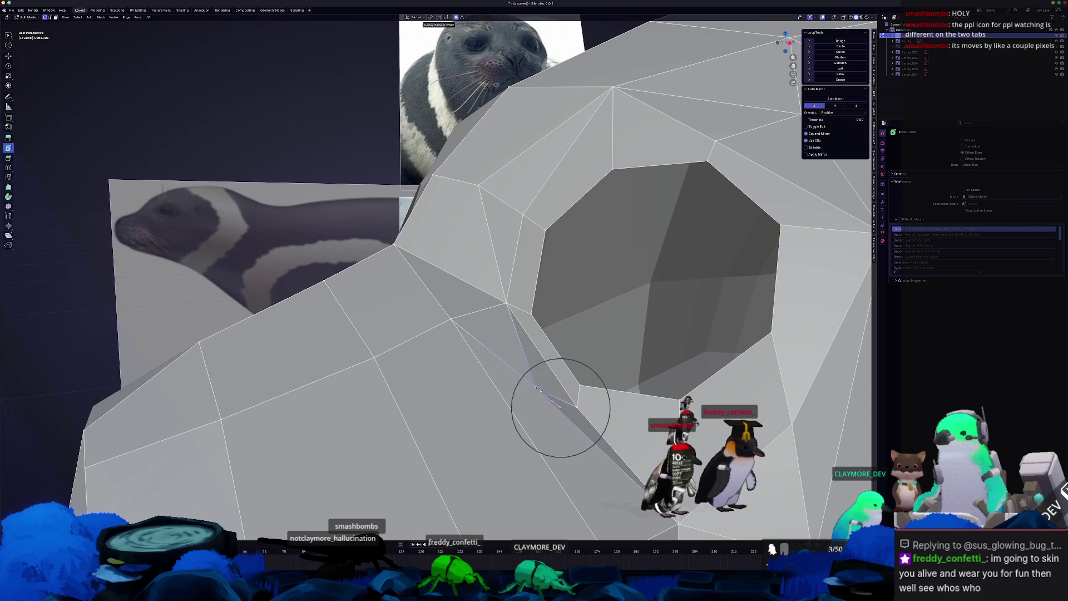
{"action": "left_click", "coordinate": [532, 381]}
- Delete the thin sliver face beside the eye
{"action": "key", "text": "a"}
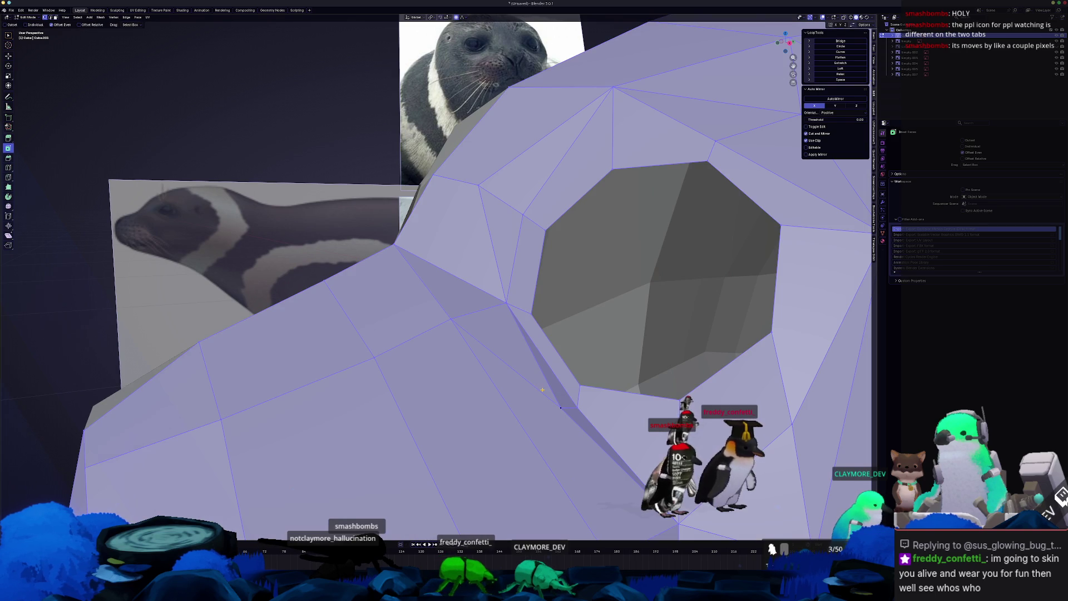
{"action": "key", "text": "alt+a"}
{"action": "key", "text": "a"}
{"action": "left_click", "coordinate": [557, 391]}
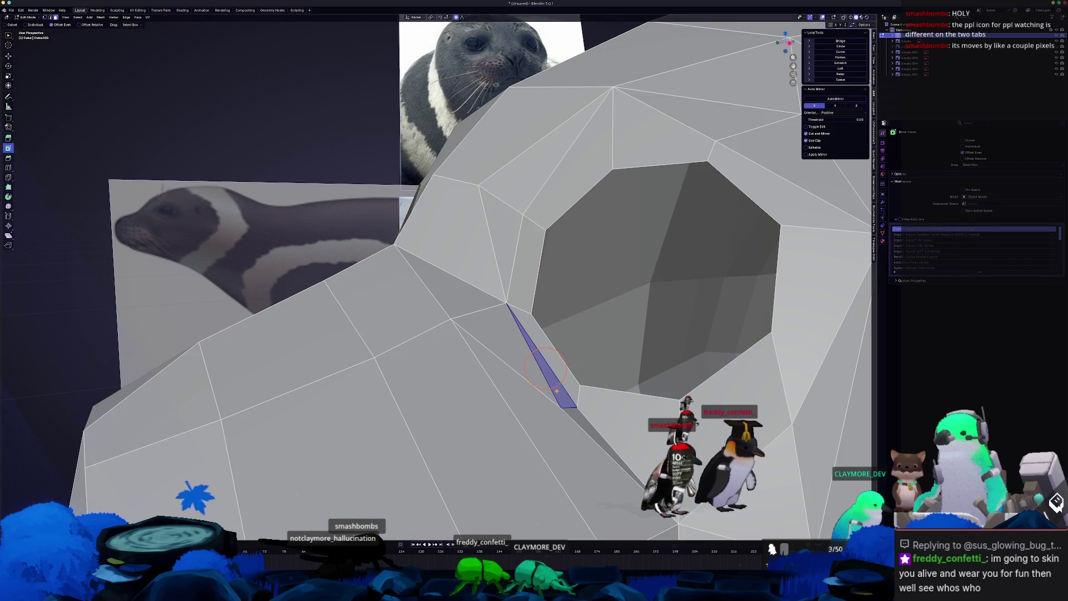
{"action": "key", "text": "x"}
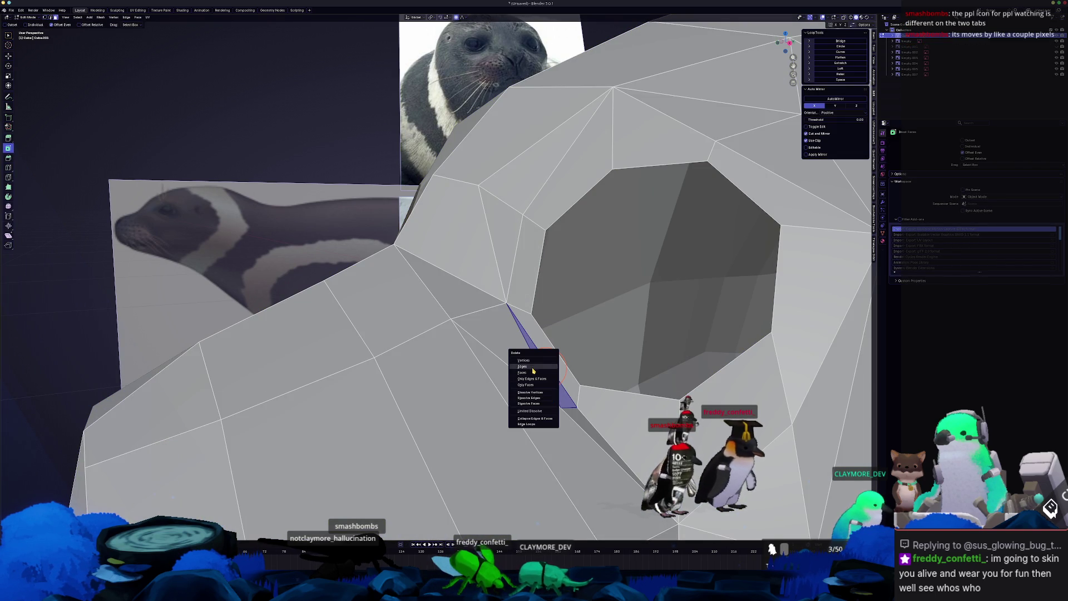
{"action": "left_click", "coordinate": [533, 367]}
- Frame and reselect the remaining sliver faces around the eye hole with circle select
{"action": "middle_click_drag", "start_coordinate": [555, 384], "coordinate": [519, 383]}
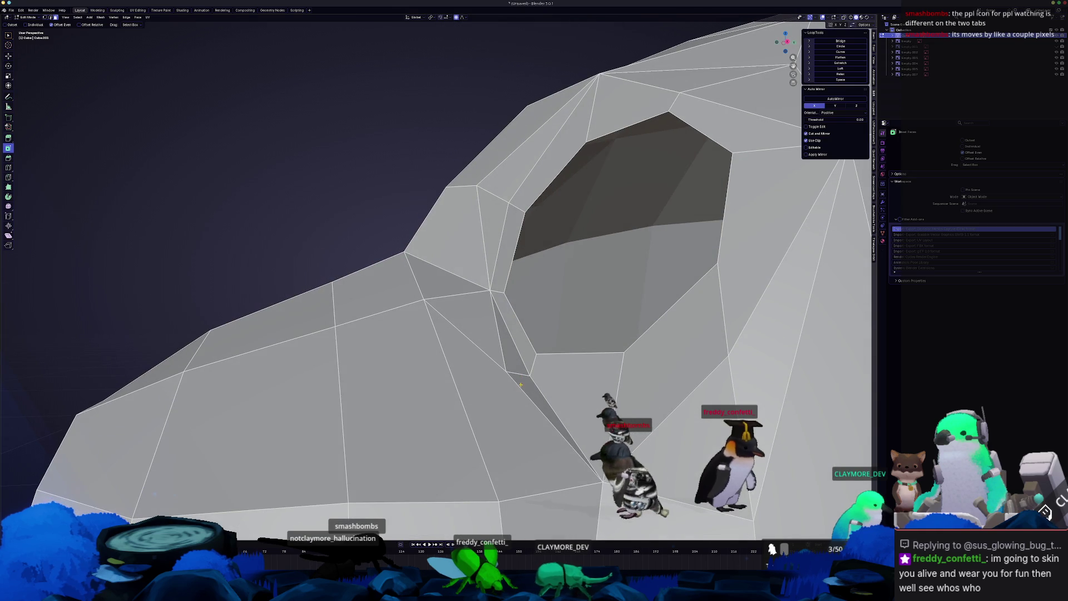
{"action": "left_click", "coordinate": [527, 383]}
{"action": "key", "text": "KP_Decimal"}
{"action": "key", "text": "c"}
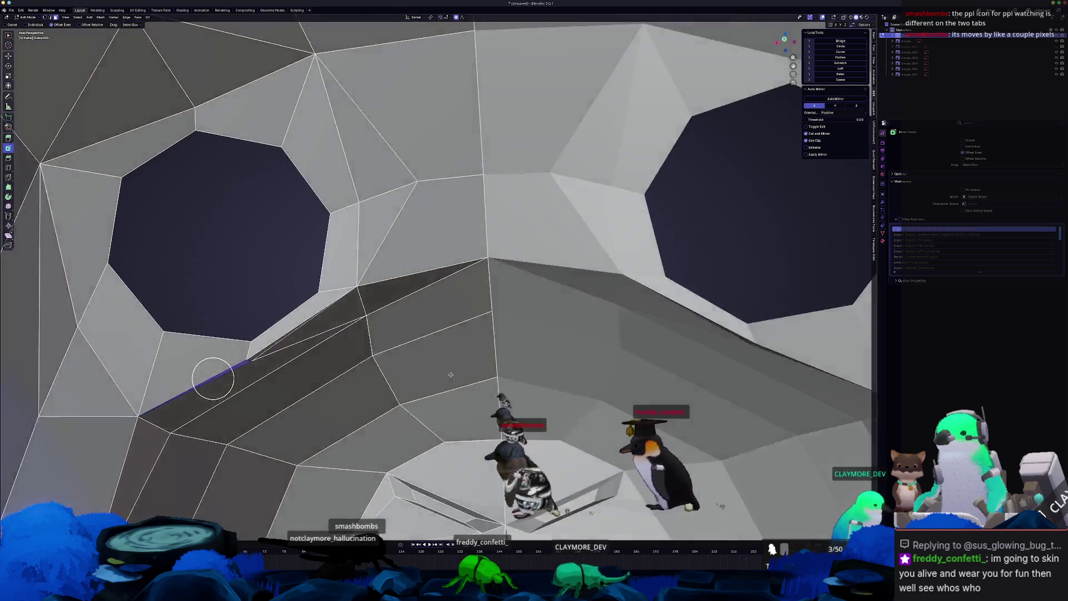
{"action": "scroll", "coordinate": [188, 324], "scroll_direction": "down", "scroll_amount": 5}
{"action": "middle_click_drag", "start_coordinate": [250, 320], "coordinate": [441, 297]}
{"action": "middle_click", "coordinate": [440, 298]}
{"action": "key", "text": "Escape"}
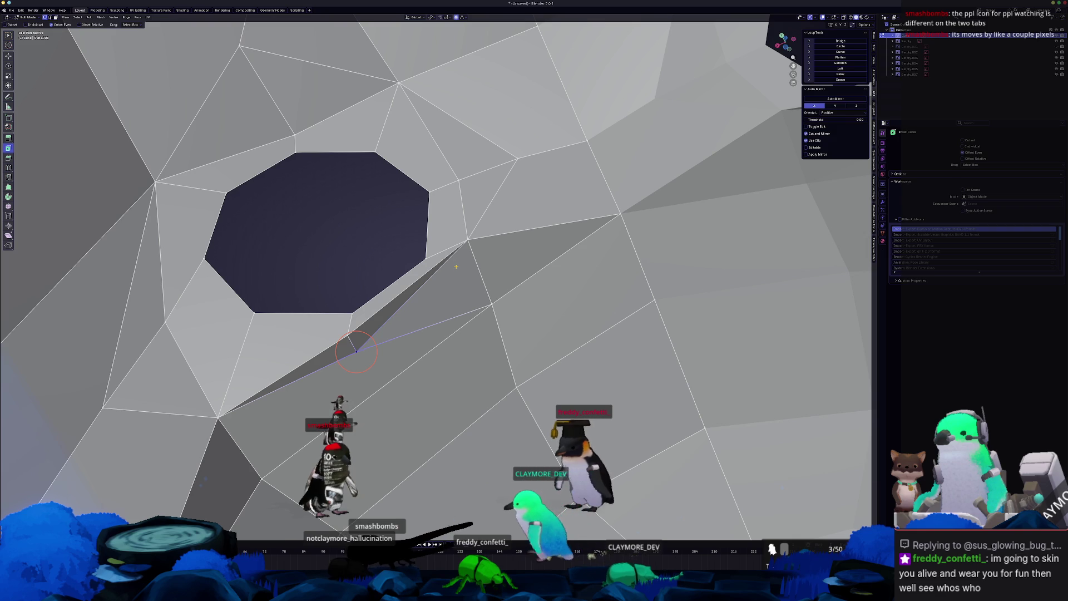
{"action": "left_click", "coordinate": [390, 318]}
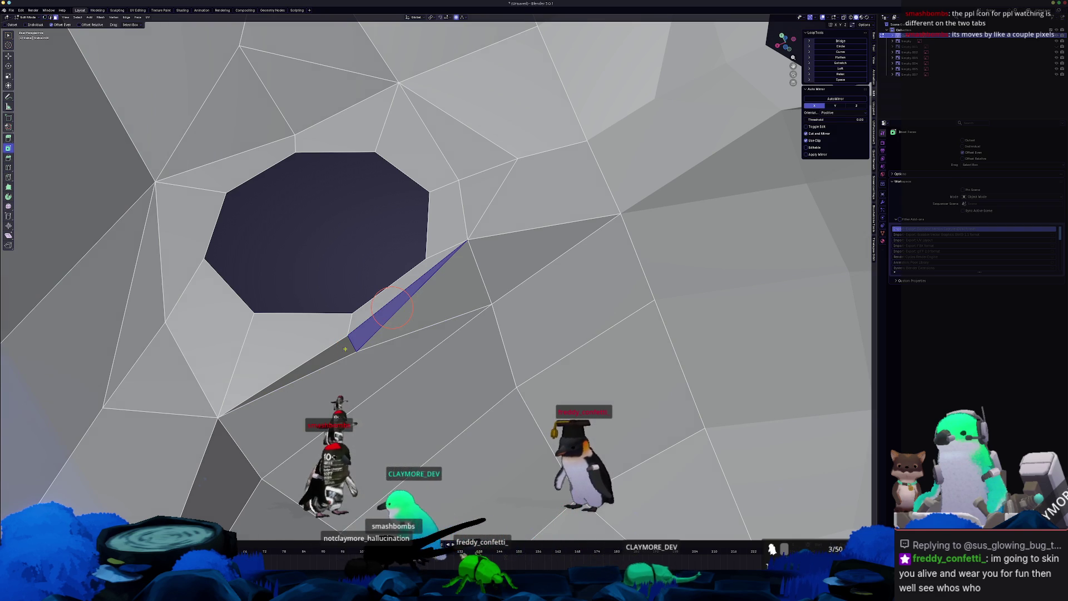
{"action": "left_click", "coordinate": [336, 355]}
{"action": "key", "text": "c"}
{"action": "key", "text": "Escape"}
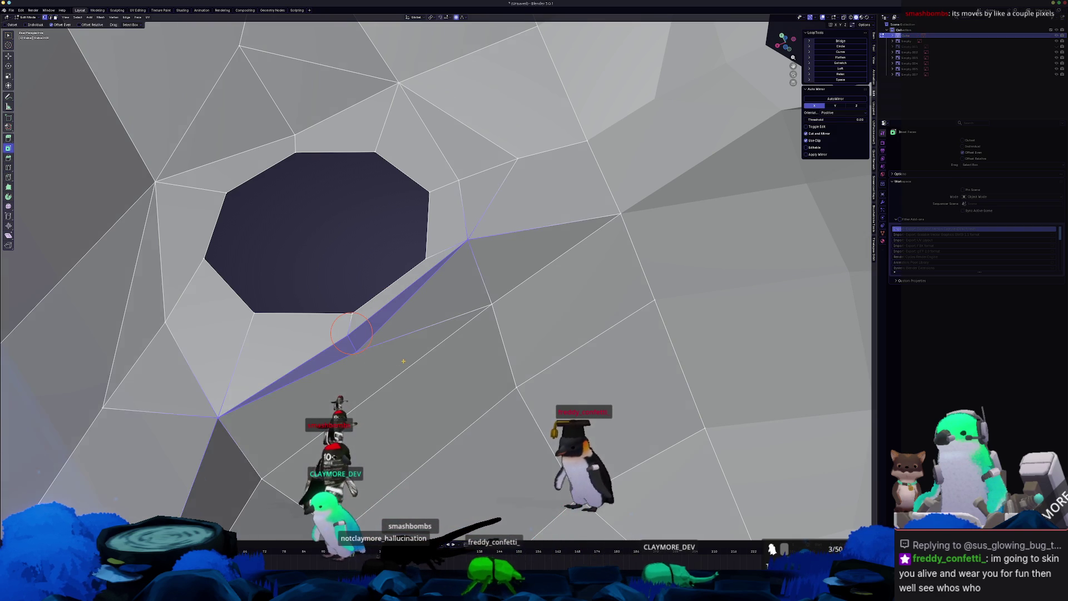
- Select the whole mesh and merge vertices by distance
{"action": "key", "text": "a"}
{"action": "right_click", "coordinate": [389, 350]}
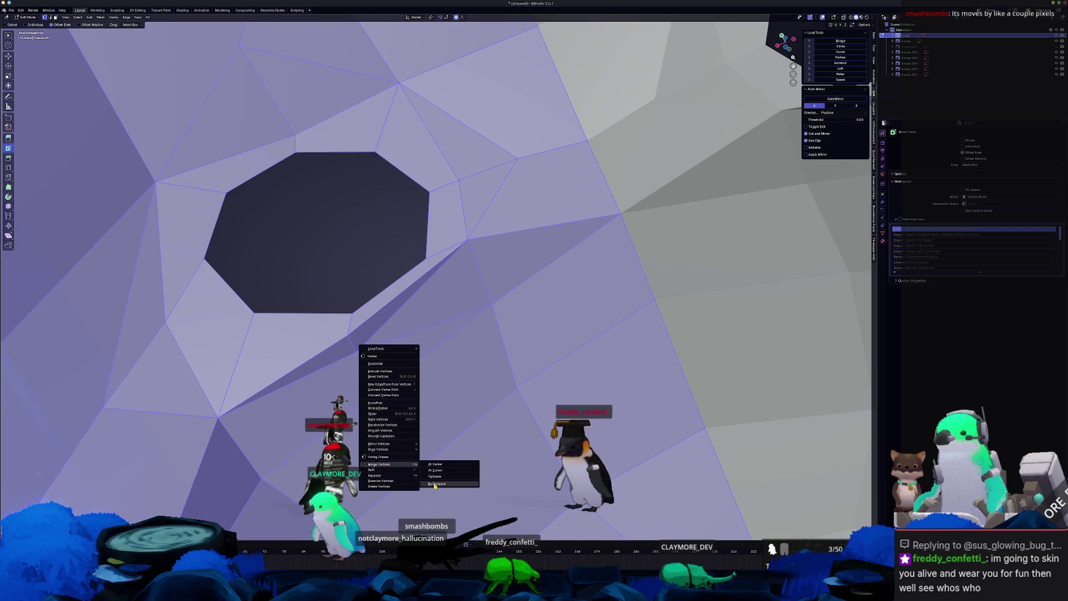
{"action": "left_click", "coordinate": [442, 477]}
{"action": "mouse_move", "coordinate": [439, 426]}
{"action": "middle_mouse_down"}
{"action": "mouse_move", "coordinate": [413, 398]}
{"action": "mouse_move", "coordinate": [521, 399]}
{"action": "mouse_move", "coordinate": [511, 390]}
{"action": "mouse_move", "coordinate": [515, 354]}
{"action": "mouse_move", "coordinate": [490, 340]}
{"action": "middle_mouse_up"}
{"action": "left_click", "coordinate": [448, 356]}
{"action": "key", "text": "shift+v"}
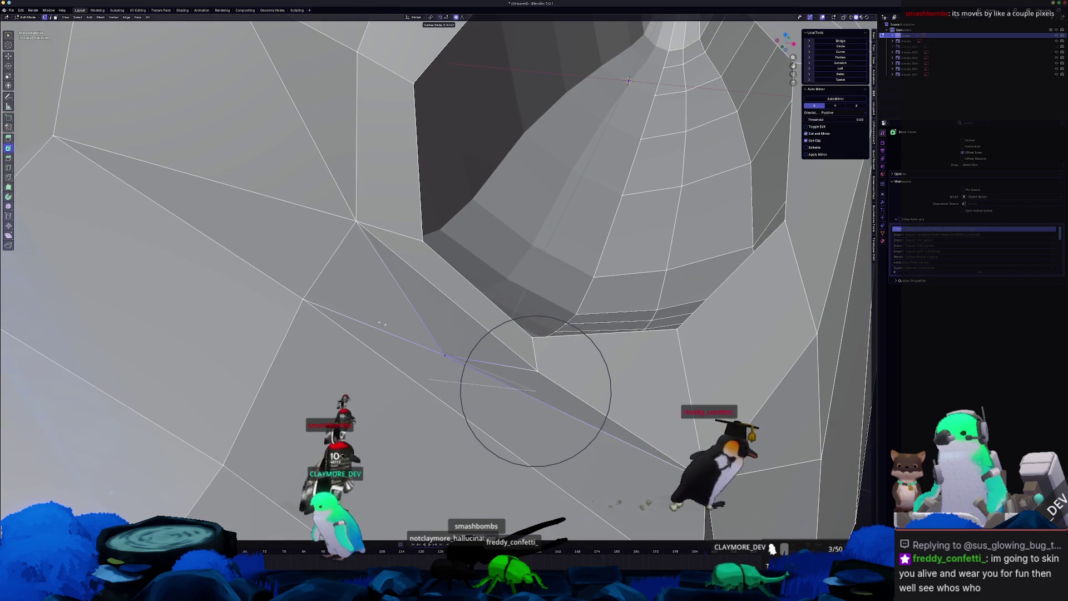
- Reposition the vertex below the eye socket by sliding, then moving it freely
{"action": "left_click", "coordinate": [462, 360]}
{"action": "key", "text": "shift+v"}
{"action": "key", "text": "g"}
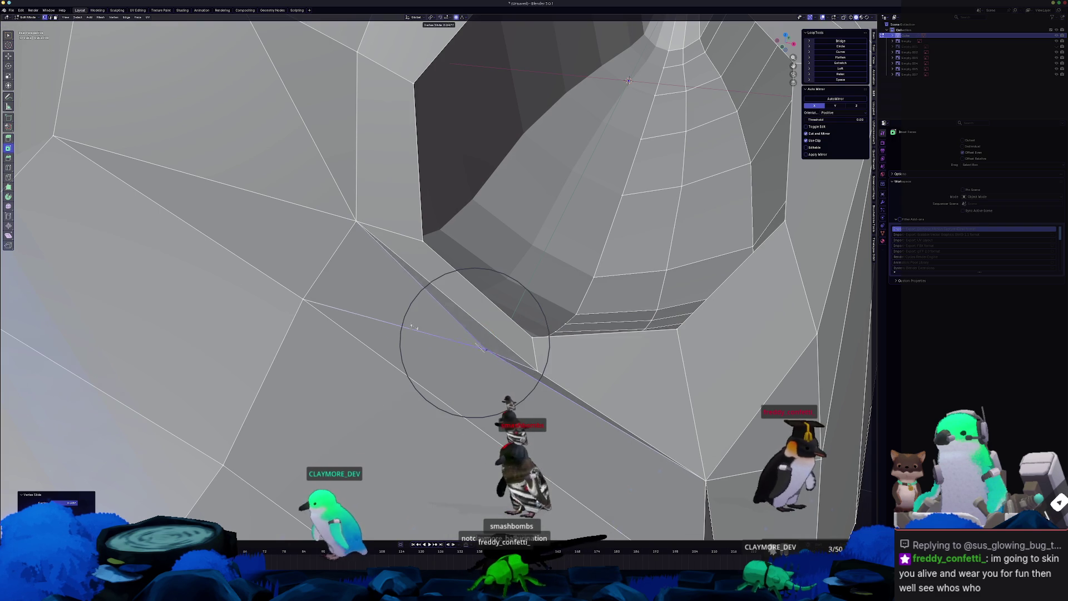
{"action": "left_click", "coordinate": [394, 324]}
{"action": "scroll", "coordinate": [461, 380], "scroll_direction": "down", "scroll_amount": 4}
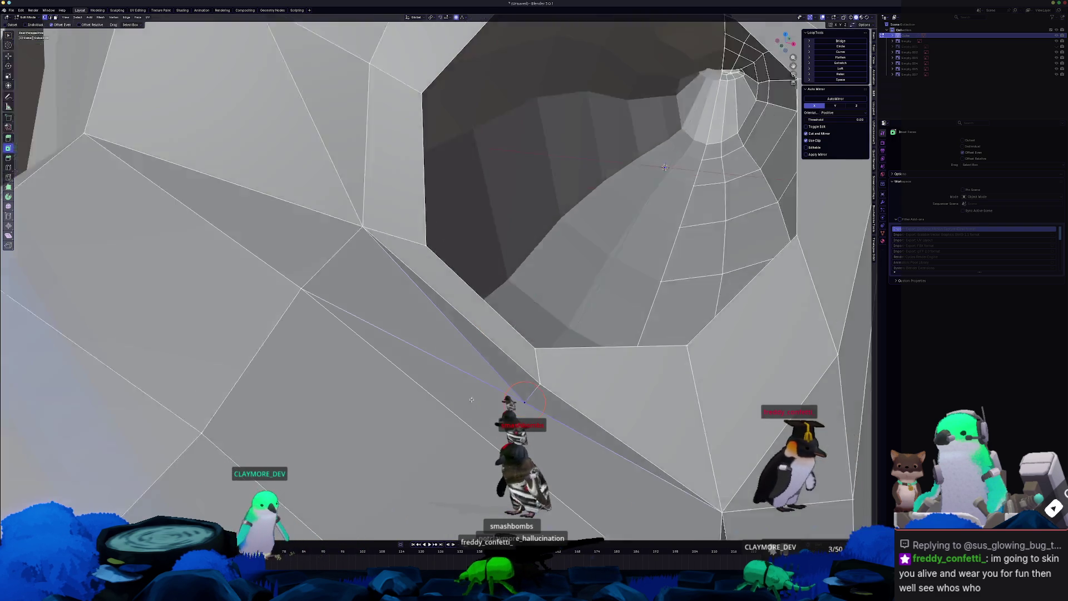
{"action": "middle_click_drag", "start_coordinate": [461, 380], "coordinate": [467, 363]}
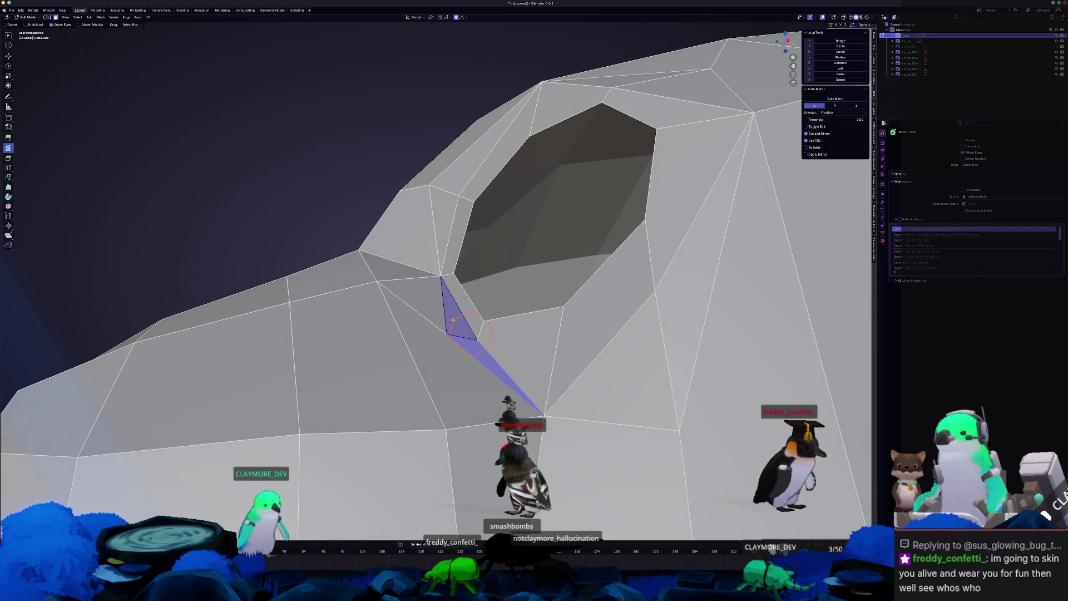
- Dissolve two neighbouring faces beside the eye hole into one quad
{"action": "left_click", "coordinate": [429, 316], "text": "shift"}
{"action": "left_click", "coordinate": [434, 359], "text": "shift"}
{"action": "key", "text": "x"}
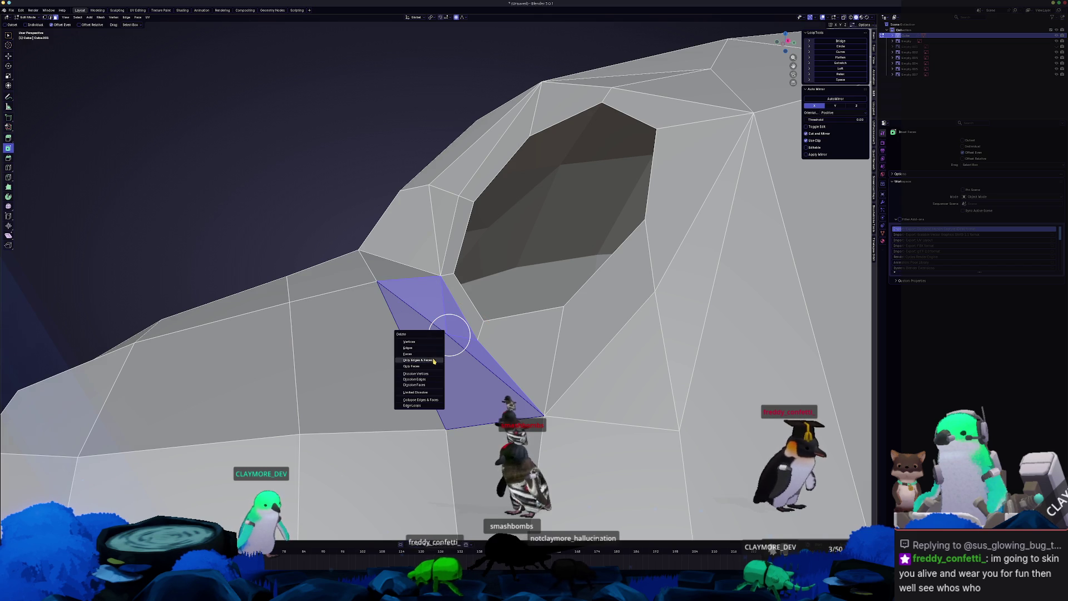
{"action": "left_click", "coordinate": [423, 384]}
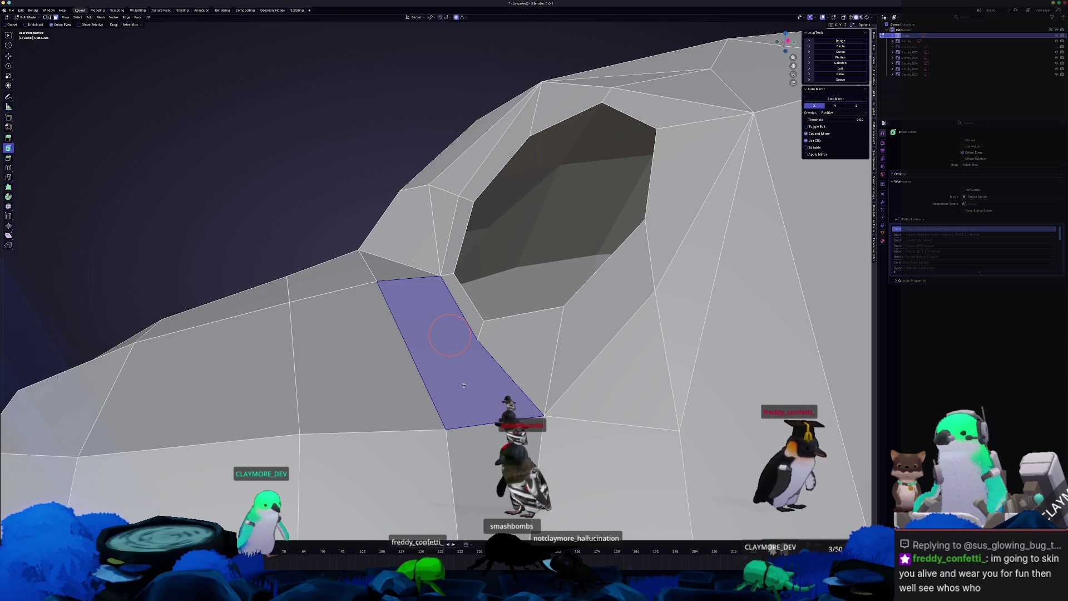
{"action": "mouse_move", "coordinate": [464, 385]}
{"action": "middle_mouse_down"}
{"action": "mouse_move", "coordinate": [411, 435]}
{"action": "mouse_move", "coordinate": [464, 406]}
{"action": "middle_mouse_up"}
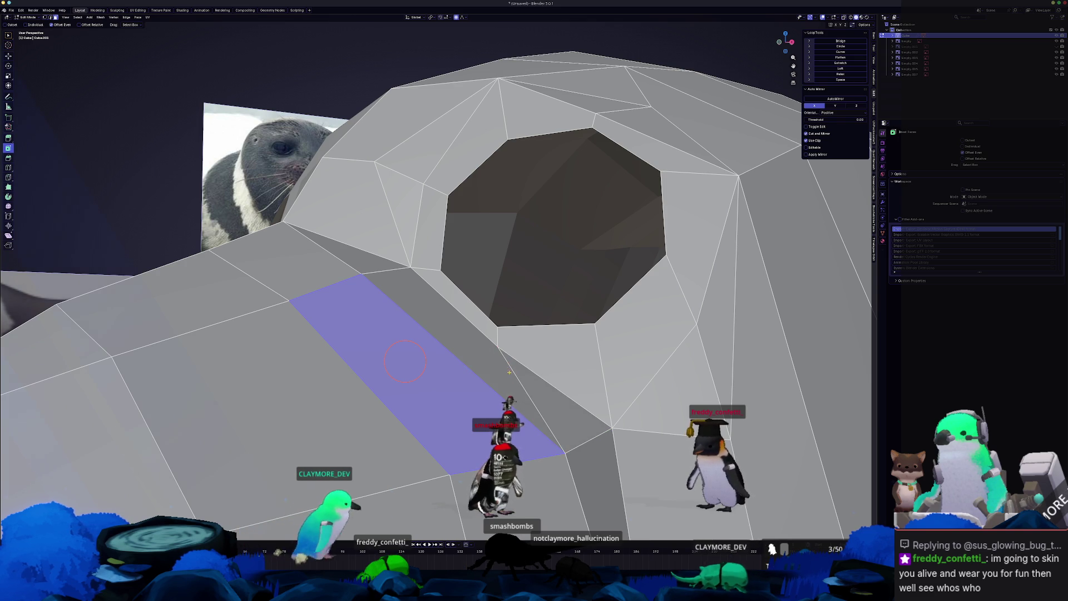
{"action": "middle_click_drag", "start_coordinate": [567, 452], "coordinate": [528, 384]}
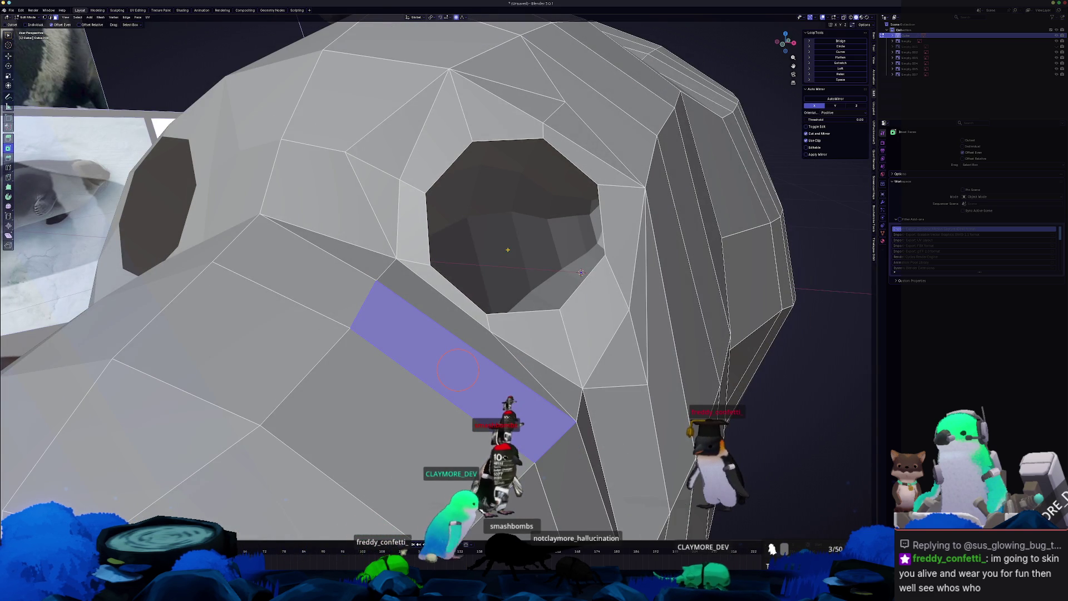
{"action": "mouse_move", "coordinate": [535, 206]}
{"action": "middle_mouse_down"}
{"action": "mouse_move", "coordinate": [513, 209]}
{"action": "mouse_move", "coordinate": [495, 308]}
{"action": "middle_mouse_up"}
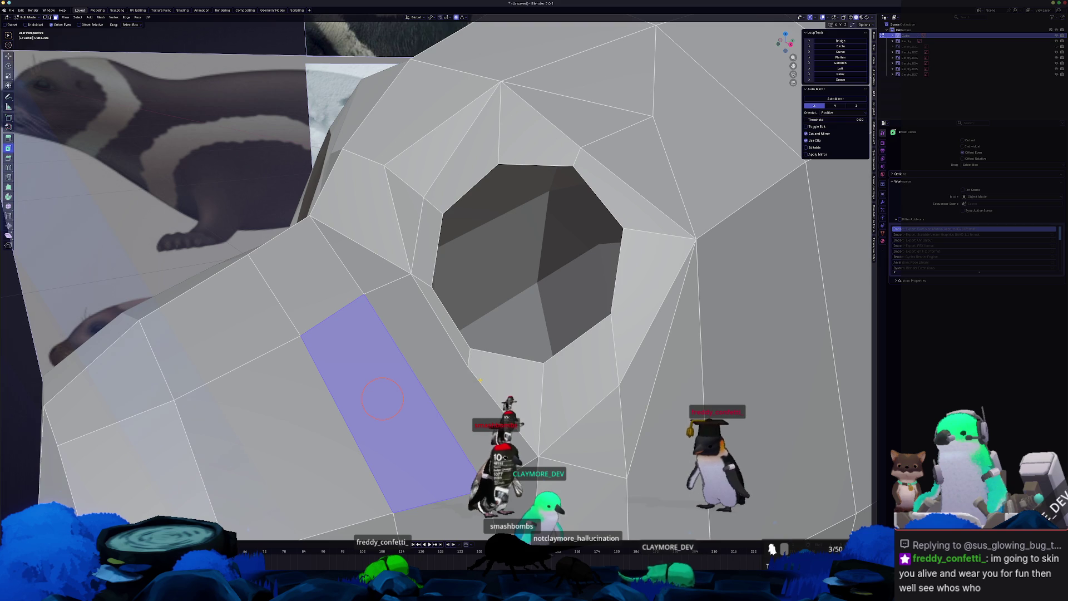
- Select the three triangles above the eye hole and dissolve them into a single quad
{"action": "left_click", "coordinate": [504, 381]}
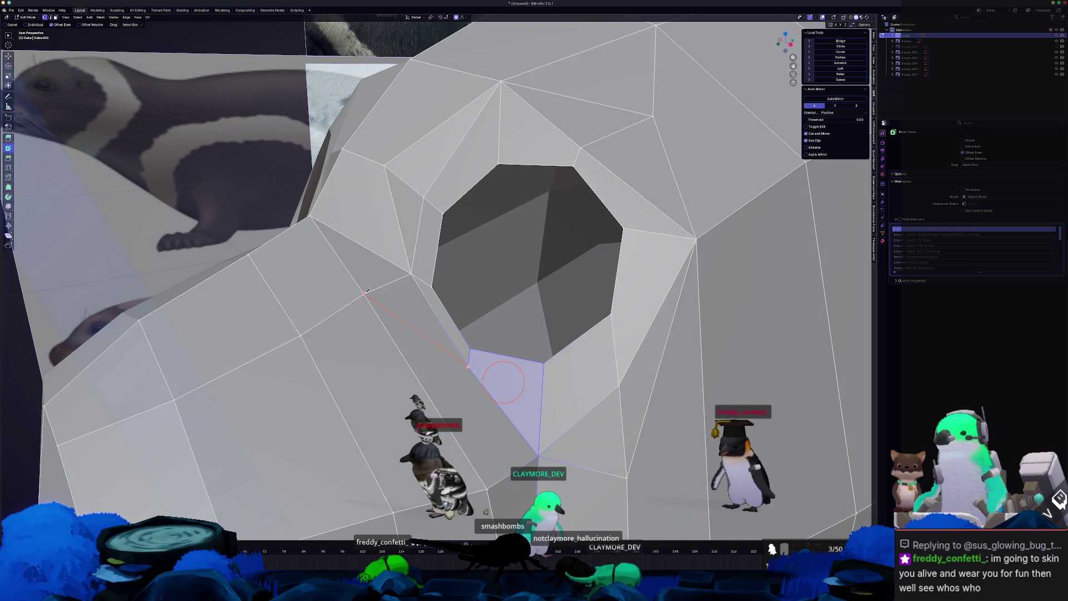
{"action": "left_click", "coordinate": [473, 362]}
{"action": "middle_click_drag", "start_coordinate": [473, 241], "coordinate": [500, 291]}
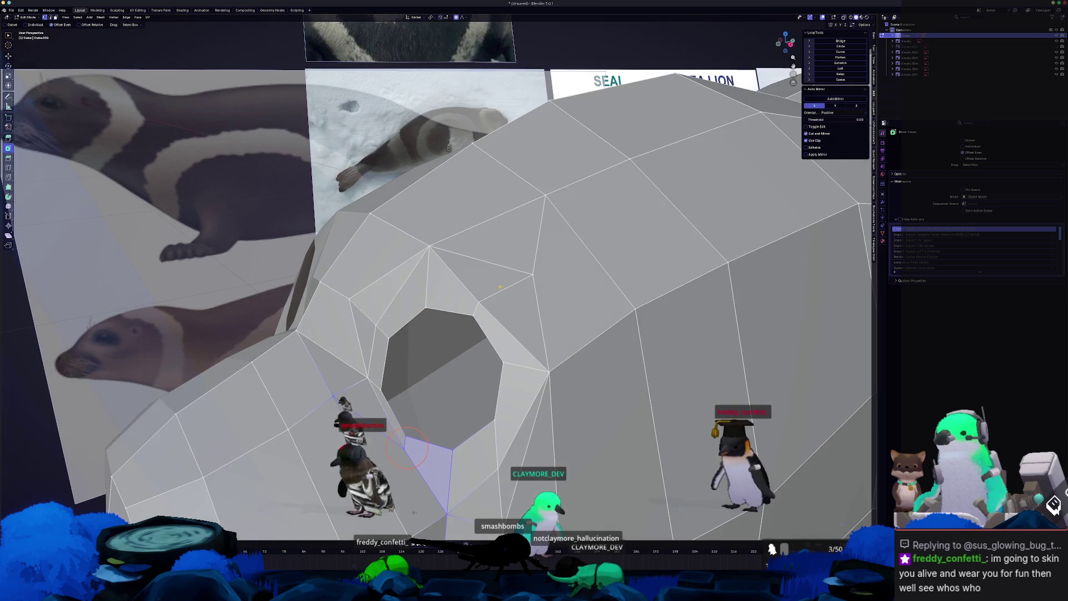
{"action": "key", "text": "alt+a"}
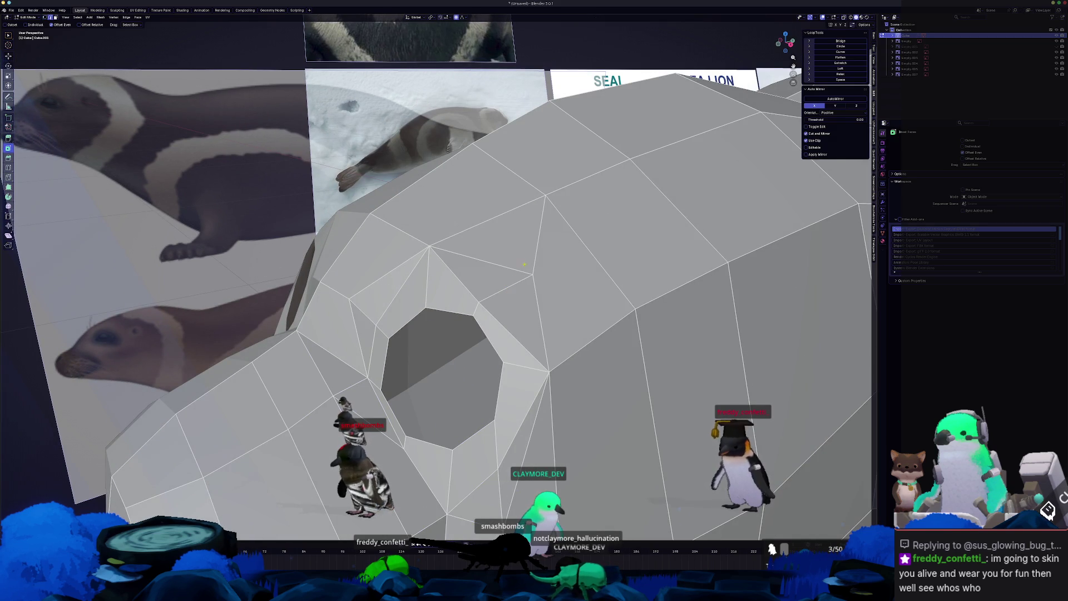
{"action": "left_click", "coordinate": [528, 257]}
{"action": "left_click", "coordinate": [512, 322], "text": "shift"}
{"action": "left_click", "coordinate": [589, 278], "text": "shift"}
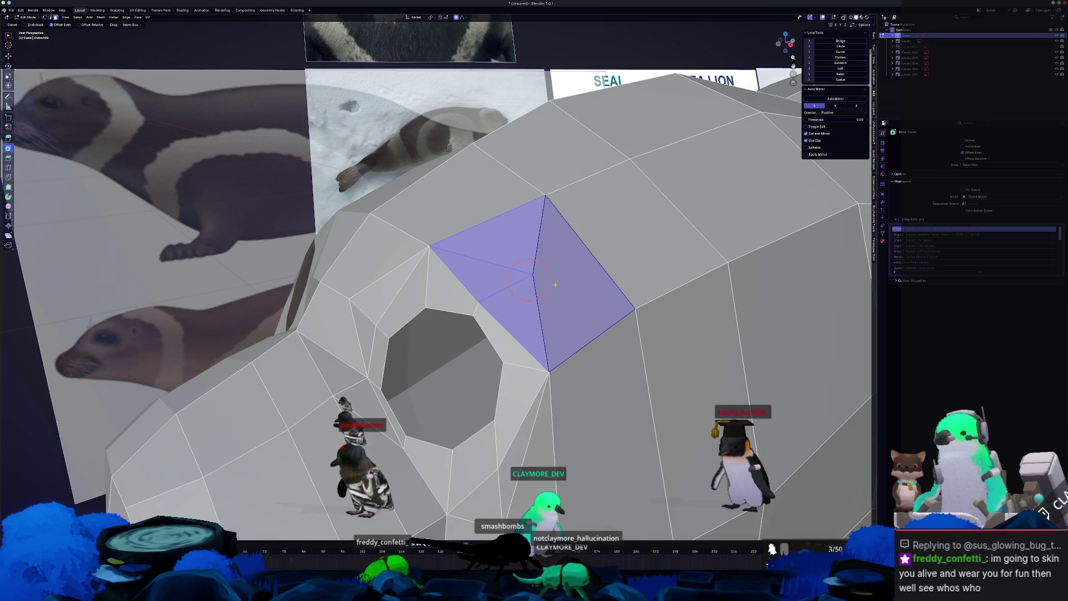
{"action": "key", "text": "x"}
{"action": "left_click", "coordinate": [539, 286]}
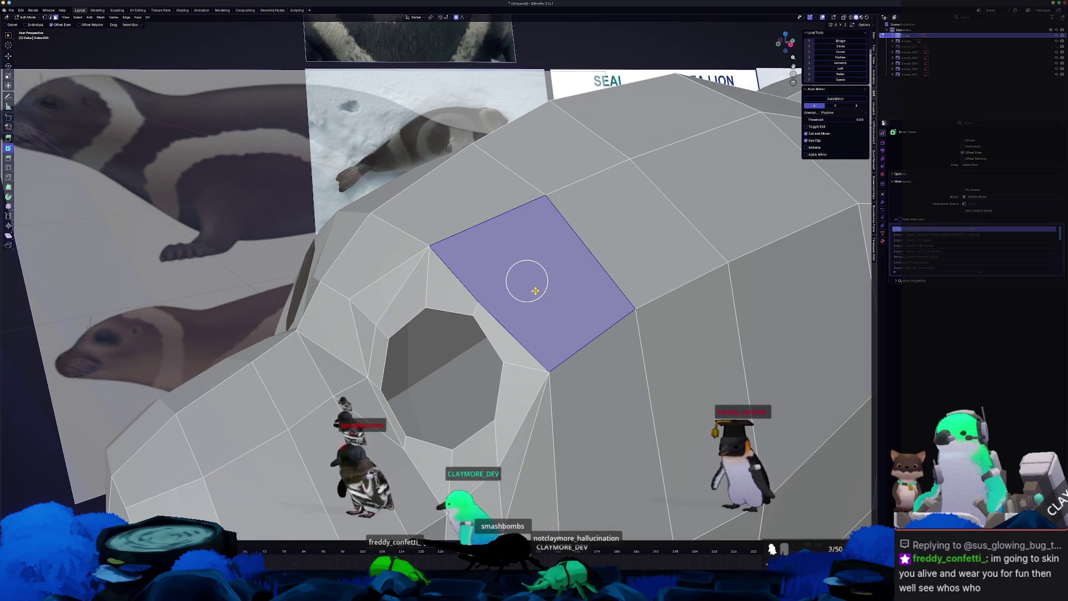
{"action": "key", "text": "j"}
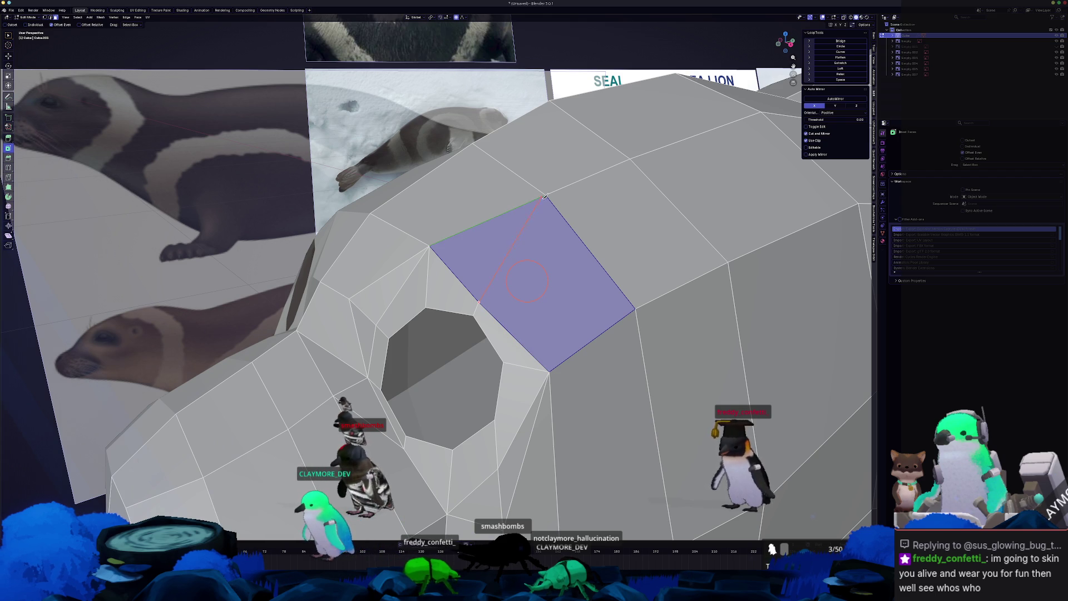
{"action": "mouse_move", "coordinate": [527, 281]}
{"action": "middle_mouse_down"}
{"action": "mouse_move", "coordinate": [484, 291]}
{"action": "mouse_move", "coordinate": [491, 280]}
{"action": "mouse_move", "coordinate": [445, 345]}
{"action": "middle_mouse_up"}
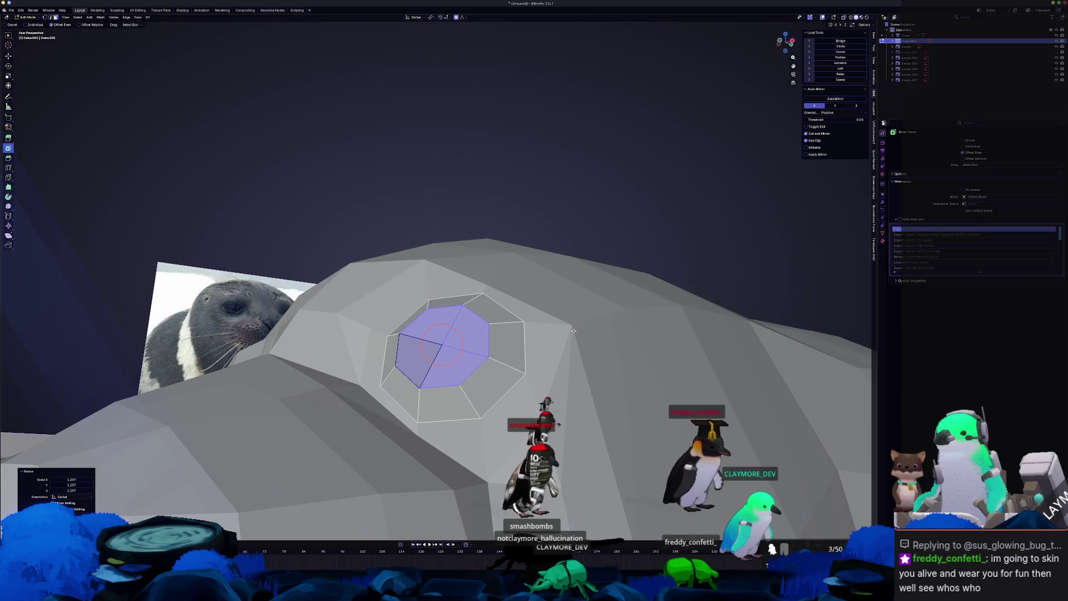
- In edge select, nudge the octagon loop slightly and inset the octagonal face
{"action": "key", "text": "2"}
{"action": "left_click", "coordinate": [478, 352], "text": "alt"}
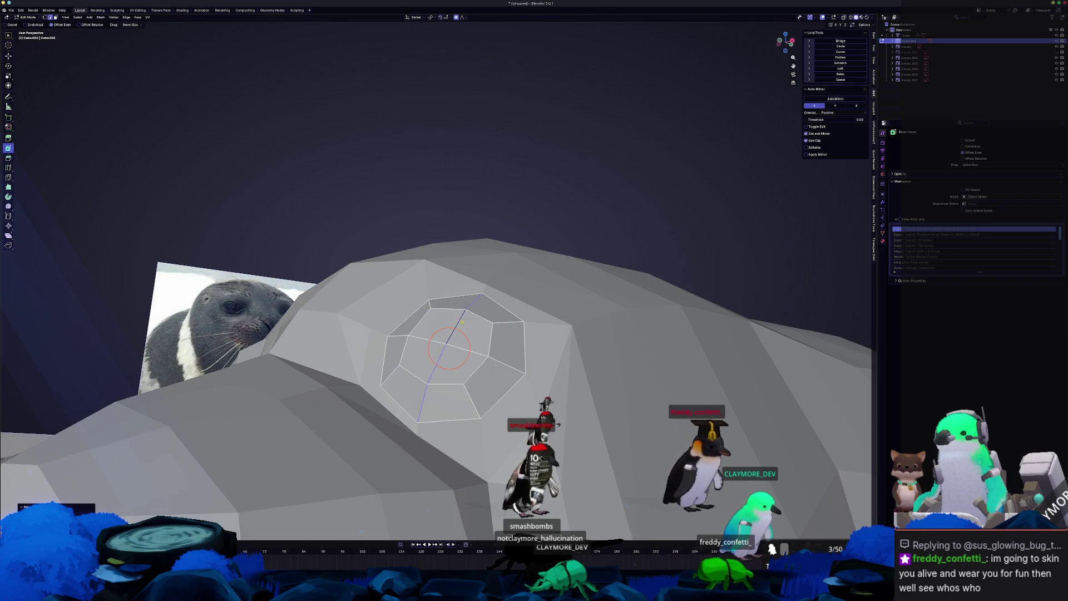
{"action": "mouse_move", "coordinate": [458, 318]}
{"action": "middle_mouse_down"}
{"action": "mouse_move", "coordinate": [461, 329]}
{"action": "mouse_move", "coordinate": [387, 337]}
{"action": "mouse_move", "coordinate": [406, 323]}
{"action": "mouse_move", "coordinate": [431, 382]}
{"action": "mouse_move", "coordinate": [490, 415]}
{"action": "middle_mouse_up"}
{"action": "key", "text": "g"}
{"action": "left_click", "coordinate": [381, 340]}
{"action": "key", "text": "i"}
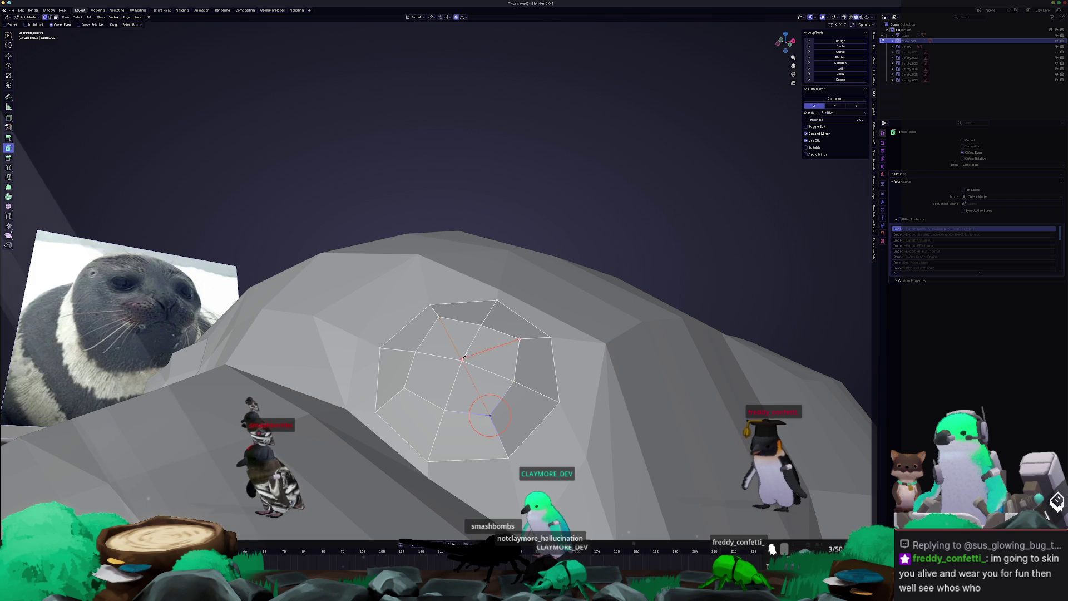
{"action": "left_click", "coordinate": [408, 384]}
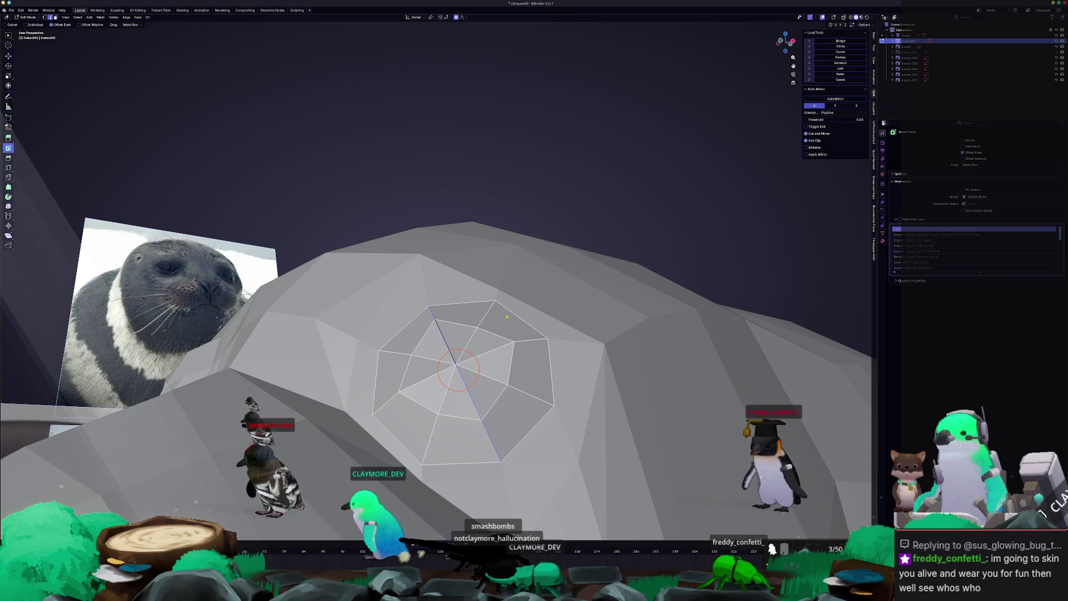
- Select the centre edges, diagonals and inner octagonal ring of the eye face
{"action": "left_click", "coordinate": [458, 370], "text": "alt"}
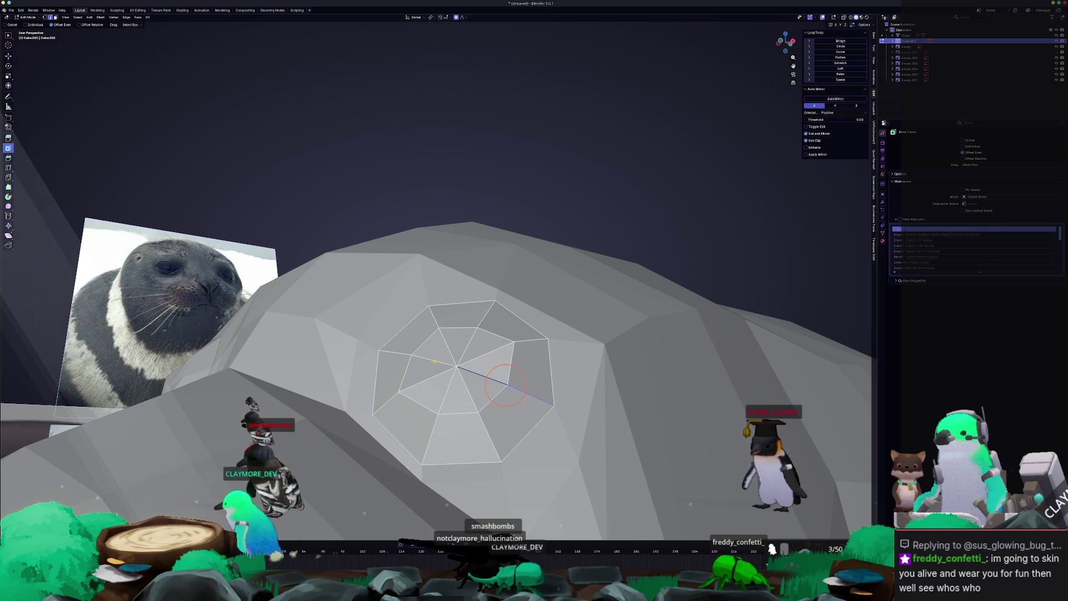
{"action": "left_click", "coordinate": [480, 354], "text": "shift"}
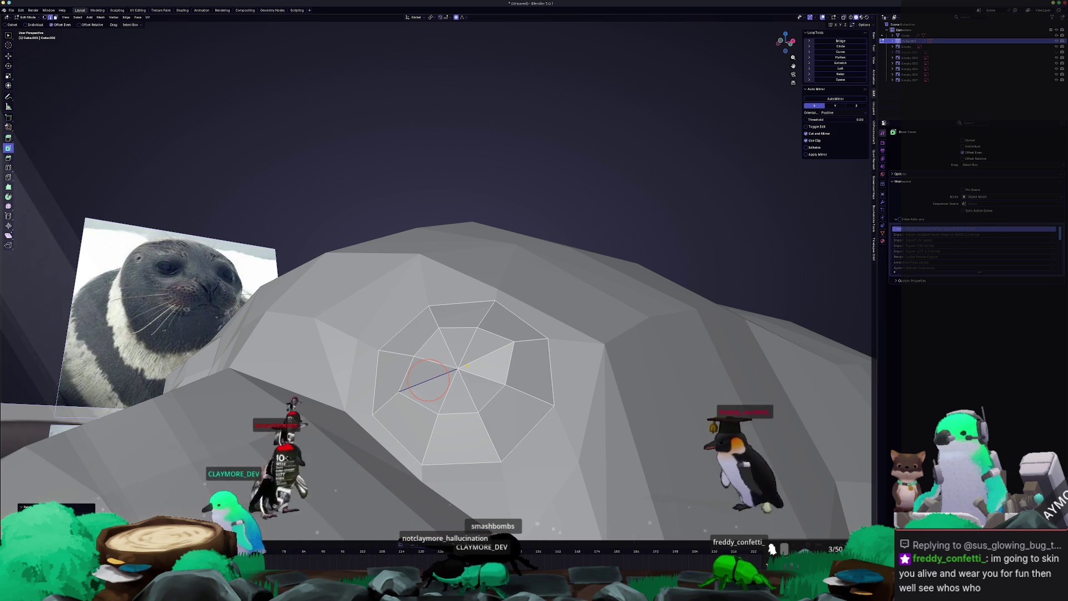
{"action": "left_click", "coordinate": [459, 372], "text": "alt"}
{"action": "middle_click_drag", "start_coordinate": [393, 399], "coordinate": [461, 371]}
{"action": "left_click", "coordinate": [462, 371], "text": "alt"}
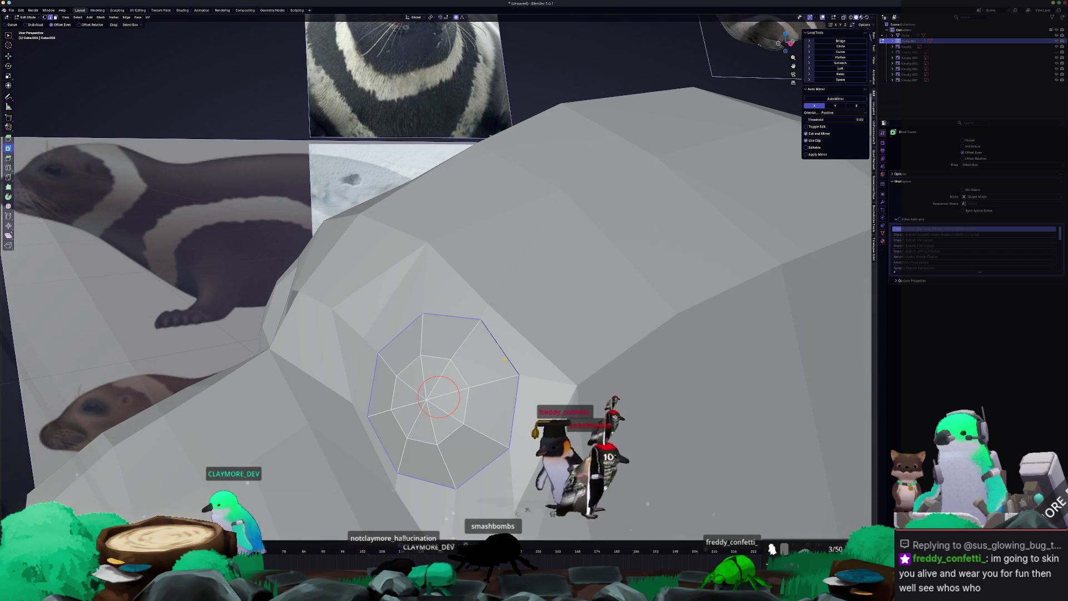
{"action": "mouse_move", "coordinate": [498, 365]}
{"action": "middle_mouse_down"}
{"action": "mouse_move", "coordinate": [465, 391]}
{"action": "mouse_move", "coordinate": [426, 393]}
{"action": "middle_mouse_up"}
{"action": "key", "text": "Tab"}
{"action": "key", "text": "Tab"}
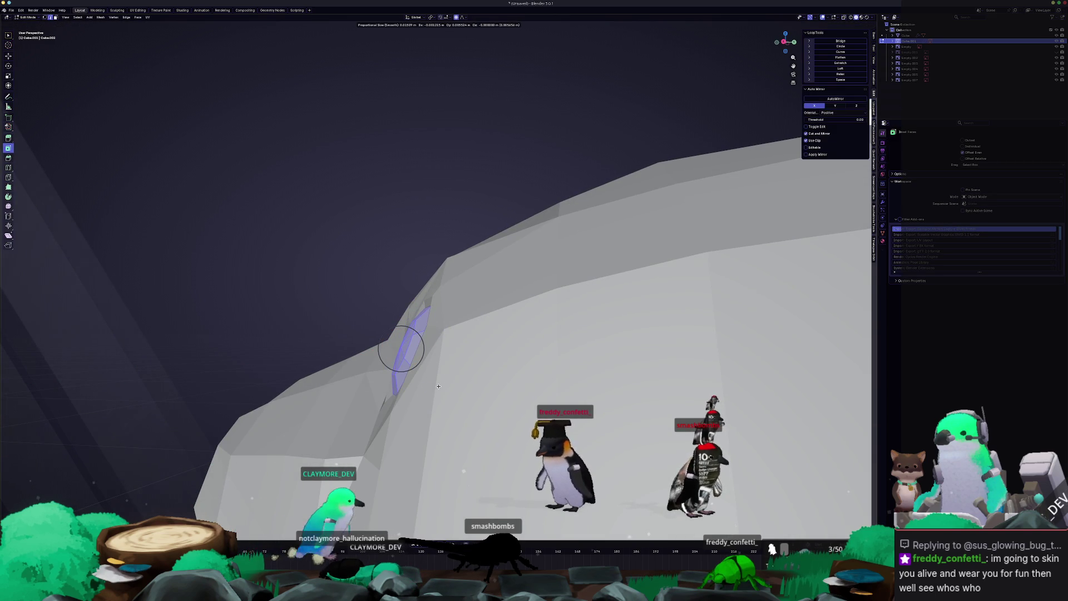
- Nudge the selection slightly, view the octagonal face head-on, and return to Object Mode
{"action": "key", "text": "g"}
{"action": "left_click", "coordinate": [481, 395]}
{"action": "key", "text": "shift+KP_7"}
{"action": "key", "text": "Tab"}
{"action": "mouse_move", "coordinate": [482, 394]}
{"action": "middle_mouse_down"}
{"action": "mouse_move", "coordinate": [549, 310]}
{"action": "mouse_move", "coordinate": [315, 262]}
{"action": "middle_mouse_up"}
- Edit Cube and Cube.001 together in X-ray, circle-selecting the dome faces by the eye
{"action": "left_click", "coordinate": [315, 262]}
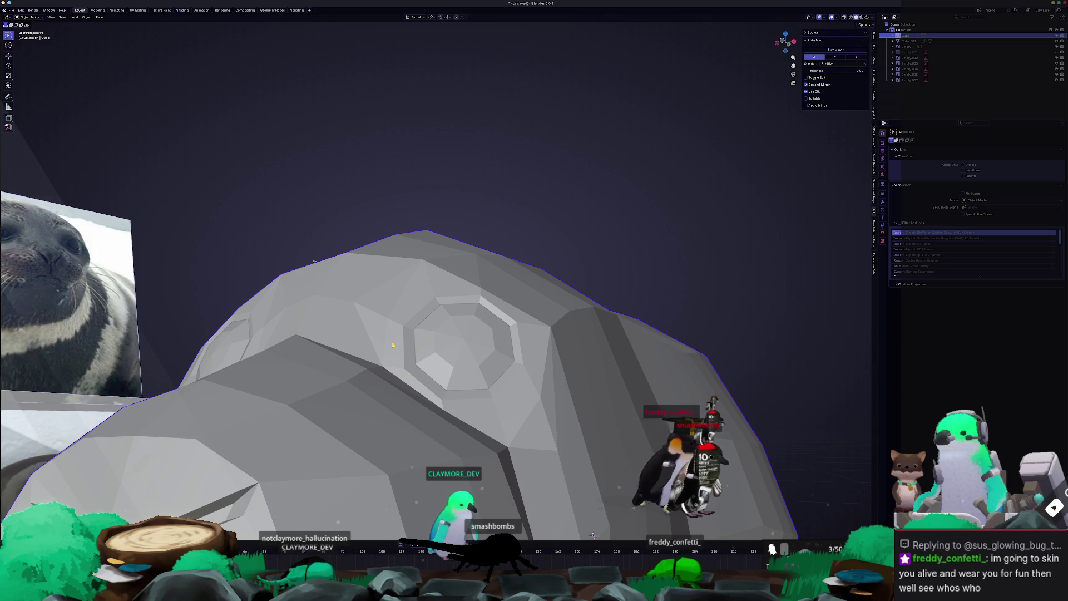
{"action": "left_click", "coordinate": [440, 335], "text": "shift"}
{"action": "key", "text": "Tab"}
{"action": "key", "text": "alt+z"}
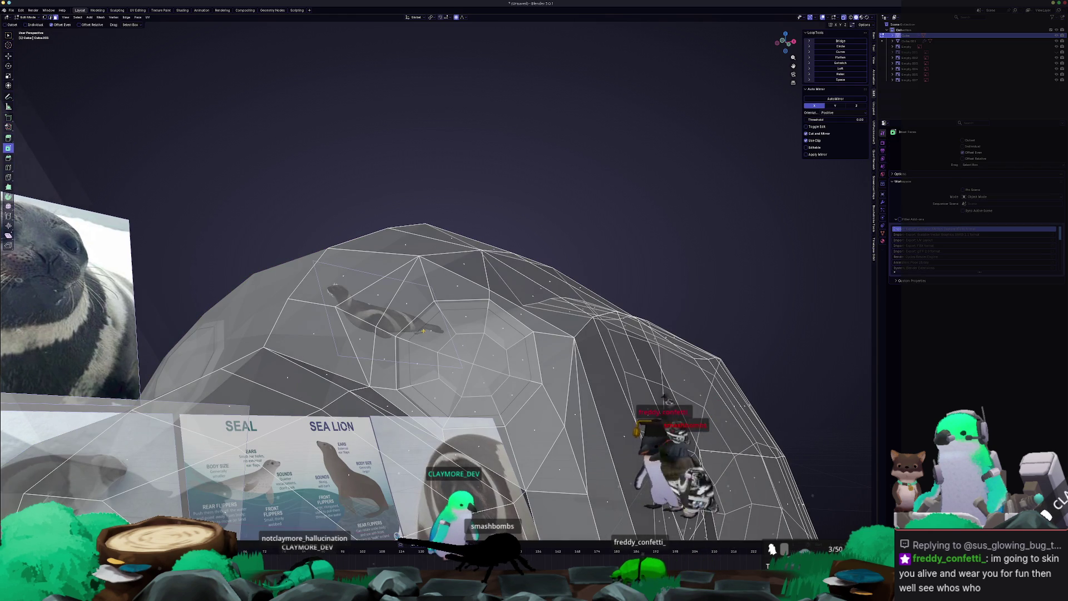
{"action": "key", "text": "c"}
{"action": "mouse_move", "coordinate": [441, 321]}
{"action": "left_mouse_down"}
{"action": "mouse_move", "coordinate": [431, 326]}
{"action": "mouse_move", "coordinate": [473, 314]}
{"action": "mouse_move", "coordinate": [500, 334]}
{"action": "mouse_move", "coordinate": [517, 387]}
{"action": "left_mouse_up"}
{"action": "key", "text": "Tab"}
{"action": "middle_click_drag", "start_coordinate": [516, 386], "coordinate": [454, 386]}
- Separate the upper rim faces of the octagonal eye piece Cube.001 into their own object
{"action": "left_click", "coordinate": [453, 386]}
{"action": "left_click", "coordinate": [454, 386]}
{"action": "key", "text": "Tab"}
{"action": "left_click", "coordinate": [436, 361]}
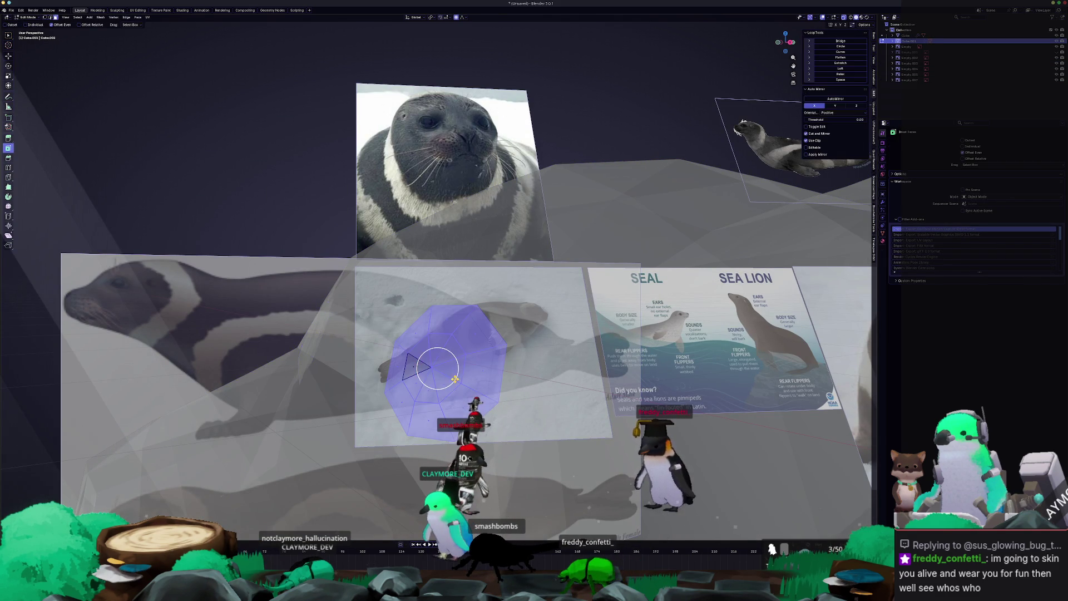
{"action": "key", "text": "alt+z"}
{"action": "middle_click_drag", "start_coordinate": [437, 362], "coordinate": [501, 371]}
{"action": "left_click", "coordinate": [507, 374]}
{"action": "left_click", "coordinate": [492, 340], "text": "shift"}
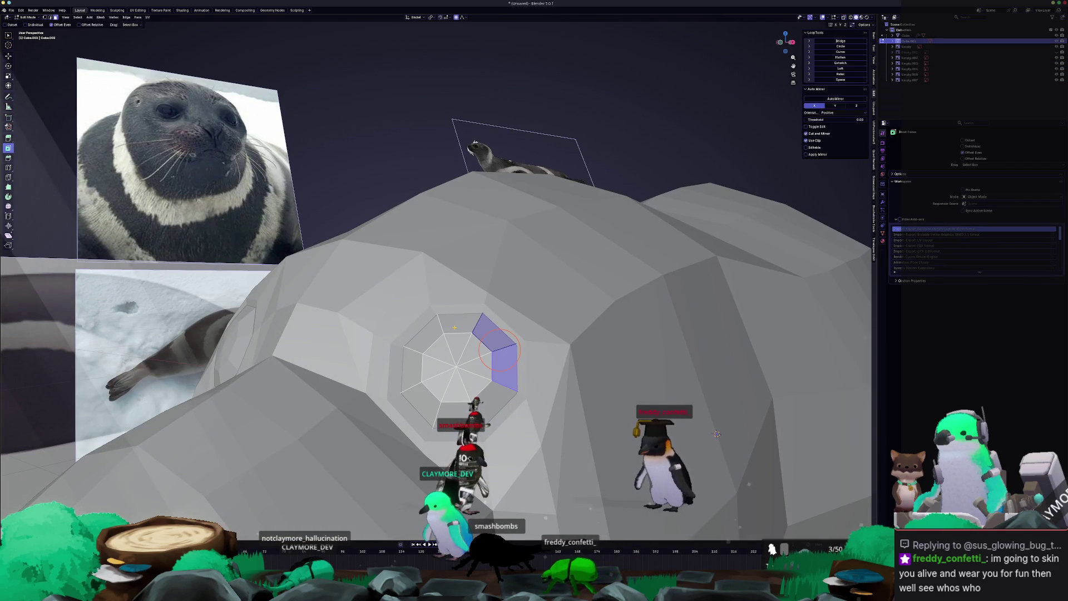
{"action": "left_click", "coordinate": [457, 324], "text": "shift"}
{"action": "left_click", "coordinate": [424, 335], "text": "shift"}
{"action": "middle_click_drag", "start_coordinate": [718, 434], "coordinate": [834, 429]}
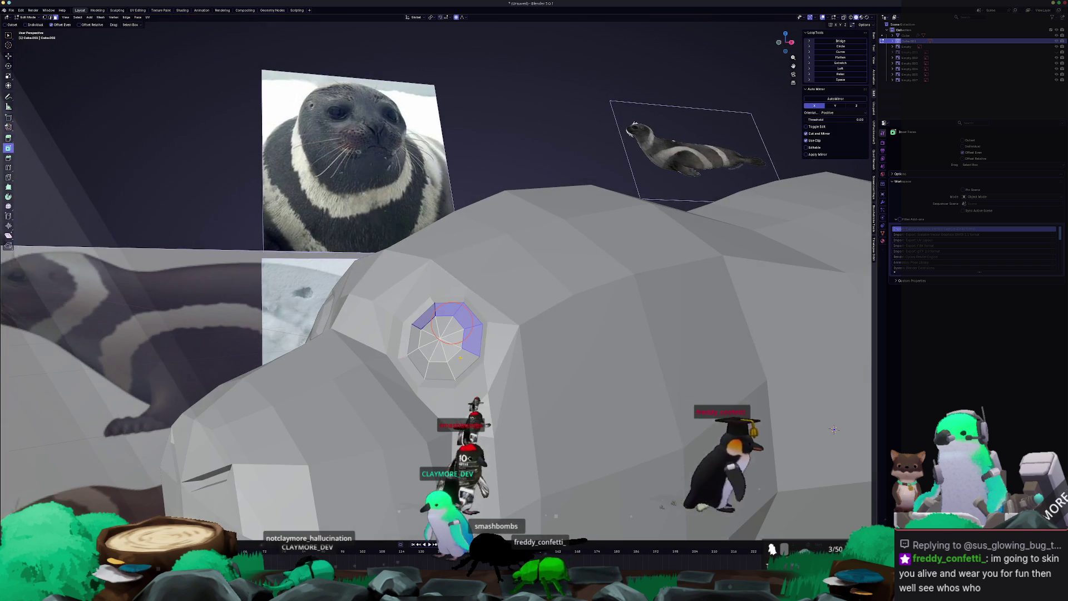
{"action": "right_click", "coordinate": [524, 361]}
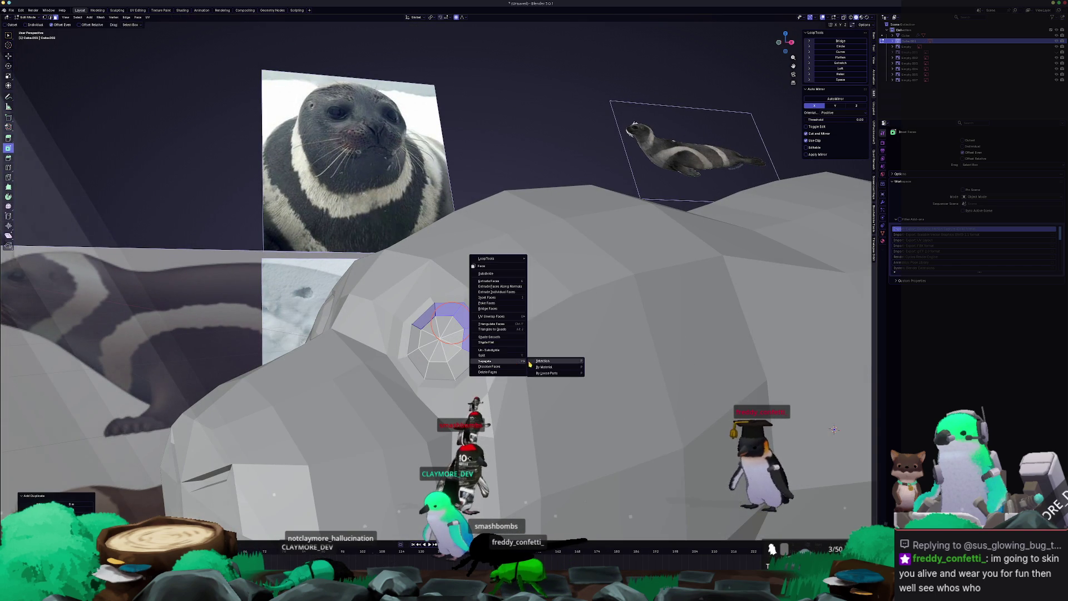
{"action": "left_click", "coordinate": [554, 363]}
- Move the split-off octagon piece along the Y axis
{"action": "key", "text": "Tab"}
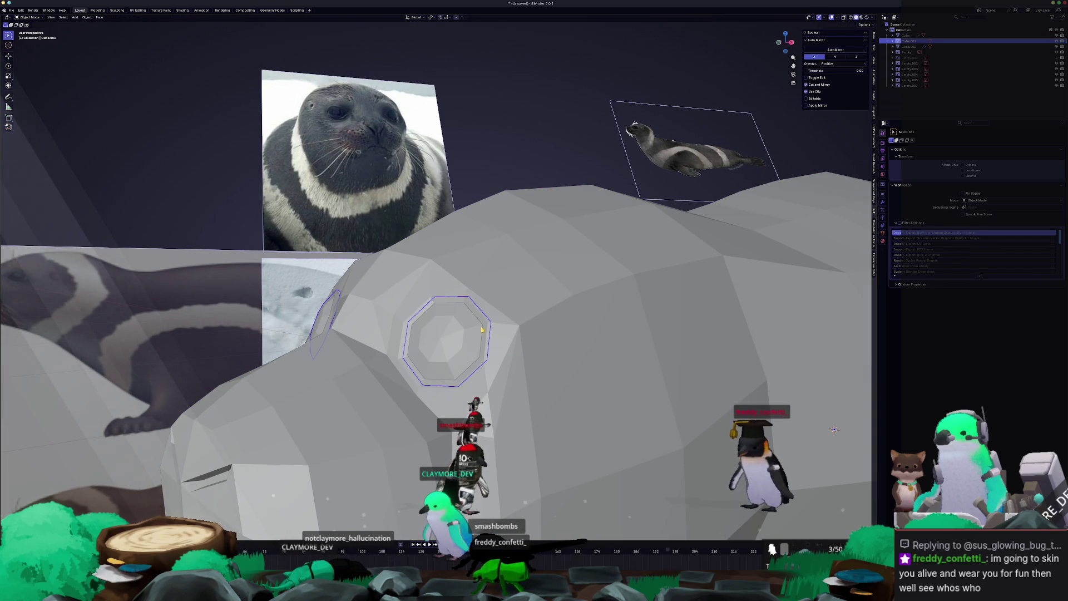
{"action": "left_click", "coordinate": [482, 329]}
{"action": "middle_click_drag", "start_coordinate": [482, 329], "coordinate": [459, 336]}
{"action": "key", "text": "g"}
{"action": "key", "text": "y"}
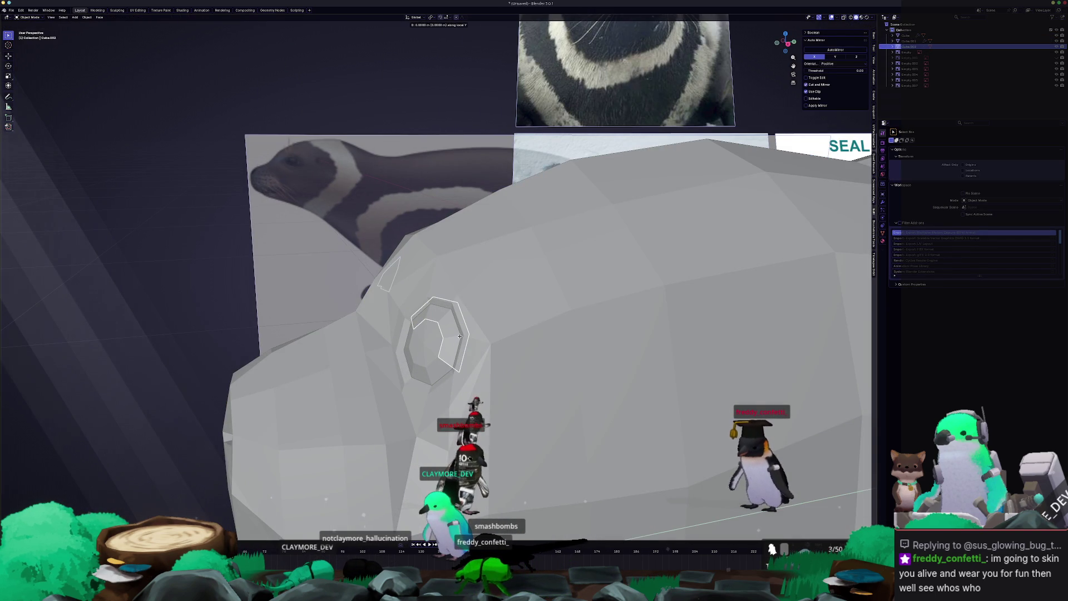
{"action": "left_click", "coordinate": [460, 338]}
- Slide two of the octagon piece's vertices along their edges
{"action": "key", "text": "Tab"}
{"action": "middle_click_drag", "start_coordinate": [460, 338], "coordinate": [791, 89]}
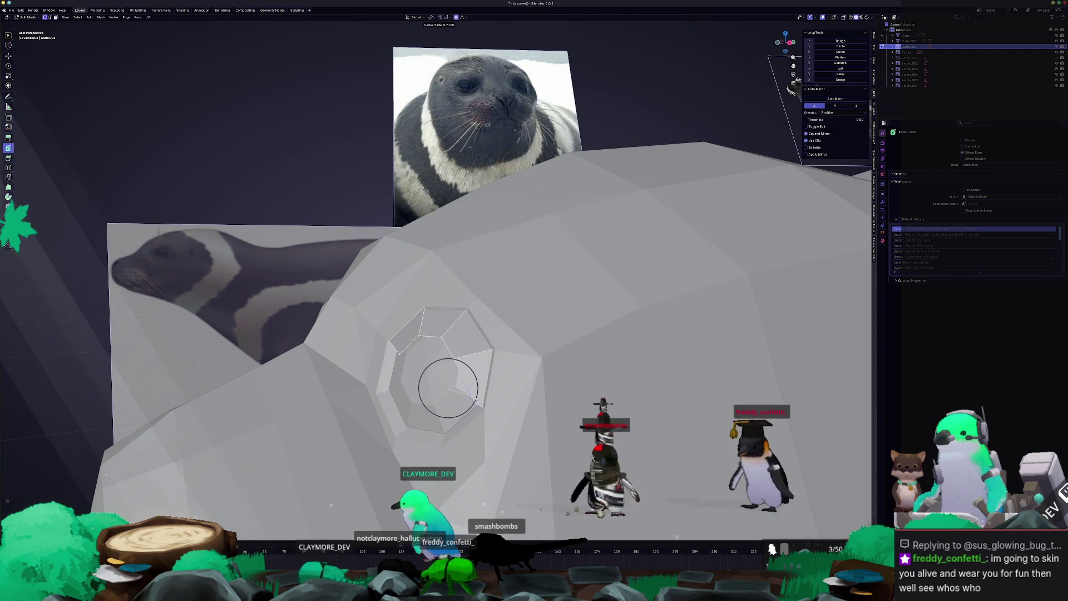
{"action": "left_click", "coordinate": [477, 400]}
{"action": "mouse_move", "coordinate": [476, 400]}
{"action": "middle_mouse_down"}
{"action": "mouse_move", "coordinate": [512, 409]}
{"action": "mouse_move", "coordinate": [532, 391]}
{"action": "middle_mouse_up"}
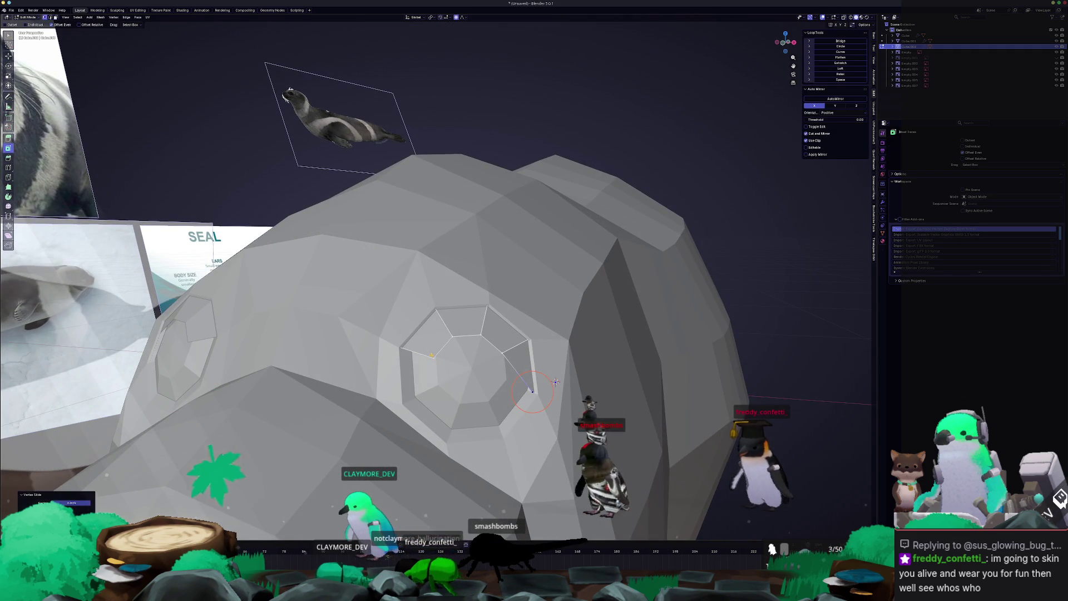
{"action": "key", "text": "shift+v"}
{"action": "left_click", "coordinate": [401, 358]}
{"action": "key", "text": "Tab"}
{"action": "middle_click_drag", "start_coordinate": [400, 358], "coordinate": [475, 365]}
- Switch mesh editing between the dome Cube and Cube.002 to compare them
{"action": "key", "text": "Tab"}
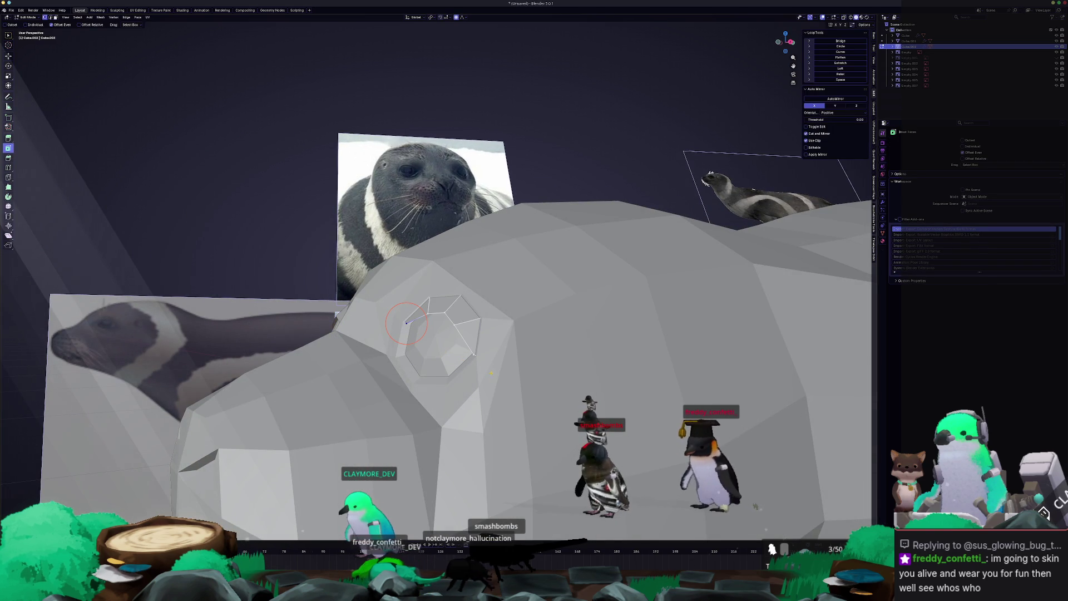
{"action": "key", "text": "alt+q"}
{"action": "mouse_move", "coordinate": [409, 321]}
{"action": "middle_mouse_down"}
{"action": "mouse_move", "coordinate": [456, 318]}
{"action": "mouse_move", "coordinate": [392, 335]}
{"action": "middle_mouse_up"}
{"action": "key", "text": "alt+q"}
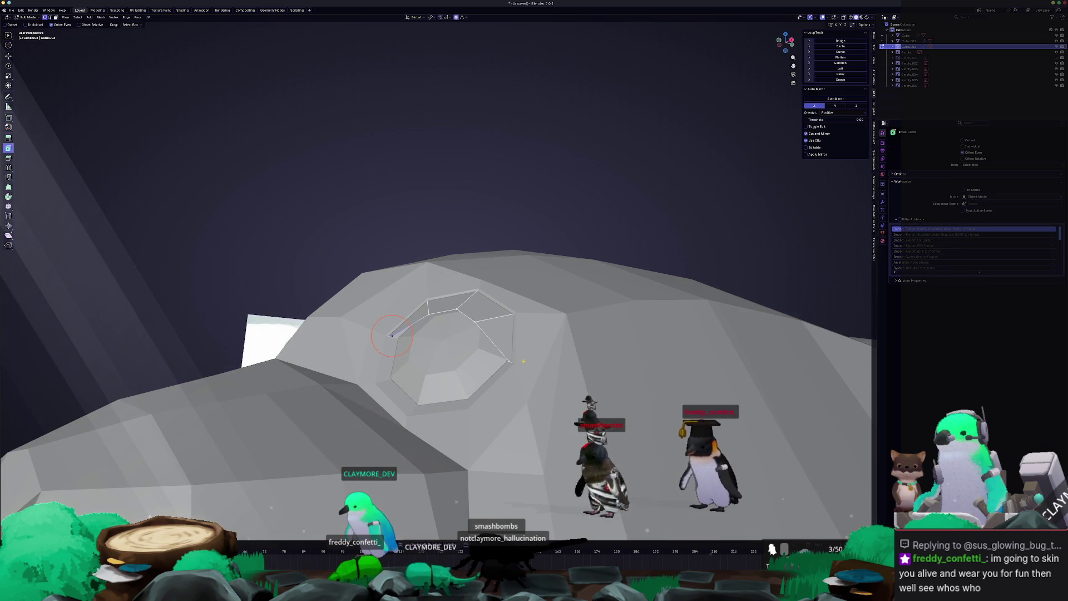
{"action": "key", "text": "alt+q"}
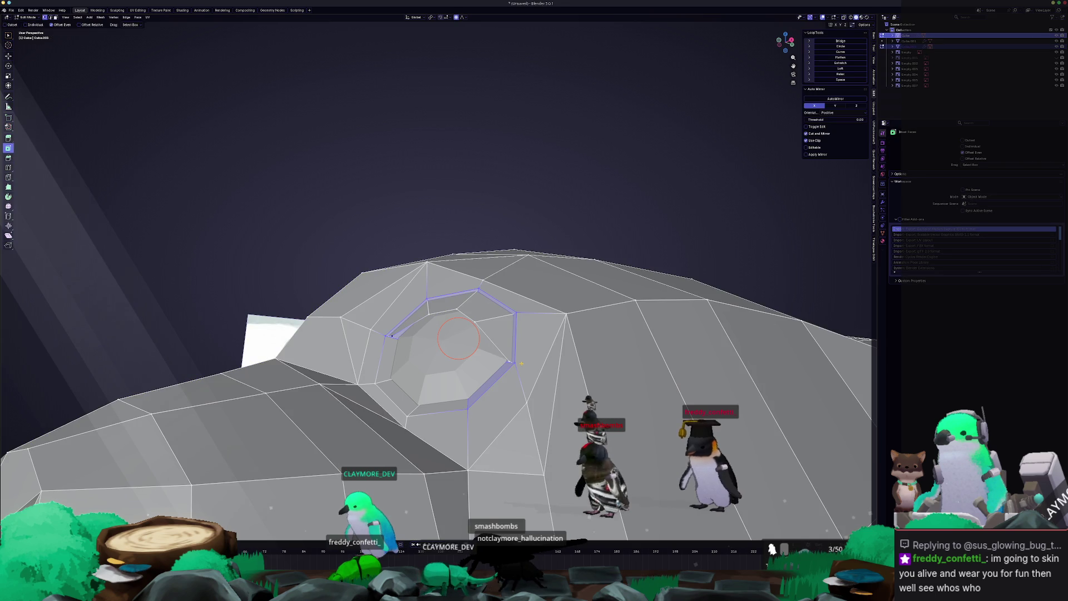
{"action": "key", "text": "alt+q"}
{"action": "key", "text": "alt+z"}
{"action": "key", "text": "Tab"}
{"action": "key", "text": "alt+z"}
- Frame the seal head against the reference images, undoing back to Cube.002 as active
{"action": "key", "text": "KP_Decimal"}
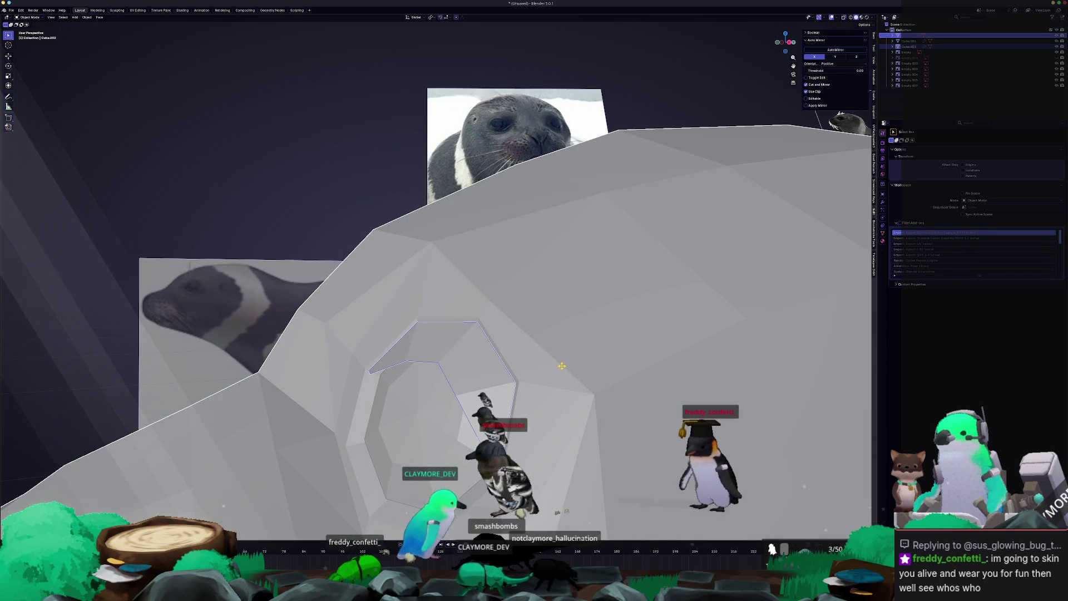
{"action": "left_click", "coordinate": [507, 367]}
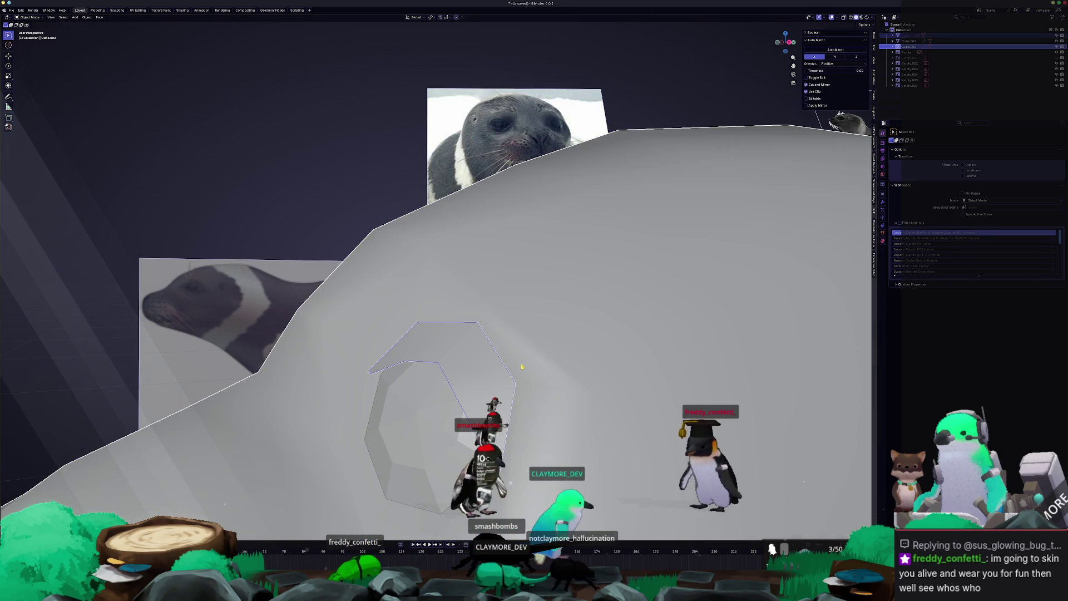
{"action": "key", "text": "ctrl+z"}
{"action": "middle_click_drag", "start_coordinate": [286, 290], "coordinate": [488, 334]}
{"action": "key", "text": "ctrl+z"}
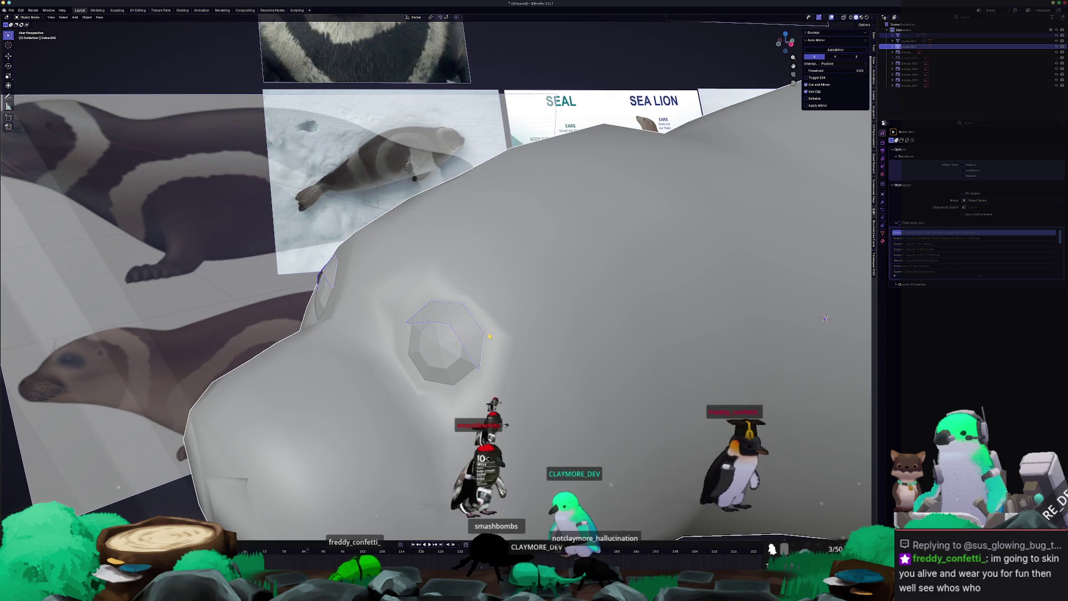
{"action": "scroll", "coordinate": [485, 334], "scroll_direction": "up", "scroll_amount": 2}
- Edge-slide the seal head's eye socket loop into place
{"action": "key", "text": "Tab"}
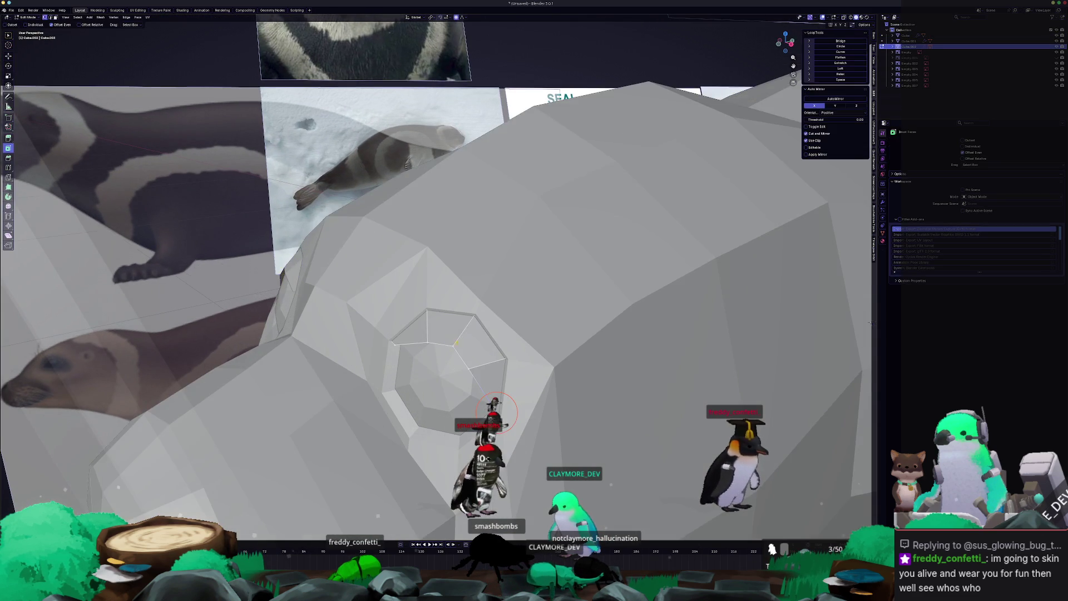
{"action": "key", "text": "g"}
{"action": "key", "text": "g"}
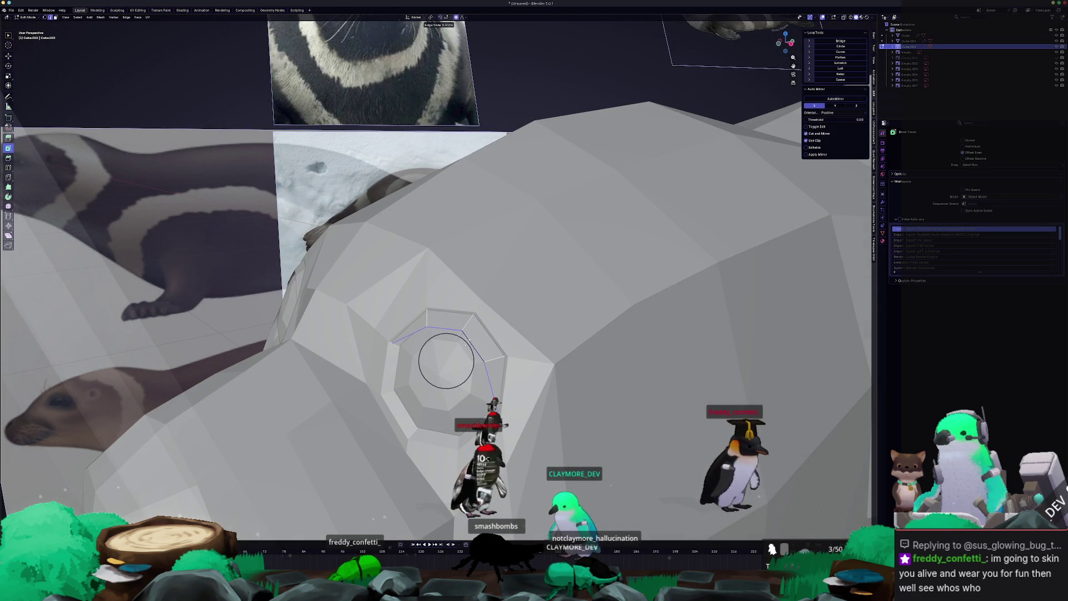
{"action": "left_click", "coordinate": [466, 345]}
{"action": "key", "text": "Tab"}
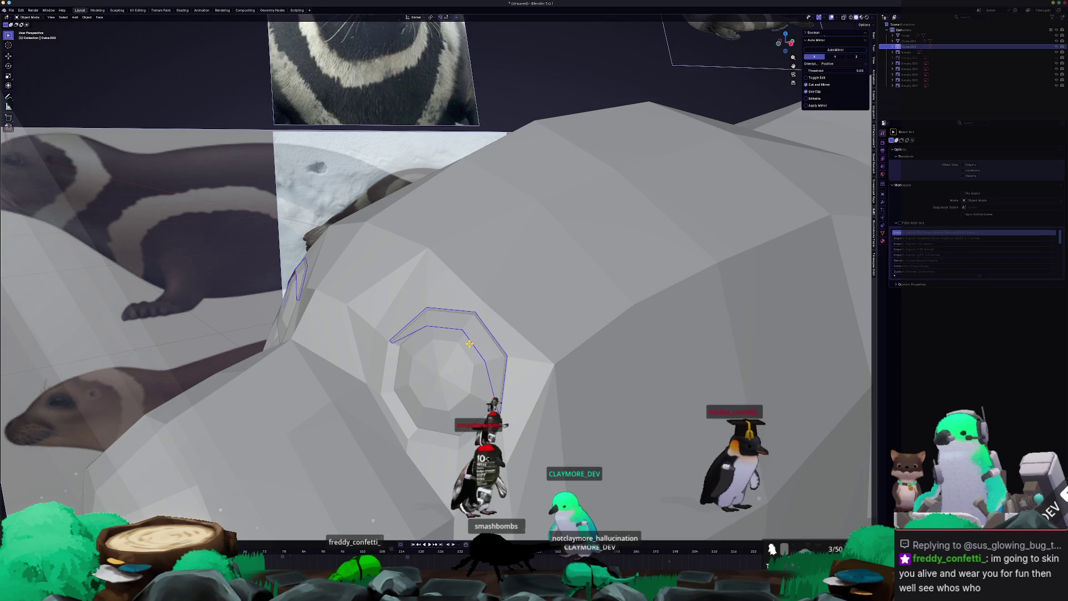
{"action": "scroll", "coordinate": [467, 345], "scroll_direction": "down", "scroll_amount": 3}
{"action": "mouse_move", "coordinate": [466, 345]}
{"action": "middle_mouse_down"}
{"action": "mouse_move", "coordinate": [502, 321]}
{"action": "mouse_move", "coordinate": [463, 333]}
{"action": "middle_mouse_up"}
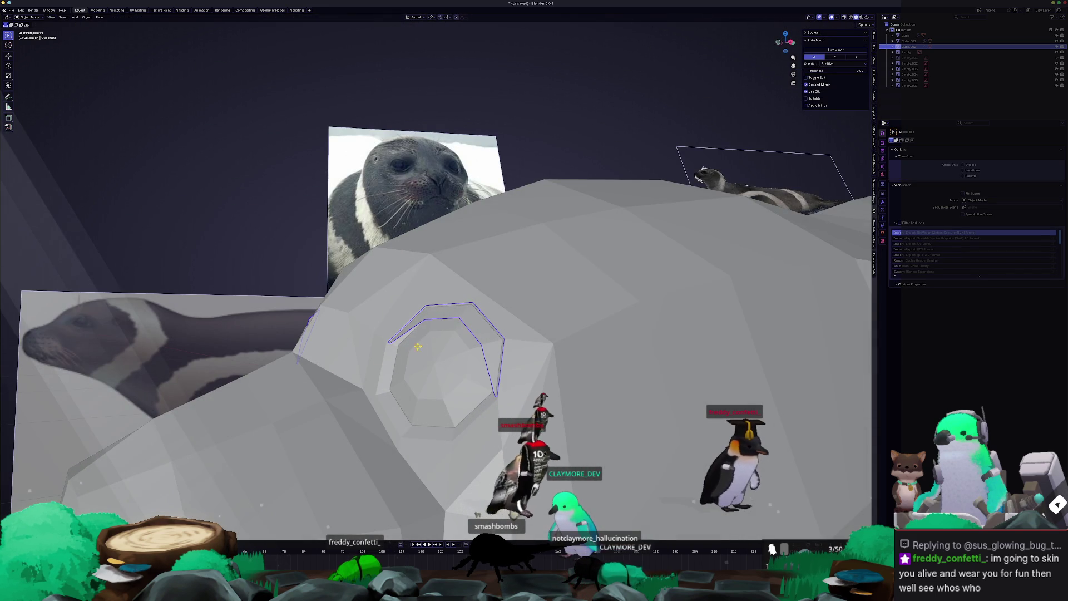
- Open the seal body Cube and the eye ring together in Edit Mode with X-ray on
{"action": "left_click", "coordinate": [377, 370]}
{"action": "left_click", "coordinate": [441, 316], "text": "shift"}
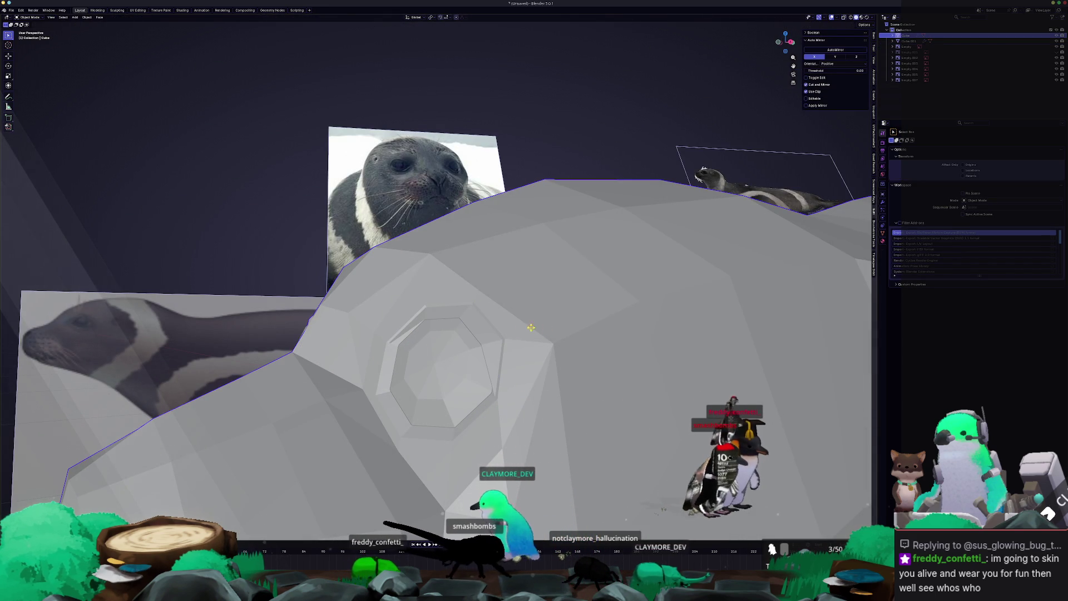
{"action": "key", "text": "Tab"}
{"action": "middle_click_drag", "start_coordinate": [494, 344], "coordinate": [509, 367]}
{"action": "key", "text": "alt+z"}
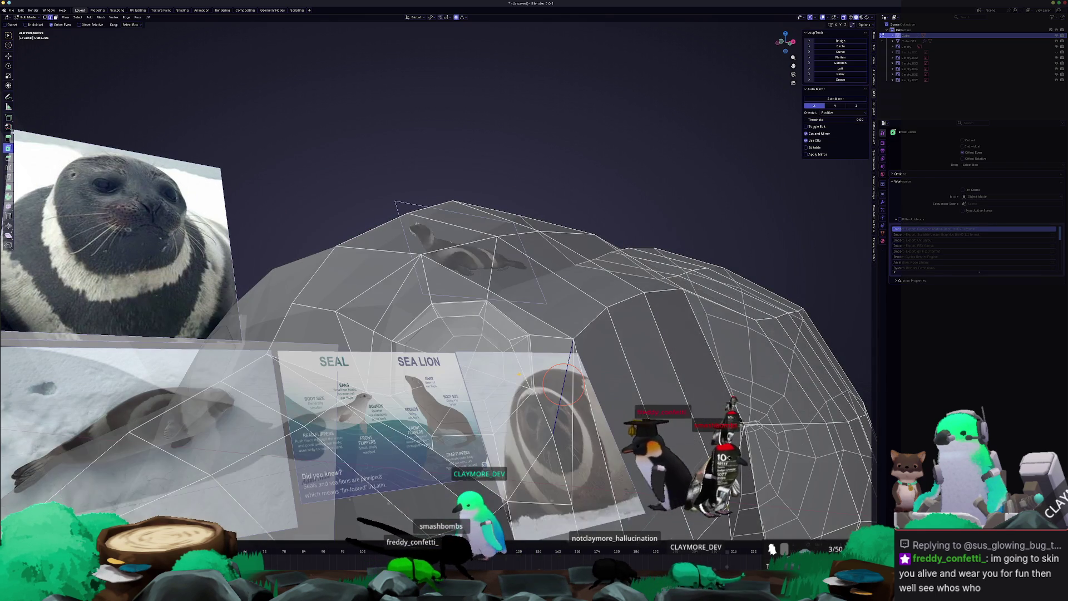
- Circle-select faces through the see-through body and zoom onto the seal head
{"action": "scroll", "coordinate": [569, 341], "scroll_direction": "down", "scroll_amount": 5}
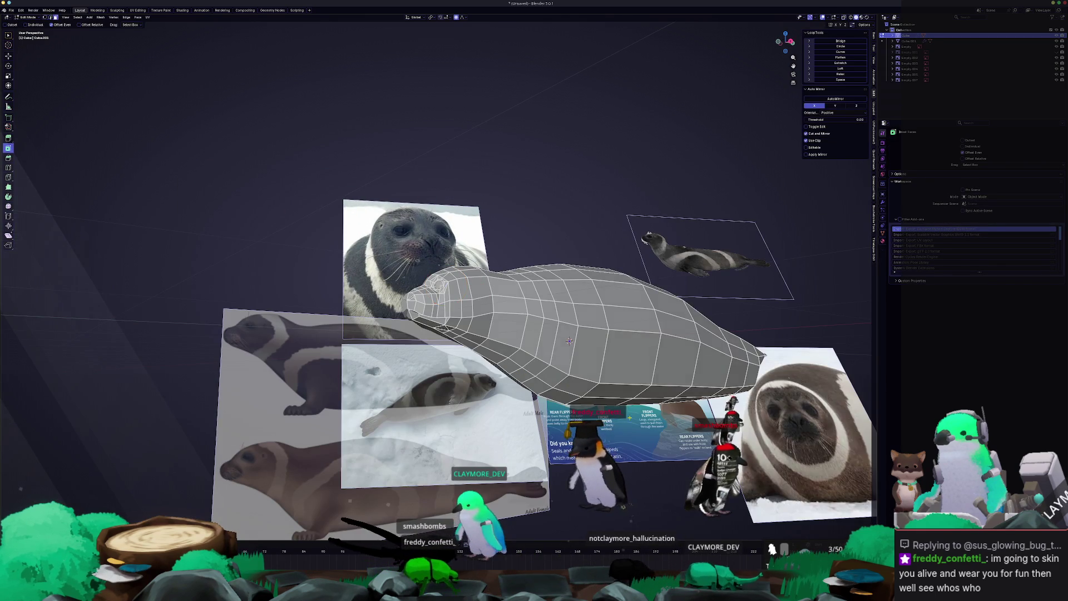
{"action": "key", "text": "alt+z"}
{"action": "key", "text": "c"}
{"action": "key", "text": "Escape"}
{"action": "mouse_move", "coordinate": [569, 340]}
{"action": "middle_mouse_down"}
{"action": "mouse_move", "coordinate": [846, 477]}
{"action": "mouse_move", "coordinate": [768, 445]}
{"action": "middle_mouse_up"}
{"action": "key", "text": "alt+z"}
{"action": "scroll", "coordinate": [768, 445], "scroll_direction": "up", "scroll_amount": 5}
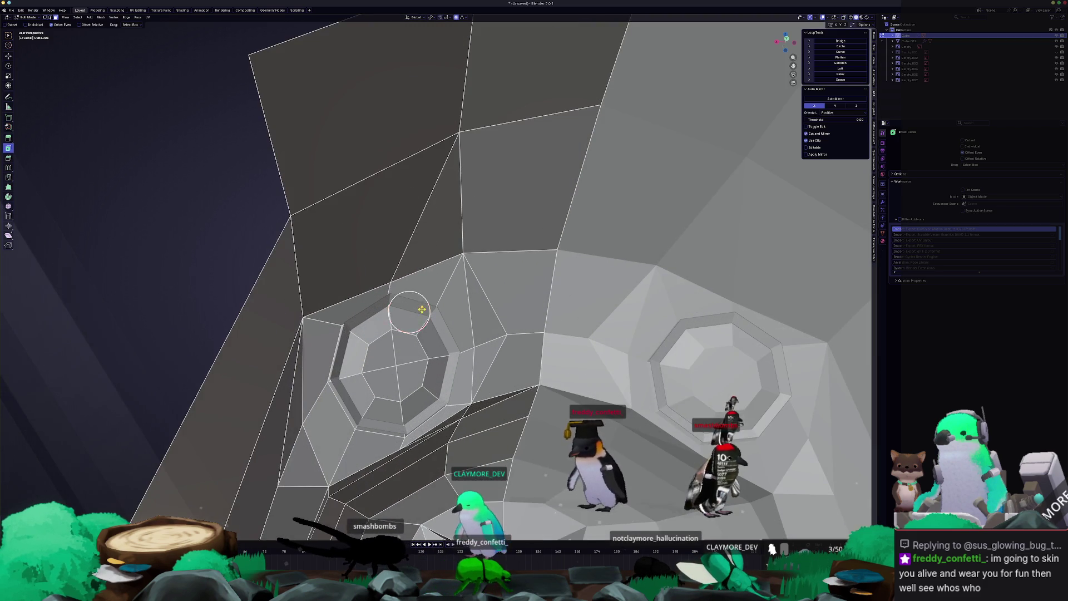
{"action": "scroll", "coordinate": [422, 310], "scroll_direction": "up", "scroll_amount": 2}
{"action": "key", "text": "alt+z"}
- Select the faces ringing the eye socket rim and delete them
{"action": "left_click", "coordinate": [415, 324]}
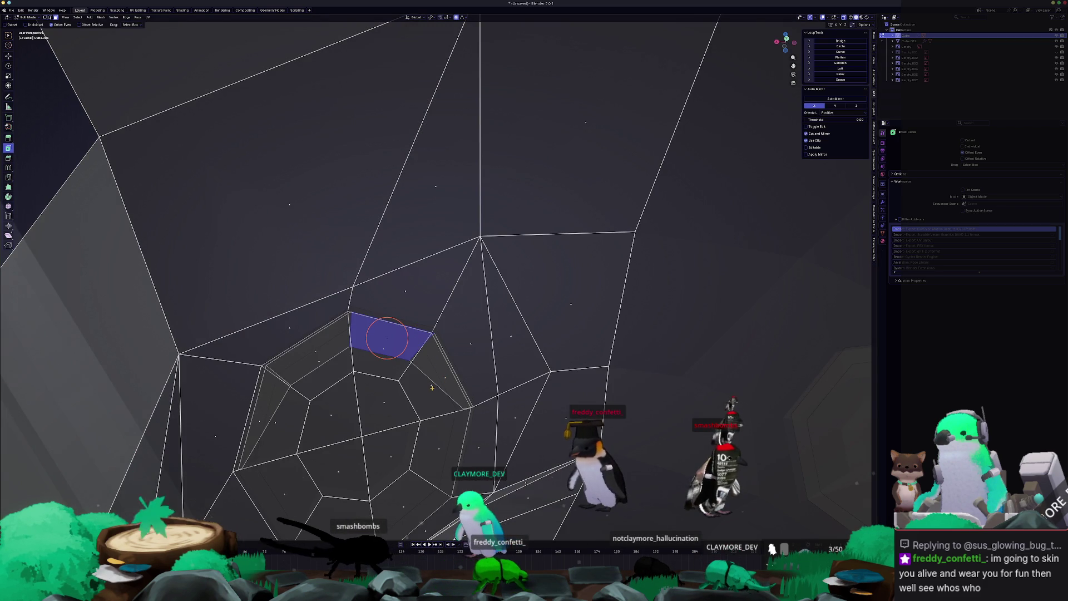
{"action": "left_click", "coordinate": [424, 383]}
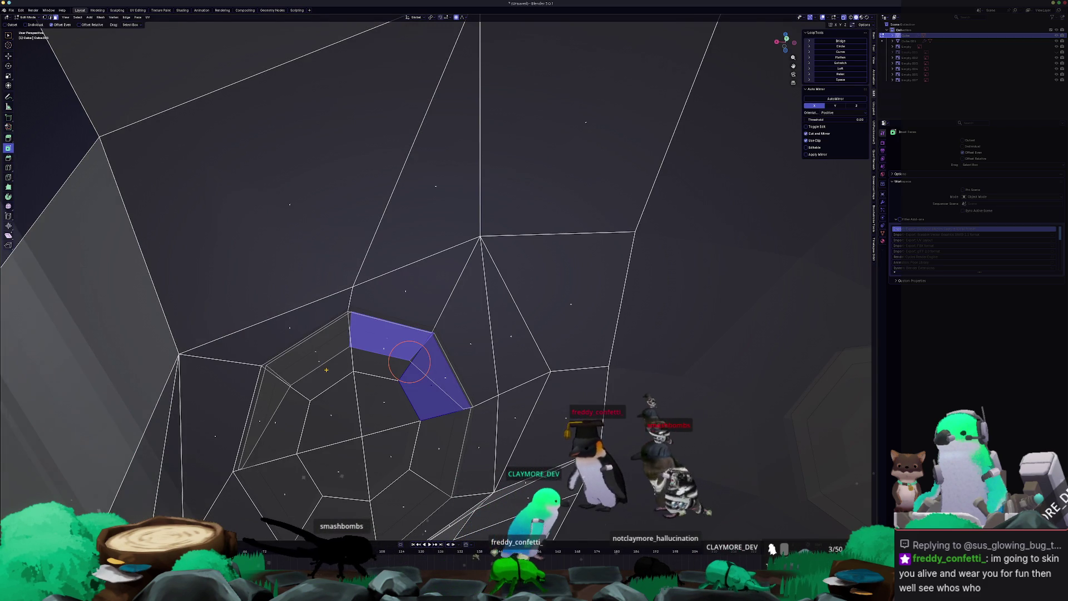
{"action": "left_click", "coordinate": [318, 360]}
{"action": "left_click_drag", "start_coordinate": [317, 360], "coordinate": [378, 372]}
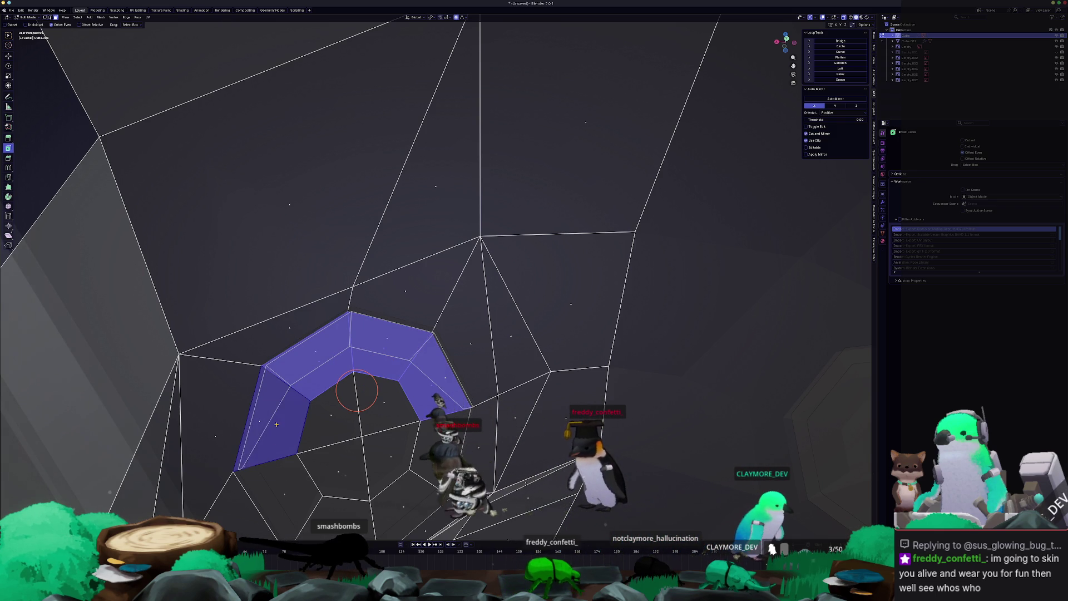
{"action": "key", "text": "x"}
{"action": "left_click", "coordinate": [289, 423]}
- Select the hole's boundary loop and Grid Fill it, ending in Object Mode
{"action": "middle_click_drag", "start_coordinate": [289, 423], "coordinate": [375, 412]}
{"action": "left_click", "coordinate": [391, 350], "text": "alt"}
{"action": "middle_click_drag", "start_coordinate": [463, 338], "coordinate": [503, 367]}
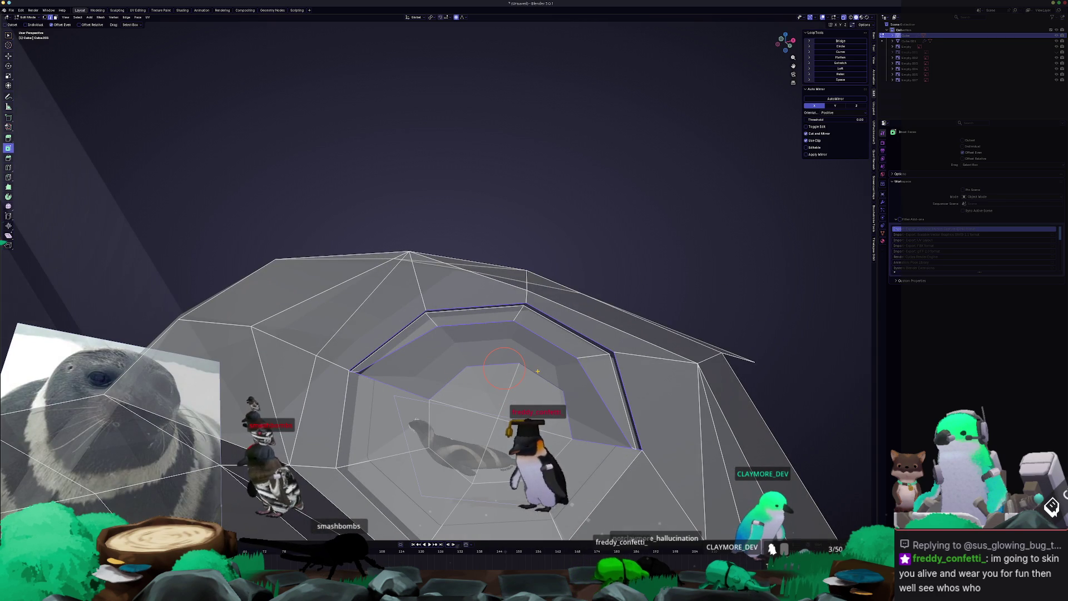
{"action": "key", "text": "F3"}
{"action": "type", "text": "gr"}
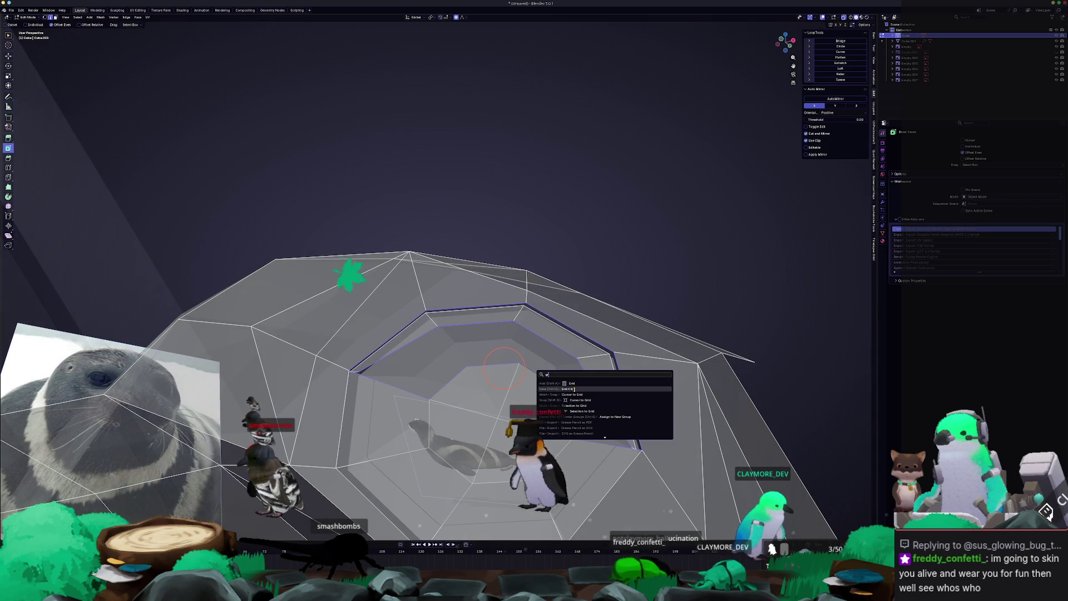
{"action": "left_click", "coordinate": [575, 389]}
{"action": "middle_click_drag", "start_coordinate": [540, 381], "coordinate": [551, 390]}
{"action": "key", "text": "Tab"}
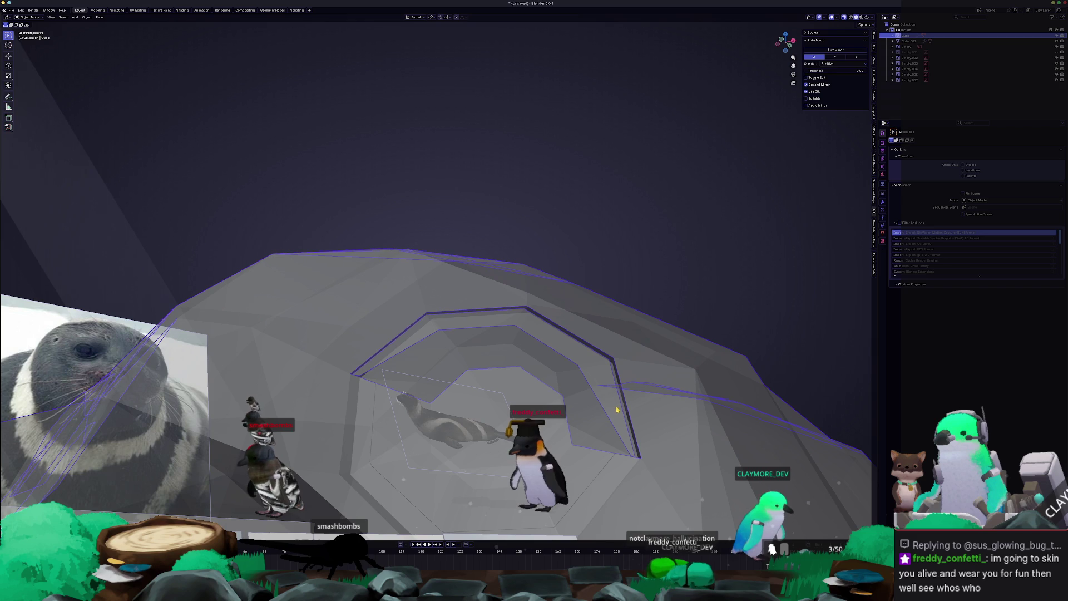
{"action": "key", "text": "Tab"}
{"action": "key", "text": "Tab"}
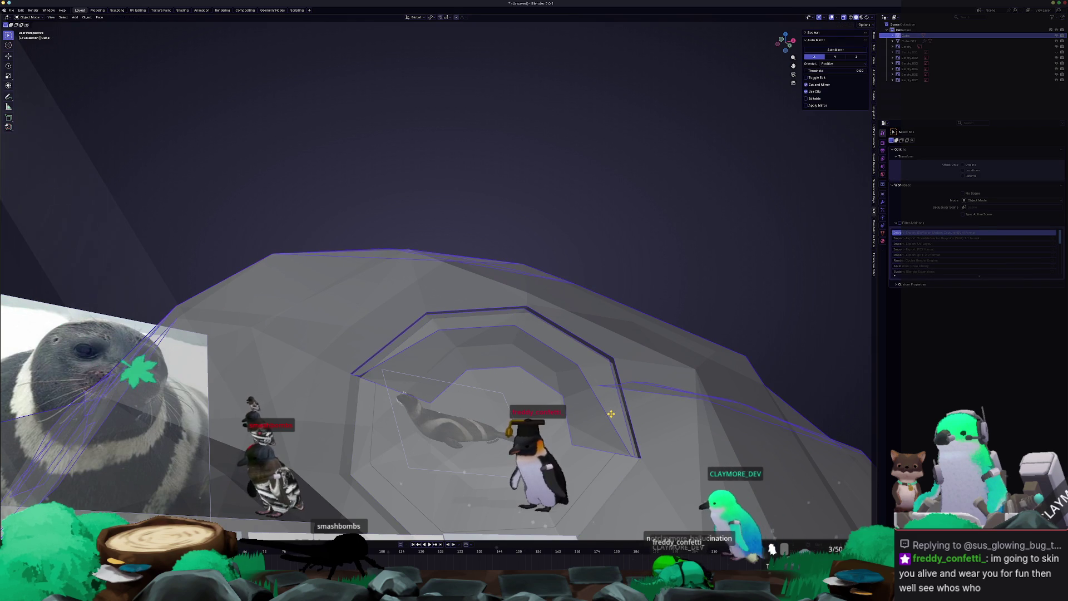
{"action": "key", "text": "Tab"}
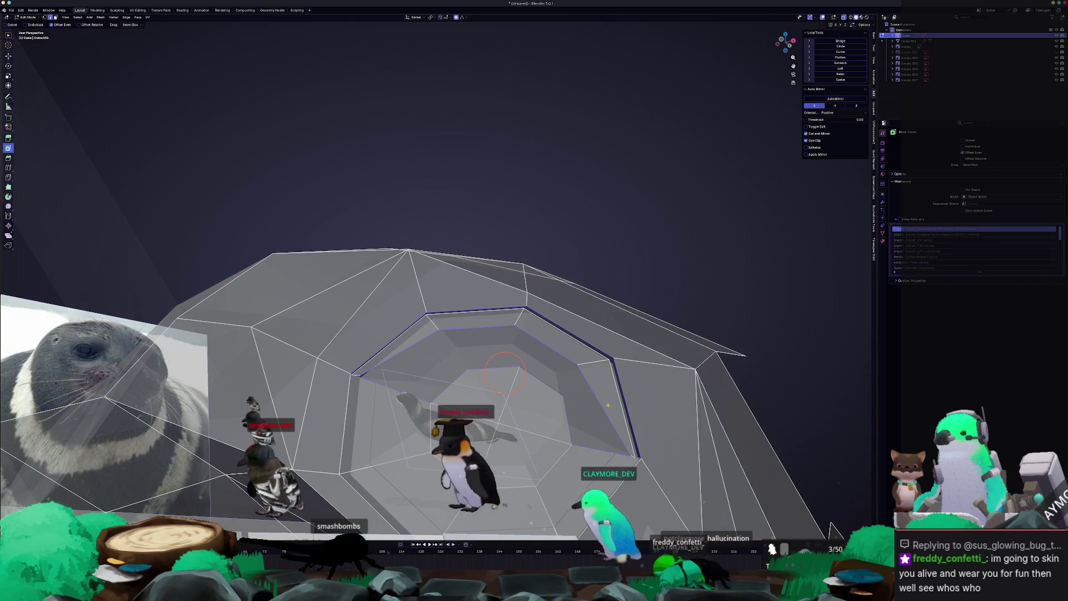
- In vertex mode, merge stray socket-edge vertices At Center
{"action": "key", "text": "1"}
{"action": "left_click", "coordinate": [634, 457]}
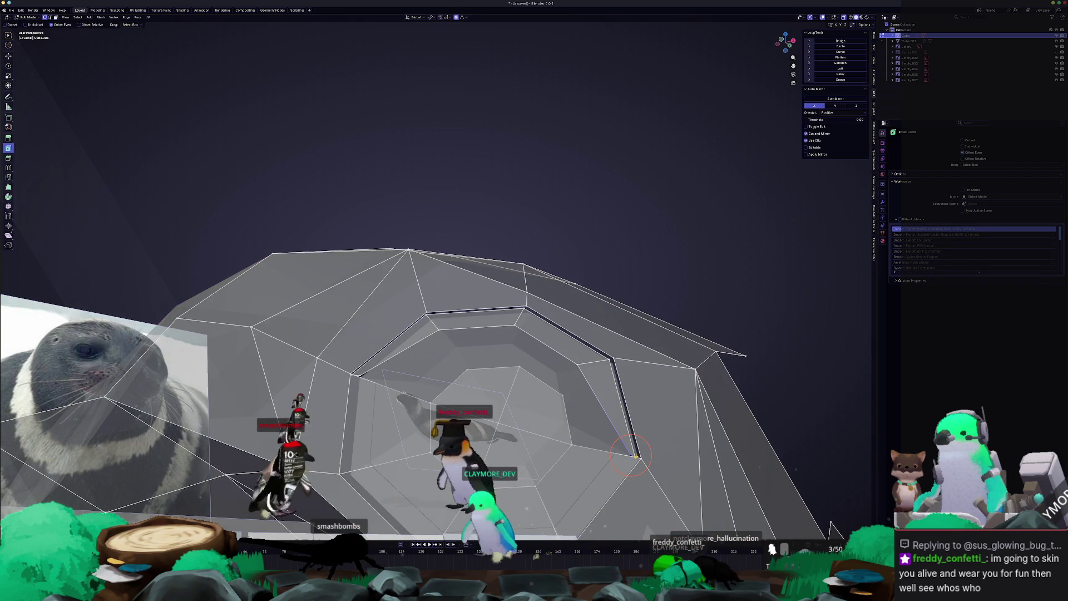
{"action": "right_click", "coordinate": [634, 457]}
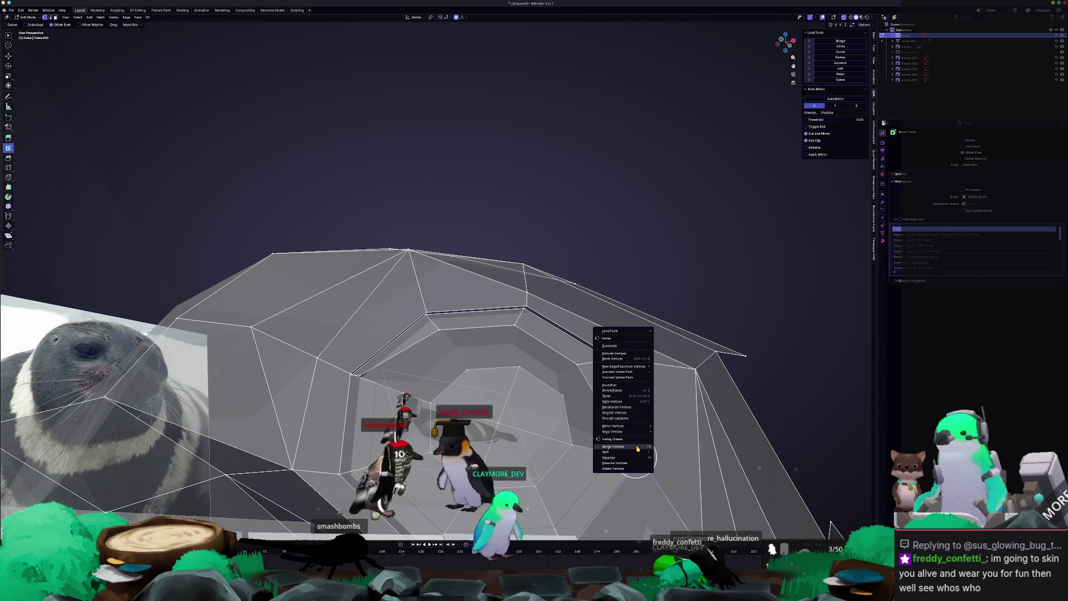
{"action": "left_click", "coordinate": [662, 447]}
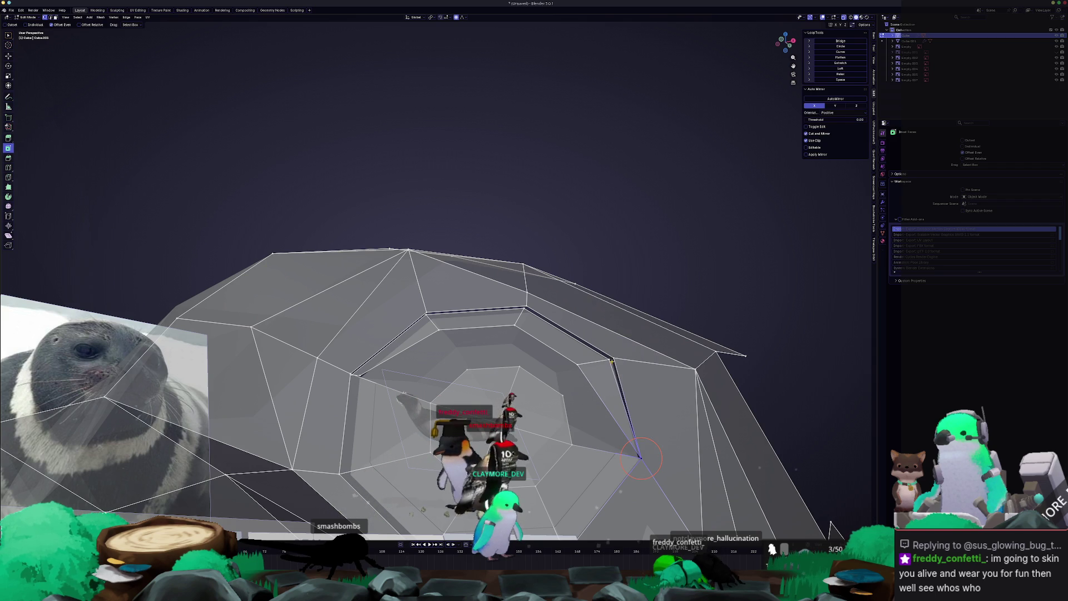
{"action": "right_click", "coordinate": [609, 358]}
{"action": "mouse_move", "coordinate": [612, 358]}
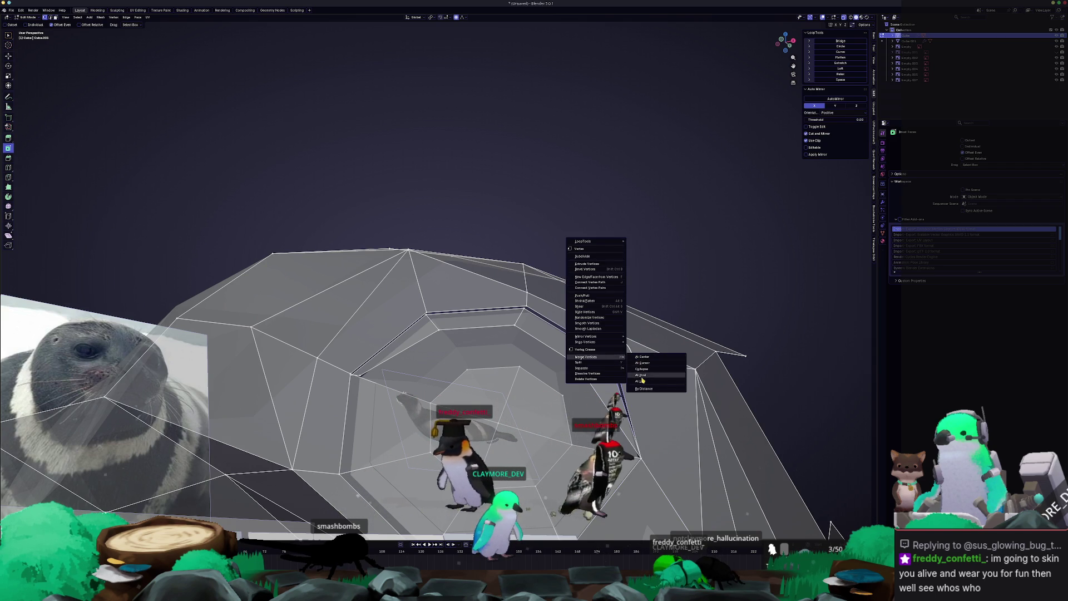
{"action": "left_click", "coordinate": [632, 372]}
- Merge the remaining vertex pairs along the socket's top edge At Last
{"action": "mouse_move", "coordinate": [632, 373]}
{"action": "middle_mouse_down"}
{"action": "mouse_move", "coordinate": [519, 349]}
{"action": "mouse_move", "coordinate": [548, 313]}
{"action": "mouse_move", "coordinate": [575, 307]}
{"action": "middle_mouse_up"}
{"action": "right_click", "coordinate": [570, 315]}
{"action": "mouse_move", "coordinate": [589, 316]}
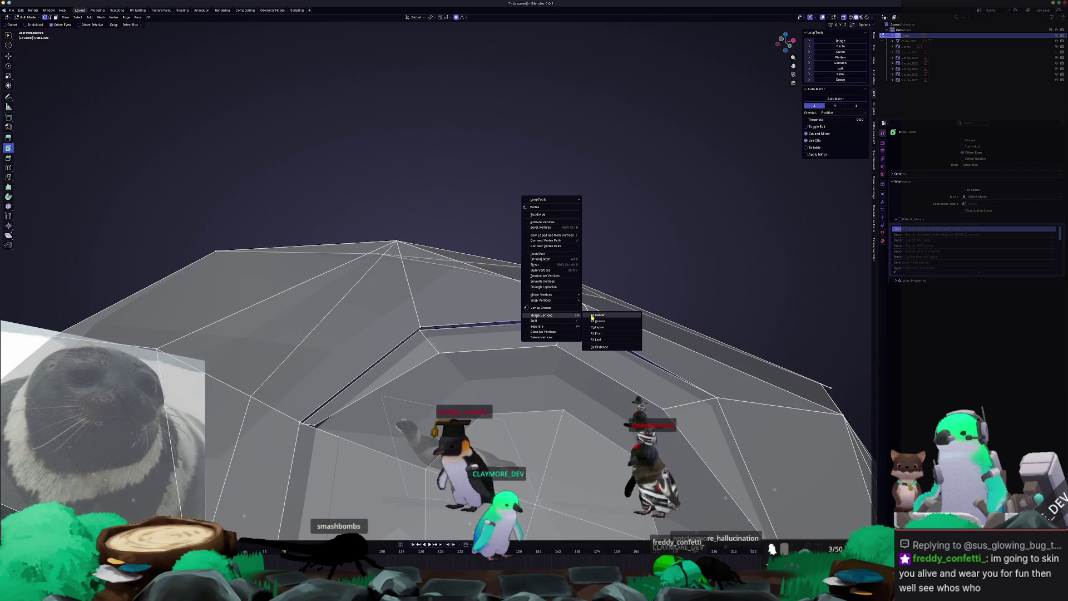
{"action": "left_click", "coordinate": [597, 339]}
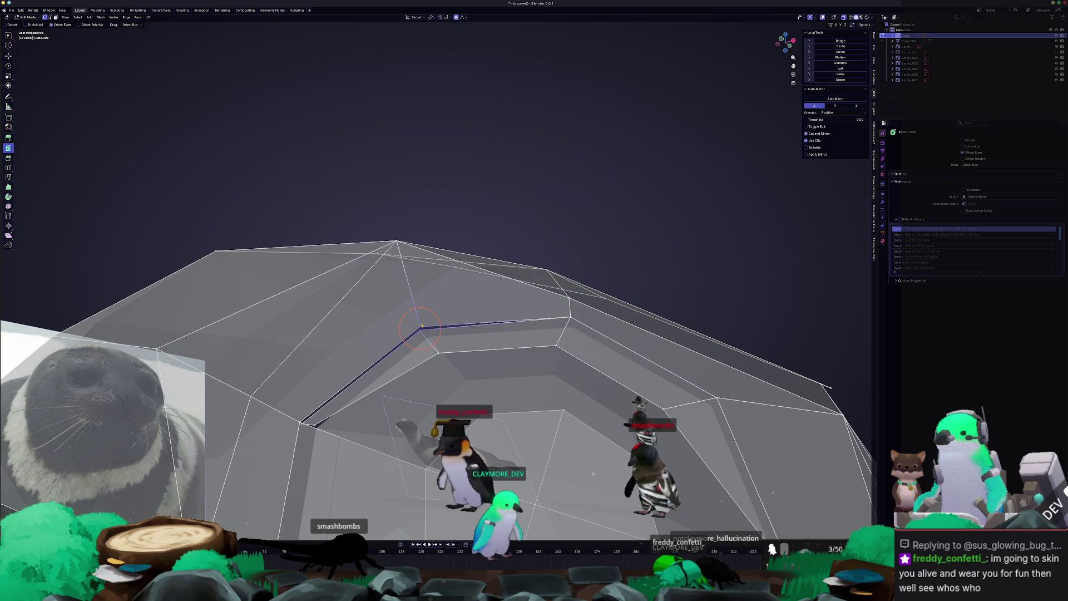
{"action": "right_click", "coordinate": [422, 327]}
{"action": "left_click", "coordinate": [449, 350]}
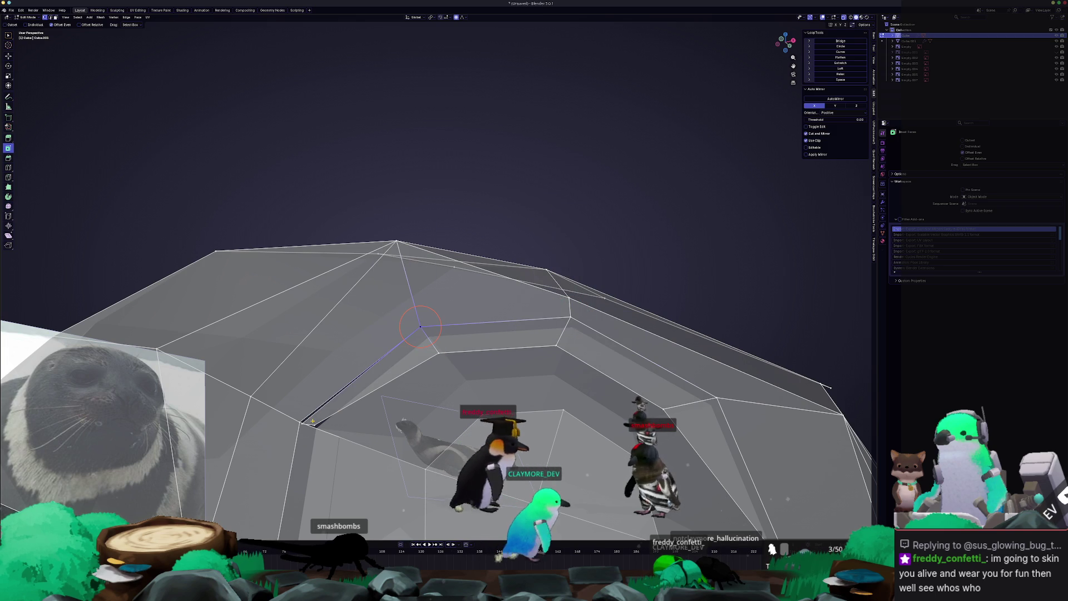
{"action": "left_click", "coordinate": [302, 422], "text": "shift"}
{"action": "right_click", "coordinate": [301, 424]}
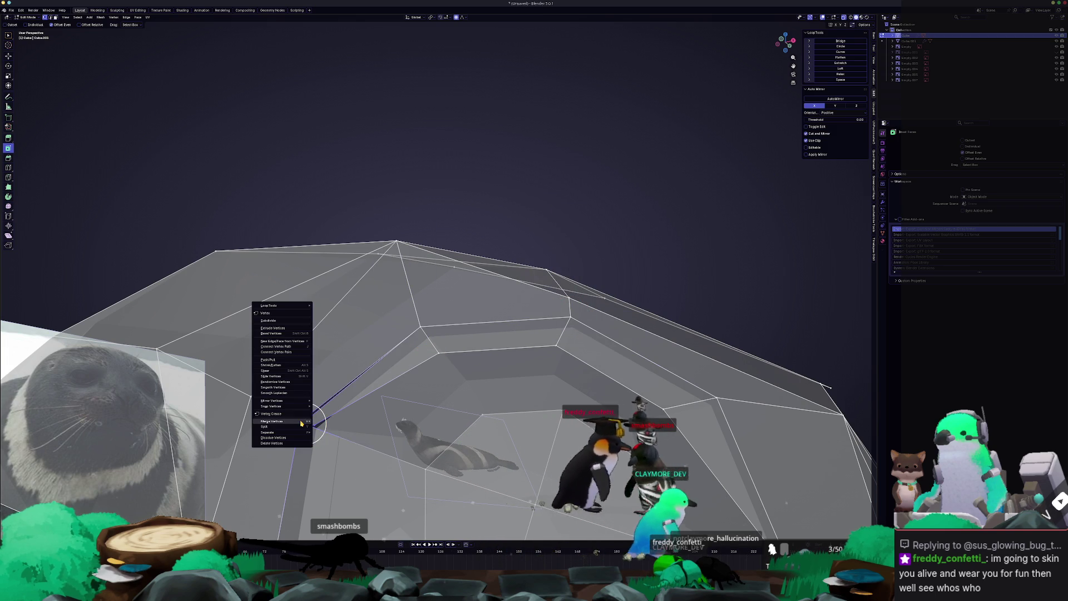
{"action": "mouse_move", "coordinate": [301, 424]}
{"action": "left_click", "coordinate": [358, 437]}
- Fill the leftover open loop with new faces and return to Object Mode
{"action": "key", "text": "alt+a"}
{"action": "middle_click_drag", "start_coordinate": [372, 449], "coordinate": [430, 452]}
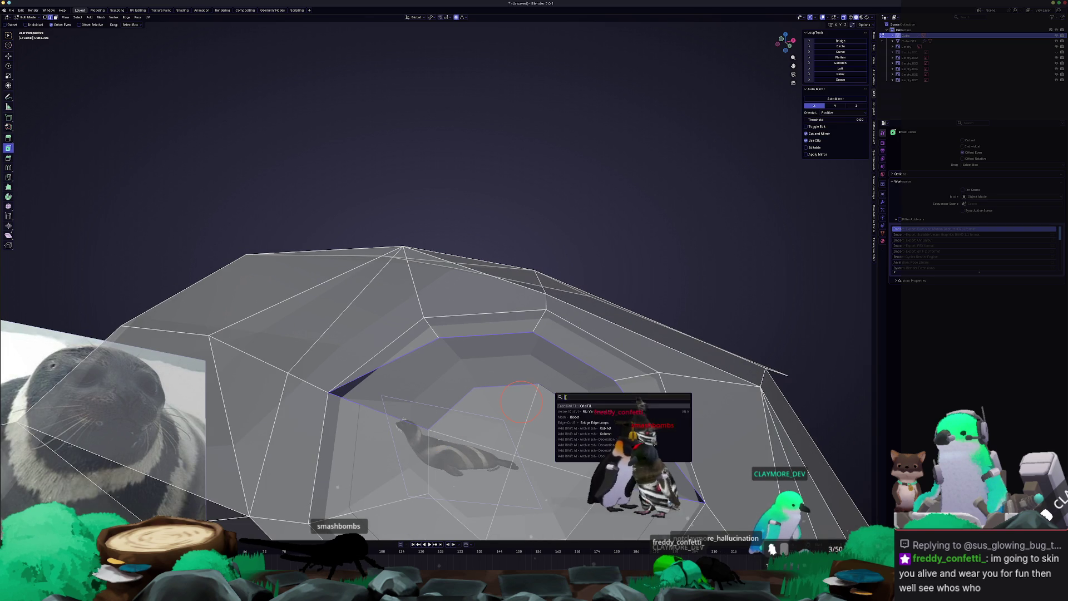
{"action": "key", "text": "Return"}
{"action": "mouse_move", "coordinate": [591, 406]}
{"action": "middle_mouse_down"}
{"action": "mouse_move", "coordinate": [529, 367]}
{"action": "mouse_move", "coordinate": [451, 403]}
{"action": "middle_mouse_up"}
{"action": "key", "text": "Tab"}
{"action": "scroll", "coordinate": [490, 384], "scroll_direction": "up", "scroll_amount": 3}
{"action": "left_click", "coordinate": [449, 400]}
{"action": "scroll", "coordinate": [432, 425], "scroll_direction": "down", "scroll_amount": 5}
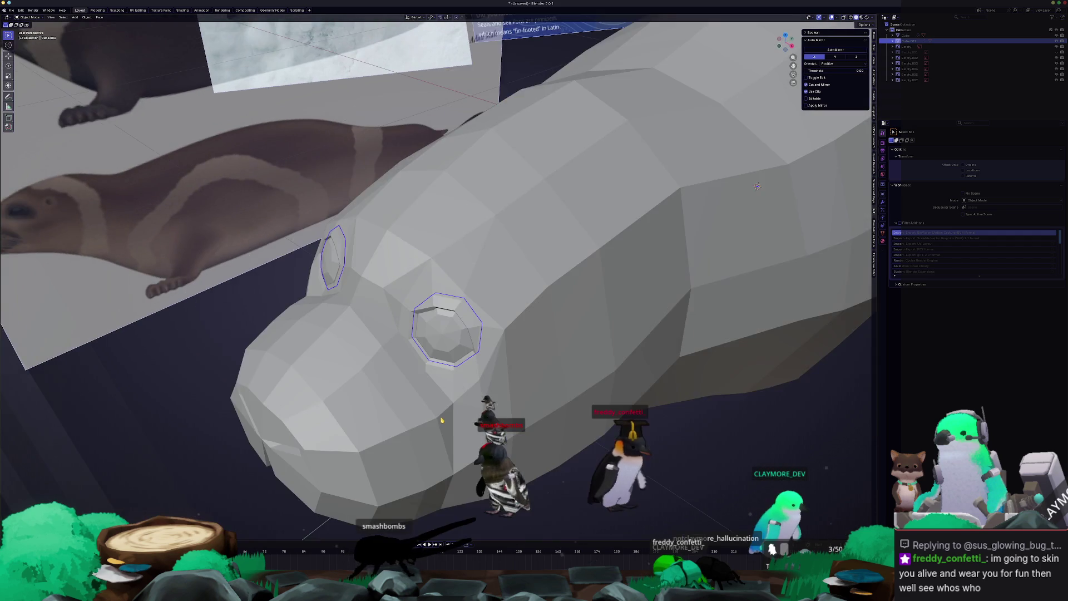
- Reshape the seal body's head with two proportional-falloff moves, checking against the references
{"action": "key", "text": "Tab"}
{"action": "key", "text": "Tab"}
{"action": "left_click", "coordinate": [397, 419]}
{"action": "key", "text": "Tab"}
{"action": "scroll", "coordinate": [397, 419], "scroll_direction": "up", "scroll_amount": 3}
{"action": "mouse_move", "coordinate": [398, 419]}
{"action": "middle_mouse_down"}
{"action": "mouse_move", "coordinate": [775, 420]}
{"action": "mouse_move", "coordinate": [460, 410]}
{"action": "middle_mouse_up"}
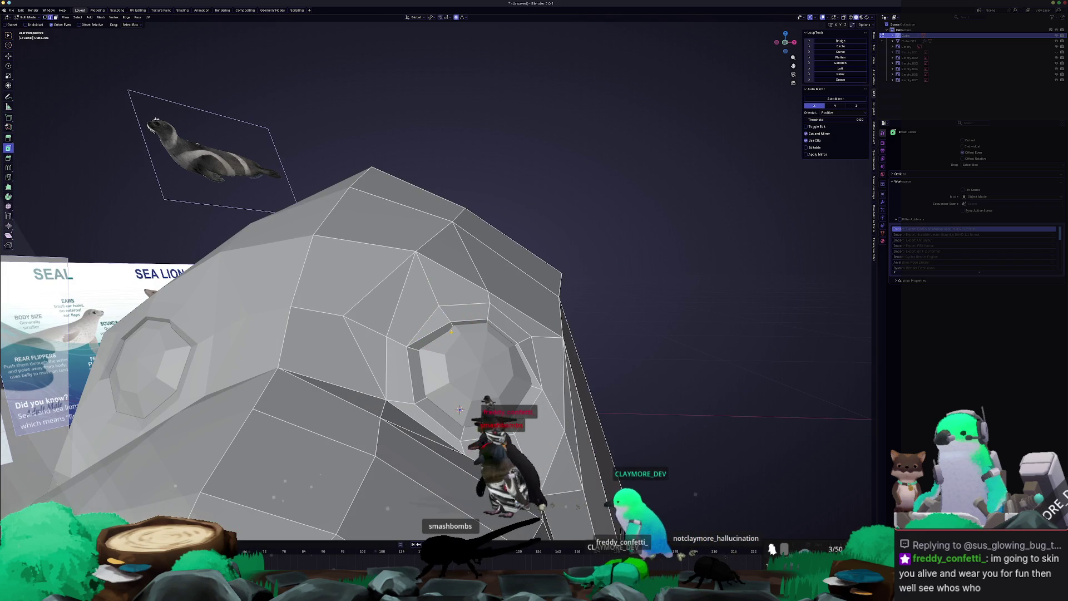
{"action": "mouse_move", "coordinate": [452, 335]}
{"action": "middle_mouse_down"}
{"action": "mouse_move", "coordinate": [390, 335]}
{"action": "mouse_move", "coordinate": [452, 319]}
{"action": "mouse_move", "coordinate": [445, 342]}
{"action": "mouse_move", "coordinate": [460, 364]}
{"action": "mouse_move", "coordinate": [462, 329]}
{"action": "mouse_move", "coordinate": [434, 372]}
{"action": "mouse_move", "coordinate": [440, 390]}
{"action": "middle_mouse_up"}
{"action": "left_click", "coordinate": [384, 342]}
{"action": "left_click", "coordinate": [438, 331]}
- Check the head in Top view, then re-enter Edit Mode and select a face inside the eye socket
{"action": "key", "text": "Tab"}
{"action": "scroll", "coordinate": [419, 396], "scroll_direction": "up", "scroll_amount": 5}
{"action": "scroll", "coordinate": [419, 397], "scroll_direction": "down", "scroll_amount": 5}
{"action": "scroll", "coordinate": [426, 397], "scroll_direction": "up", "scroll_amount": 2}
{"action": "key", "text": "KP_7"}
{"action": "key", "text": "Tab"}
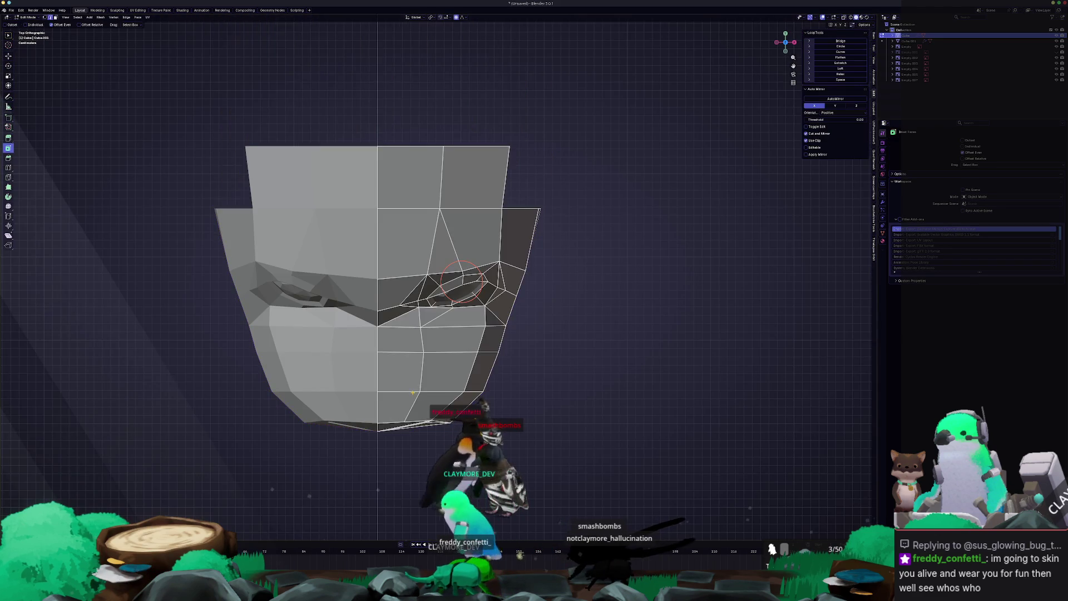
{"action": "scroll", "coordinate": [402, 361], "scroll_direction": "up", "scroll_amount": 2}
{"action": "scroll", "coordinate": [420, 331], "scroll_direction": "down", "scroll_amount": 3}
{"action": "key", "text": "a"}
{"action": "key", "text": "alt+a"}
{"action": "scroll", "coordinate": [485, 322], "scroll_direction": "up", "scroll_amount": 4}
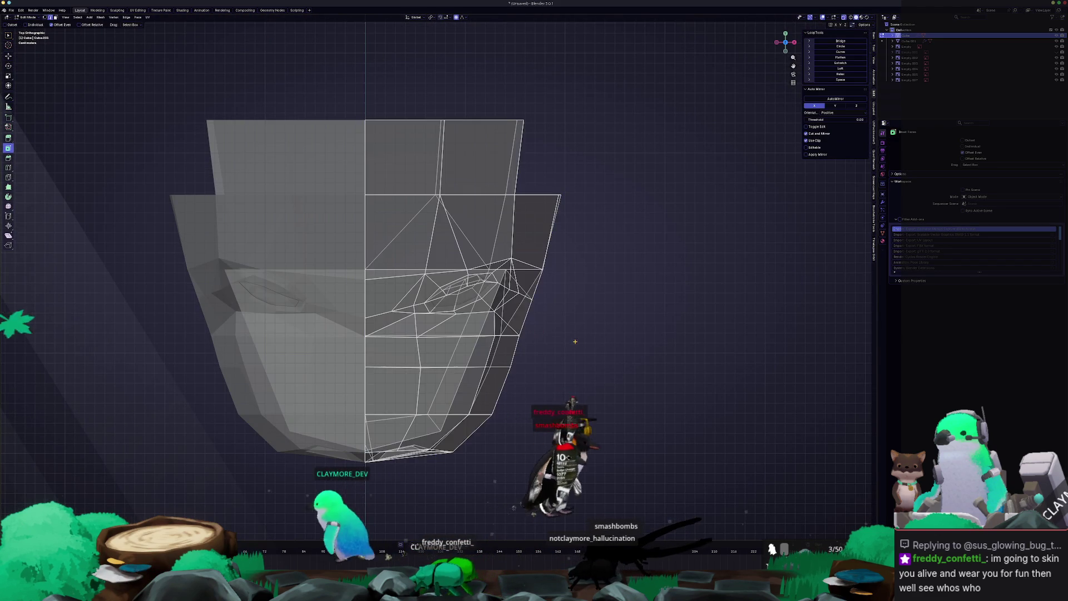
{"action": "left_click", "coordinate": [479, 334]}
{"action": "mouse_move", "coordinate": [478, 334]}
{"action": "middle_mouse_down"}
{"action": "mouse_move", "coordinate": [456, 382]}
{"action": "mouse_move", "coordinate": [469, 417]}
{"action": "middle_mouse_up"}
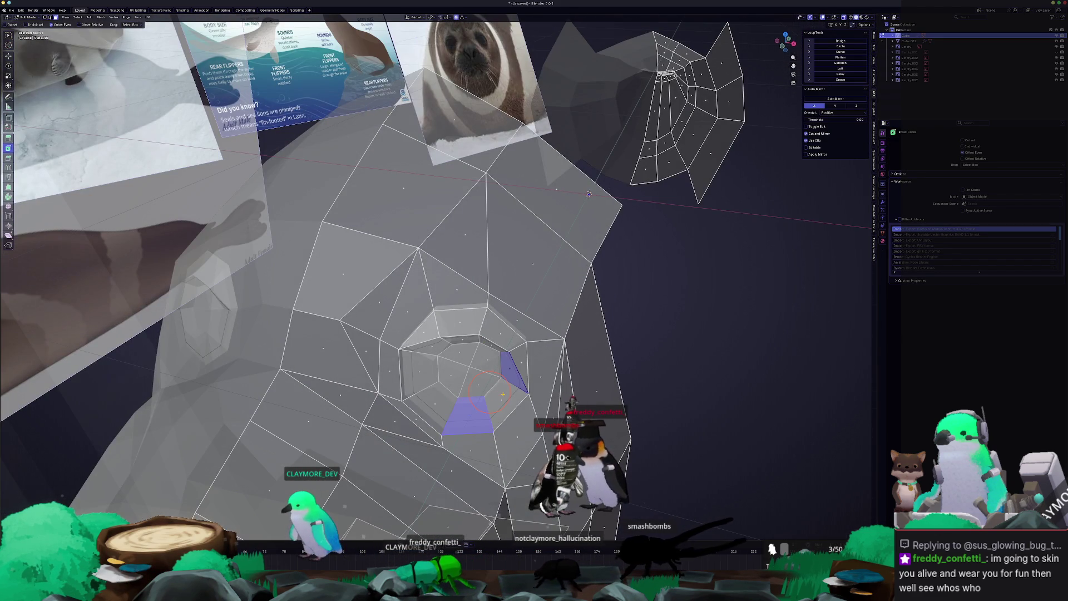
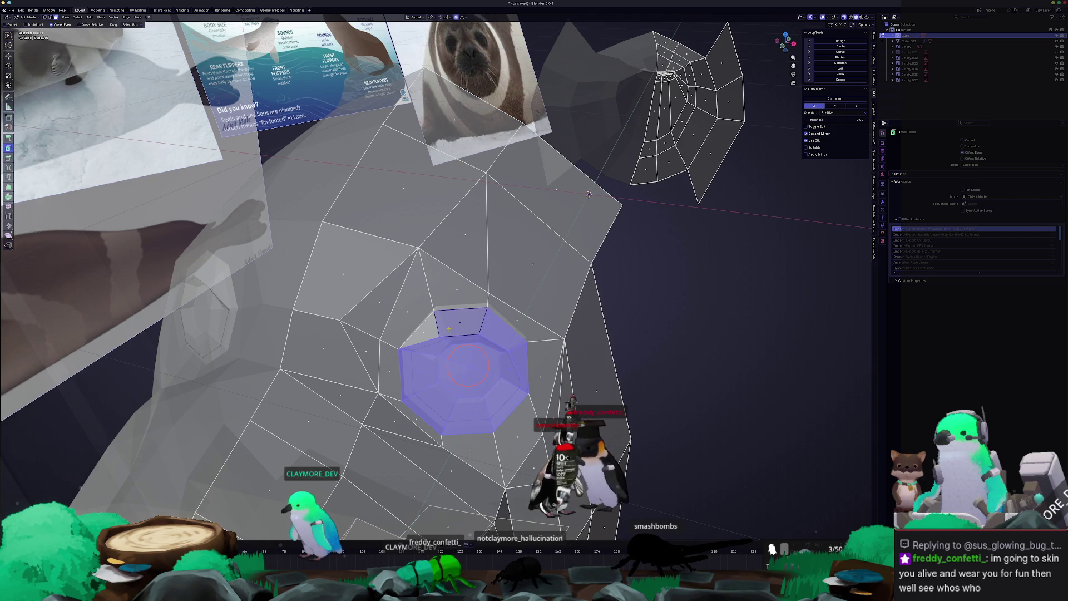
- Rotate the eye faces and push them along Y with proportional editing
{"action": "middle_click_drag", "start_coordinate": [431, 333], "coordinate": [517, 351]}
{"action": "left_click", "coordinate": [576, 330]}
{"action": "key", "text": "g"}
{"action": "key", "text": "y"}
{"action": "left_click", "coordinate": [577, 321]}
{"action": "middle_click_drag", "start_coordinate": [576, 321], "coordinate": [625, 272]}
{"action": "key", "text": "Tab"}
- Rotate the eye ring's faces about Z and shift them along Y
{"action": "left_click", "coordinate": [451, 322]}
{"action": "middle_click_drag", "start_coordinate": [451, 322], "coordinate": [527, 348]}
{"action": "key", "text": "r"}
{"action": "key", "text": "Escape"}
{"action": "key", "text": "Tab"}
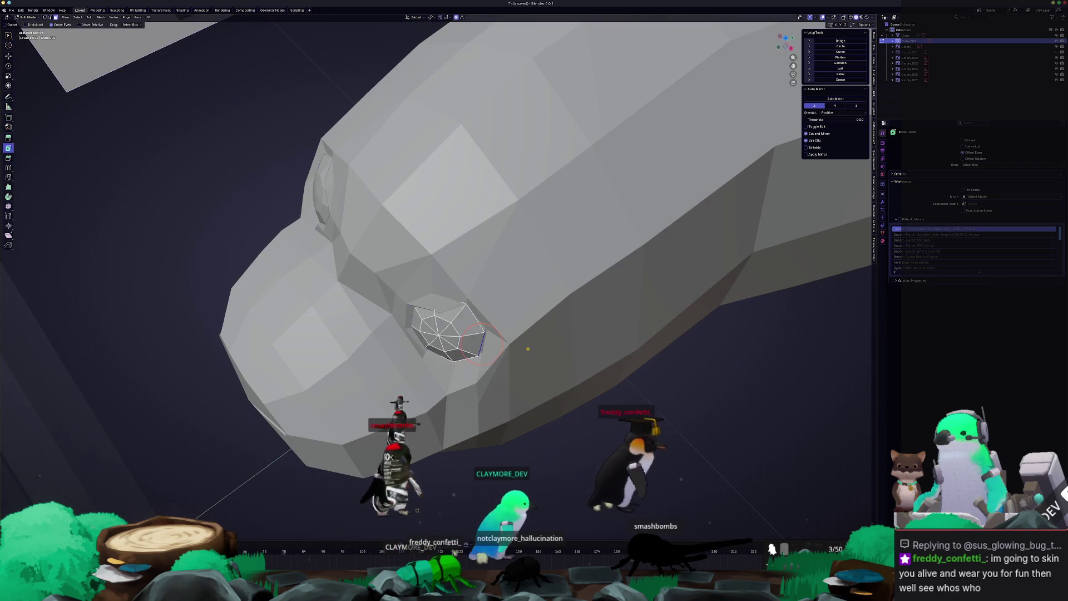
{"action": "key", "text": "r"}
{"action": "left_click", "coordinate": [528, 338]}
{"action": "key", "text": "g"}
{"action": "key", "text": "y"}
{"action": "left_click", "coordinate": [532, 336]}
{"action": "key", "text": "s"}
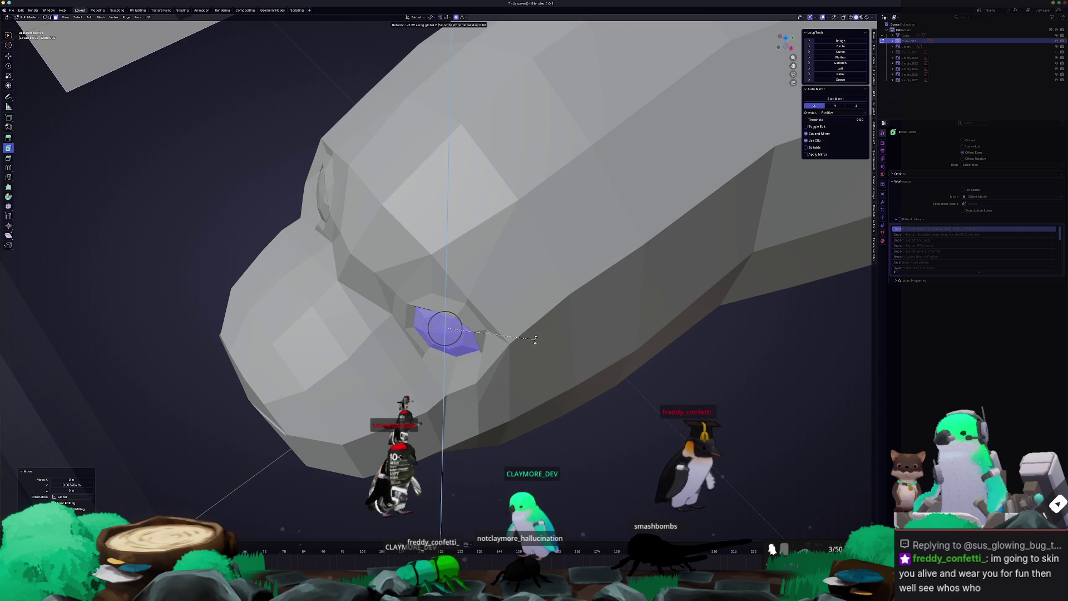
{"action": "key", "text": "Escape"}
{"action": "key", "text": "Tab"}
- Scale the octagonal eye ring along Z and check it from the front view
{"action": "key", "text": "KP_Divide"}
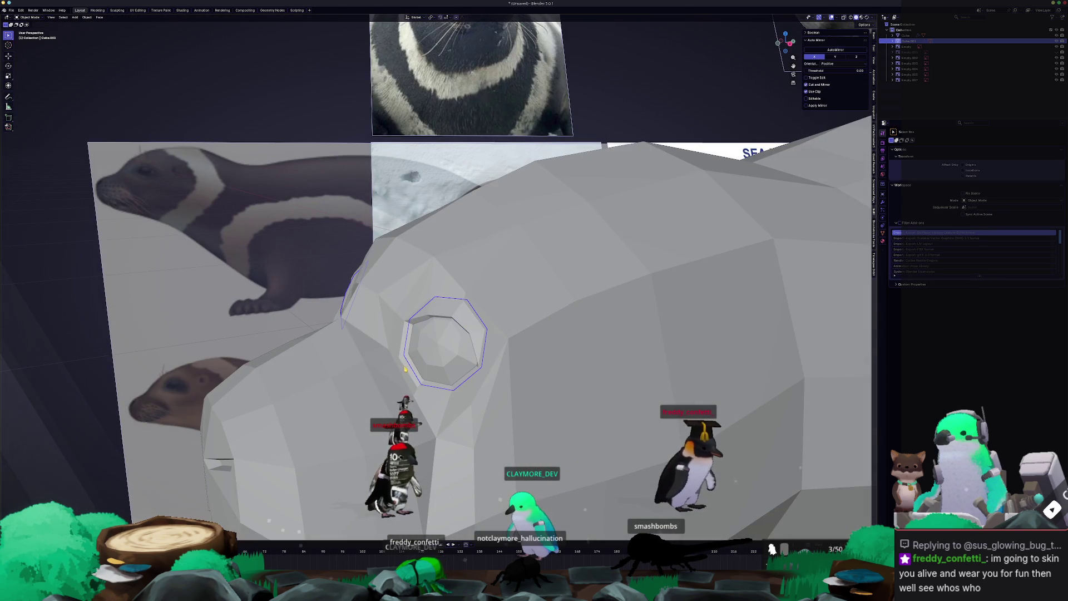
{"action": "mouse_move", "coordinate": [415, 388]}
{"action": "middle_mouse_down"}
{"action": "mouse_move", "coordinate": [434, 362]}
{"action": "mouse_move", "coordinate": [773, 418]}
{"action": "middle_mouse_up"}
{"action": "left_click", "coordinate": [434, 362]}
{"action": "key", "text": "s"}
{"action": "key", "text": "z"}
{"action": "left_click", "coordinate": [782, 420]}
{"action": "key", "text": "Tab"}
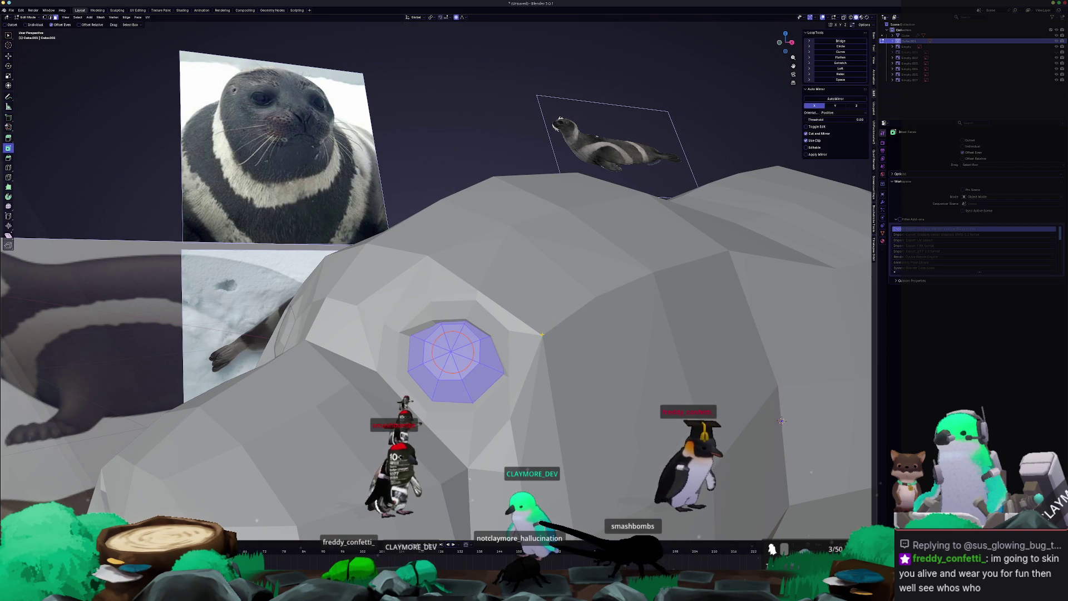
{"action": "key", "text": "KP_1"}
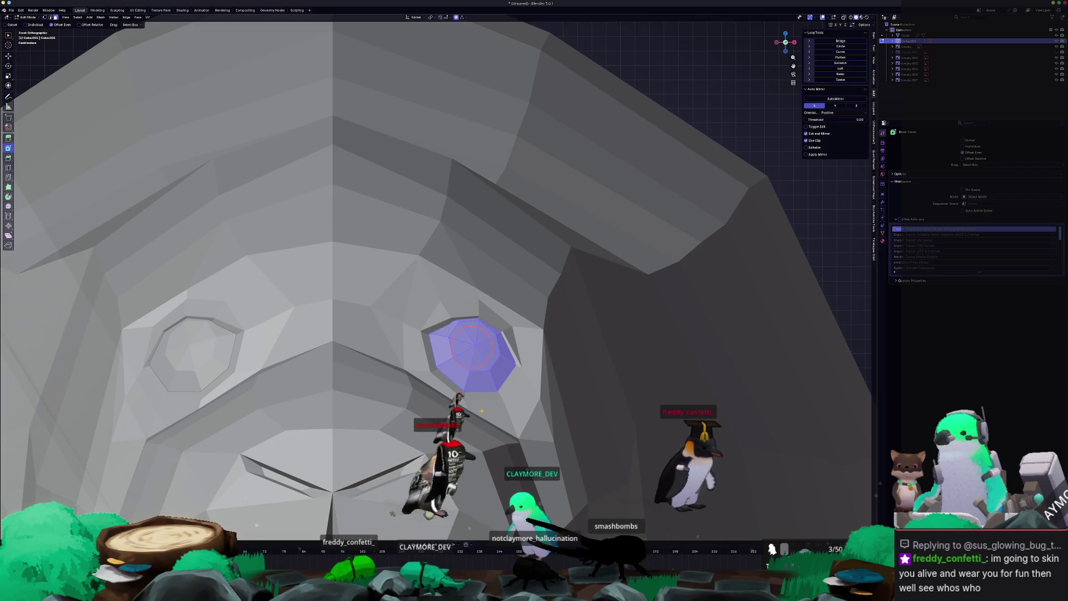
{"action": "key", "text": "Tab"}
{"action": "scroll", "coordinate": [424, 414], "scroll_direction": "down", "scroll_amount": 5}
{"action": "left_click", "coordinate": [642, 385]}
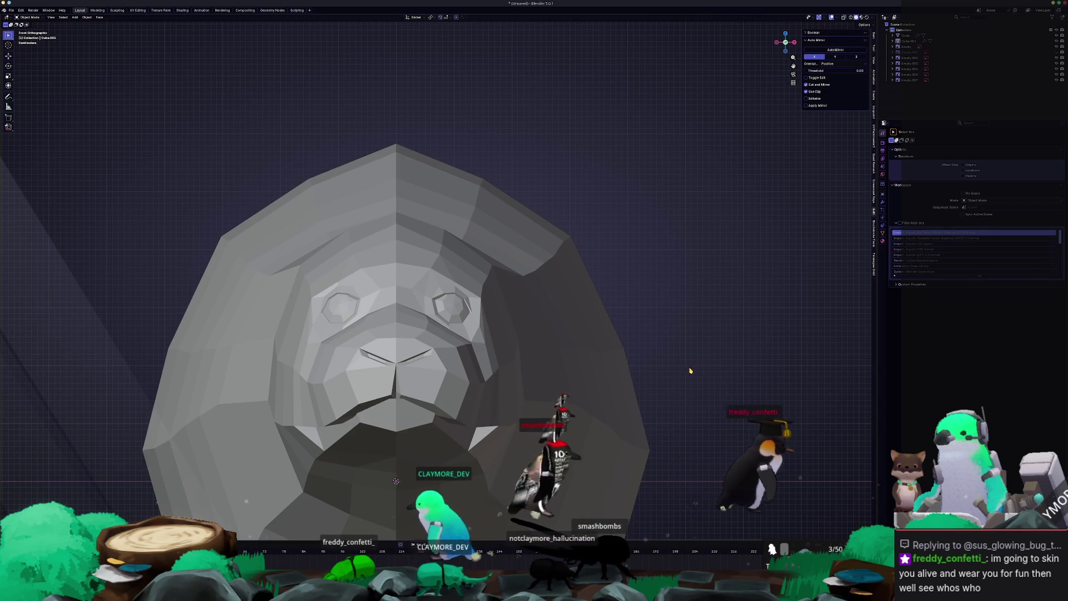
- Apply Shade Smooth to the seal head object
{"action": "key", "text": "KP_7"}
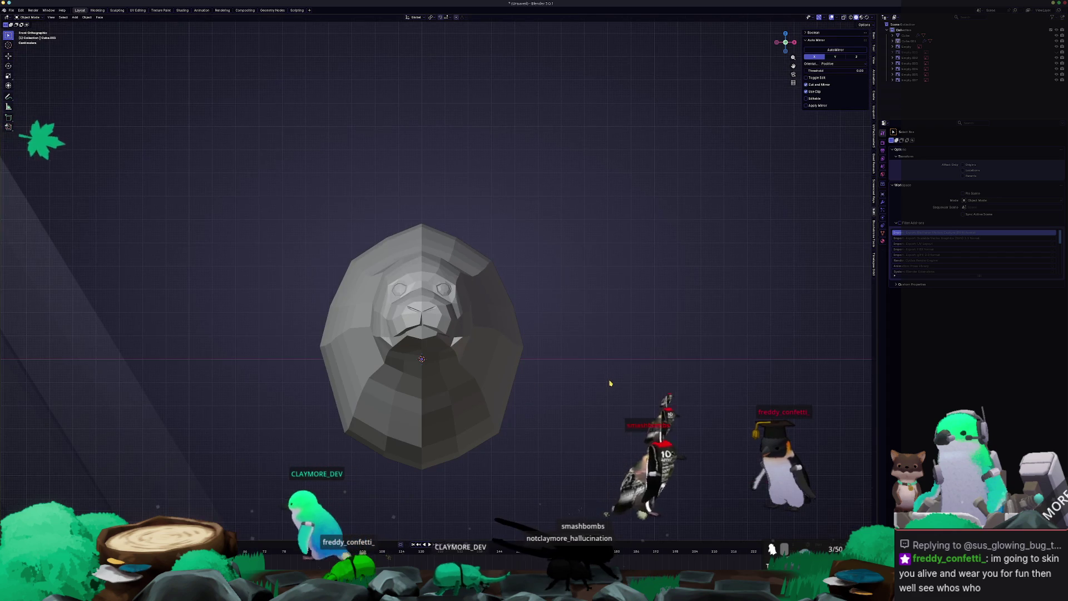
{"action": "left_click", "coordinate": [412, 247]}
{"action": "right_click", "coordinate": [413, 246]}
{"action": "left_click", "coordinate": [412, 246]}
{"action": "left_click", "coordinate": [591, 270]}
{"action": "middle_click_drag", "start_coordinate": [591, 271], "coordinate": [533, 318]}
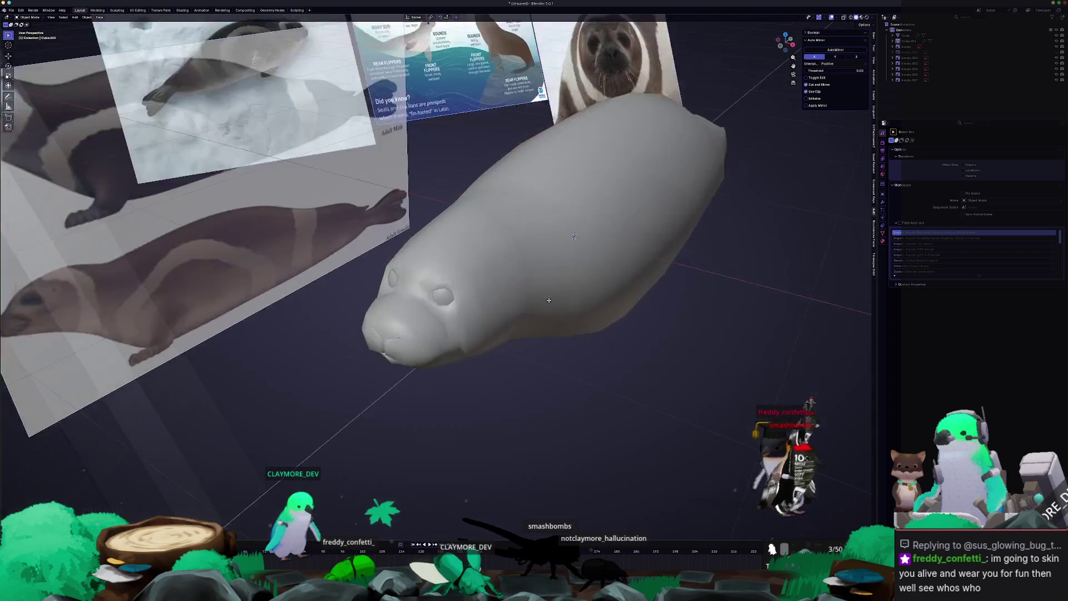
{"action": "scroll", "coordinate": [533, 319], "scroll_direction": "down", "scroll_amount": 6}
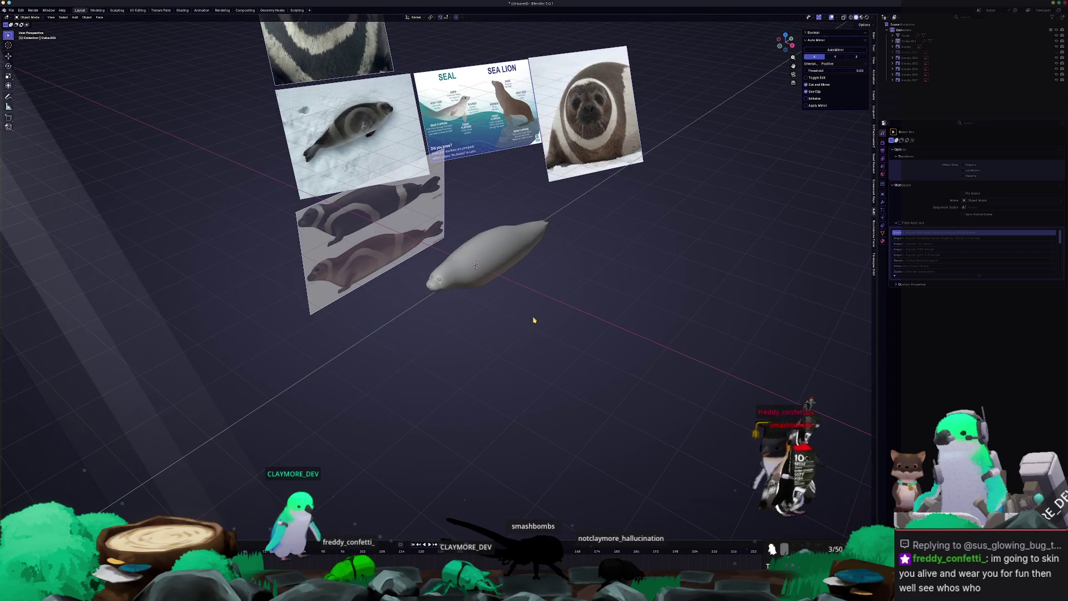
{"action": "scroll", "coordinate": [533, 321], "scroll_direction": "up", "scroll_amount": 8}
{"action": "key", "text": "KP_1"}
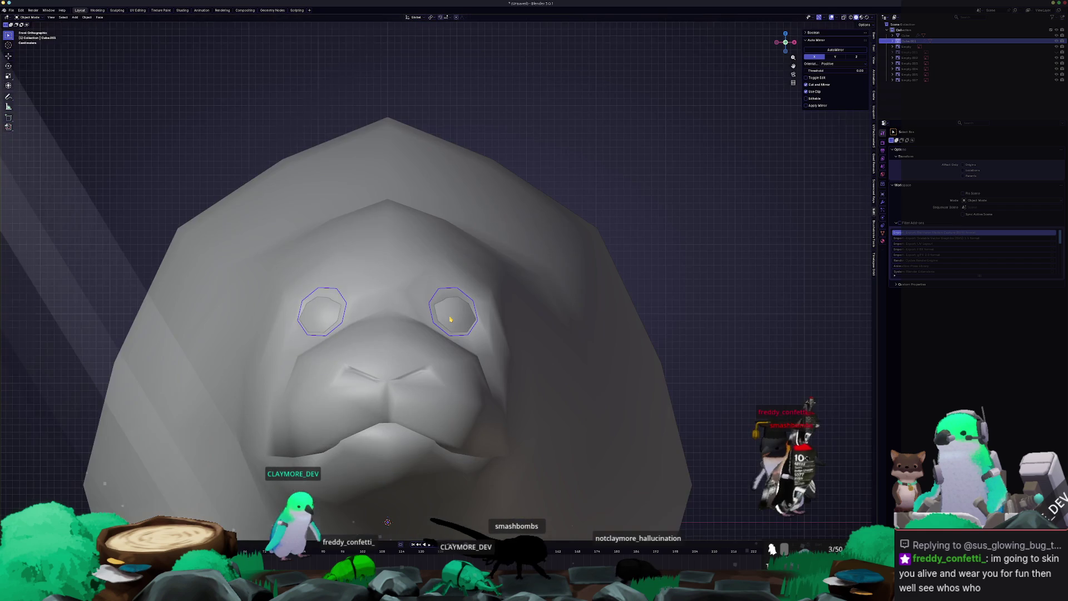
{"action": "scroll", "coordinate": [446, 320], "scroll_direction": "up", "scroll_amount": 2}
- Scale the eye face on the head mesh to match the reference
{"action": "left_click", "coordinate": [405, 311]}
{"action": "key", "text": "Tab"}
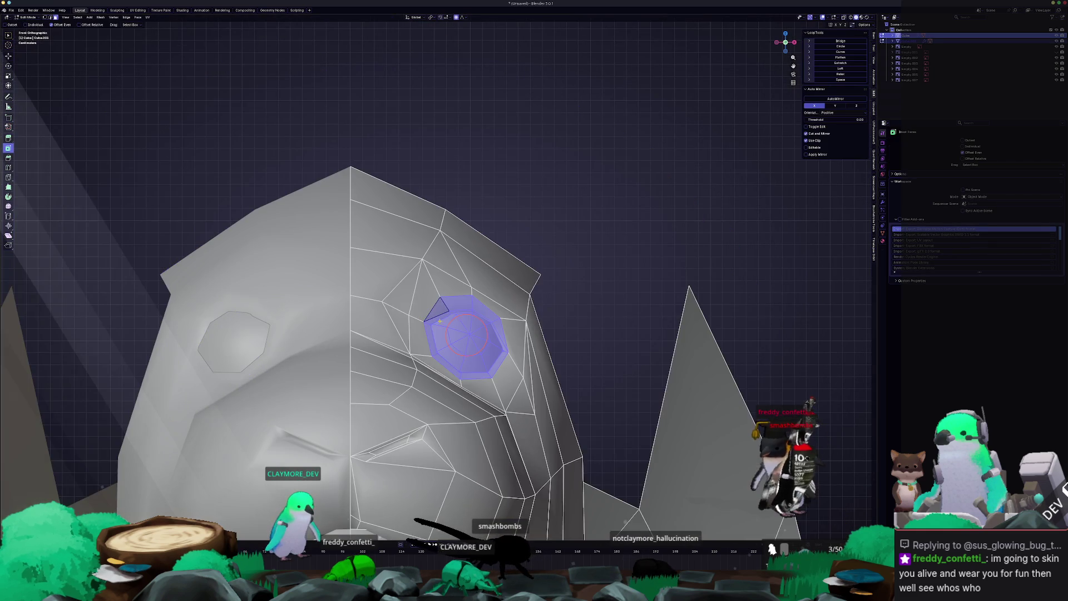
{"action": "scroll", "coordinate": [467, 325], "scroll_direction": "up", "scroll_amount": 1}
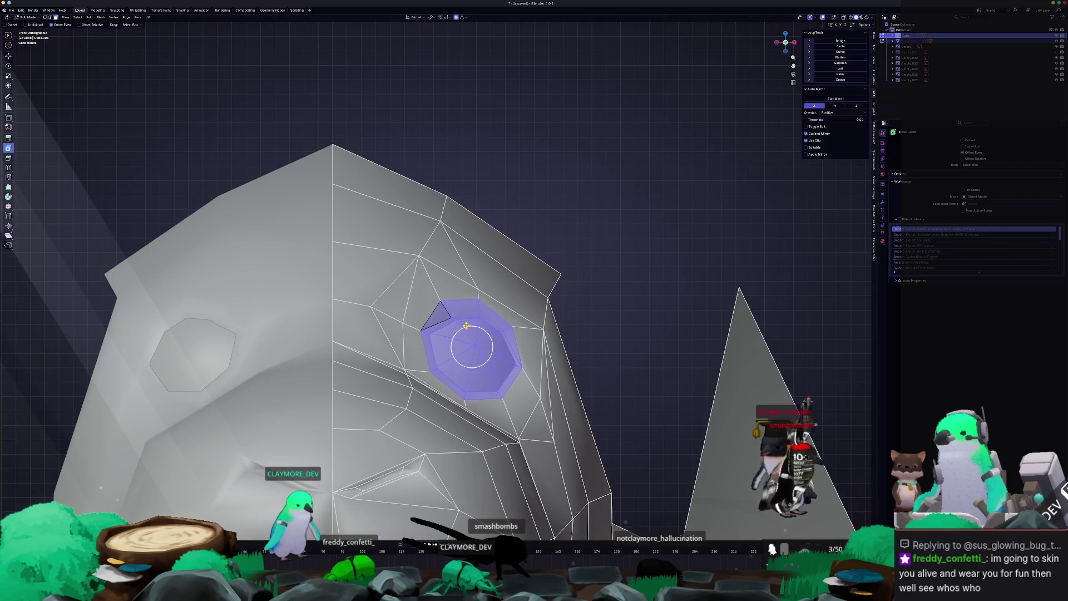
{"action": "left_click", "coordinate": [582, 308]}
{"action": "key", "text": "Tab"}
{"action": "scroll", "coordinate": [582, 309], "scroll_direction": "up", "scroll_amount": 2}
{"action": "scroll", "coordinate": [582, 308], "scroll_direction": "down", "scroll_amount": 4}
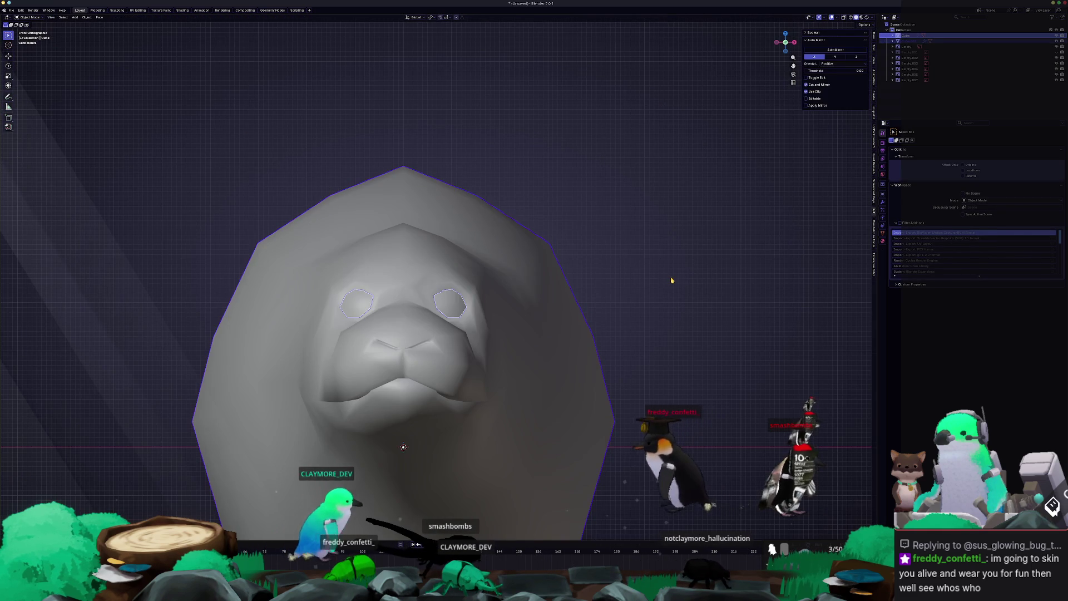
{"action": "middle_click_drag", "start_coordinate": [672, 281], "coordinate": [603, 310]}
{"action": "mouse_move", "coordinate": [448, 315]}
{"action": "middle_mouse_down"}
{"action": "mouse_move", "coordinate": [478, 372]}
{"action": "mouse_move", "coordinate": [499, 368]}
{"action": "mouse_move", "coordinate": [431, 380]}
{"action": "mouse_move", "coordinate": [453, 349]}
{"action": "mouse_move", "coordinate": [407, 411]}
{"action": "mouse_move", "coordinate": [381, 415]}
{"action": "middle_mouse_up"}
- Inset the eye face and push it back along Y with proportional editing
{"action": "key", "text": "Tab"}
{"action": "key", "text": "alt+z"}
{"action": "key", "text": "alt+z"}
{"action": "key", "text": "g"}
{"action": "left_click", "coordinate": [497, 371]}
{"action": "key", "text": "g"}
{"action": "key", "text": "y"}
{"action": "left_click", "coordinate": [478, 369]}
{"action": "key", "text": "Tab"}
{"action": "key", "text": "Tab"}
{"action": "key", "text": "Tab"}
{"action": "key", "text": "KP_7"}
{"action": "key", "text": "KP_1"}
{"action": "key", "text": "KP_7"}
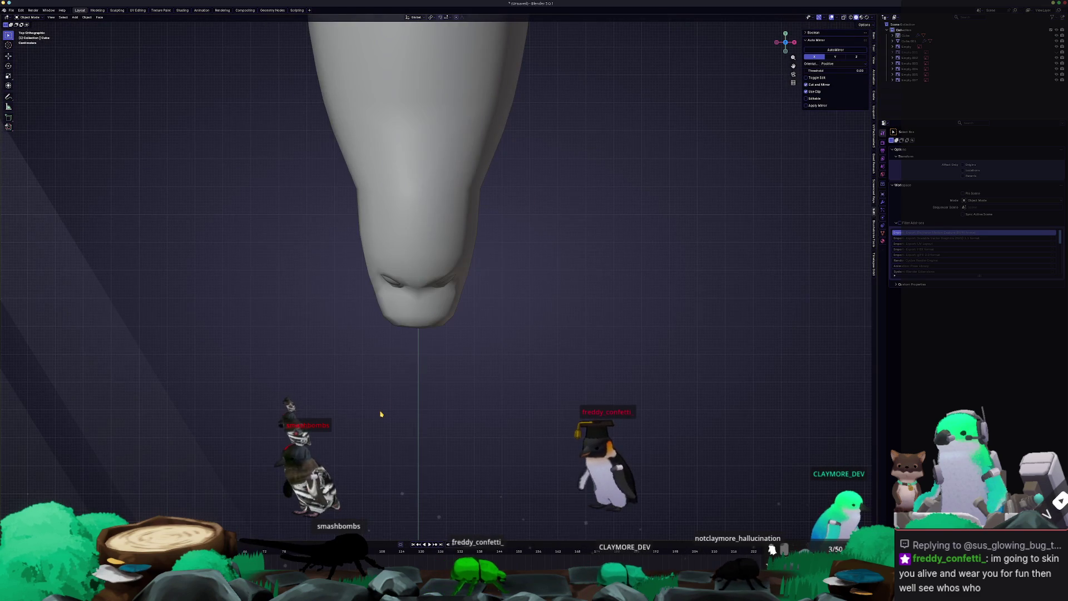
- Box-select the lower muzzle faces in X-ray and widen them along X
{"action": "key", "text": "Tab"}
{"action": "scroll", "coordinate": [505, 441], "scroll_direction": "up", "scroll_amount": 3}
{"action": "scroll", "coordinate": [505, 440], "scroll_direction": "down", "scroll_amount": 2}
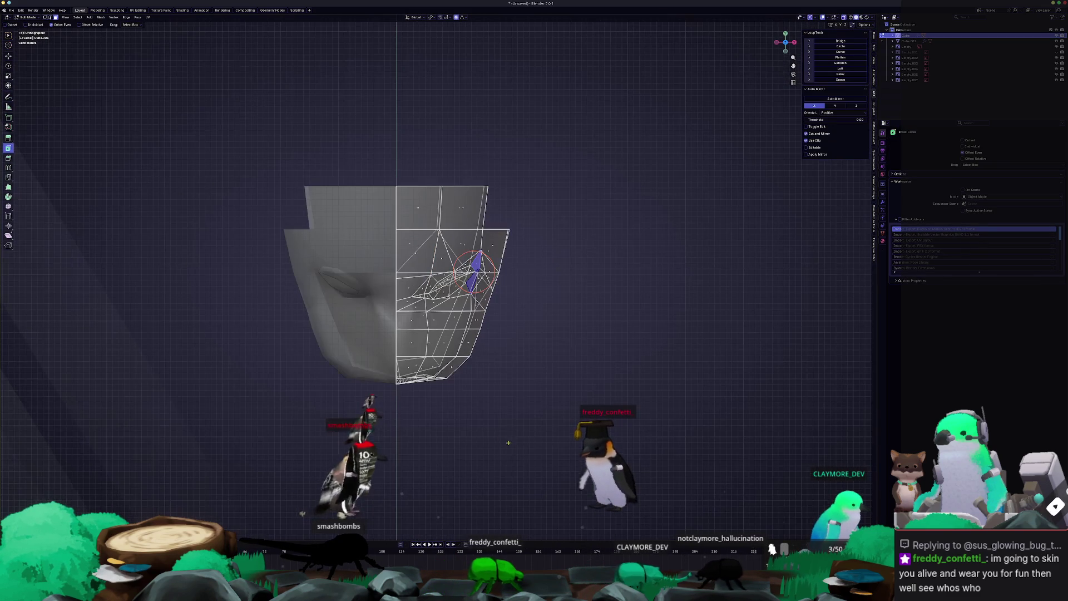
{"action": "left_click_drag", "start_coordinate": [437, 317], "coordinate": [403, 317]}
{"action": "scroll", "coordinate": [591, 357], "scroll_direction": "up", "scroll_amount": 1}
{"action": "key", "text": "alt+z"}
{"action": "key", "text": "alt+z"}
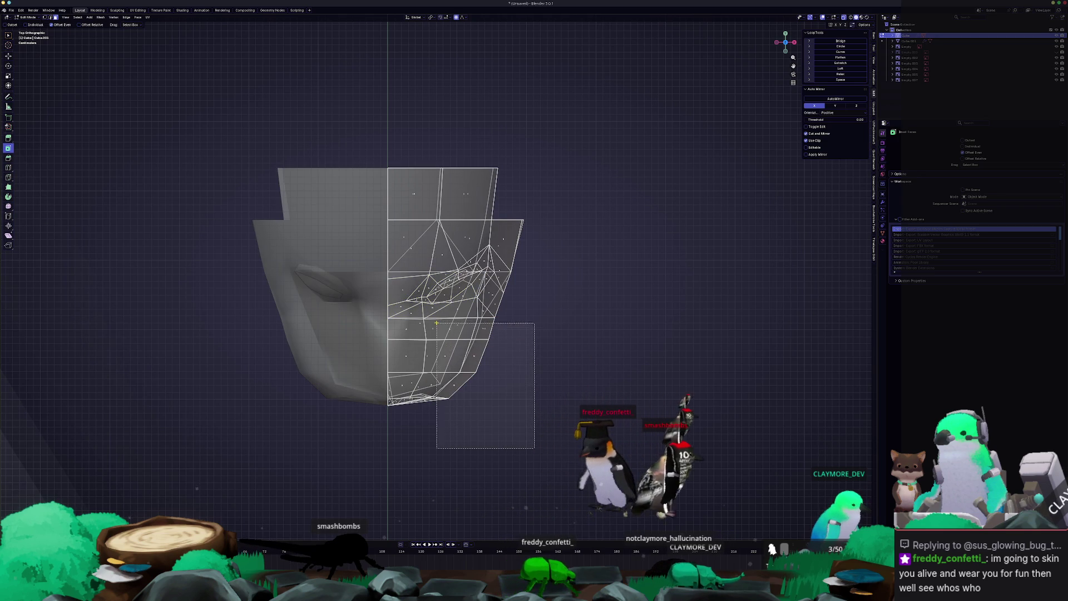
{"action": "left_click_drag", "start_coordinate": [439, 323], "coordinate": [439, 323]}
{"action": "key", "text": "g"}
{"action": "key", "text": "x"}
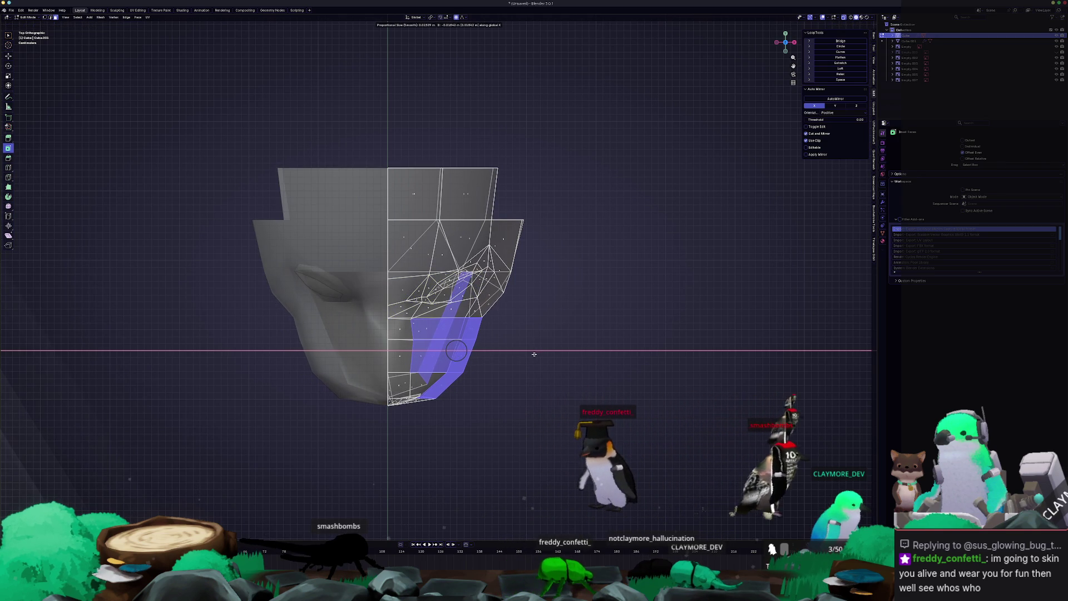
{"action": "left_click", "coordinate": [534, 354]}
{"action": "key", "text": "alt+z"}
{"action": "middle_click_drag", "start_coordinate": [534, 354], "coordinate": [502, 328]}
- Nudge the lower muzzle faces further along X
{"action": "key", "text": "g"}
{"action": "key", "text": "x"}
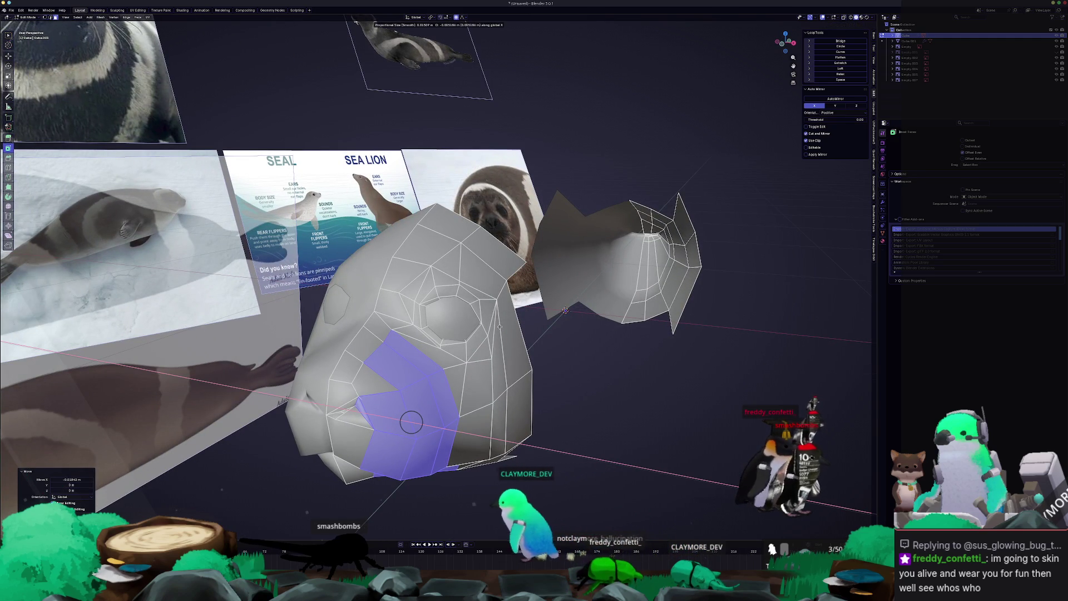
{"action": "left_click", "coordinate": [499, 327]}
{"action": "key", "text": "Tab"}
{"action": "mouse_move", "coordinate": [500, 327]}
{"action": "middle_mouse_down"}
{"action": "mouse_move", "coordinate": [450, 382]}
{"action": "mouse_move", "coordinate": [523, 370]}
{"action": "mouse_move", "coordinate": [506, 366]}
{"action": "mouse_move", "coordinate": [506, 344]}
{"action": "mouse_move", "coordinate": [478, 339]}
{"action": "mouse_move", "coordinate": [495, 350]}
{"action": "mouse_move", "coordinate": [469, 371]}
{"action": "mouse_move", "coordinate": [471, 355]}
{"action": "middle_mouse_up"}
{"action": "key", "text": "Tab"}
{"action": "key", "text": "g"}
{"action": "key", "text": "x"}
{"action": "left_click", "coordinate": [481, 340]}
- Edge-slide a muzzle edge loop and orbit to check the shape
{"action": "key", "text": "Tab"}
{"action": "key", "text": "Tab"}
{"action": "key", "text": "g"}
{"action": "key", "text": "g"}
{"action": "left_click", "coordinate": [472, 357]}
{"action": "key", "text": "Tab"}
{"action": "mouse_move", "coordinate": [477, 375]}
{"action": "middle_mouse_down"}
{"action": "mouse_move", "coordinate": [483, 397]}
{"action": "mouse_move", "coordinate": [456, 388]}
{"action": "mouse_move", "coordinate": [768, 270]}
{"action": "middle_mouse_up"}
{"action": "key", "text": "Tab"}
- Unhide the seal body with Alt+H and move the jaw face along Y
{"action": "key", "text": "alt+h"}
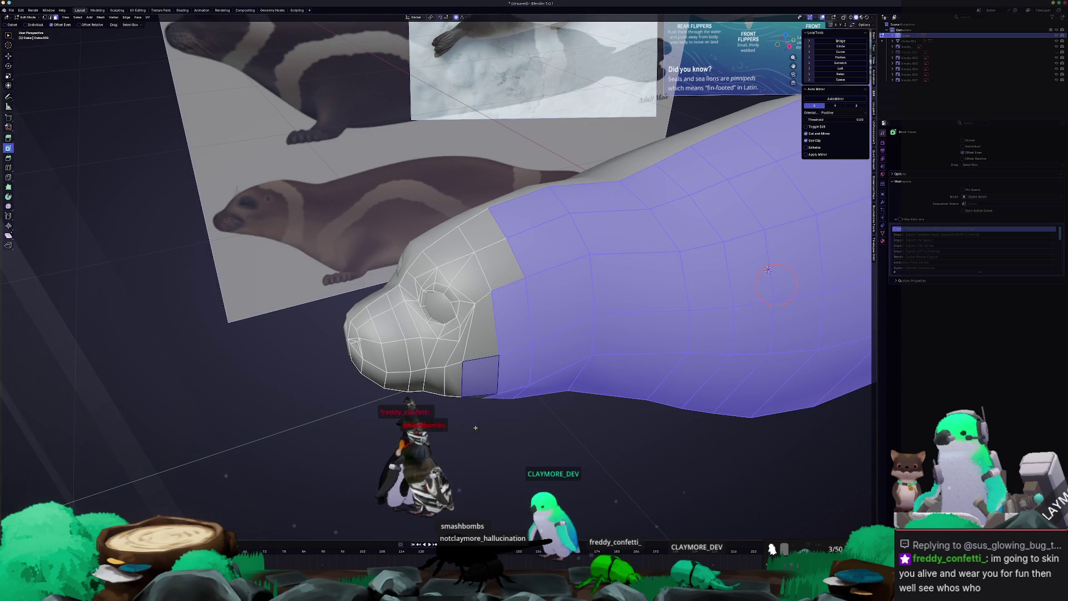
{"action": "left_click", "coordinate": [490, 380]}
{"action": "key", "text": "g"}
{"action": "key", "text": "y"}
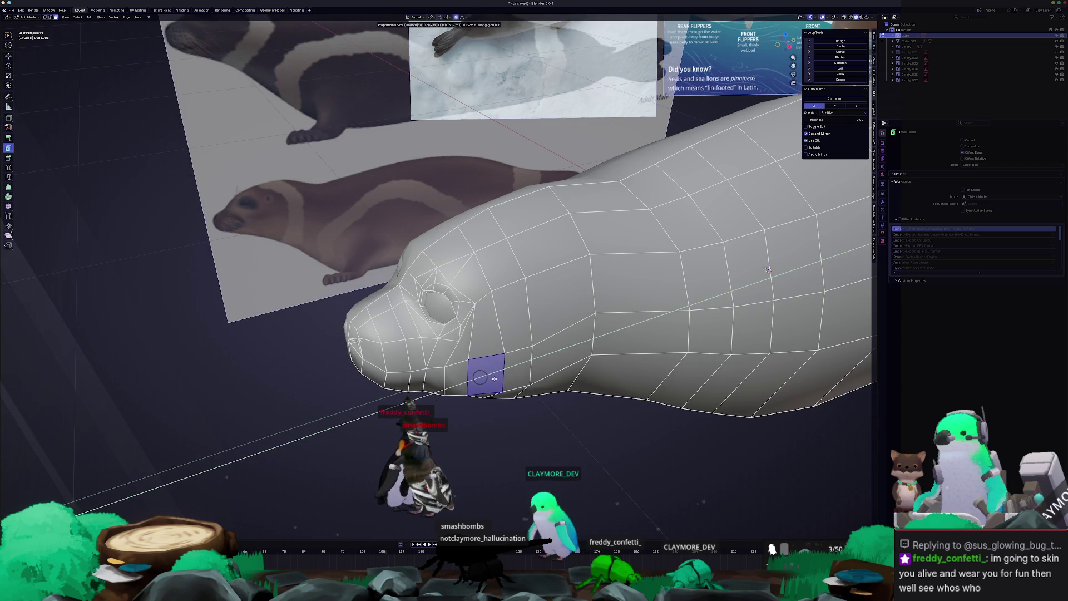
{"action": "left_click", "coordinate": [494, 379]}
{"action": "middle_click_drag", "start_coordinate": [491, 376], "coordinate": [497, 308]}
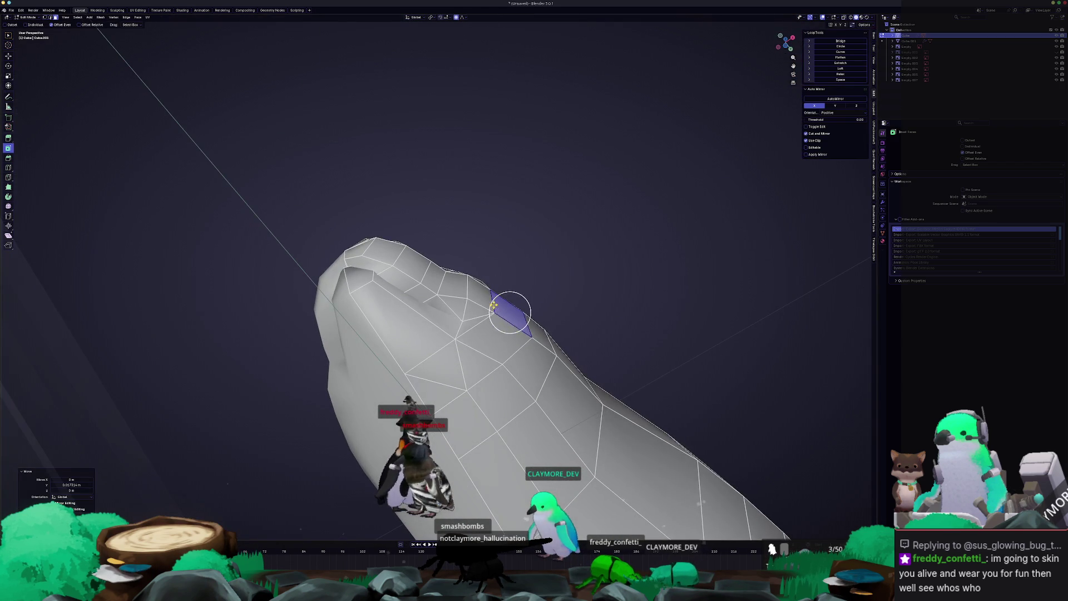
- In edge select mode, shift the cheek edges along X
{"action": "key", "text": "2"}
{"action": "left_click", "coordinate": [465, 285]}
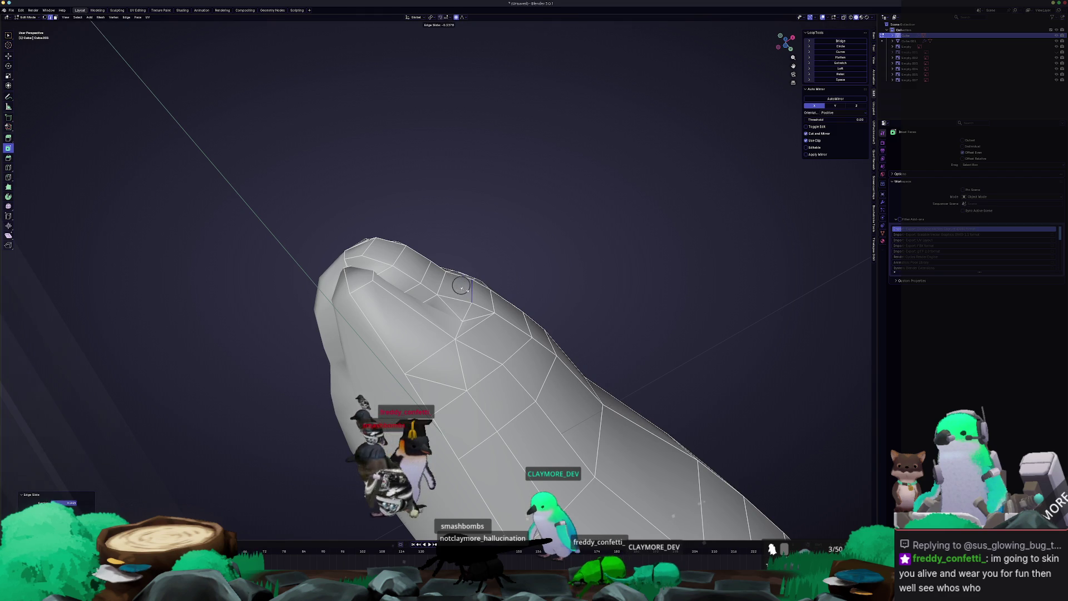
{"action": "mouse_move", "coordinate": [465, 289]}
{"action": "middle_mouse_down"}
{"action": "mouse_move", "coordinate": [486, 361]}
{"action": "mouse_move", "coordinate": [488, 342]}
{"action": "mouse_move", "coordinate": [537, 286]}
{"action": "mouse_move", "coordinate": [620, 223]}
{"action": "middle_mouse_up"}
{"action": "key", "text": "g"}
{"action": "key", "text": "x"}
{"action": "left_click", "coordinate": [495, 319]}
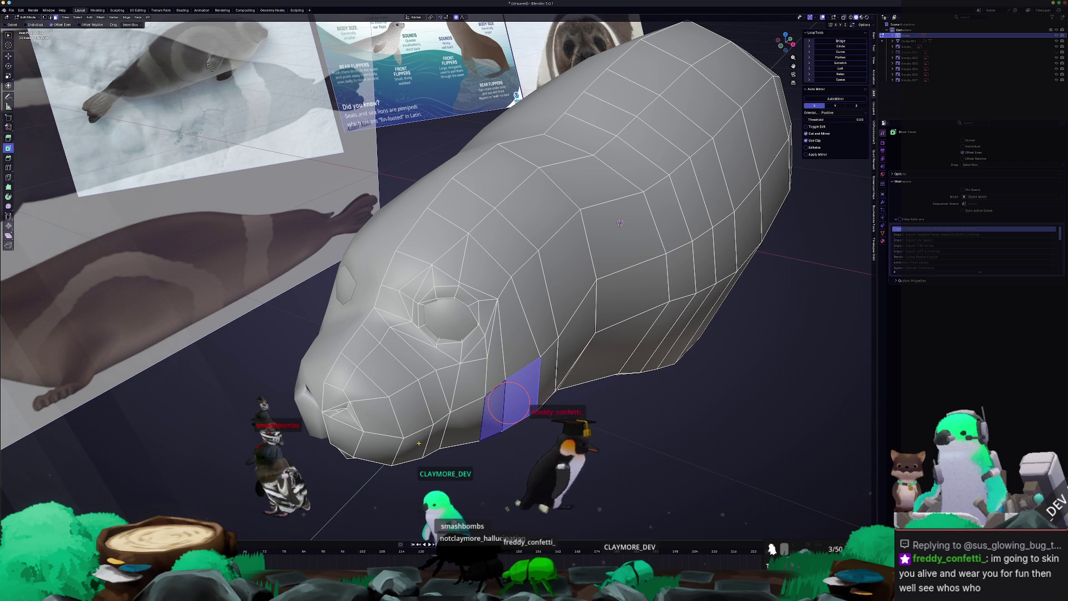
{"action": "middle_click_drag", "start_coordinate": [434, 441], "coordinate": [515, 310]}
{"action": "key", "text": "g"}
{"action": "key", "text": "x"}
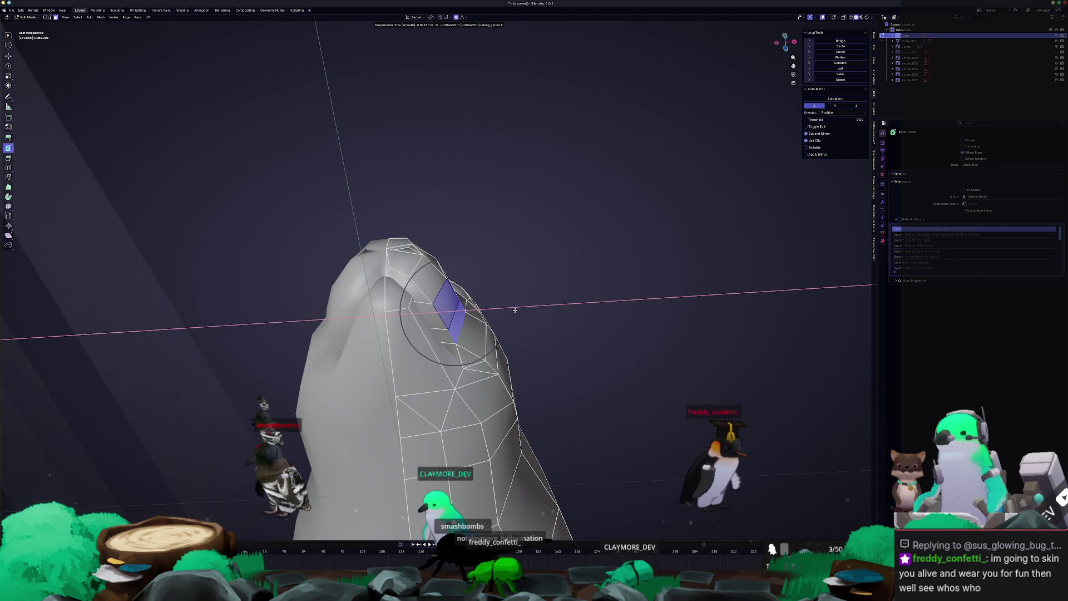
{"action": "left_click", "coordinate": [511, 310]}
- Put the seal back in Edit Mode in Right Orthographic view
{"action": "mouse_move", "coordinate": [511, 310]}
{"action": "middle_mouse_down"}
{"action": "mouse_move", "coordinate": [511, 360]}
{"action": "mouse_move", "coordinate": [486, 359]}
{"action": "mouse_move", "coordinate": [409, 407]}
{"action": "middle_mouse_up"}
{"action": "key", "text": "Tab"}
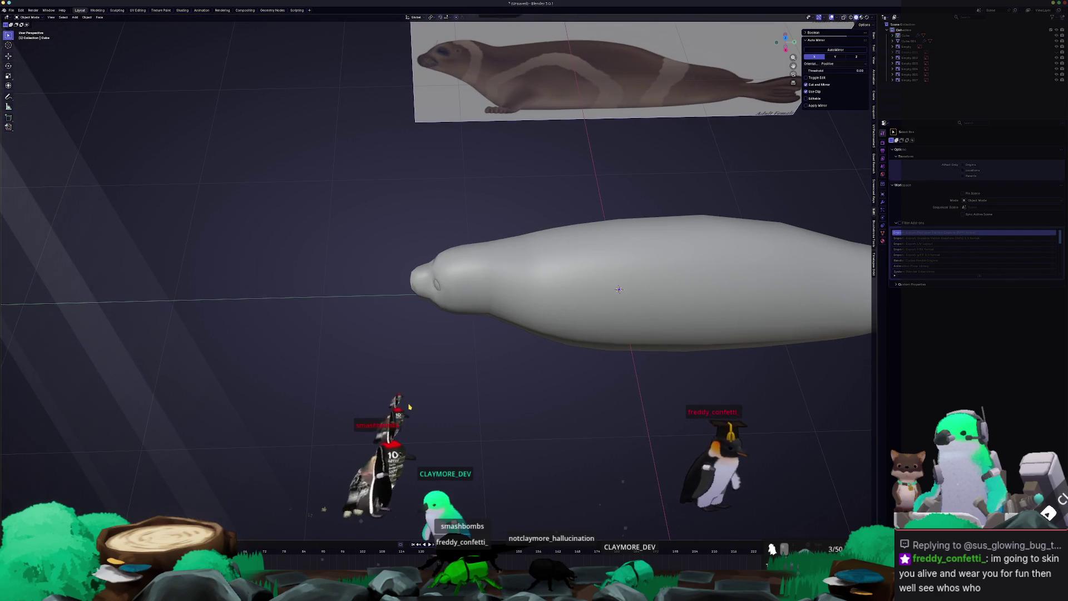
{"action": "key", "text": "Tab"}
{"action": "key", "text": "KP_3"}
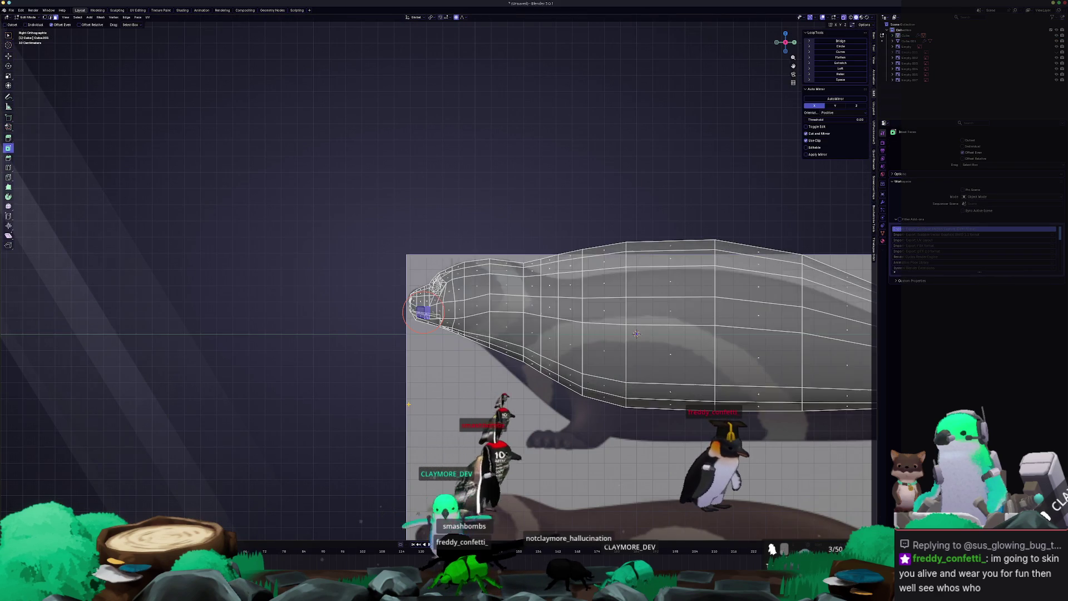
- Move the snout faces vertically in the side view
{"action": "scroll", "coordinate": [396, 381], "scroll_direction": "up", "scroll_amount": 5}
{"action": "middle_click_drag", "start_coordinate": [396, 381], "coordinate": [450, 282], "text": "shift"}
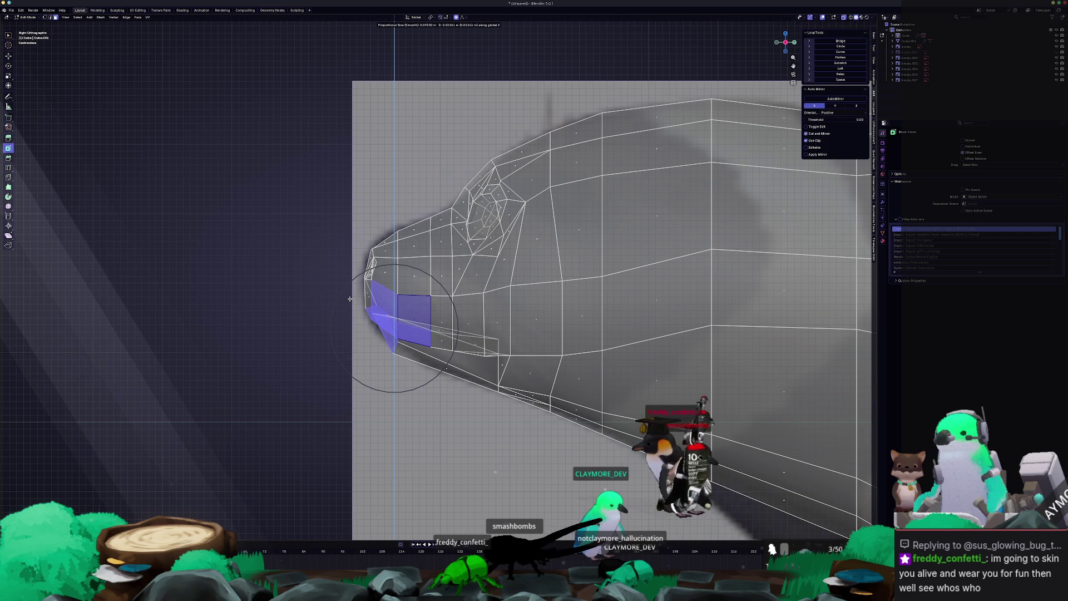
{"action": "left_click", "coordinate": [350, 299]}
{"action": "scroll", "coordinate": [358, 305], "scroll_direction": "down", "scroll_amount": 3}
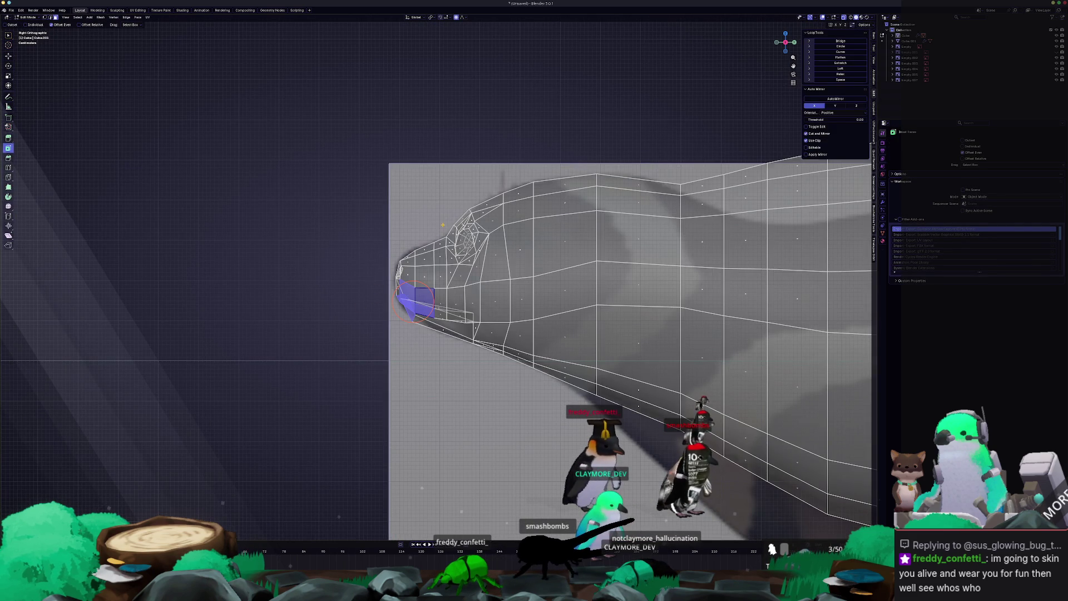
{"action": "scroll", "coordinate": [443, 225], "scroll_direction": "down", "scroll_amount": 5}
{"action": "key", "text": "Tab"}
- Raise a face at the front of the head along Z
{"action": "middle_click_drag", "start_coordinate": [443, 225], "coordinate": [459, 353]}
{"action": "mouse_move", "coordinate": [549, 395]}
{"action": "middle_mouse_down"}
{"action": "mouse_move", "coordinate": [466, 274]}
{"action": "mouse_move", "coordinate": [438, 187]}
{"action": "mouse_move", "coordinate": [482, 171]}
{"action": "mouse_move", "coordinate": [512, 191]}
{"action": "mouse_move", "coordinate": [476, 238]}
{"action": "mouse_move", "coordinate": [491, 240]}
{"action": "middle_mouse_up"}
{"action": "key", "text": "Tab"}
{"action": "key", "text": "g"}
{"action": "key", "text": "z"}
{"action": "left_click", "coordinate": [485, 169]}
{"action": "key", "text": "Tab"}
- Shift a head face along X to follow the reference silhouette
{"action": "mouse_move", "coordinate": [487, 240]}
{"action": "middle_mouse_down"}
{"action": "mouse_move", "coordinate": [433, 279]}
{"action": "mouse_move", "coordinate": [410, 261]}
{"action": "mouse_move", "coordinate": [442, 245]}
{"action": "middle_mouse_up"}
{"action": "key", "text": "Tab"}
{"action": "key", "text": "g"}
{"action": "key", "text": "x"}
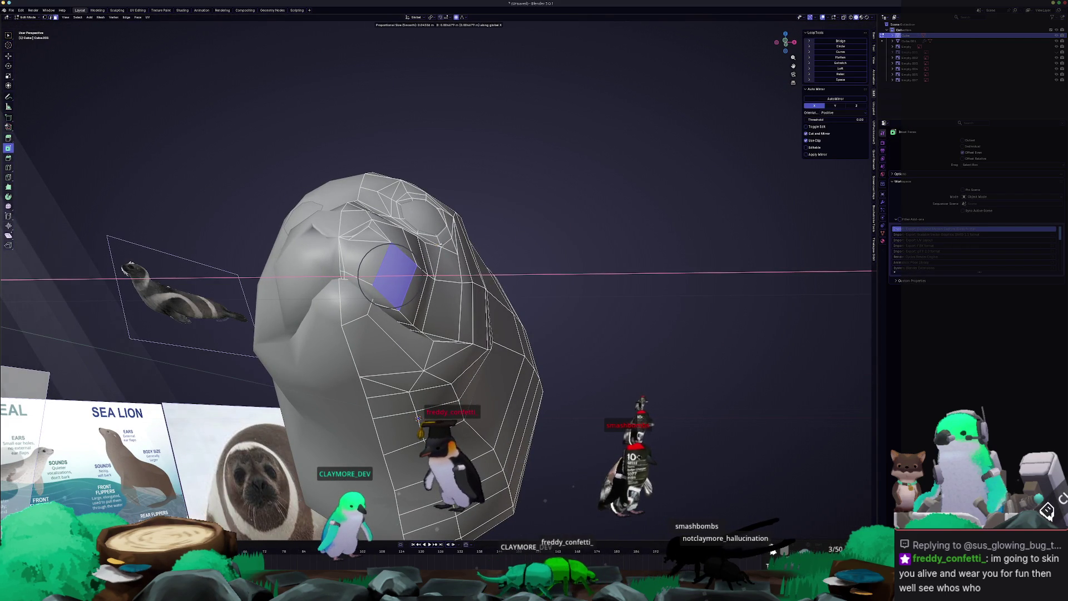
{"action": "left_click", "coordinate": [443, 245]}
{"action": "mouse_move", "coordinate": [443, 245]}
{"action": "middle_mouse_down"}
{"action": "mouse_move", "coordinate": [371, 285]}
{"action": "mouse_move", "coordinate": [386, 282]}
{"action": "mouse_move", "coordinate": [389, 298]}
{"action": "mouse_move", "coordinate": [442, 278]}
{"action": "middle_mouse_up"}
{"action": "key", "text": "Tab"}
- Show the seal wireframe in Edit Mode from the right side over the references
{"action": "scroll", "coordinate": [425, 285], "scroll_direction": "down", "scroll_amount": 2}
{"action": "key", "text": "KP_3"}
{"action": "key", "text": "Tab"}
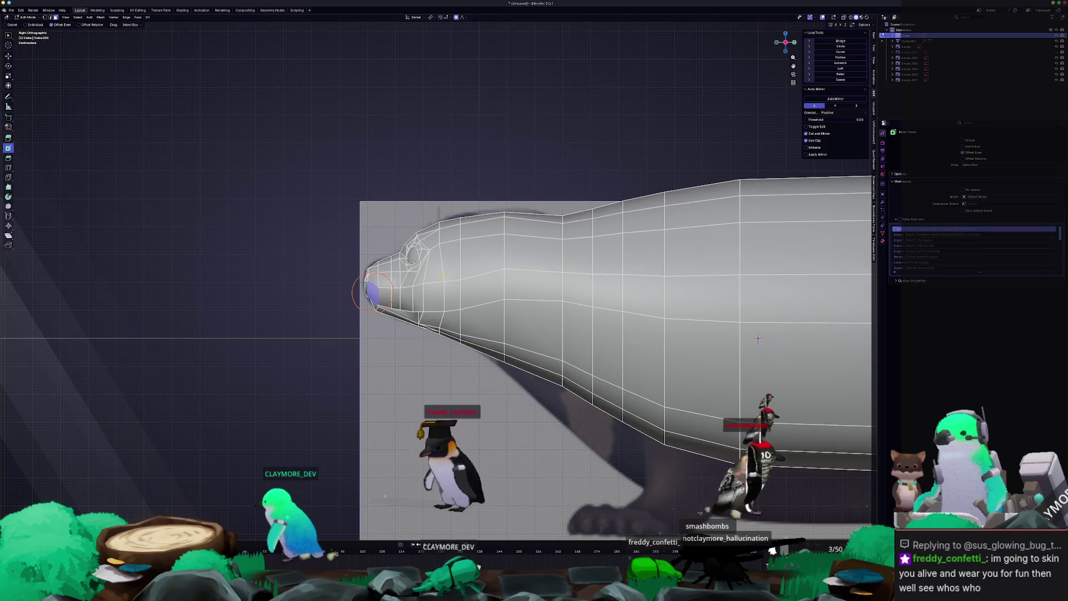
{"action": "scroll", "coordinate": [390, 283], "scroll_direction": "down", "scroll_amount": 2}
{"action": "scroll", "coordinate": [384, 302], "scroll_direction": "up", "scroll_amount": 2}
{"action": "scroll", "coordinate": [384, 303], "scroll_direction": "up", "scroll_amount": 4, "text": "ctrl"}
{"action": "scroll", "coordinate": [411, 304], "scroll_direction": "down", "scroll_amount": 3}
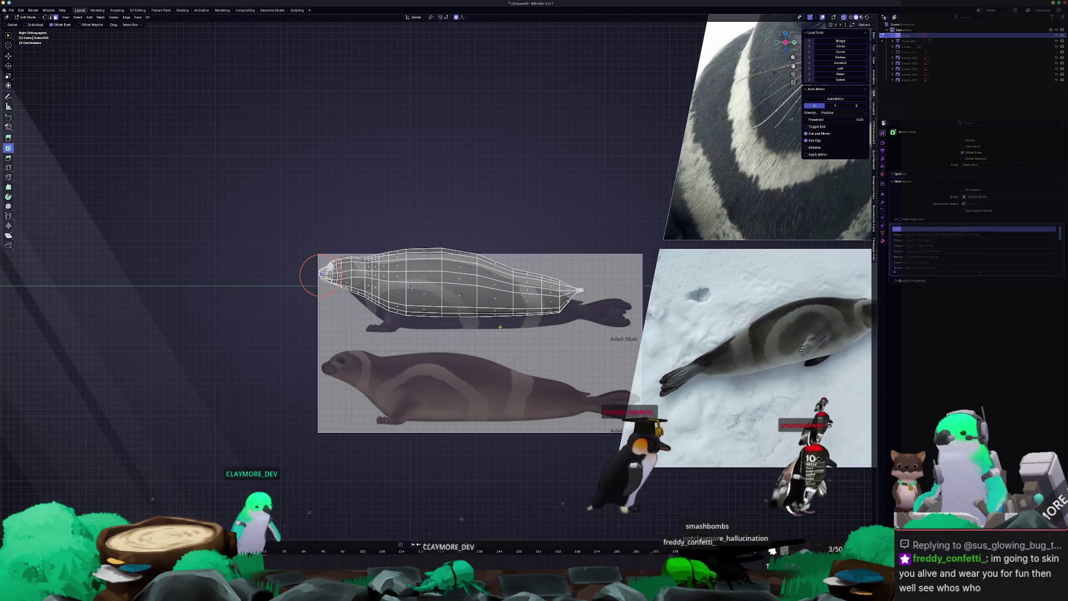
- Zoom in on the seal's tail and select the small end face at the tip
{"action": "scroll", "coordinate": [476, 320], "scroll_direction": "up", "scroll_amount": 2, "text": "ctrl"}
{"action": "scroll", "coordinate": [476, 319], "scroll_direction": "up", "scroll_amount": 1, "text": "ctrl"}
{"action": "scroll", "coordinate": [473, 319], "scroll_direction": "up", "scroll_amount": 3}
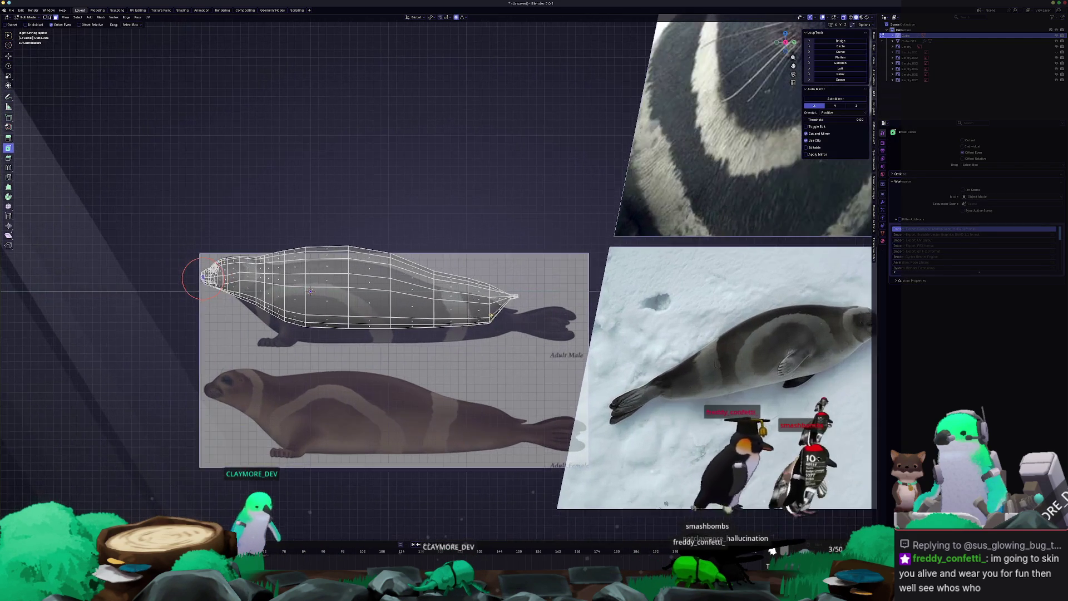
{"action": "scroll", "coordinate": [470, 318], "scroll_direction": "up", "scroll_amount": 2}
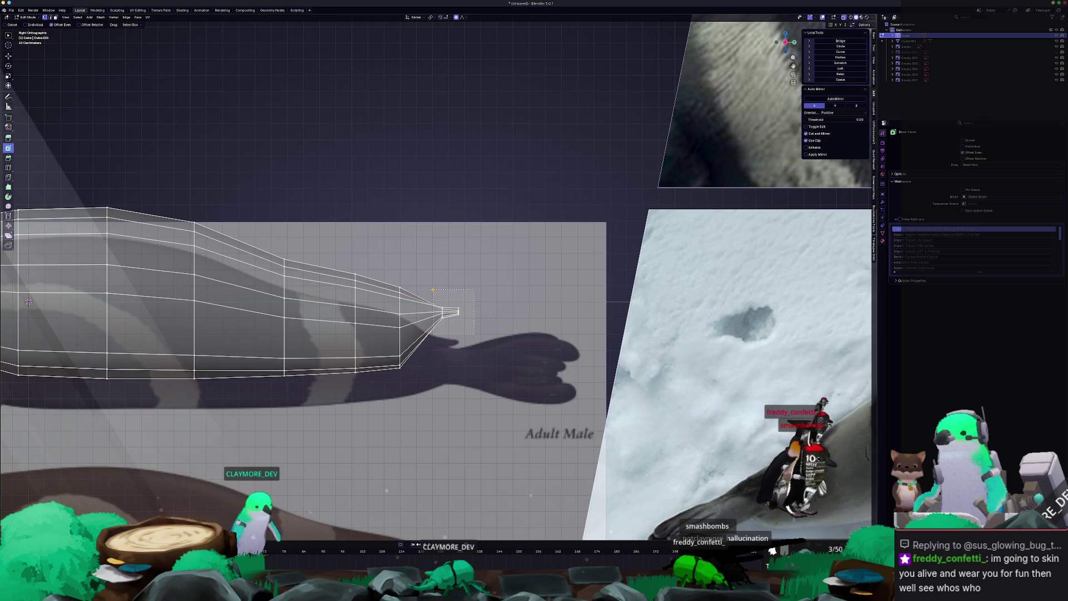
{"action": "scroll", "coordinate": [452, 313], "scroll_direction": "up", "scroll_amount": 2}
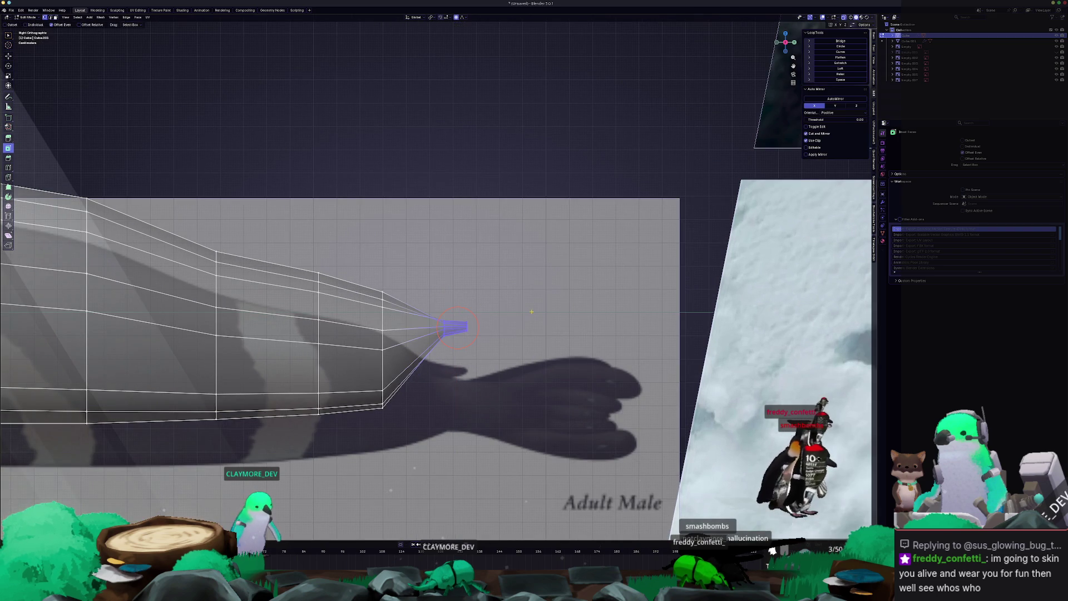
{"action": "scroll", "coordinate": [458, 328], "scroll_direction": "up", "scroll_amount": 2}
{"action": "mouse_move", "coordinate": [521, 325]}
{"action": "middle_mouse_down"}
{"action": "mouse_move", "coordinate": [460, 352]}
{"action": "mouse_move", "coordinate": [483, 417]}
{"action": "mouse_move", "coordinate": [474, 406]}
{"action": "middle_mouse_up"}
{"action": "left_click", "coordinate": [462, 360]}
{"action": "left_click", "coordinate": [548, 406]}
- Raise the tail-tip face slightly along Z and inset it with a new loop
{"action": "mouse_move", "coordinate": [551, 415]}
{"action": "middle_mouse_down"}
{"action": "mouse_move", "coordinate": [559, 429]}
{"action": "mouse_move", "coordinate": [565, 343]}
{"action": "middle_mouse_up"}
{"action": "key", "text": "g"}
{"action": "key", "text": "z"}
{"action": "left_click", "coordinate": [550, 425]}
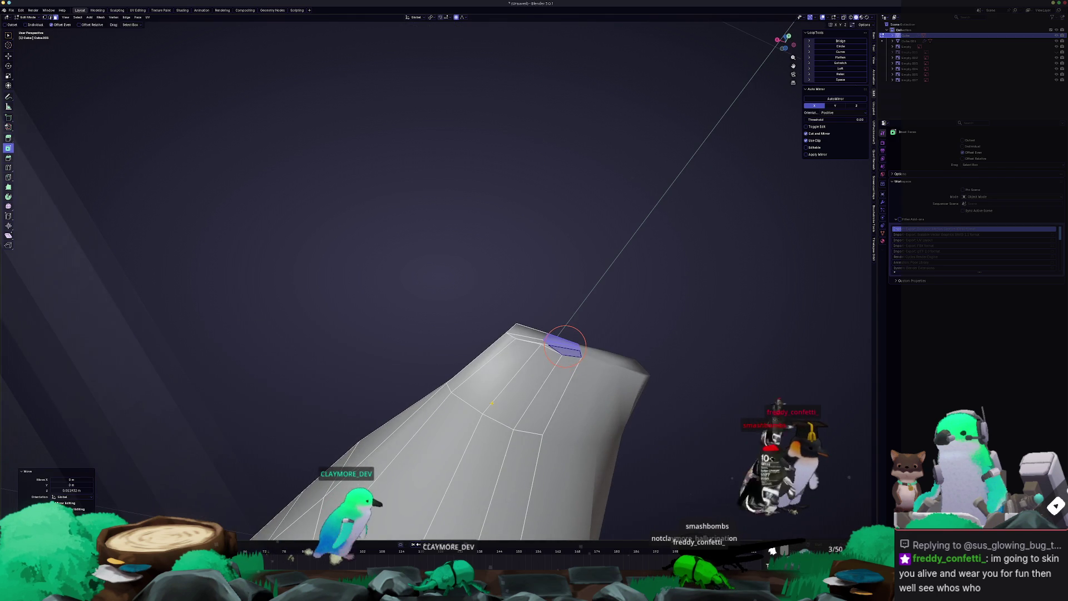
{"action": "left_click_drag", "start_coordinate": [563, 341], "coordinate": [559, 353]}
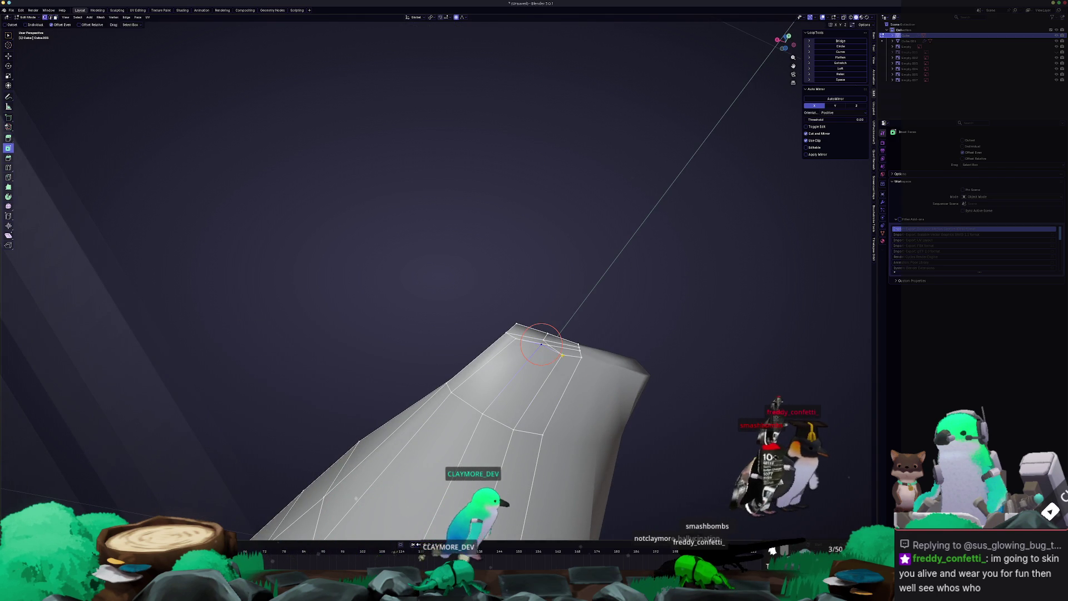
{"action": "right_click", "coordinate": [562, 357]}
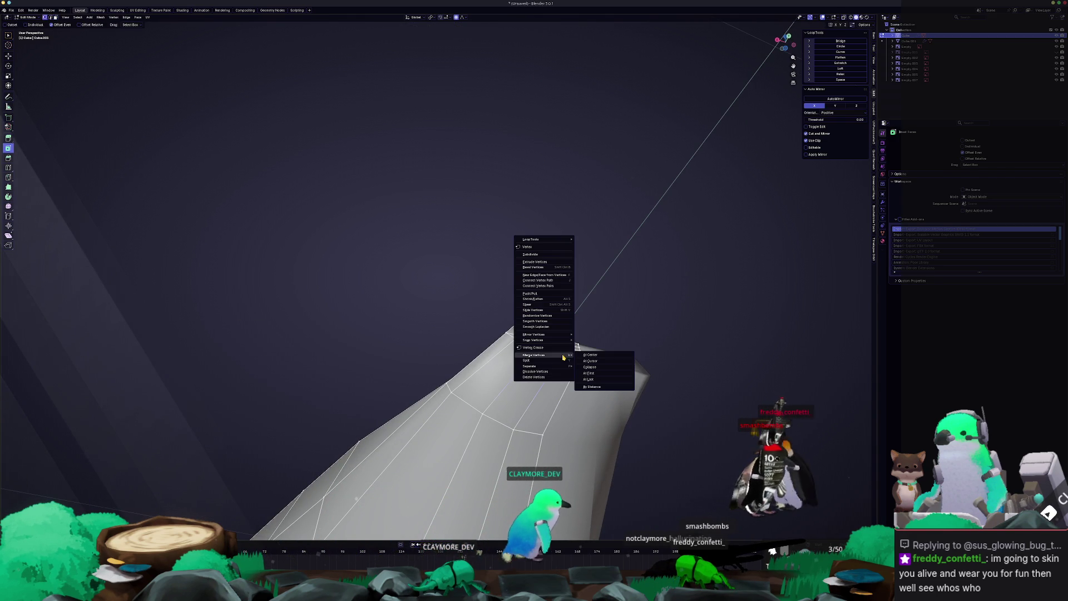
- Merge the inset tail-tip vertices at the last vertex, repeating until the tip closes
{"action": "left_click", "coordinate": [591, 379]}
{"action": "mouse_move", "coordinate": [591, 379]}
{"action": "middle_mouse_down"}
{"action": "mouse_move", "coordinate": [357, 473]}
{"action": "mouse_move", "coordinate": [390, 76]}
{"action": "middle_mouse_up"}
{"action": "right_click", "coordinate": [532, 444]}
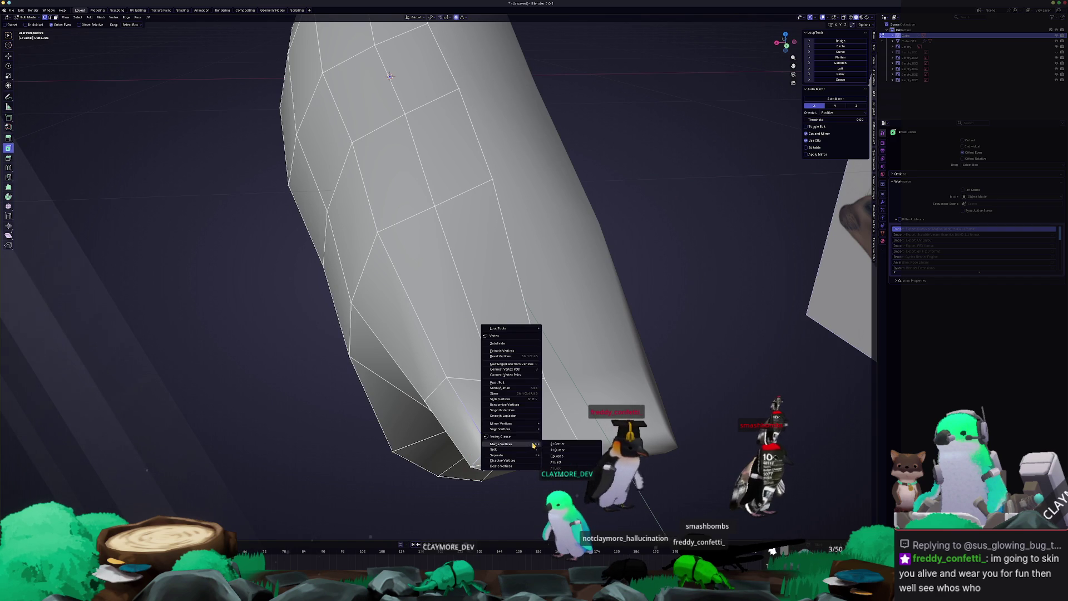
{"action": "left_click", "coordinate": [556, 468]}
{"action": "middle_click_drag", "start_coordinate": [556, 467], "coordinate": [545, 381]}
{"action": "right_click", "coordinate": [537, 398]}
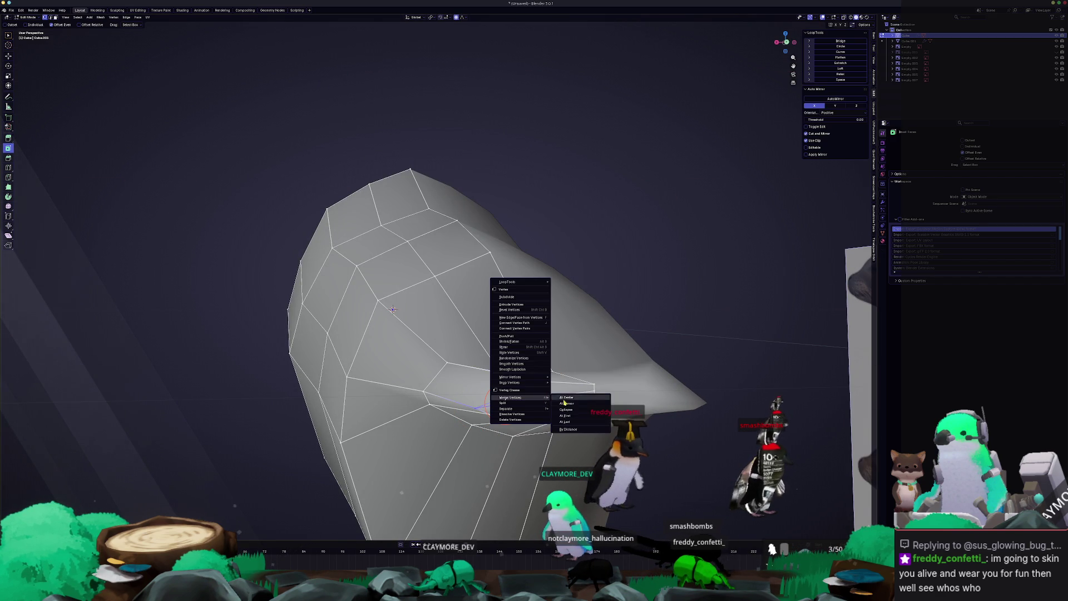
{"action": "left_click", "coordinate": [566, 422]}
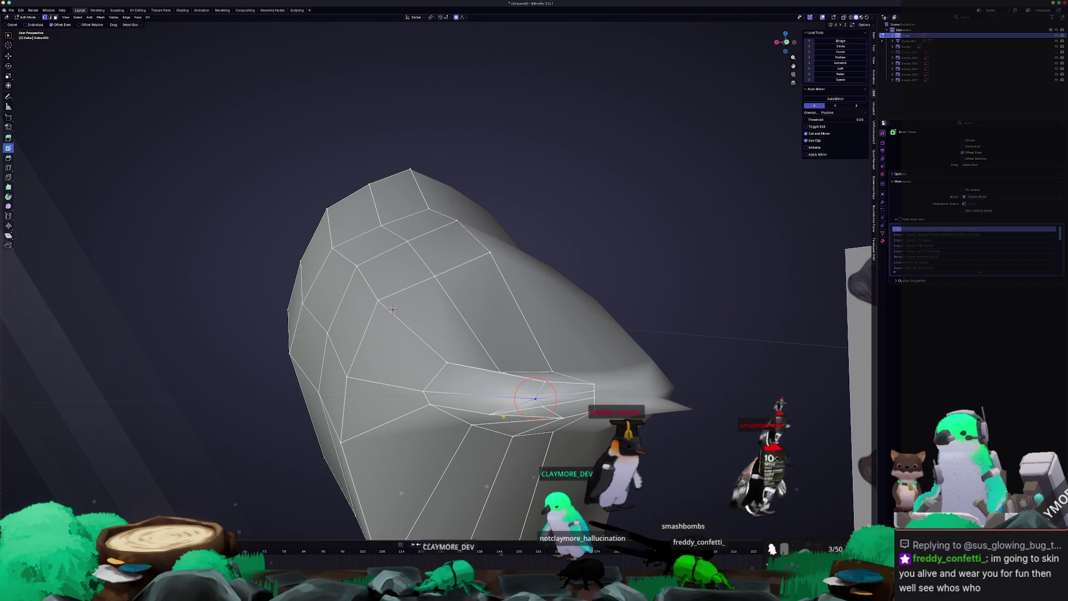
{"action": "right_click", "coordinate": [541, 407]}
{"action": "left_click", "coordinate": [571, 432]}
- Soft-move the tip vertices with proportional editing to reshape the tapering end
{"action": "mouse_move", "coordinate": [570, 431]}
{"action": "middle_mouse_down"}
{"action": "mouse_move", "coordinate": [570, 360]}
{"action": "mouse_move", "coordinate": [558, 362]}
{"action": "middle_mouse_up"}
{"action": "key", "text": "g"}
{"action": "key", "text": "x"}
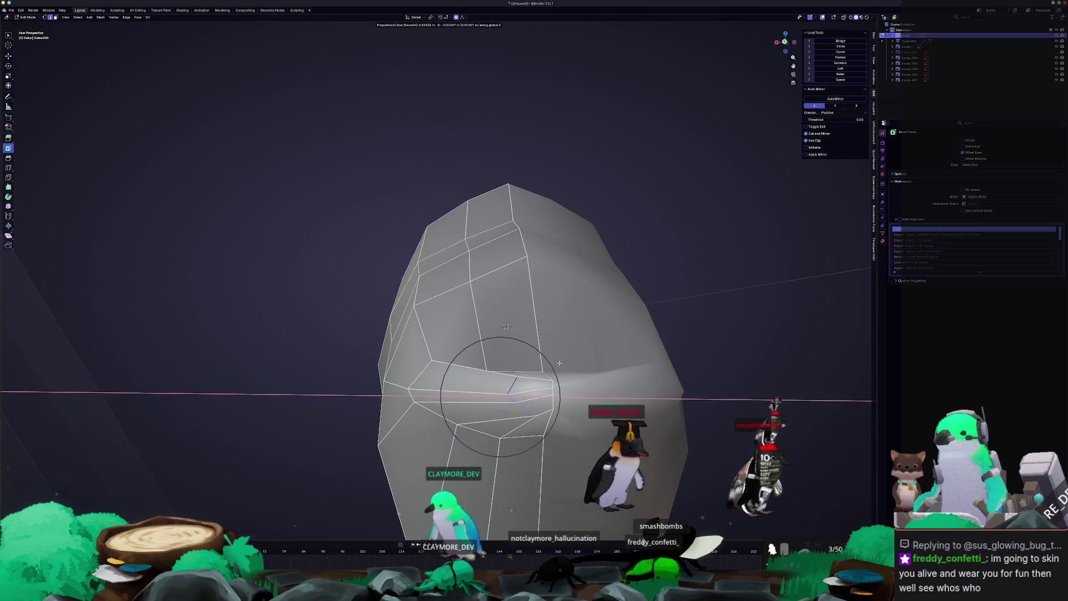
{"action": "left_click", "coordinate": [558, 363]}
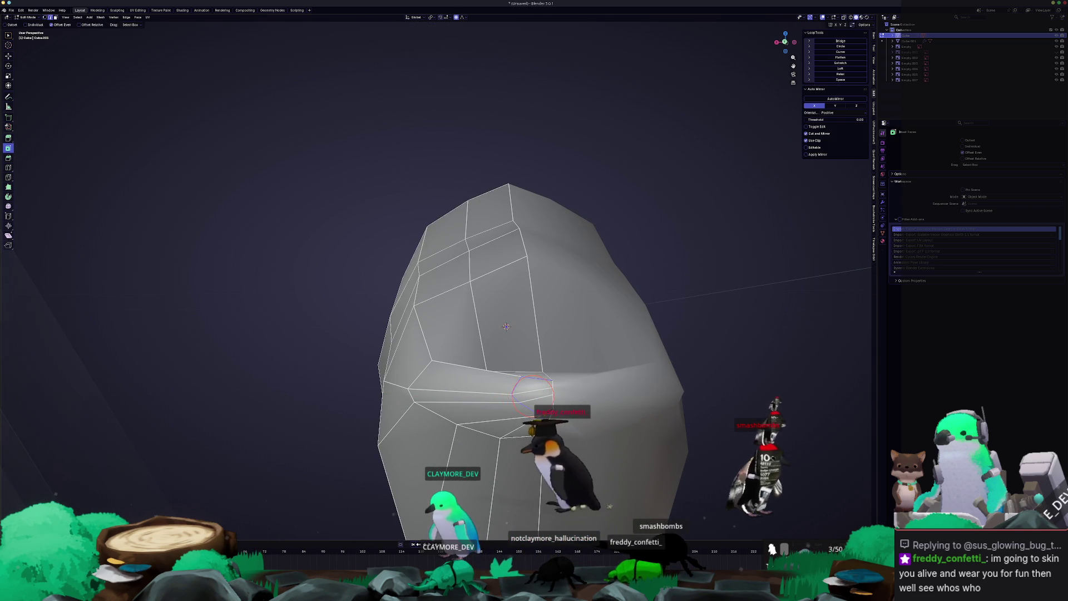
{"action": "mouse_move", "coordinate": [569, 403]}
{"action": "middle_mouse_down"}
{"action": "mouse_move", "coordinate": [547, 391]}
{"action": "mouse_move", "coordinate": [499, 397]}
{"action": "mouse_move", "coordinate": [510, 392]}
{"action": "middle_mouse_up"}
{"action": "left_click_drag", "start_coordinate": [511, 391], "coordinate": [515, 390]}
{"action": "mouse_move", "coordinate": [515, 390]}
{"action": "middle_mouse_down"}
{"action": "mouse_move", "coordinate": [508, 423]}
{"action": "mouse_move", "coordinate": [507, 398]}
{"action": "mouse_move", "coordinate": [533, 382]}
{"action": "middle_mouse_up"}
{"action": "key", "text": "g"}
{"action": "left_click", "coordinate": [506, 434]}
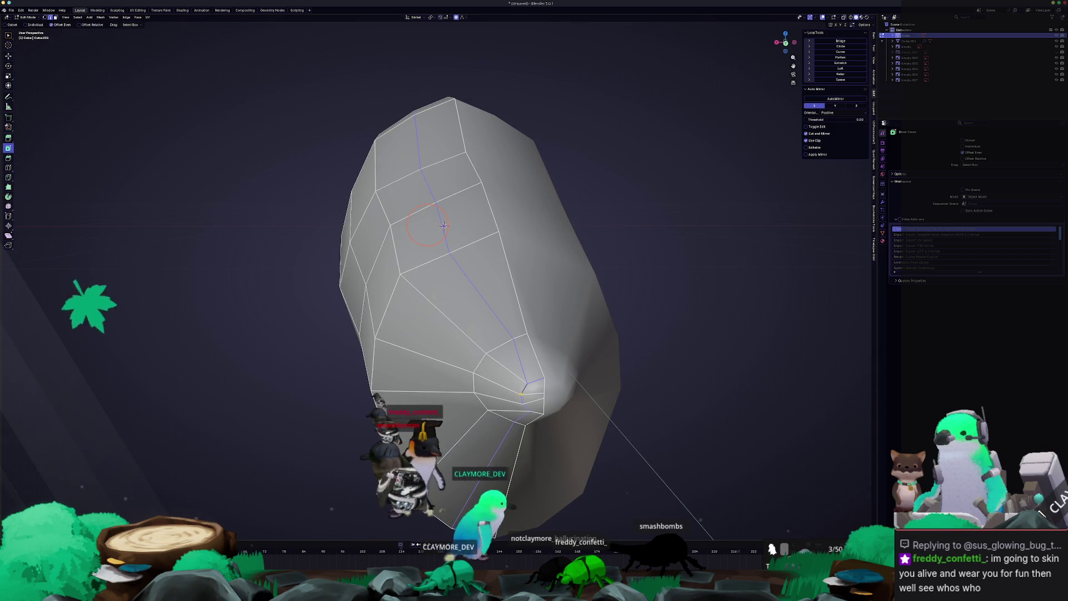
- Select an edge path along the tail tip and lower it slightly along Z
{"action": "left_click", "coordinate": [531, 396], "text": "ctrl"}
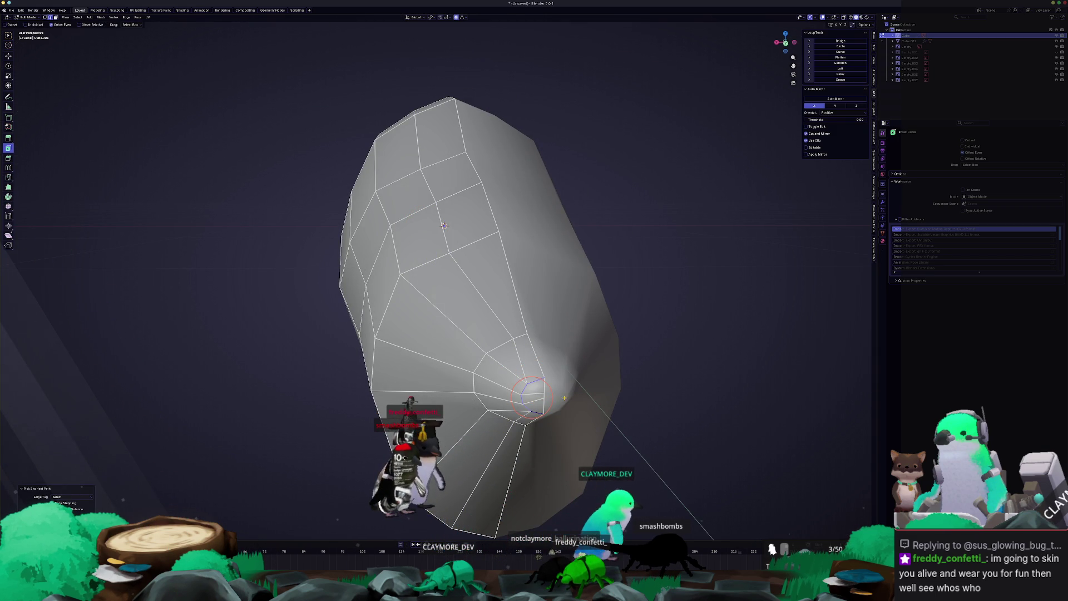
{"action": "middle_click_drag", "start_coordinate": [563, 398], "coordinate": [576, 405]}
{"action": "key", "text": "s"}
{"action": "key", "text": "x"}
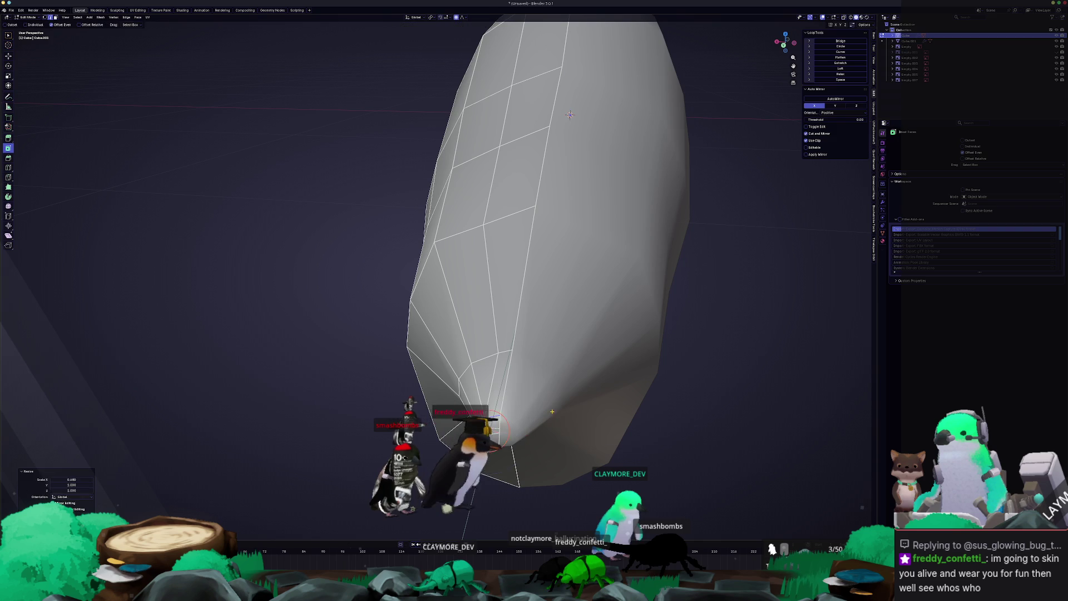
{"action": "key", "text": "Escape"}
{"action": "key", "text": "g"}
{"action": "key", "text": "z"}
{"action": "left_click", "coordinate": [570, 114]}
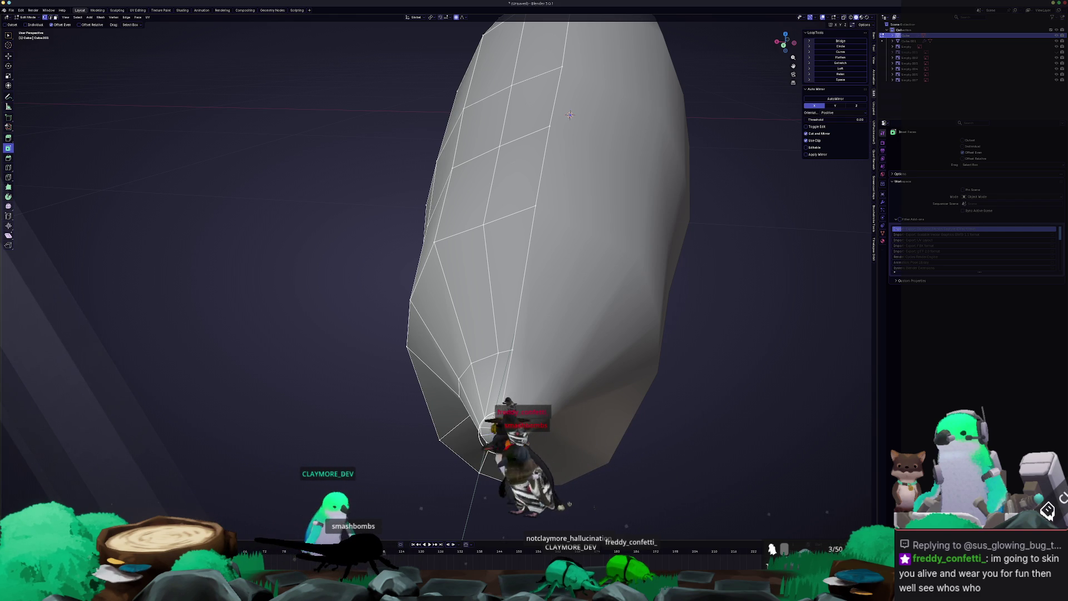
{"action": "key", "text": "c"}
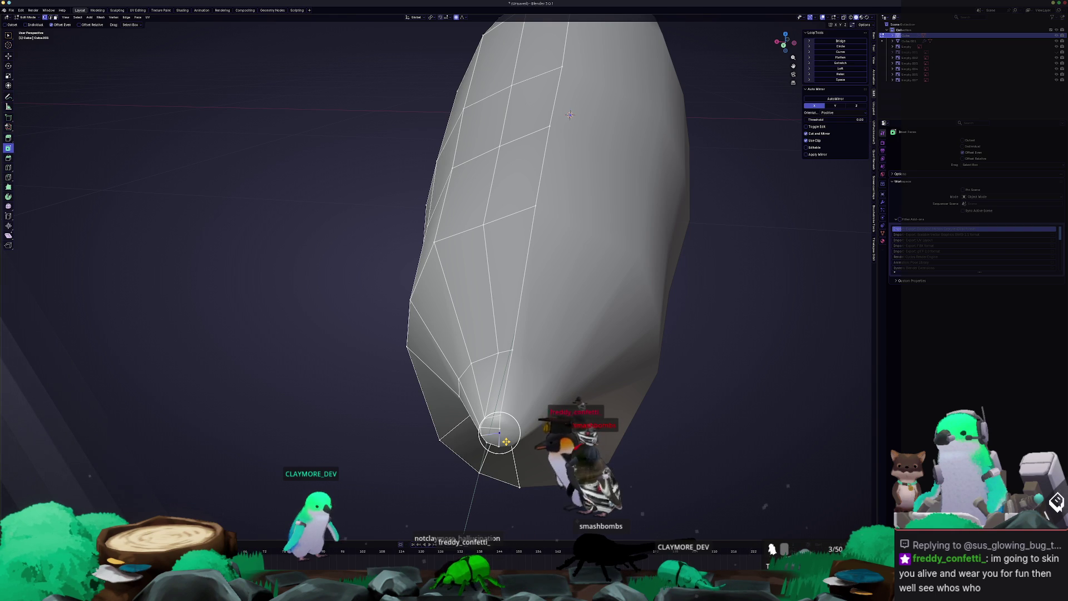
- Push the tail tip backward along Y with proportional editing
{"action": "mouse_move", "coordinate": [570, 115]}
{"action": "middle_mouse_down"}
{"action": "mouse_move", "coordinate": [462, 215]}
{"action": "mouse_move", "coordinate": [574, 381]}
{"action": "mouse_move", "coordinate": [579, 323]}
{"action": "mouse_move", "coordinate": [587, 334]}
{"action": "mouse_move", "coordinate": [539, 355]}
{"action": "middle_mouse_up"}
{"action": "key", "text": "g"}
{"action": "scroll", "coordinate": [574, 381], "scroll_direction": "up", "scroll_amount": 10}
{"action": "key", "text": "y"}
{"action": "left_click", "coordinate": [598, 387]}
- Slide the tip's top vertex and an edge along the mesh to sharpen the taper
{"action": "left_click", "coordinate": [596, 287]}
{"action": "key", "text": "g"}
{"action": "key", "text": "g"}
{"action": "left_click", "coordinate": [591, 338]}
{"action": "middle_click_drag", "start_coordinate": [541, 370], "coordinate": [555, 353]}
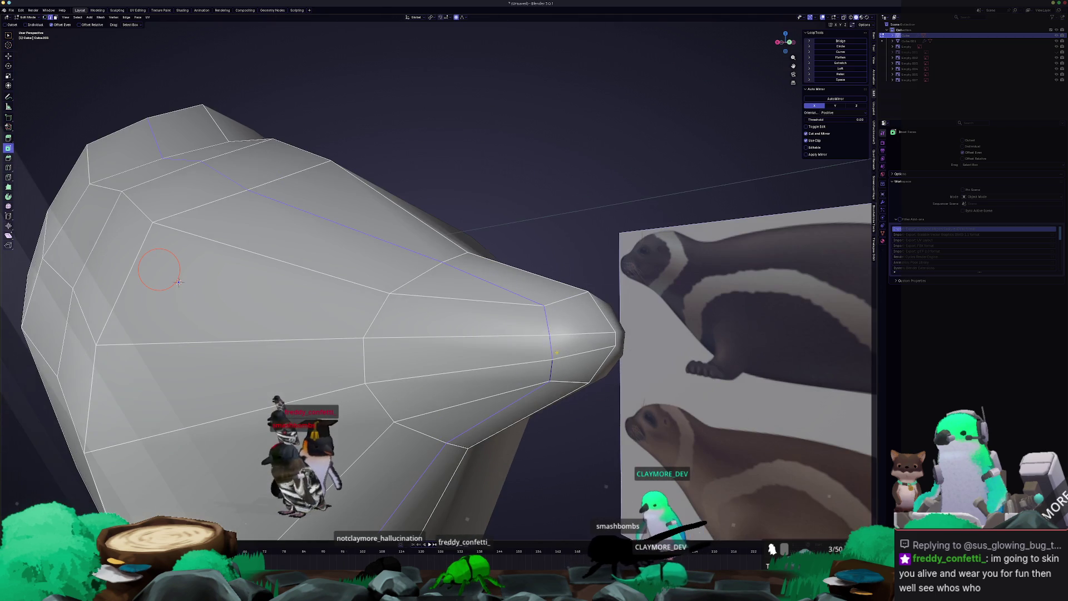
{"action": "left_click", "coordinate": [549, 335]}
{"action": "right_click", "coordinate": [549, 334], "text": "shift"}
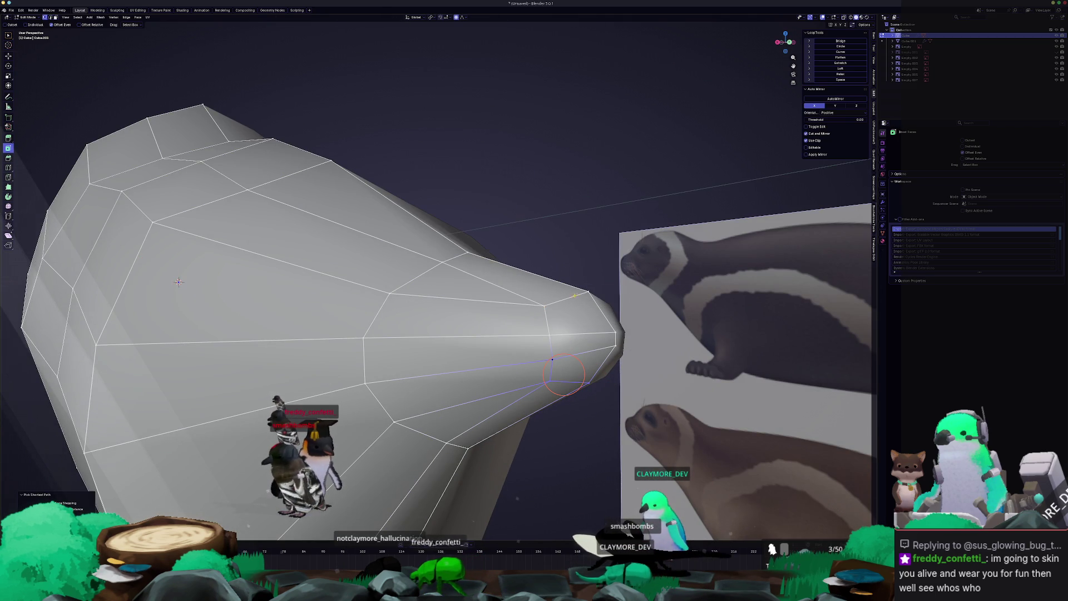
{"action": "middle_click_drag", "start_coordinate": [563, 341], "coordinate": [595, 337]}
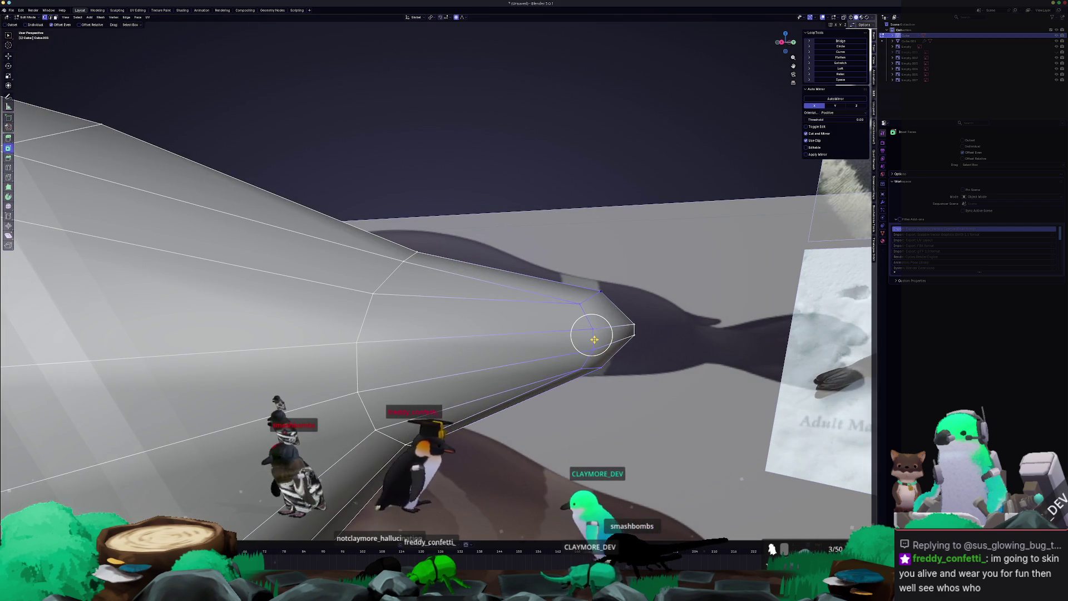
{"action": "key", "text": "g"}
{"action": "key", "text": "g"}
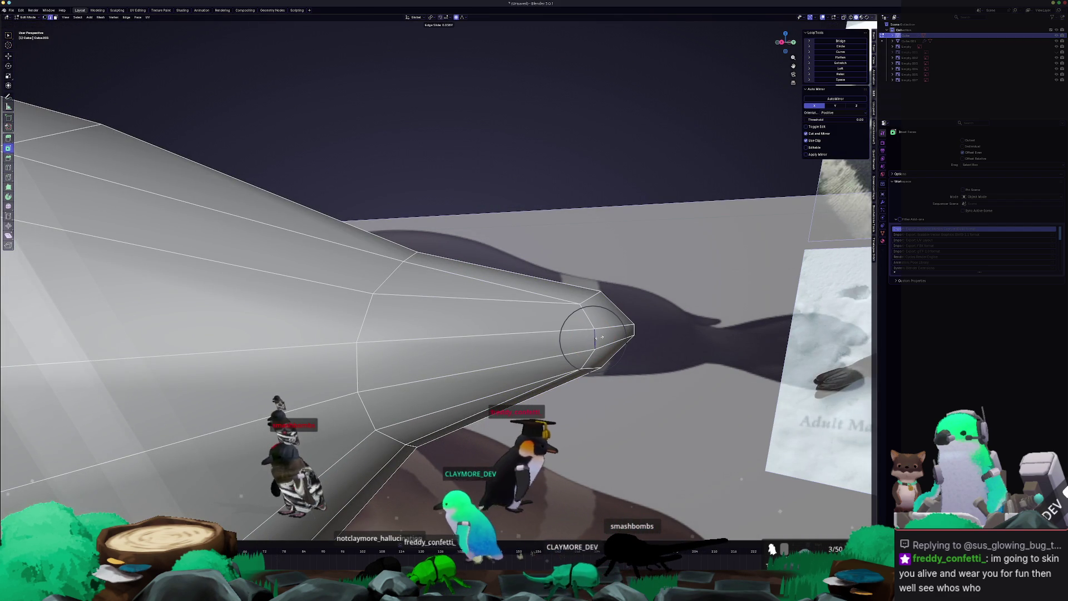
{"action": "left_click", "coordinate": [599, 337]}
- Check the seal in Object Mode against the reference, then resume editing in right side view
{"action": "key", "text": "Tab"}
{"action": "mouse_move", "coordinate": [598, 337]}
{"action": "middle_mouse_down"}
{"action": "mouse_move", "coordinate": [533, 346]}
{"action": "mouse_move", "coordinate": [415, 320]}
{"action": "mouse_move", "coordinate": [451, 340]}
{"action": "mouse_move", "coordinate": [453, 355]}
{"action": "middle_mouse_up"}
{"action": "key", "text": "Tab"}
{"action": "key", "text": "Tab"}
{"action": "scroll", "coordinate": [377, 381], "scroll_direction": "down", "scroll_amount": 3}
{"action": "key", "text": "KP_3"}
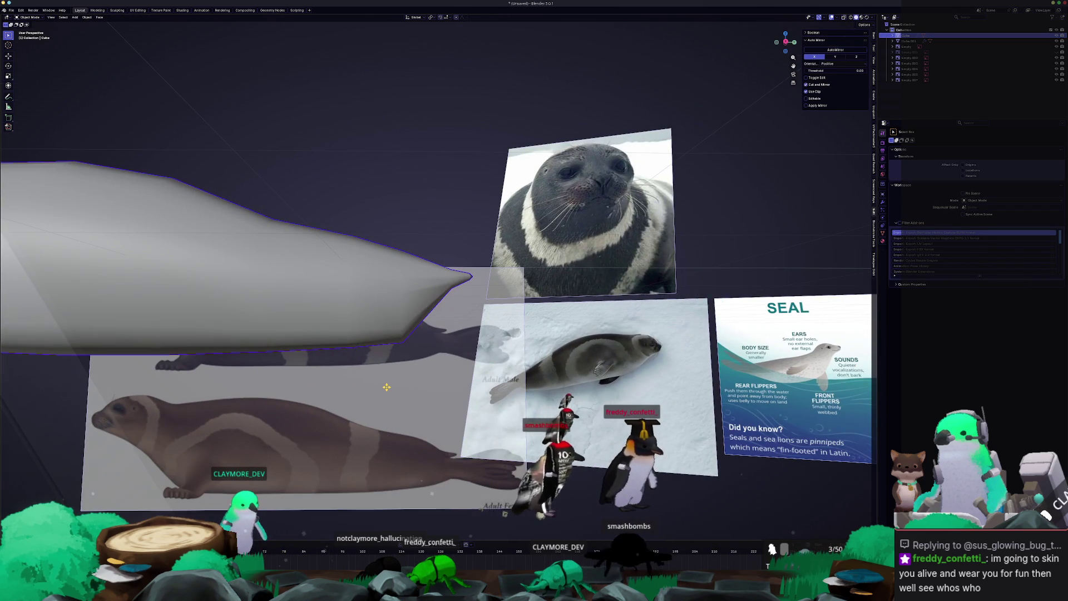
- Select the lower tail-tip vertex and raise it along Z
{"action": "scroll", "coordinate": [387, 387], "scroll_direction": "up", "scroll_amount": 5}
{"action": "key", "text": "Tab"}
{"action": "scroll", "coordinate": [384, 379], "scroll_direction": "up", "scroll_amount": 2}
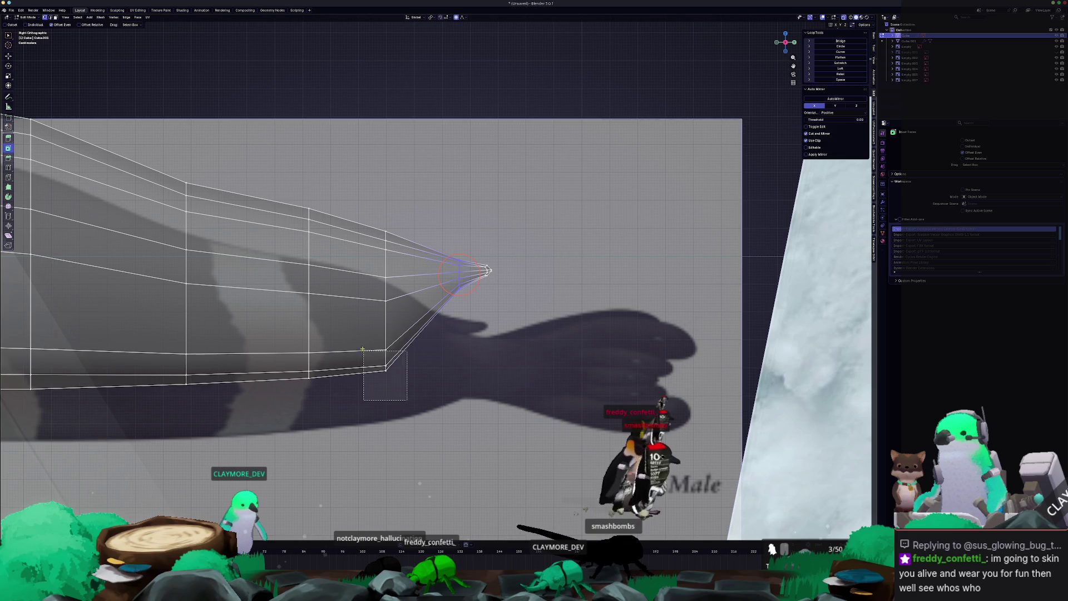
{"action": "left_click_drag", "start_coordinate": [372, 364], "coordinate": [371, 364]}
{"action": "key", "text": "g"}
{"action": "key", "text": "z"}
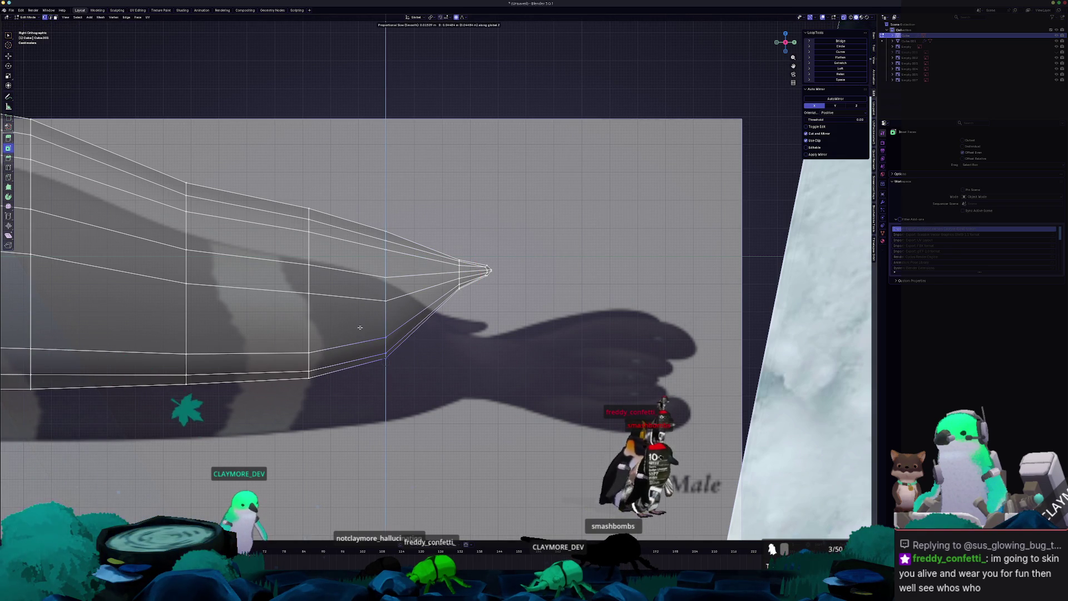
{"action": "left_click", "coordinate": [360, 328]}
- Extrude the tail-tip face to rough in a flat hind-flipper flap
{"action": "scroll", "coordinate": [401, 327], "scroll_direction": "down", "scroll_amount": 1}
{"action": "scroll", "coordinate": [419, 296], "scroll_direction": "down", "scroll_amount": 4}
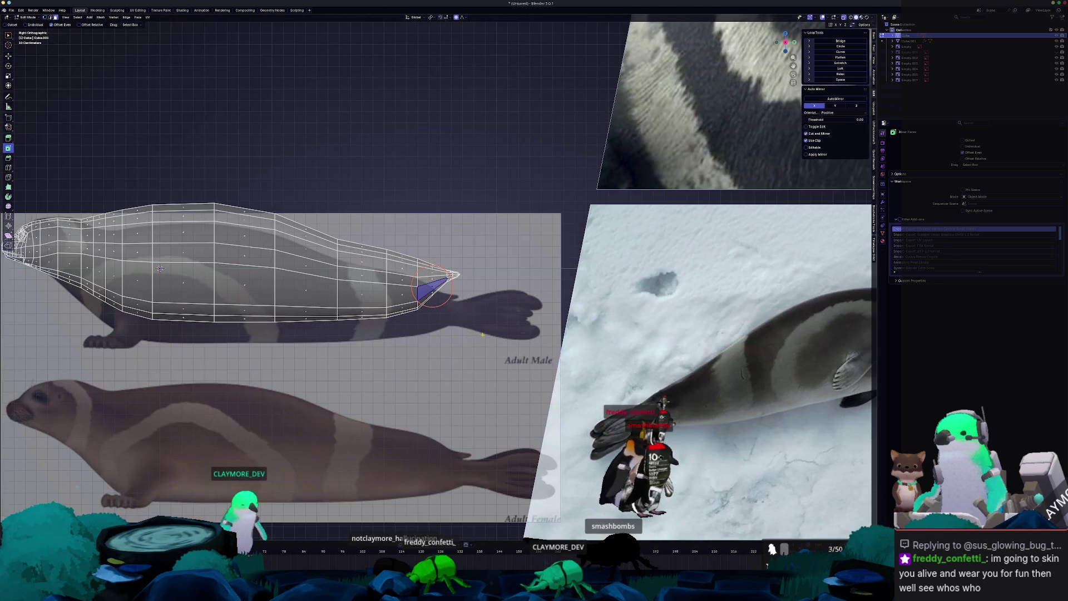
{"action": "key", "text": "KP_Decimal"}
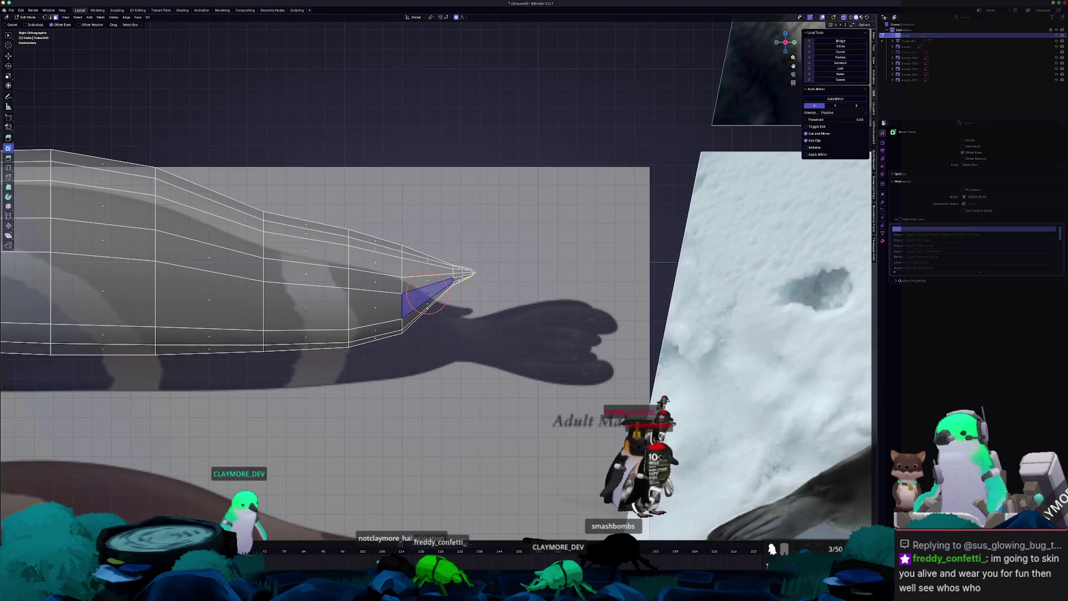
{"action": "middle_click_drag", "start_coordinate": [311, 281], "coordinate": [502, 300]}
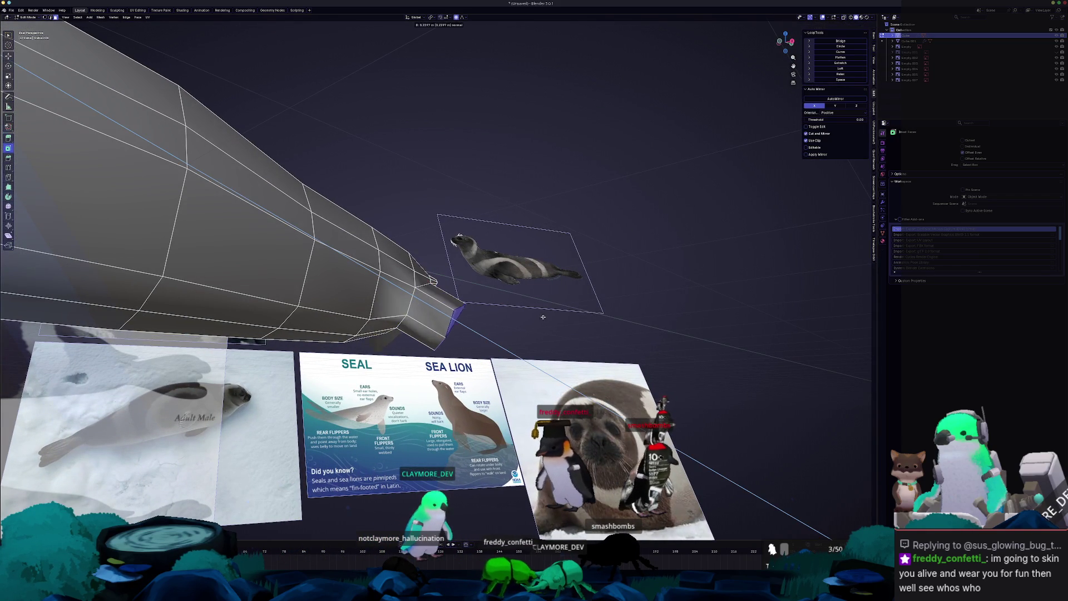
{"action": "left_click", "coordinate": [571, 327]}
{"action": "mouse_move", "coordinate": [571, 328]}
{"action": "middle_mouse_down"}
{"action": "mouse_move", "coordinate": [449, 333]}
{"action": "mouse_move", "coordinate": [496, 322]}
{"action": "mouse_move", "coordinate": [454, 331]}
{"action": "mouse_move", "coordinate": [481, 313]}
{"action": "middle_mouse_up"}
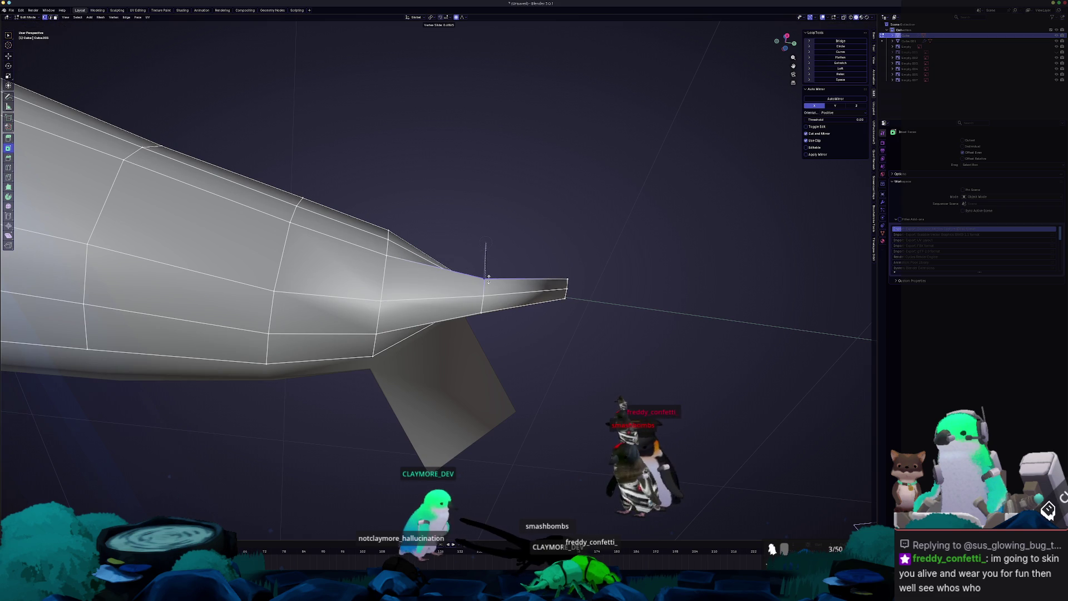
- Rotate the extruded flipper strip to lie flat and move it up into place
{"action": "left_click", "coordinate": [487, 280]}
{"action": "middle_click_drag", "start_coordinate": [487, 280], "coordinate": [362, 373]}
{"action": "middle_click_drag", "start_coordinate": [427, 340], "coordinate": [484, 348]}
{"action": "key", "text": "r"}
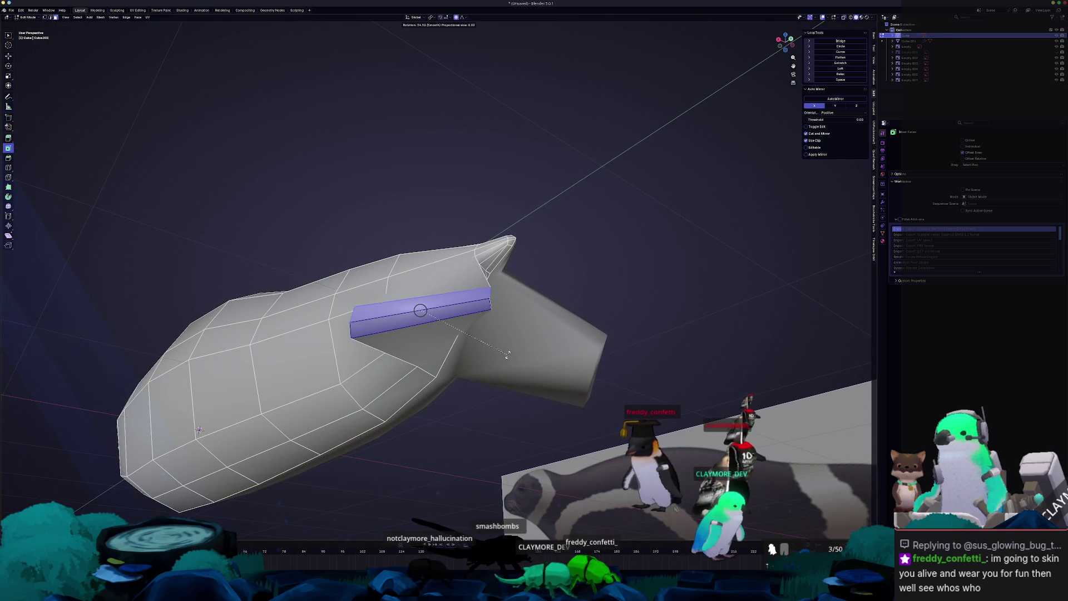
{"action": "left_click", "coordinate": [508, 355]}
{"action": "key", "text": "g"}
{"action": "key", "text": "x"}
{"action": "key", "text": "g"}
{"action": "key", "text": "z"}
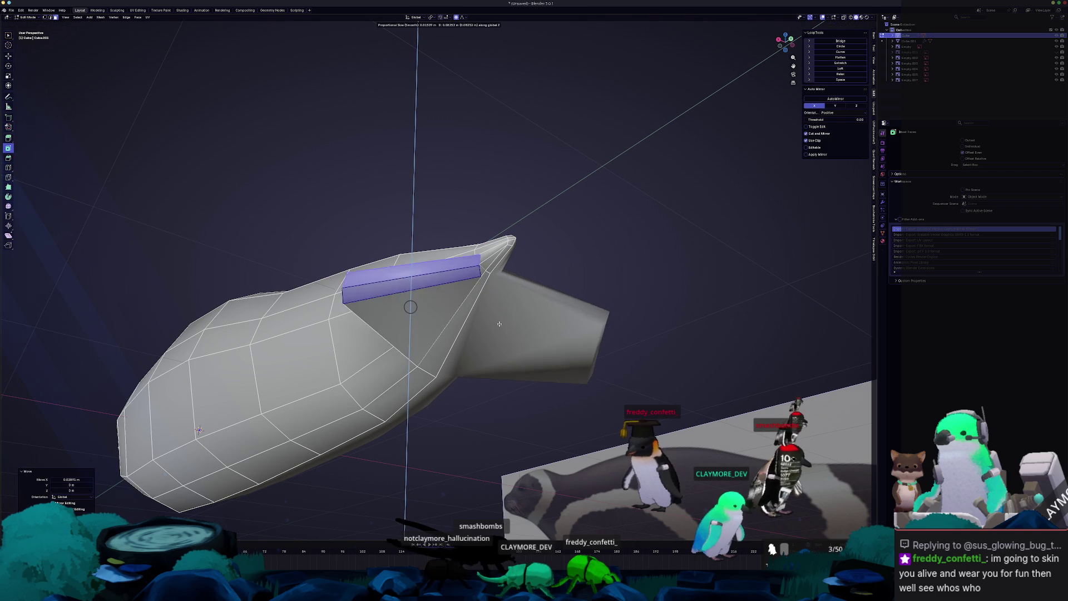
{"action": "left_click", "coordinate": [496, 341]}
- Shift the flipper strip sideways along X and rotate it 20 degrees about Z
{"action": "middle_click_drag", "start_coordinate": [496, 341], "coordinate": [503, 361]}
{"action": "scroll", "coordinate": [507, 370], "scroll_direction": "up", "scroll_amount": 3}
{"action": "key", "text": "g"}
{"action": "key", "text": "x"}
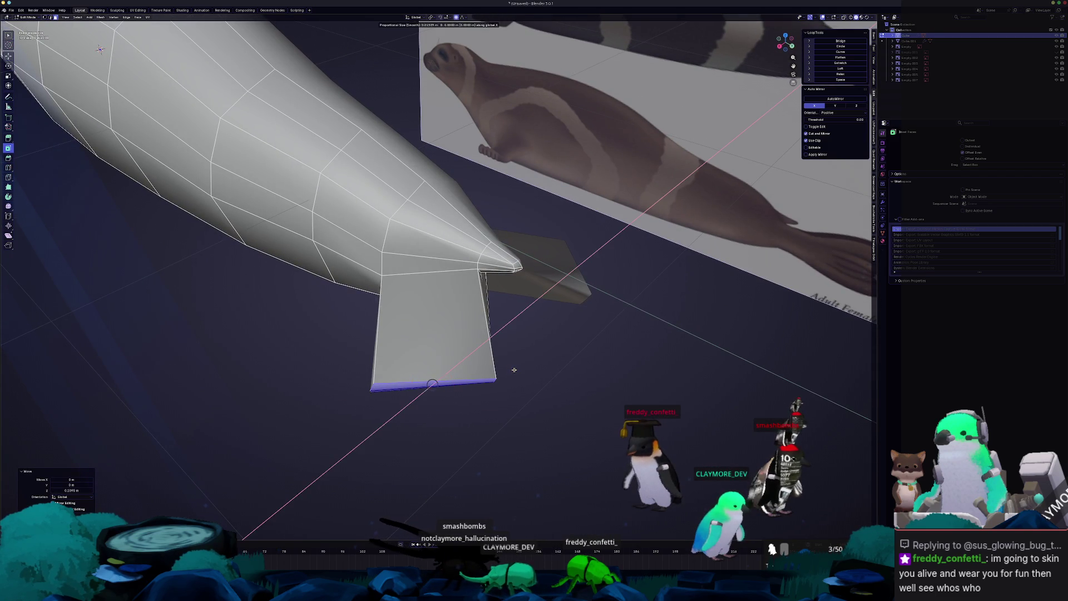
{"action": "left_click", "coordinate": [526, 371]}
{"action": "key", "text": "r"}
{"action": "key", "text": "z"}
{"action": "left_click", "coordinate": [526, 341]}
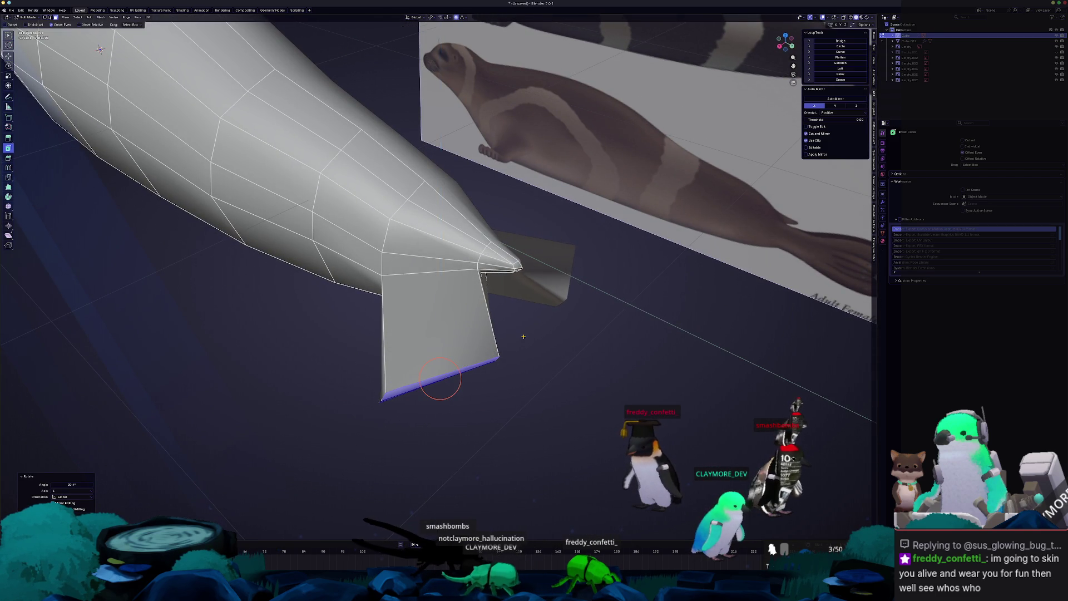
- In top view, rotate the two flippers outward into a V
{"action": "middle_click_drag", "start_coordinate": [525, 341], "coordinate": [546, 334]}
{"action": "key", "text": "KP_7"}
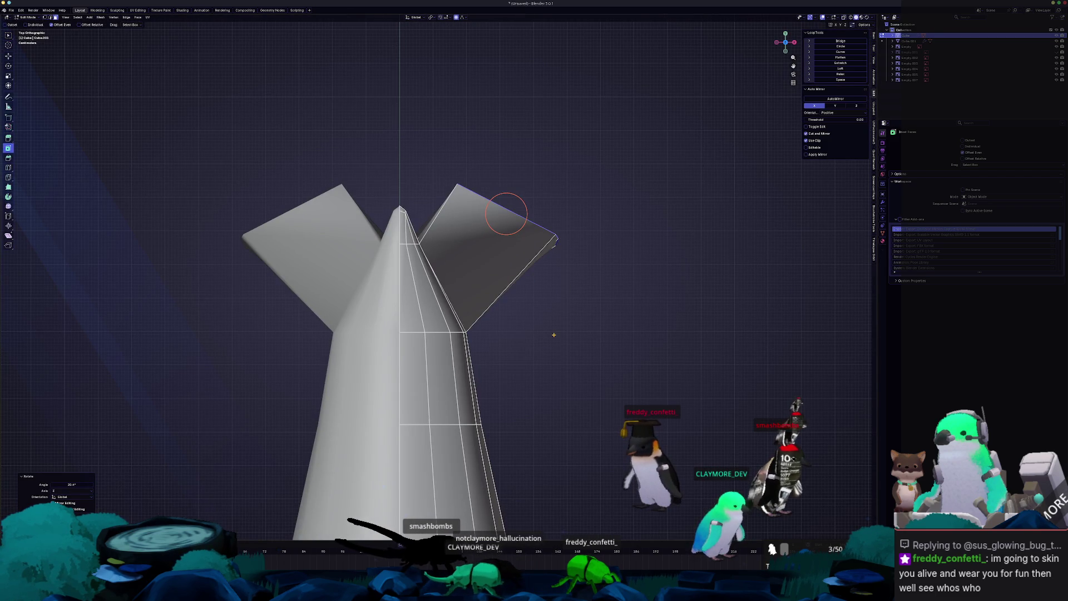
{"action": "key", "text": "y"}
{"action": "key", "text": "r"}
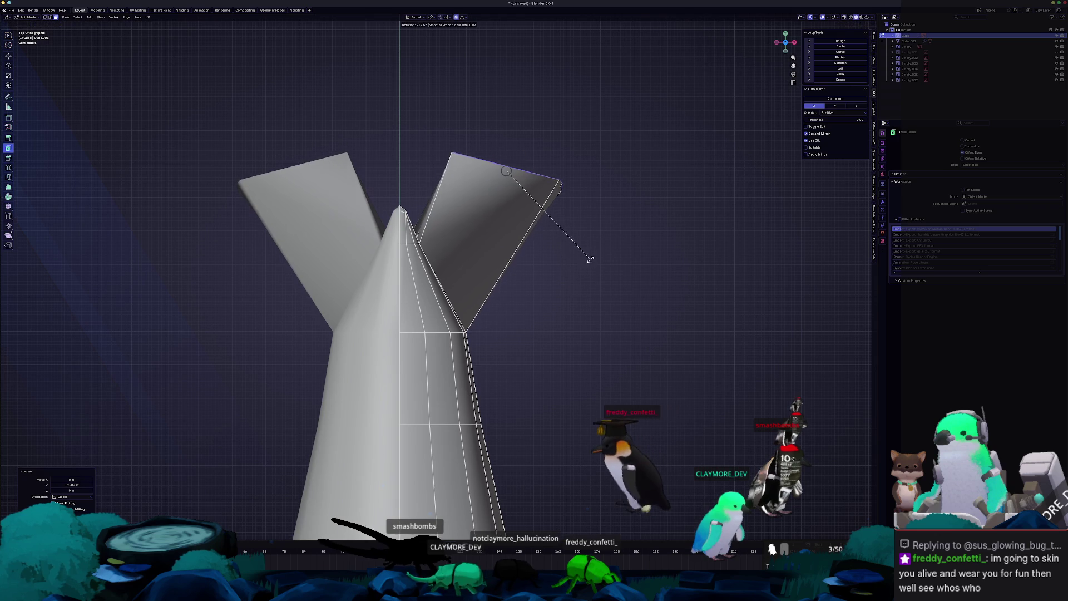
{"action": "left_click", "coordinate": [591, 255]}
{"action": "scroll", "coordinate": [593, 273], "scroll_direction": "up", "scroll_amount": 3}
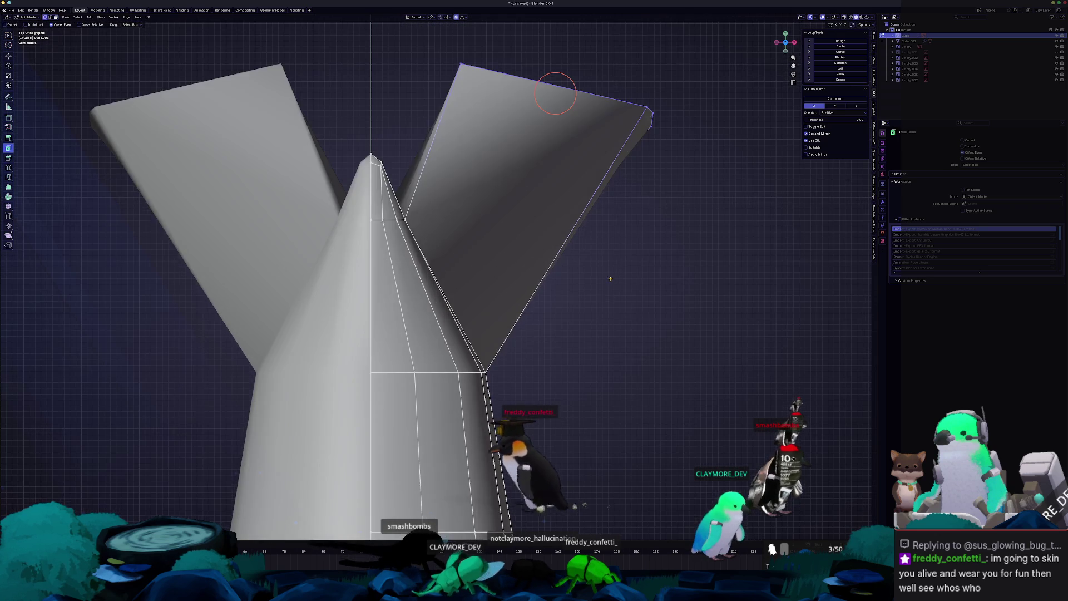
{"action": "scroll", "coordinate": [593, 273], "scroll_direction": "up", "scroll_amount": 3}
{"action": "key", "text": "alt+z"}
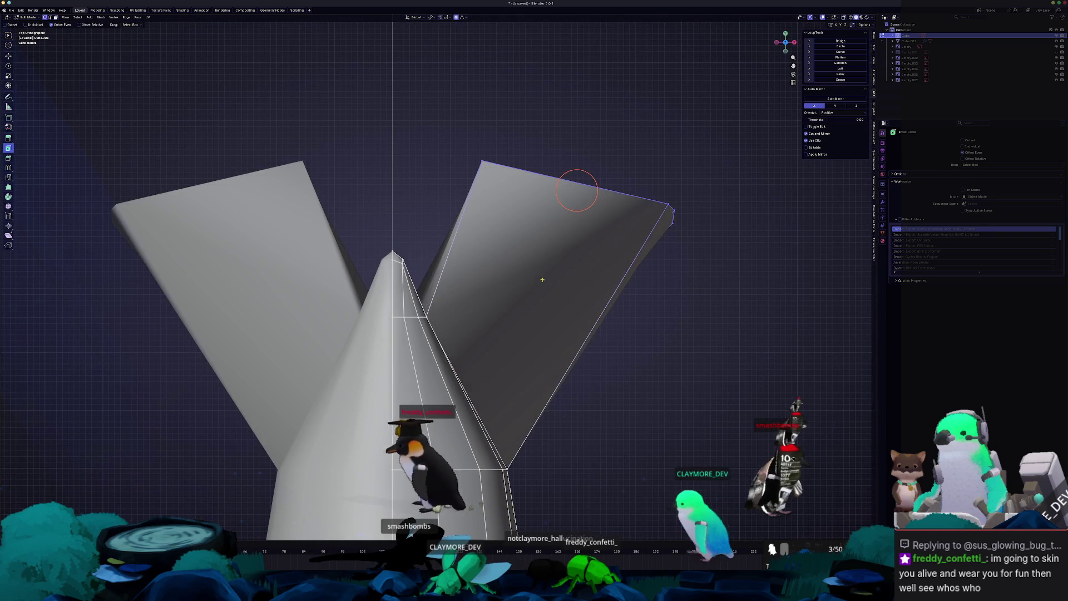
{"action": "key", "text": "alt+z"}
- Slide the top edge loop and pull the right flipper's outer corner vertex inward
{"action": "key", "text": "g"}
{"action": "key", "text": "g"}
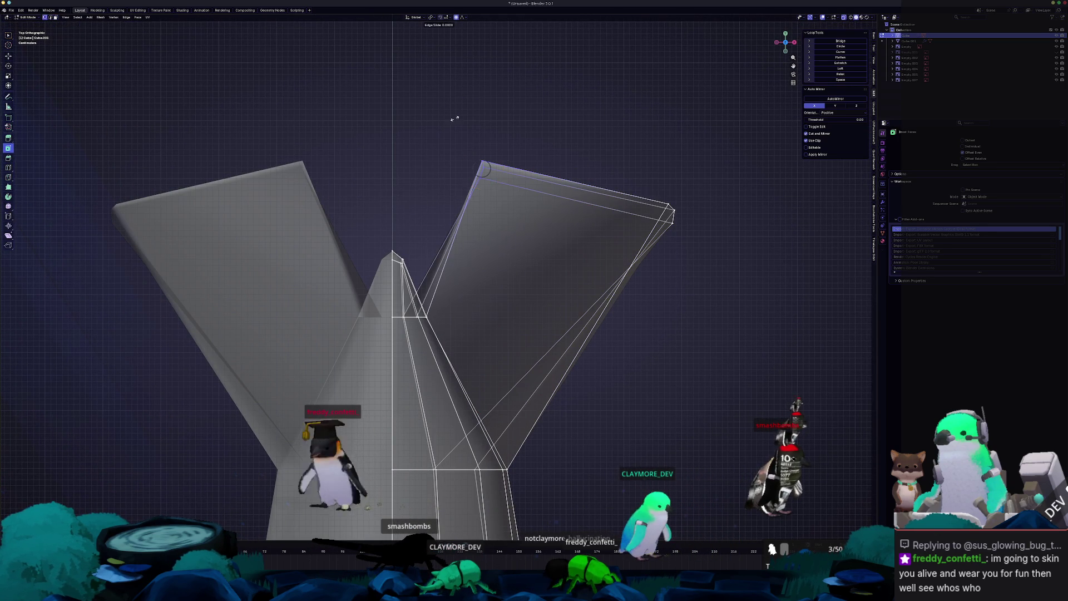
{"action": "left_click", "coordinate": [514, 176]}
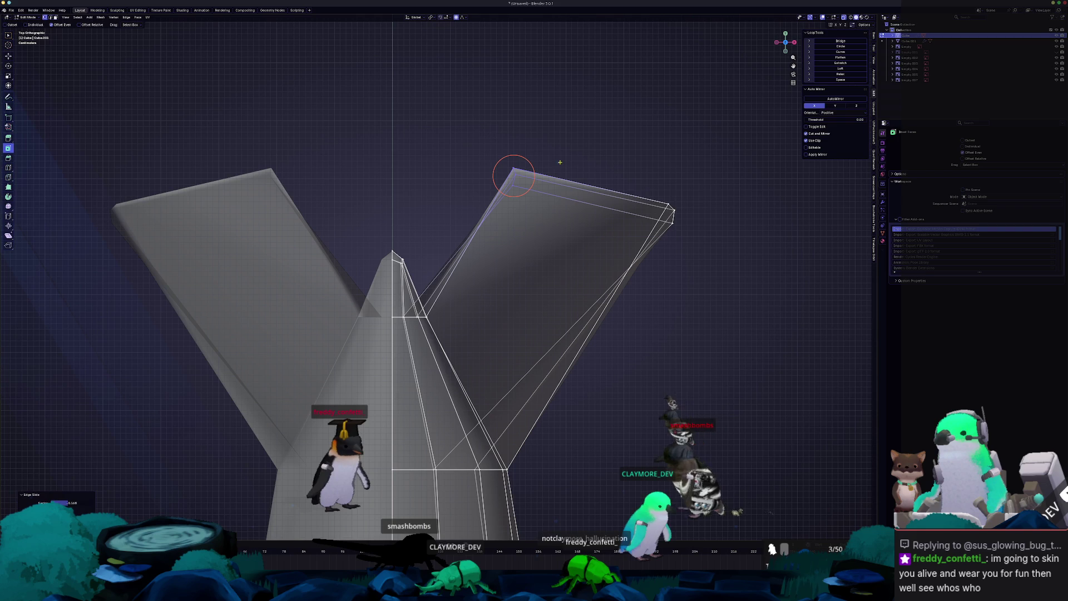
{"action": "left_click_drag", "start_coordinate": [670, 214], "coordinate": [670, 214]}
{"action": "key", "text": "s"}
{"action": "key", "text": "x"}
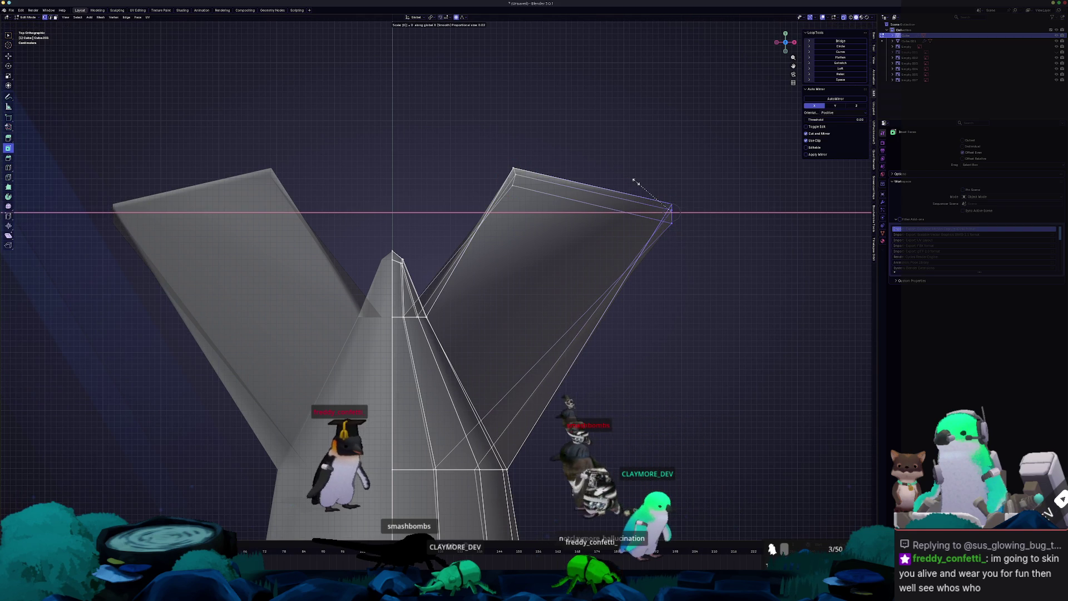
{"action": "key", "text": "g"}
{"action": "key", "text": "x"}
{"action": "left_click", "coordinate": [672, 285]}
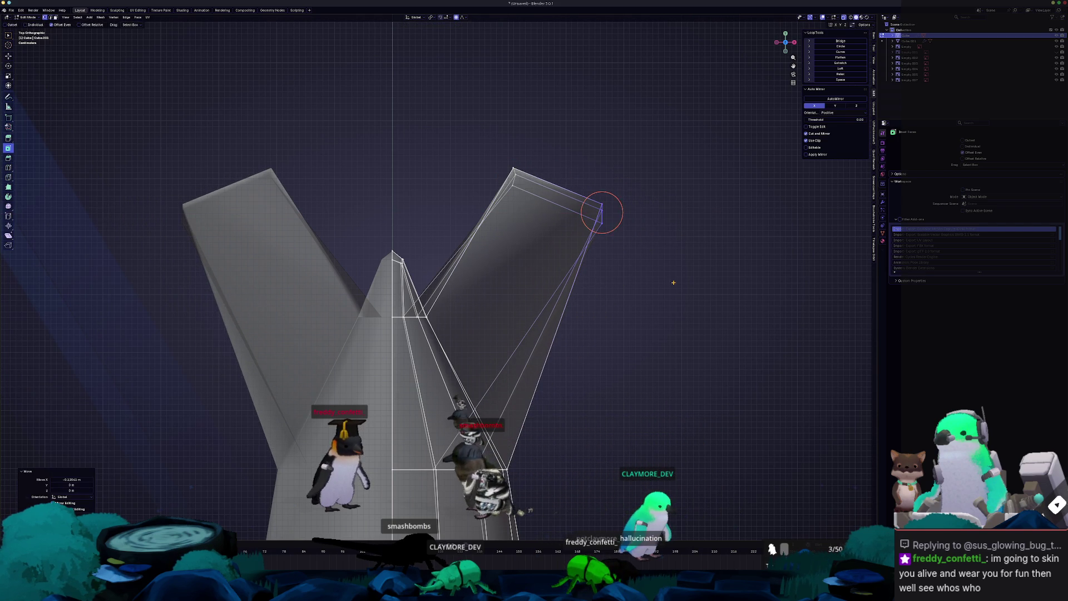
{"action": "key", "text": "g"}
{"action": "left_click", "coordinate": [665, 250]}
- Raise the right flipper's top-right edge with proportional falloff
{"action": "scroll", "coordinate": [622, 245], "scroll_direction": "down", "scroll_amount": 3}
{"action": "left_click_drag", "start_coordinate": [562, 317], "coordinate": [429, 255]}
{"action": "key", "text": "g"}
{"action": "left_click", "coordinate": [455, 210]}
{"action": "mouse_move", "coordinate": [453, 210]}
{"action": "middle_mouse_down"}
{"action": "mouse_move", "coordinate": [467, 300]}
{"action": "mouse_move", "coordinate": [419, 298]}
{"action": "mouse_move", "coordinate": [399, 327]}
{"action": "mouse_move", "coordinate": [409, 314]}
{"action": "middle_mouse_up"}
{"action": "scroll", "coordinate": [409, 314], "scroll_direction": "up", "scroll_amount": 3}
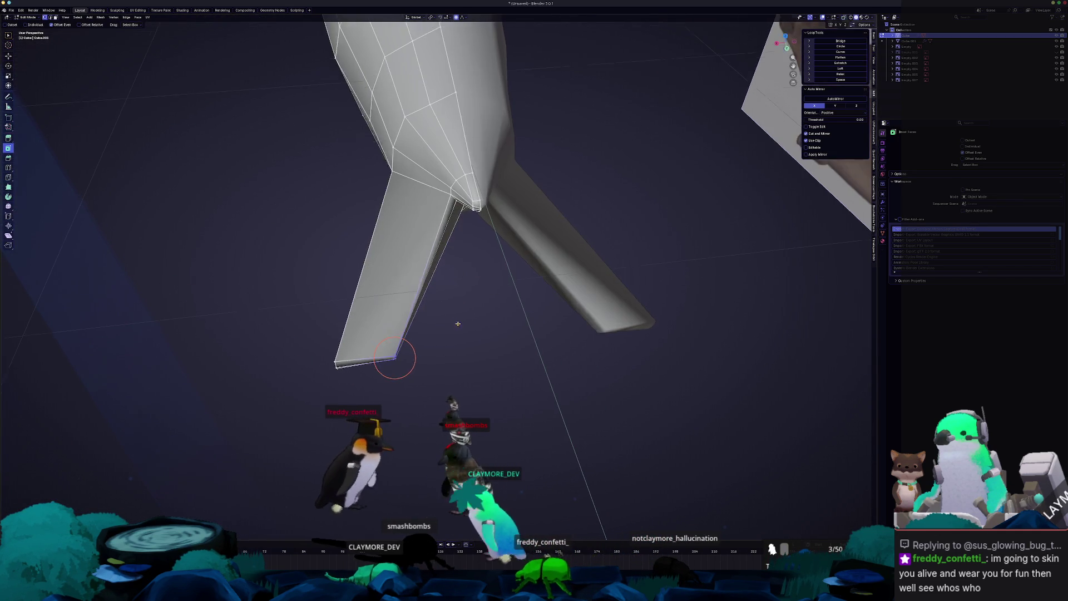
- Shift the fin vertices along X and add a loop cut across the flipper
{"action": "left_click", "coordinate": [515, 319]}
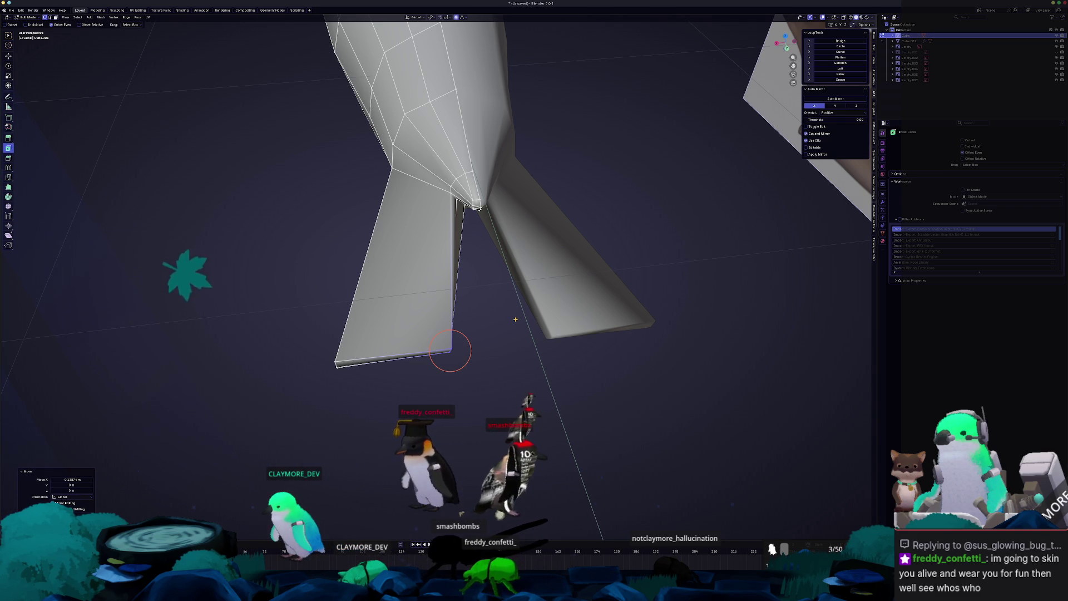
{"action": "mouse_move", "coordinate": [515, 319]}
{"action": "middle_mouse_down"}
{"action": "mouse_move", "coordinate": [352, 250]}
{"action": "mouse_move", "coordinate": [369, 232]}
{"action": "mouse_move", "coordinate": [360, 259]}
{"action": "mouse_move", "coordinate": [394, 239]}
{"action": "mouse_move", "coordinate": [436, 248]}
{"action": "mouse_move", "coordinate": [394, 239]}
{"action": "mouse_move", "coordinate": [365, 246]}
{"action": "mouse_move", "coordinate": [370, 256]}
{"action": "mouse_move", "coordinate": [432, 256]}
{"action": "middle_mouse_up"}
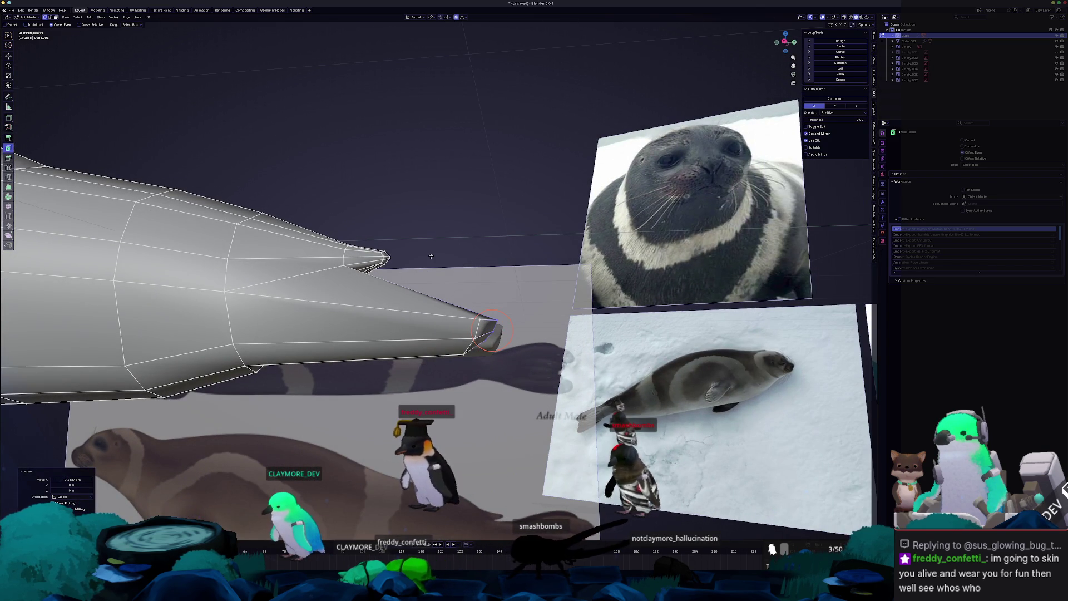
{"action": "mouse_move", "coordinate": [431, 256]}
{"action": "middle_mouse_down"}
{"action": "mouse_move", "coordinate": [67, 208]}
{"action": "mouse_move", "coordinate": [139, 239]}
{"action": "mouse_move", "coordinate": [389, 279]}
{"action": "mouse_move", "coordinate": [375, 282]}
{"action": "middle_mouse_up"}
{"action": "left_click", "coordinate": [415, 277]}
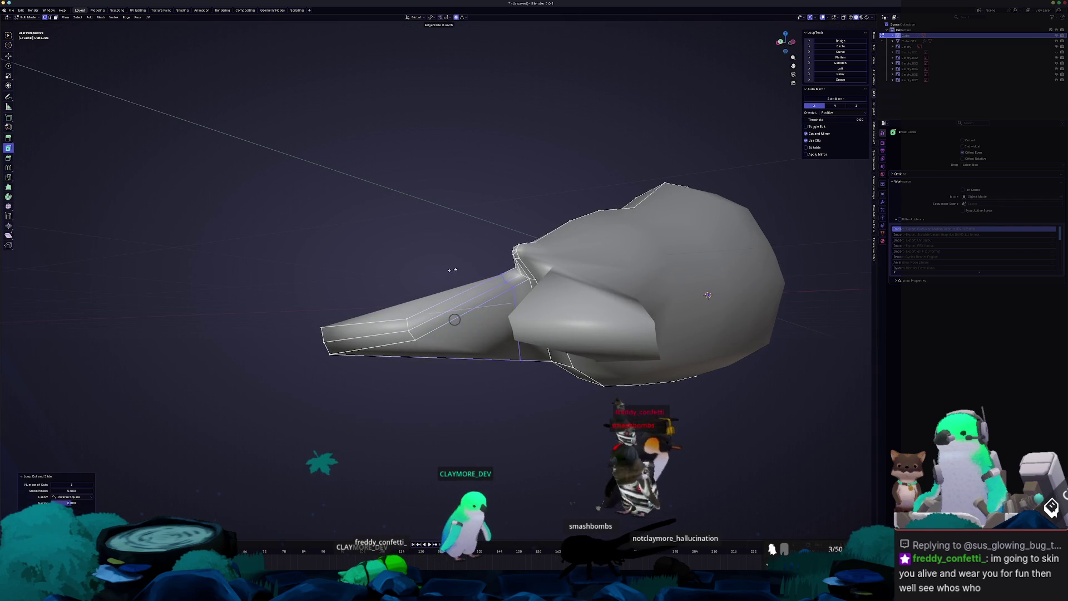
{"action": "middle_click_drag", "start_coordinate": [707, 295], "coordinate": [534, 275]}
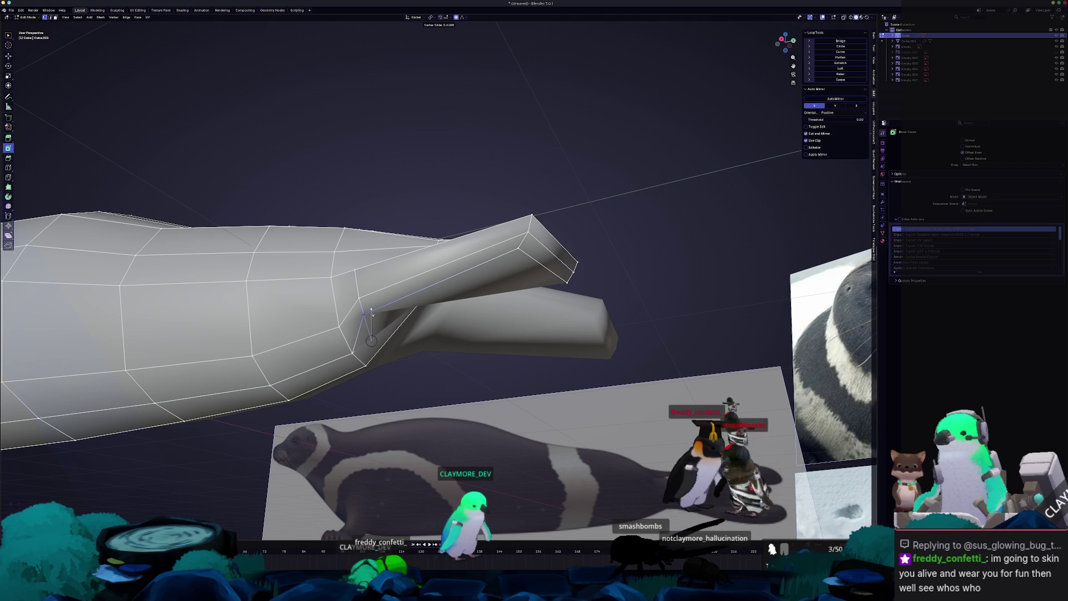
{"action": "left_click", "coordinate": [372, 312]}
- Rotate the flipper faces and soft-move them so the flipper bends away from the tail
{"action": "middle_click_drag", "start_coordinate": [370, 310], "coordinate": [405, 293]}
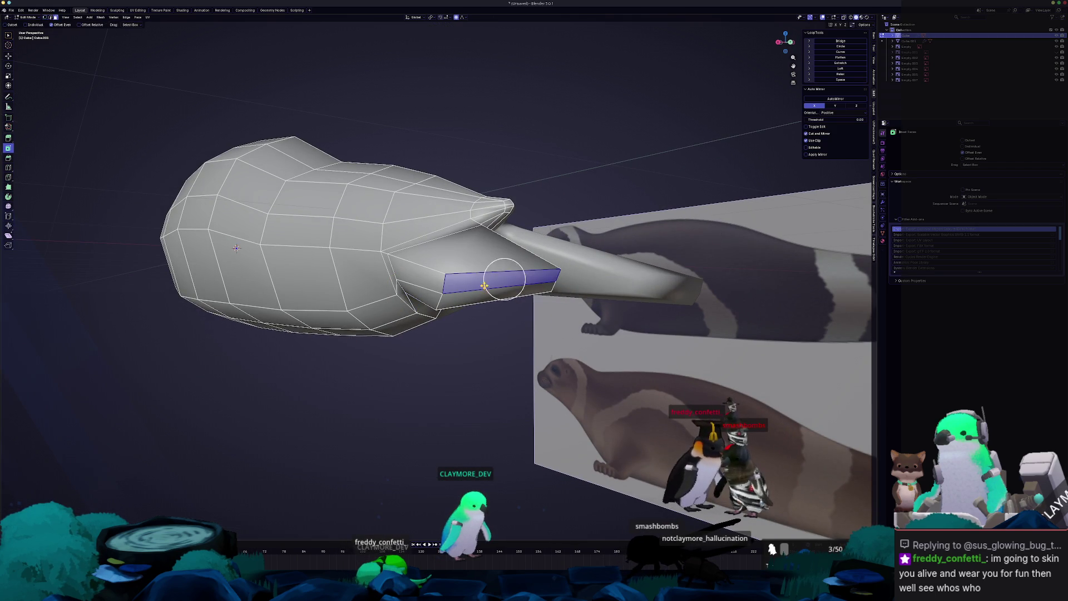
{"action": "middle_click_drag", "start_coordinate": [508, 303], "coordinate": [534, 278]}
{"action": "key", "text": "r"}
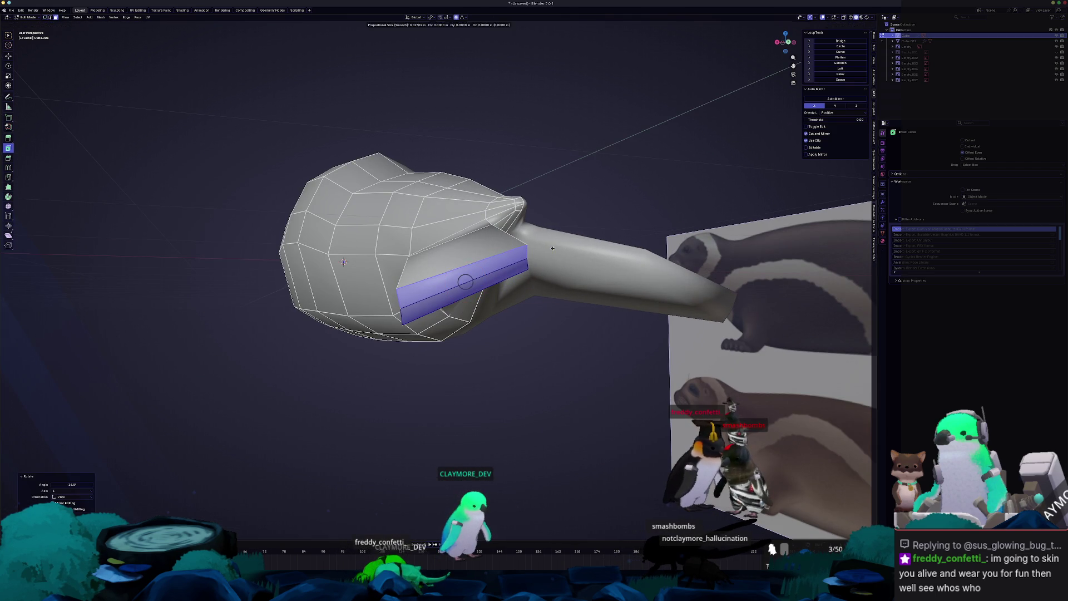
{"action": "middle_click_drag", "start_coordinate": [465, 272], "coordinate": [352, 325]}
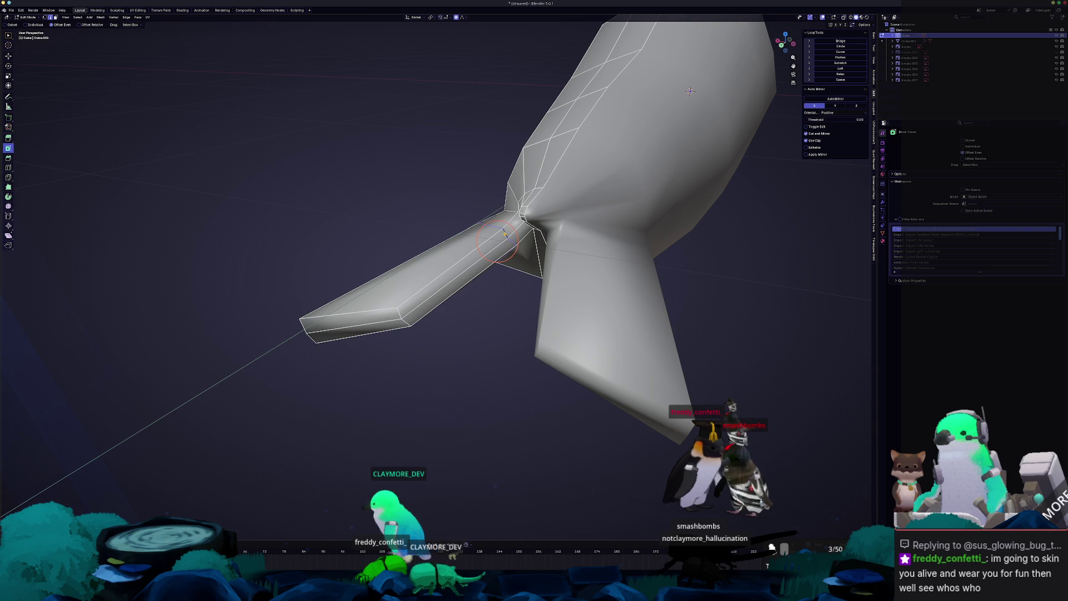
{"action": "middle_click_drag", "start_coordinate": [513, 241], "coordinate": [419, 318]}
{"action": "key", "text": "g"}
{"action": "left_click", "coordinate": [438, 296]}
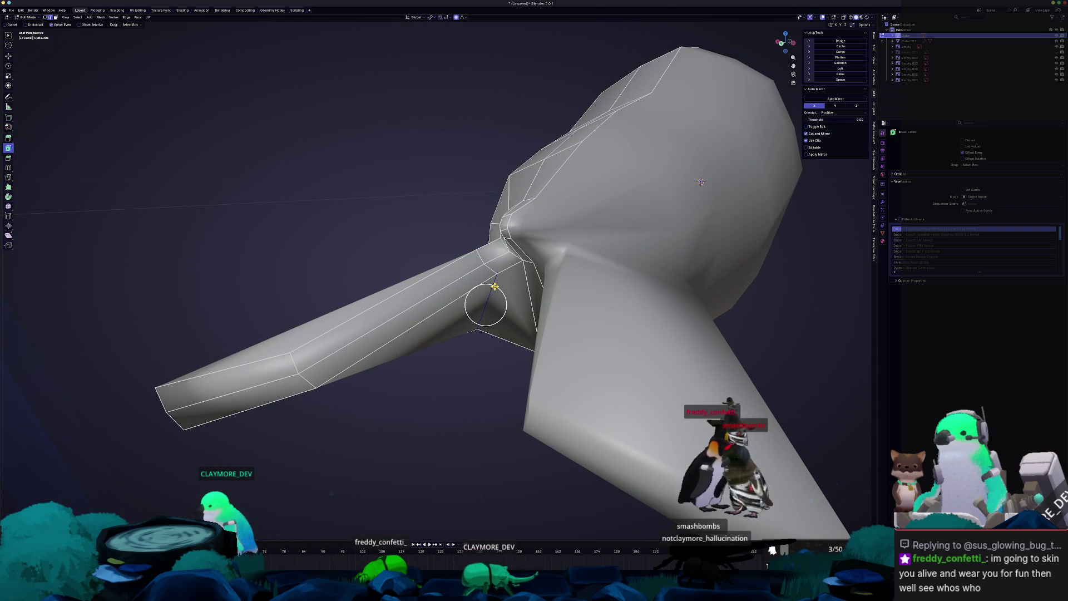
- Slide two edge loops into new positions along the rear flipper
{"action": "left_click", "coordinate": [492, 287]}
{"action": "key", "text": "Tab"}
{"action": "mouse_move", "coordinate": [492, 287]}
{"action": "middle_mouse_down"}
{"action": "mouse_move", "coordinate": [475, 310]}
{"action": "mouse_move", "coordinate": [423, 322]}
{"action": "mouse_move", "coordinate": [449, 321]}
{"action": "mouse_move", "coordinate": [450, 358]}
{"action": "mouse_move", "coordinate": [488, 336]}
{"action": "mouse_move", "coordinate": [414, 290]}
{"action": "mouse_move", "coordinate": [355, 306]}
{"action": "mouse_move", "coordinate": [439, 269]}
{"action": "mouse_move", "coordinate": [452, 287]}
{"action": "mouse_move", "coordinate": [514, 276]}
{"action": "middle_mouse_up"}
{"action": "key", "text": "Tab"}
{"action": "key", "text": "g"}
{"action": "key", "text": "g"}
{"action": "left_click", "coordinate": [385, 305]}
{"action": "key", "text": "g"}
{"action": "key", "text": "g"}
{"action": "left_click", "coordinate": [469, 284]}
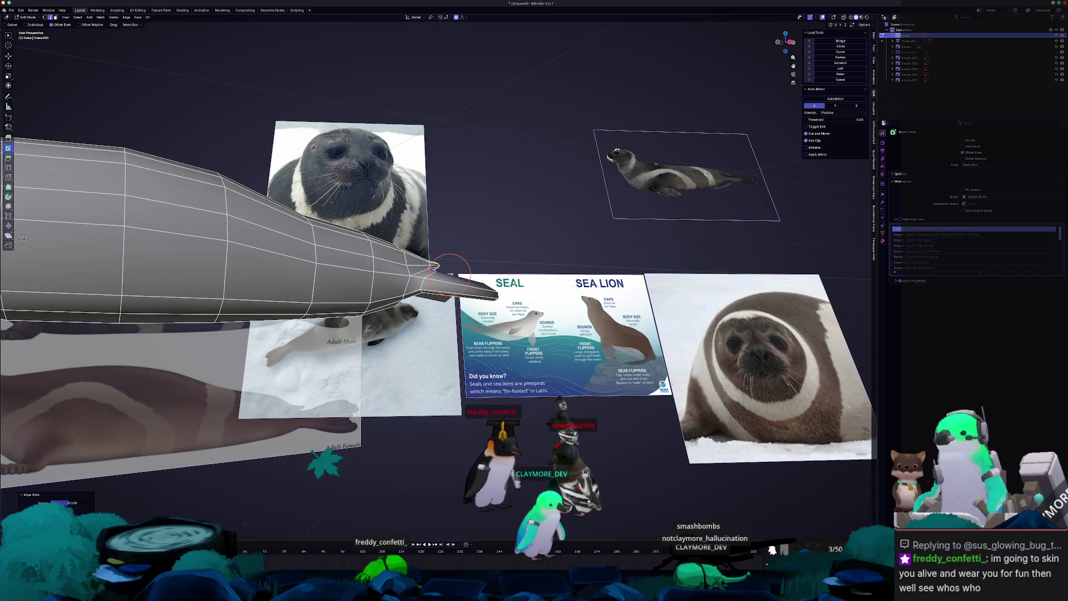
- In side view with X-ray, move the fin tip face outward and stretch it vertically
{"action": "key", "text": "KP_3"}
{"action": "middle_click_drag", "start_coordinate": [506, 292], "coordinate": [478, 292]}
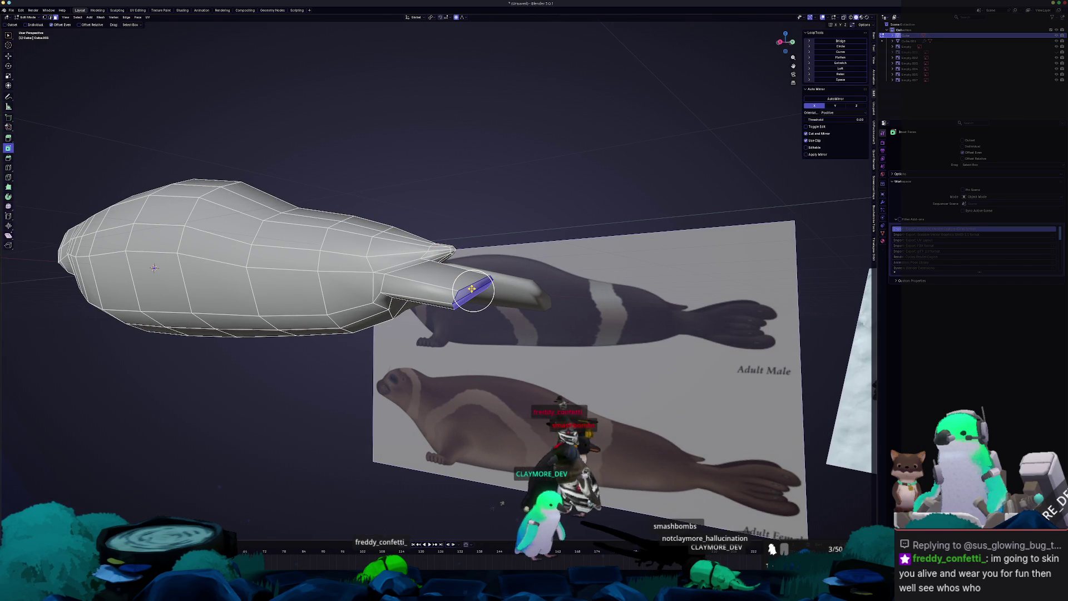
{"action": "key", "text": "KP_3"}
{"action": "key", "text": "alt+z"}
{"action": "scroll", "coordinate": [501, 300], "scroll_direction": "up", "scroll_amount": 4}
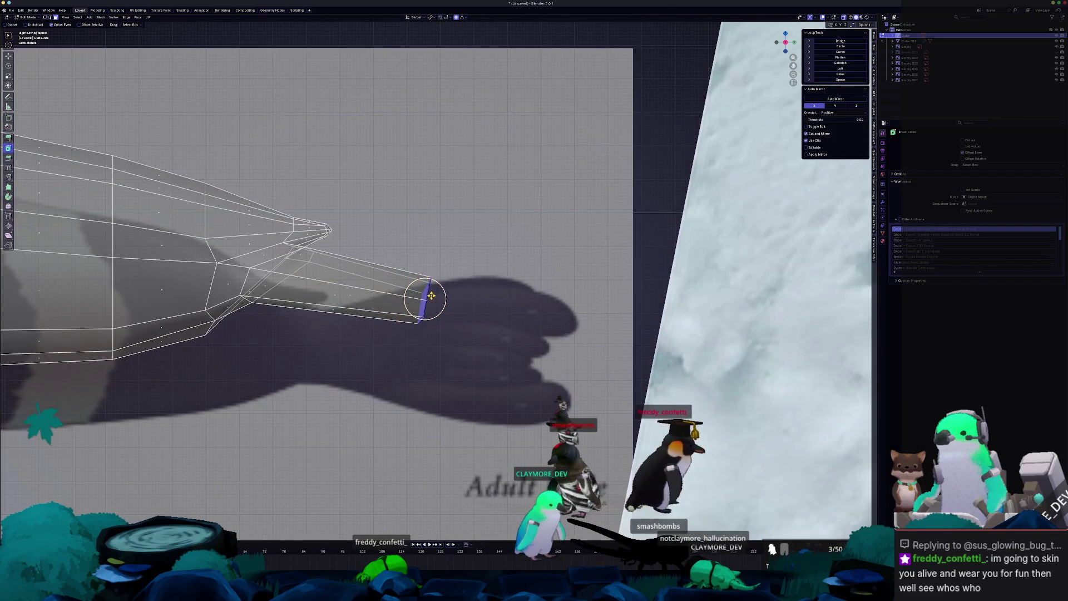
{"action": "key", "text": "g"}
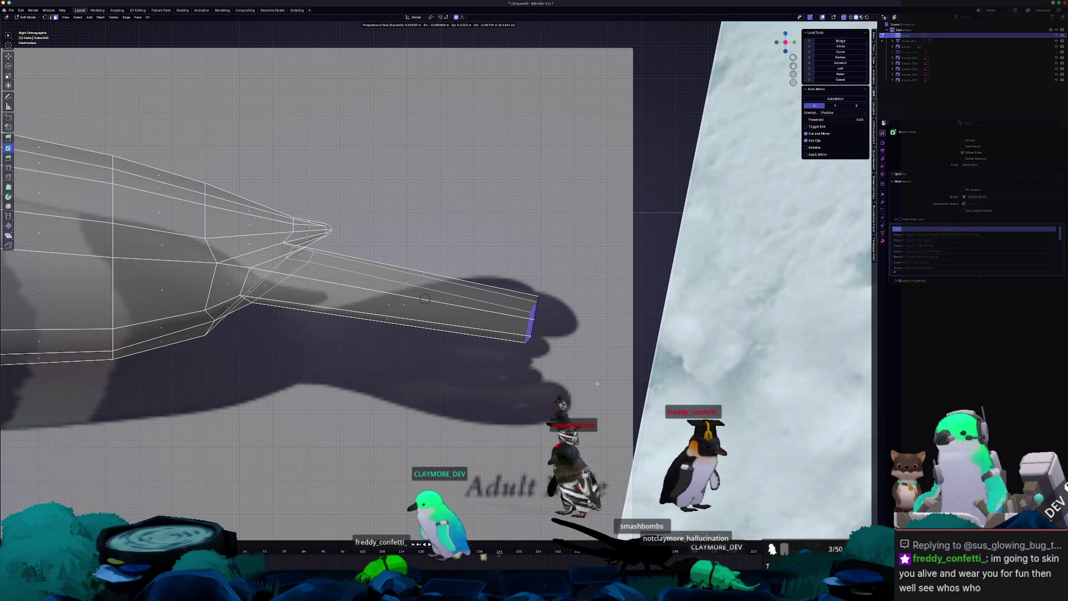
{"action": "left_click", "coordinate": [547, 319]}
{"action": "key", "text": "s"}
{"action": "key", "text": "z"}
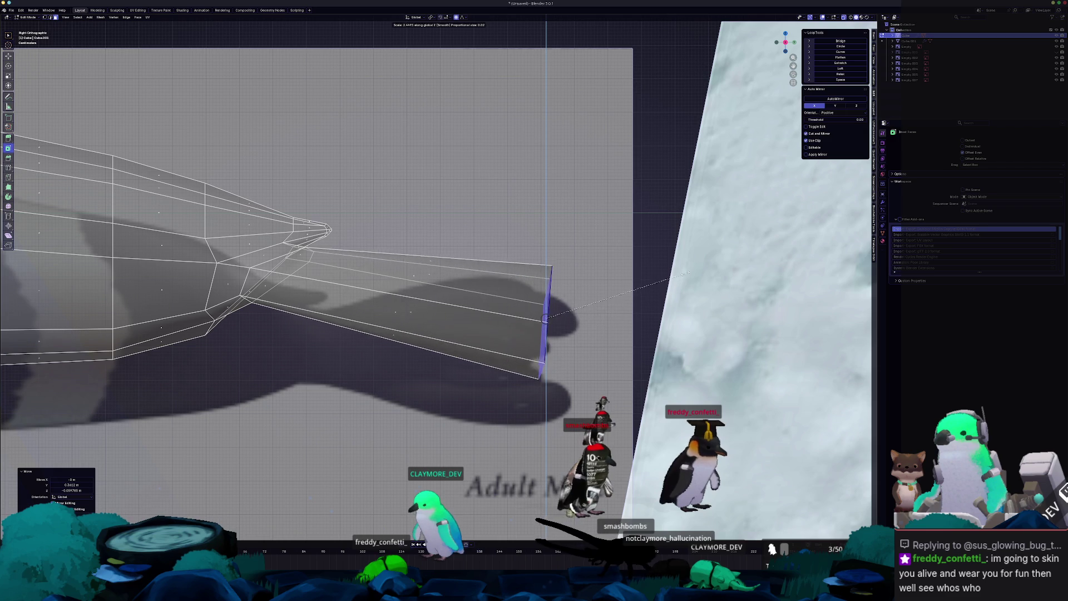
{"action": "left_click", "coordinate": [656, 233]}
{"action": "key", "text": "g"}
{"action": "left_click", "coordinate": [547, 322]}
{"action": "mouse_move", "coordinate": [547, 322]}
{"action": "middle_mouse_down"}
{"action": "mouse_move", "coordinate": [414, 317]}
{"action": "mouse_move", "coordinate": [487, 328]}
{"action": "middle_mouse_up"}
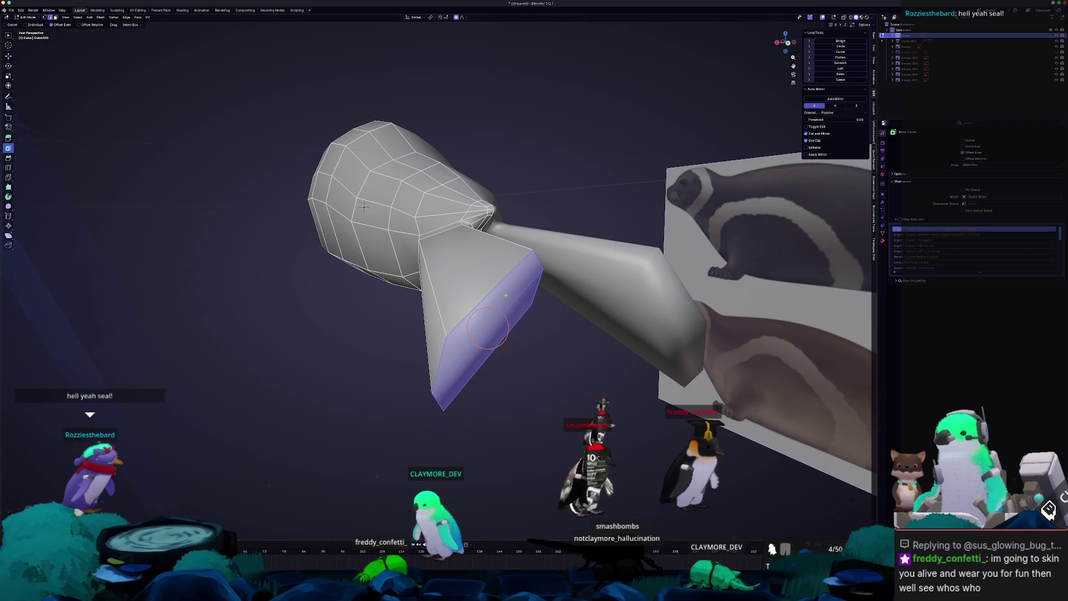
- In vertex select mode, slide a single flipper vertex along its edge
{"action": "key", "text": "1"}
{"action": "scroll", "coordinate": [488, 291], "scroll_direction": "up", "scroll_amount": 2}
{"action": "left_click", "coordinate": [591, 234]}
{"action": "key", "text": "g"}
{"action": "key", "text": "g"}
{"action": "middle_click_drag", "start_coordinate": [591, 233], "coordinate": [601, 191]}
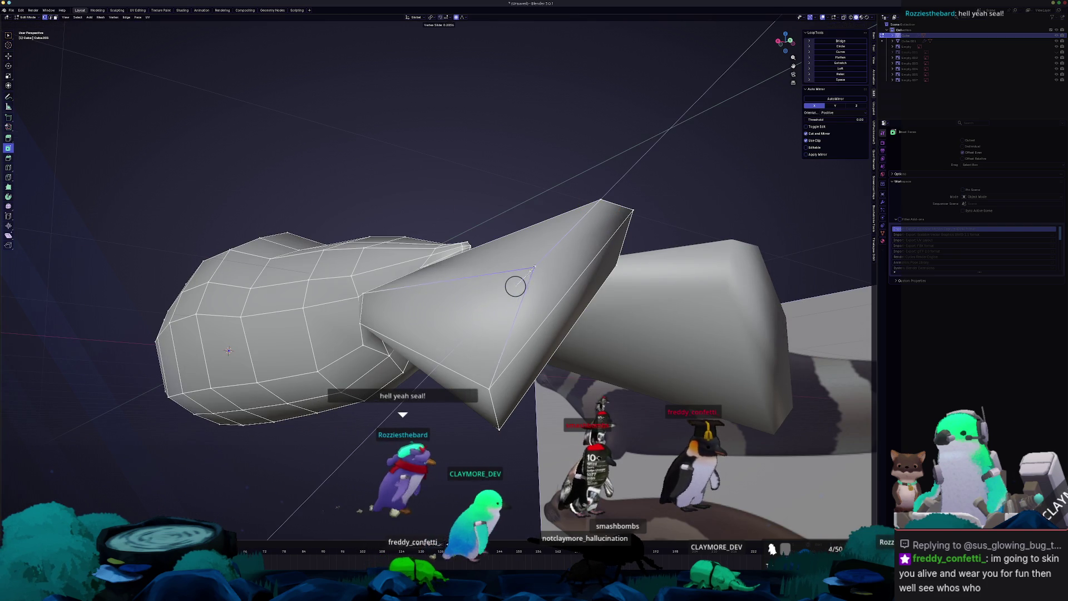
{"action": "left_click", "coordinate": [503, 307]}
{"action": "mouse_move", "coordinate": [489, 335]}
{"action": "middle_mouse_down"}
{"action": "mouse_move", "coordinate": [448, 331]}
{"action": "mouse_move", "coordinate": [492, 287]}
{"action": "middle_mouse_up"}
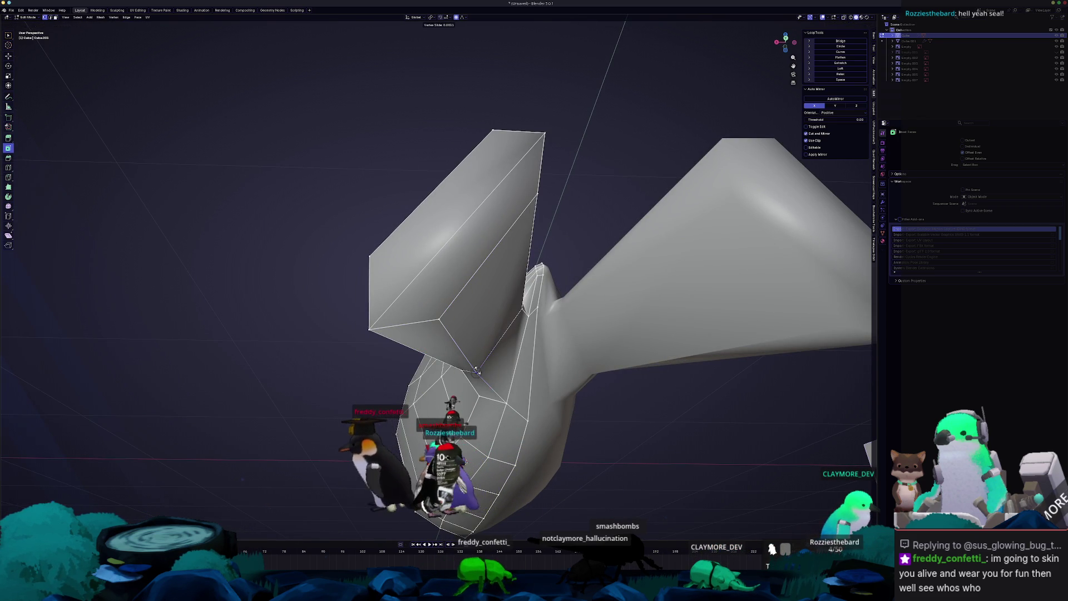
- Compare with the reference images and soft-move the flipper end into place
{"action": "key", "text": "Tab"}
{"action": "mouse_move", "coordinate": [479, 367]}
{"action": "middle_mouse_down"}
{"action": "mouse_move", "coordinate": [504, 352]}
{"action": "mouse_move", "coordinate": [502, 336]}
{"action": "middle_mouse_up"}
{"action": "key", "text": "Tab"}
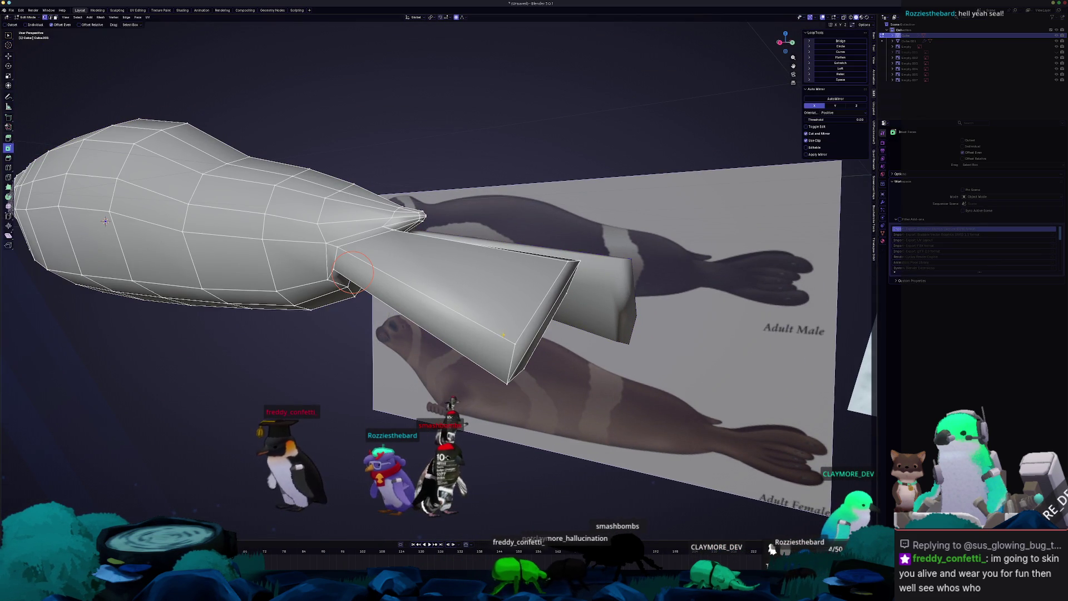
{"action": "mouse_move", "coordinate": [520, 358]}
{"action": "middle_mouse_down"}
{"action": "mouse_move", "coordinate": [474, 358]}
{"action": "mouse_move", "coordinate": [466, 342]}
{"action": "mouse_move", "coordinate": [479, 355]}
{"action": "mouse_move", "coordinate": [479, 331]}
{"action": "middle_mouse_up"}
{"action": "middle_click_drag", "start_coordinate": [440, 323], "coordinate": [411, 297]}
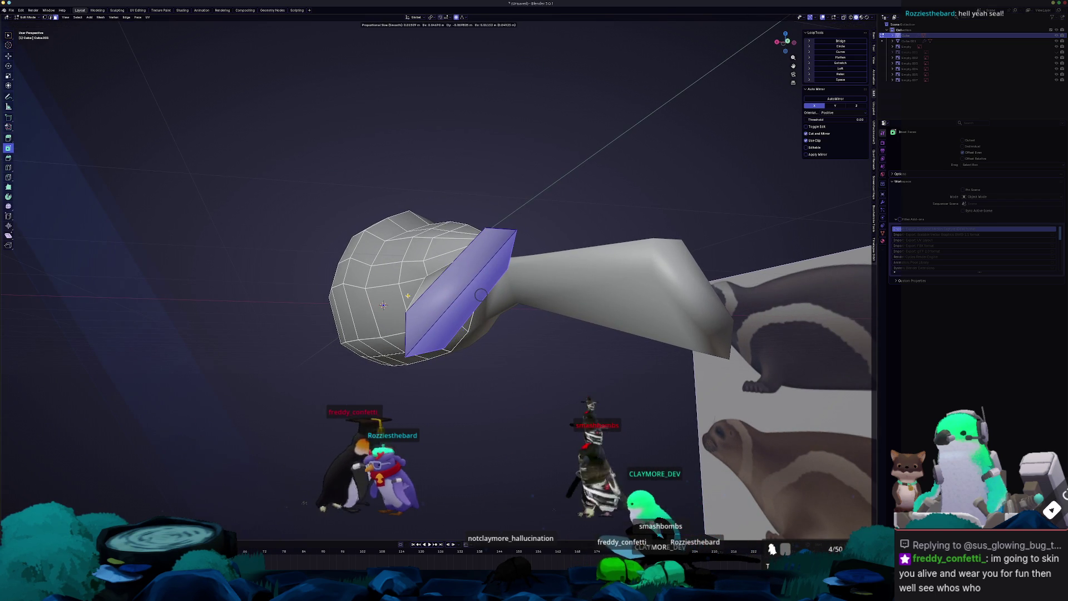
{"action": "left_click", "coordinate": [411, 297]}
{"action": "key", "text": "KP_1"}
{"action": "scroll", "coordinate": [410, 376], "scroll_direction": "up", "scroll_amount": 2}
{"action": "key", "text": "alt+a"}
- Move the flipper along the X axis with proportional editing
{"action": "mouse_move", "coordinate": [478, 278]}
{"action": "middle_mouse_down"}
{"action": "mouse_move", "coordinate": [520, 234]}
{"action": "mouse_move", "coordinate": [551, 228]}
{"action": "mouse_move", "coordinate": [537, 229]}
{"action": "middle_mouse_up"}
{"action": "key", "text": "g"}
{"action": "key", "text": "x"}
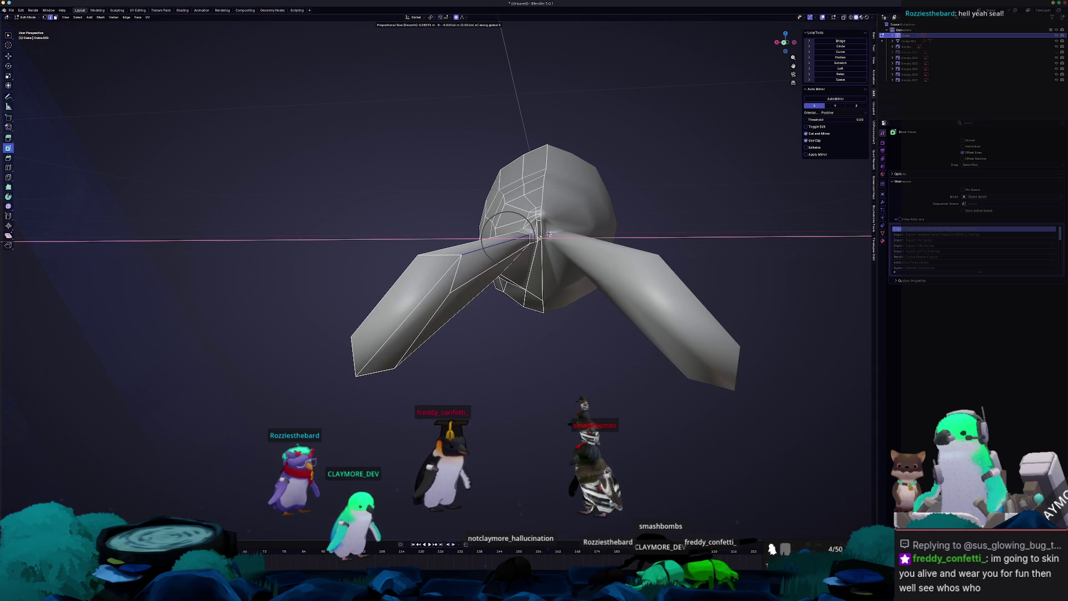
{"action": "left_click", "coordinate": [537, 239]}
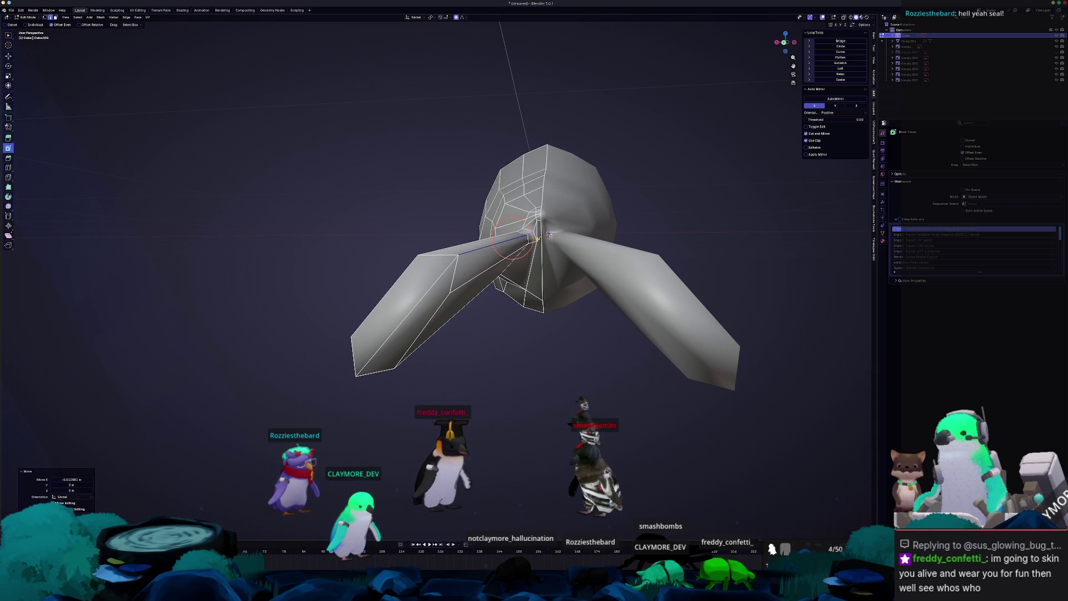
{"action": "middle_click_drag", "start_coordinate": [493, 354], "coordinate": [523, 333]}
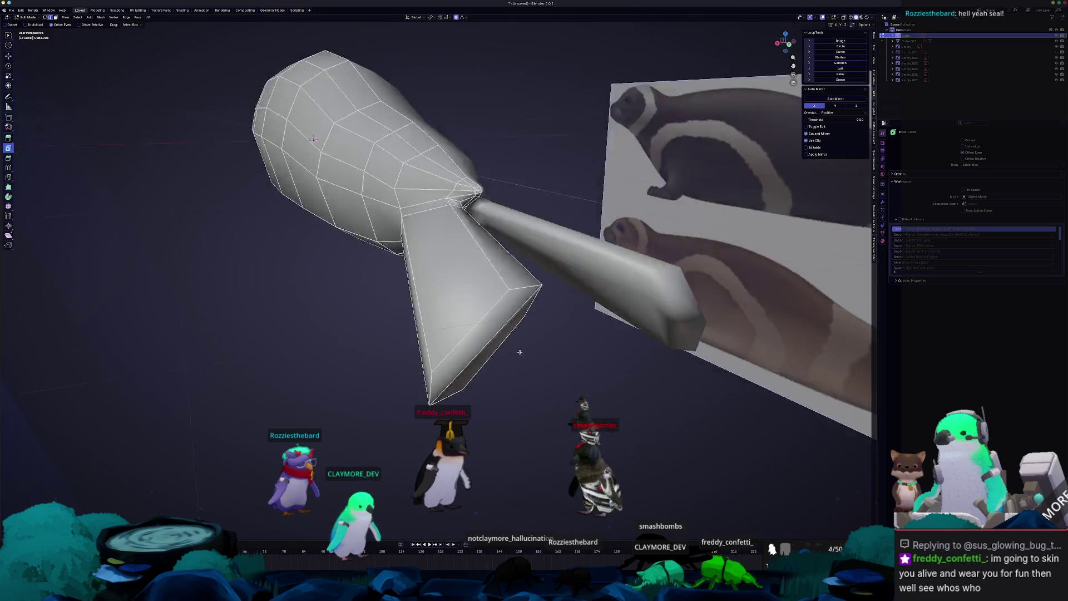
{"action": "scroll", "coordinate": [543, 328], "scroll_direction": "up", "scroll_amount": 3}
{"action": "scroll", "coordinate": [543, 327], "scroll_direction": "down", "scroll_amount": 2}
- Select a face loop along the flipper and reposition it with two soft moves
{"action": "left_click", "coordinate": [423, 303], "text": "alt"}
{"action": "mouse_move", "coordinate": [422, 303]}
{"action": "middle_mouse_down"}
{"action": "mouse_move", "coordinate": [440, 293]}
{"action": "mouse_move", "coordinate": [420, 370]}
{"action": "middle_mouse_up"}
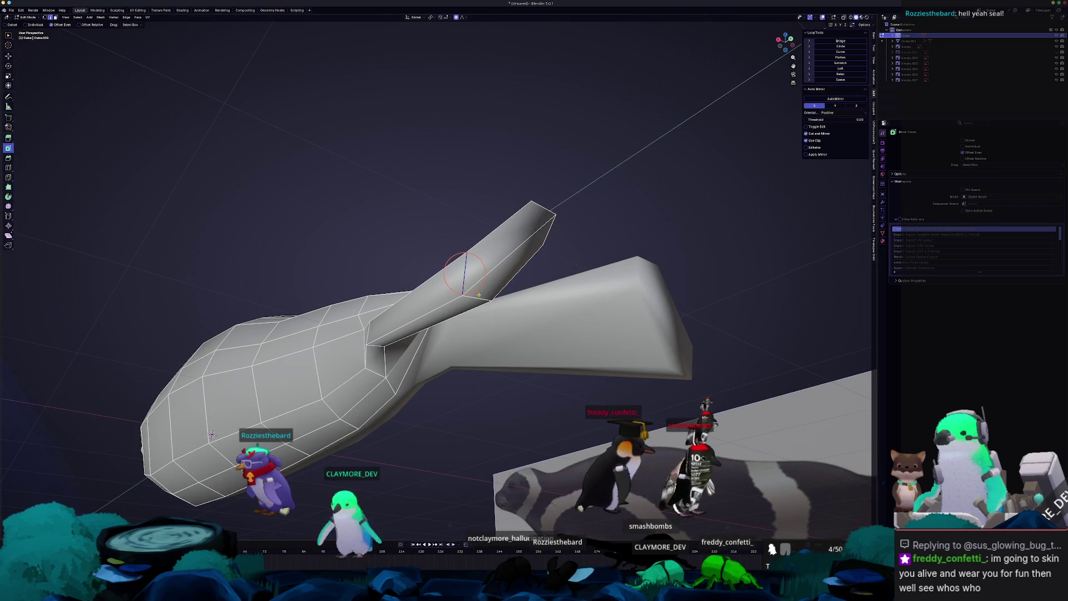
{"action": "mouse_move", "coordinate": [478, 298]}
{"action": "middle_mouse_down"}
{"action": "mouse_move", "coordinate": [418, 314]}
{"action": "mouse_move", "coordinate": [427, 346]}
{"action": "middle_mouse_up"}
{"action": "key", "text": "g"}
{"action": "left_click", "coordinate": [416, 307]}
{"action": "key", "text": "g"}
{"action": "left_click", "coordinate": [414, 329]}
{"action": "scroll", "coordinate": [427, 346], "scroll_direction": "up", "scroll_amount": 5}
- Add an edge loop across the flipper, shift it with soft falloff, and exit Edit Mode
{"action": "key", "text": "ctrl+r"}
{"action": "left_click", "coordinate": [473, 262]}
{"action": "middle_click_drag", "start_coordinate": [473, 261], "coordinate": [496, 250]}
{"action": "key", "text": "g"}
{"action": "left_click", "coordinate": [476, 265]}
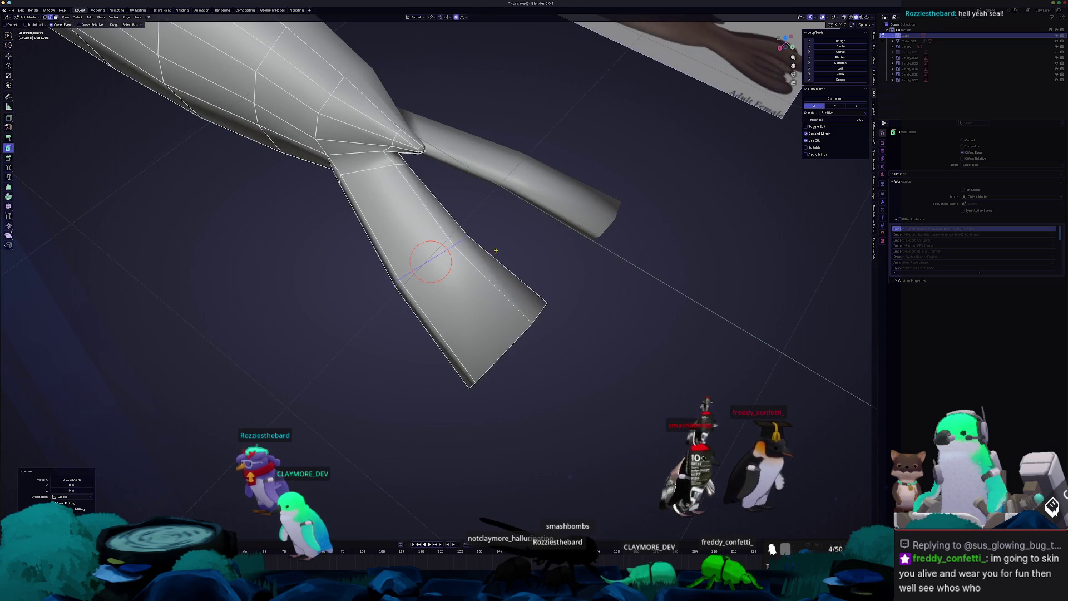
{"action": "mouse_move", "coordinate": [431, 261]}
{"action": "middle_mouse_down"}
{"action": "mouse_move", "coordinate": [477, 231]}
{"action": "mouse_move", "coordinate": [465, 239]}
{"action": "middle_mouse_up"}
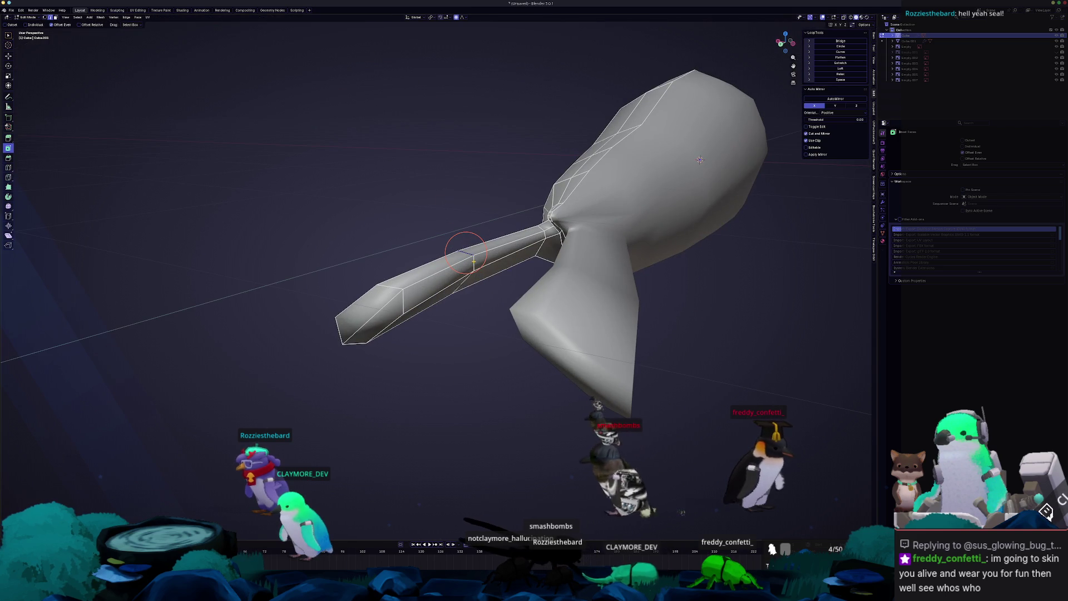
{"action": "scroll", "coordinate": [462, 273], "scroll_direction": "up", "scroll_amount": 3}
{"action": "key", "text": "Tab"}
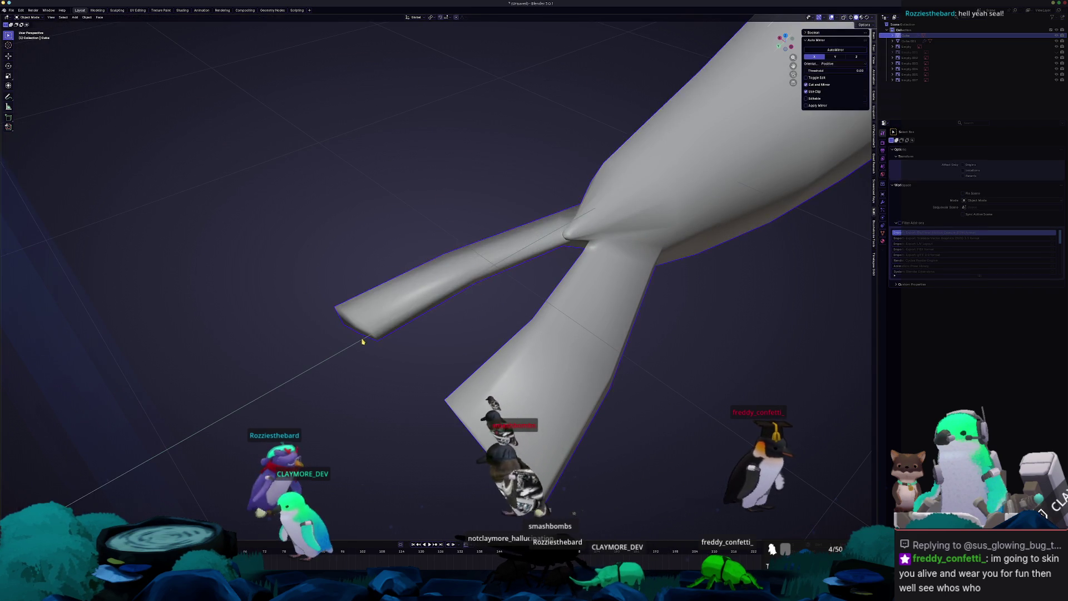
- From a side view, slide a tail vertex along its edge
{"action": "middle_click_drag", "start_coordinate": [461, 278], "coordinate": [457, 161]}
{"action": "scroll", "coordinate": [456, 161], "scroll_direction": "down", "scroll_amount": 3}
{"action": "key", "text": "Tab"}
{"action": "mouse_move", "coordinate": [398, 319]}
{"action": "middle_mouse_down"}
{"action": "mouse_move", "coordinate": [433, 301]}
{"action": "mouse_move", "coordinate": [440, 275]}
{"action": "mouse_move", "coordinate": [488, 334]}
{"action": "mouse_move", "coordinate": [476, 334]}
{"action": "middle_mouse_up"}
{"action": "key", "text": "g"}
{"action": "key", "text": "g"}
{"action": "left_click", "coordinate": [454, 272]}
{"action": "scroll", "coordinate": [477, 334], "scroll_direction": "up", "scroll_amount": 2}
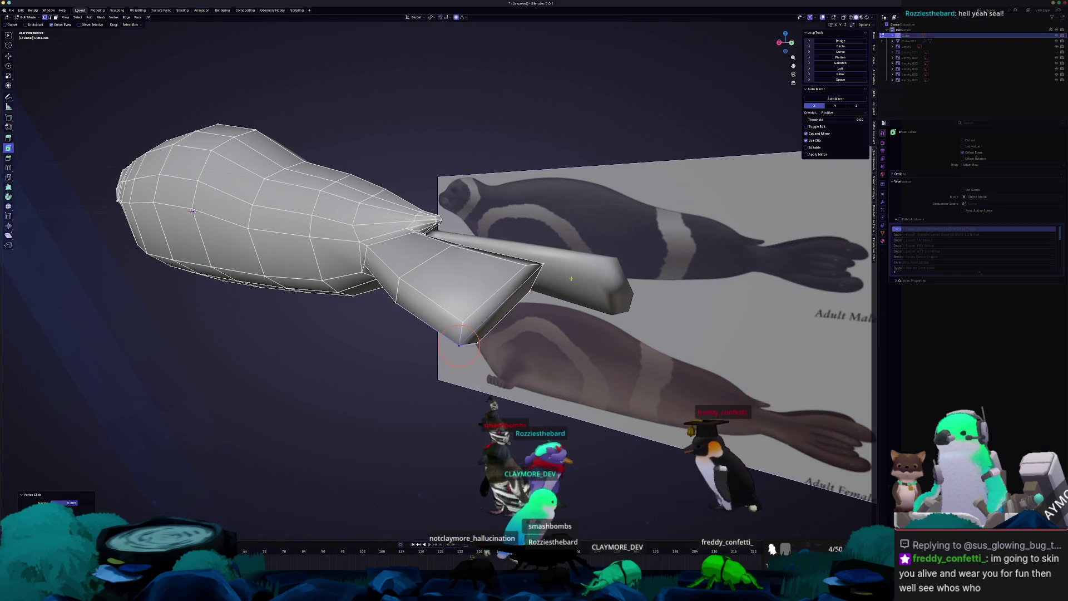
- Orbit around to compare the tail with the seal reference photos
{"action": "middle_click_drag", "start_coordinate": [752, 299], "coordinate": [610, 295]}
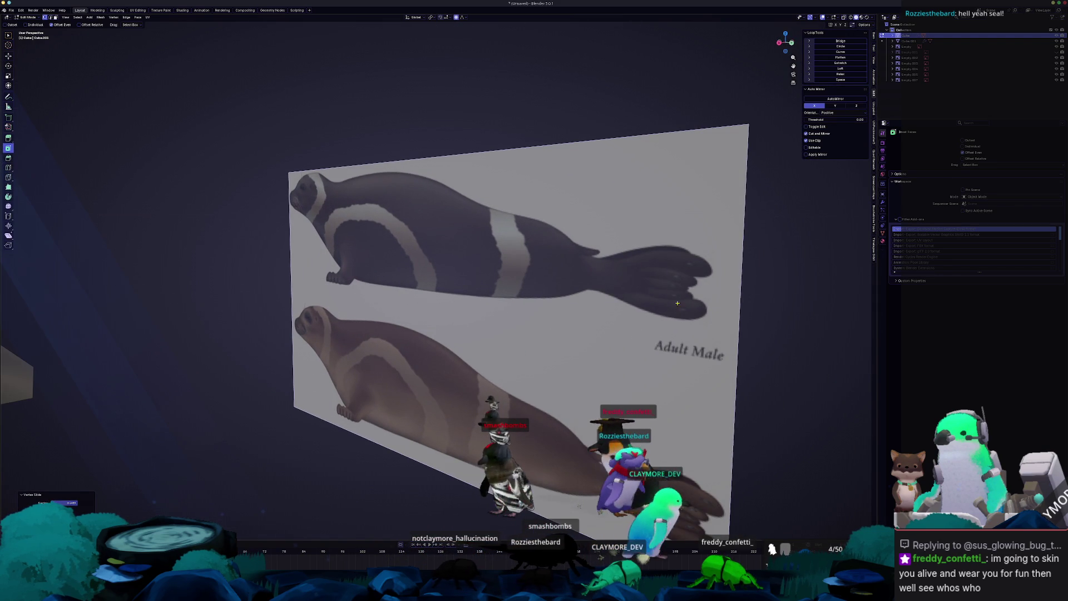
{"action": "scroll", "coordinate": [681, 307], "scroll_direction": "down", "scroll_amount": 6}
{"action": "mouse_move", "coordinate": [485, 320]}
{"action": "middle_mouse_down"}
{"action": "mouse_move", "coordinate": [379, 286]}
{"action": "mouse_move", "coordinate": [387, 299]}
{"action": "mouse_move", "coordinate": [664, 235]}
{"action": "middle_mouse_up"}
{"action": "scroll", "coordinate": [379, 287], "scroll_direction": "up", "scroll_amount": 5}
{"action": "scroll", "coordinate": [342, 294], "scroll_direction": "down", "scroll_amount": 5}
{"action": "key", "text": "Tab"}
{"action": "middle_click_drag", "start_coordinate": [406, 320], "coordinate": [543, 300]}
{"action": "scroll", "coordinate": [544, 299], "scroll_direction": "up", "scroll_amount": 5}
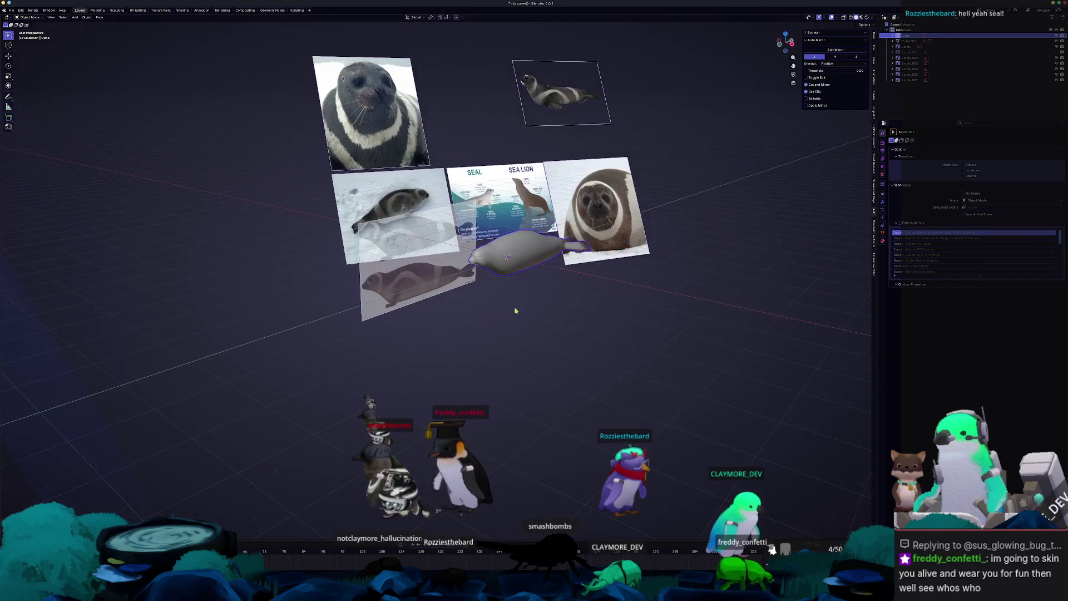
{"action": "scroll", "coordinate": [545, 302], "scroll_direction": "up", "scroll_amount": 5}
- Select the vertex at the tip of the lower rear flipper
{"action": "key", "text": "Tab"}
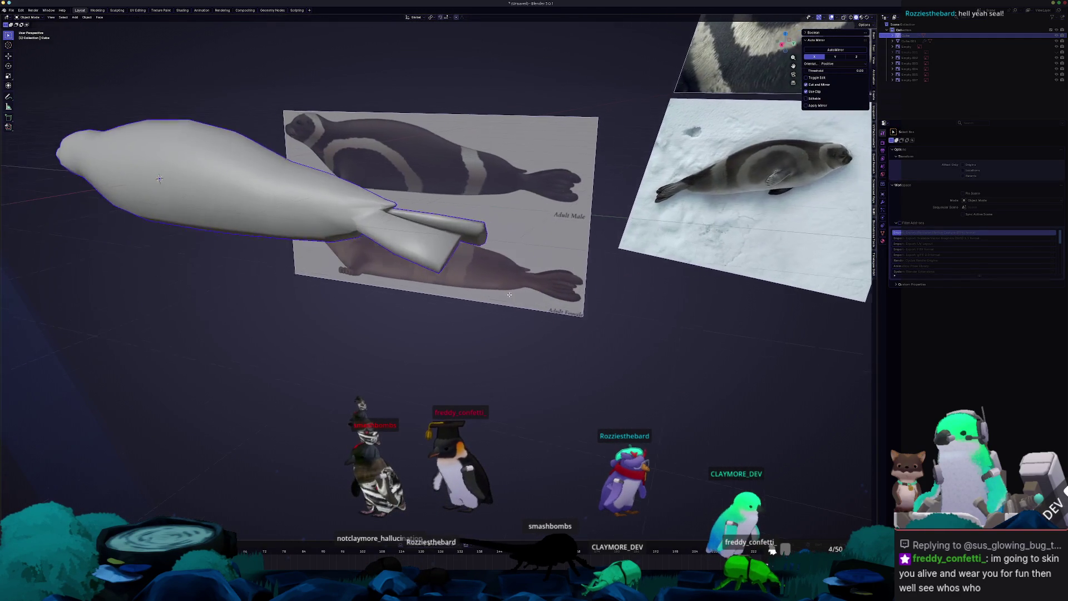
{"action": "middle_click_drag", "start_coordinate": [547, 304], "coordinate": [523, 312]}
{"action": "scroll", "coordinate": [523, 311], "scroll_direction": "up", "scroll_amount": 3}
{"action": "scroll", "coordinate": [476, 322], "scroll_direction": "down", "scroll_amount": 3}
{"action": "left_click", "coordinate": [476, 322]}
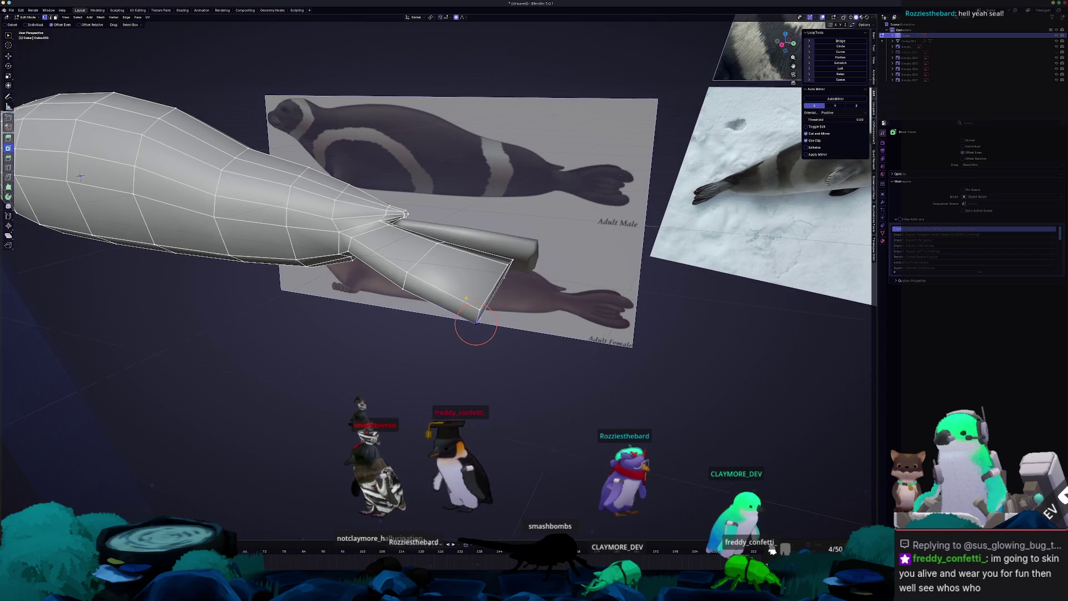
{"action": "scroll", "coordinate": [475, 322], "scroll_direction": "up", "scroll_amount": 5}
{"action": "scroll", "coordinate": [439, 277], "scroll_direction": "down", "scroll_amount": 6}
{"action": "mouse_move", "coordinate": [415, 230]}
{"action": "middle_mouse_down"}
{"action": "mouse_move", "coordinate": [470, 240]}
{"action": "mouse_move", "coordinate": [429, 226]}
{"action": "middle_mouse_up"}
{"action": "key", "text": "ctrl+r"}
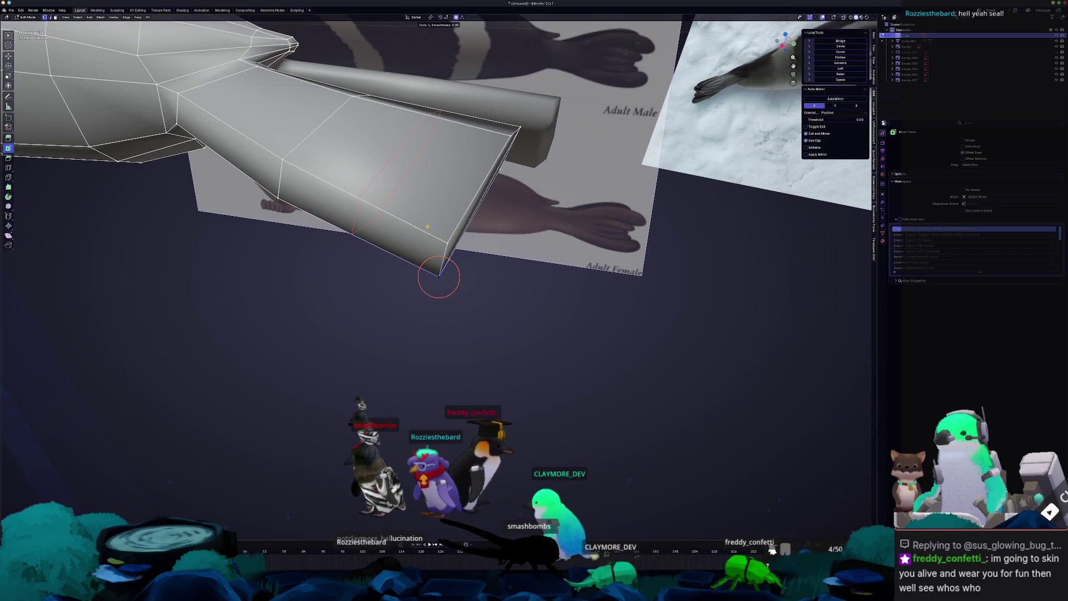
- Add a centred edge loop across the flipper and subdivide the selected edges
{"action": "left_click", "coordinate": [427, 226]}
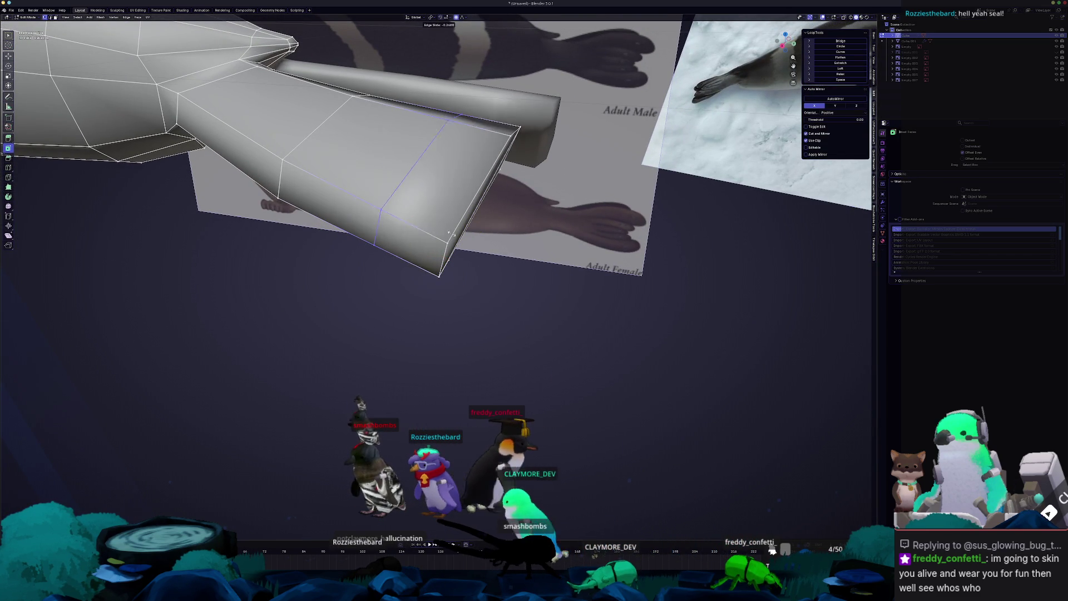
{"action": "right_click", "coordinate": [488, 245]}
{"action": "mouse_move", "coordinate": [418, 170]}
{"action": "middle_mouse_down"}
{"action": "mouse_move", "coordinate": [404, 201]}
{"action": "mouse_move", "coordinate": [451, 249]}
{"action": "middle_mouse_up"}
{"action": "middle_click_drag", "start_coordinate": [440, 206], "coordinate": [446, 241]}
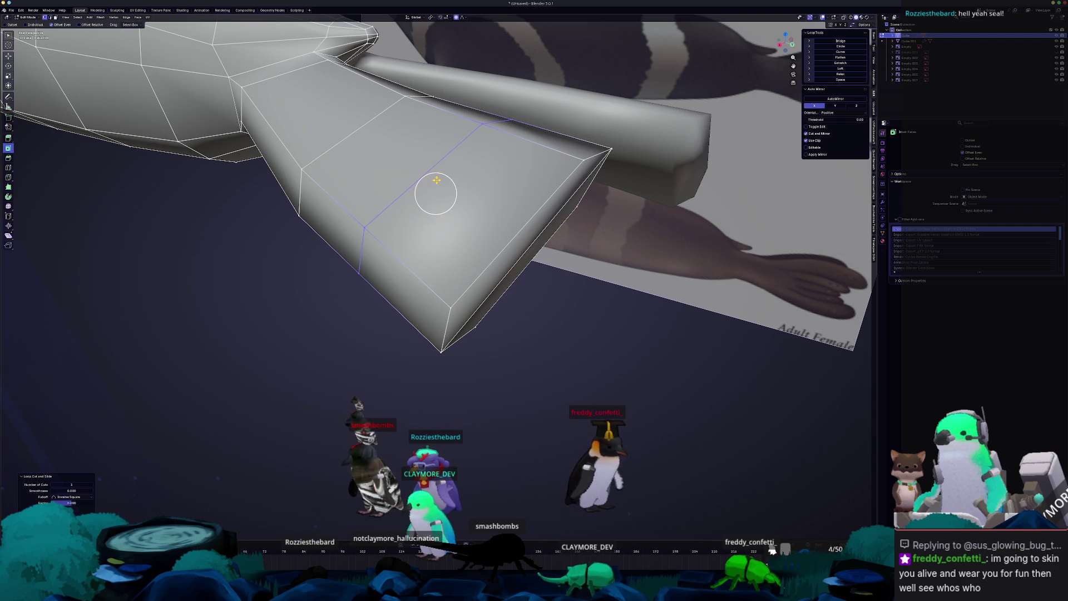
{"action": "right_click", "coordinate": [435, 169]}
{"action": "mouse_move", "coordinate": [437, 168]}
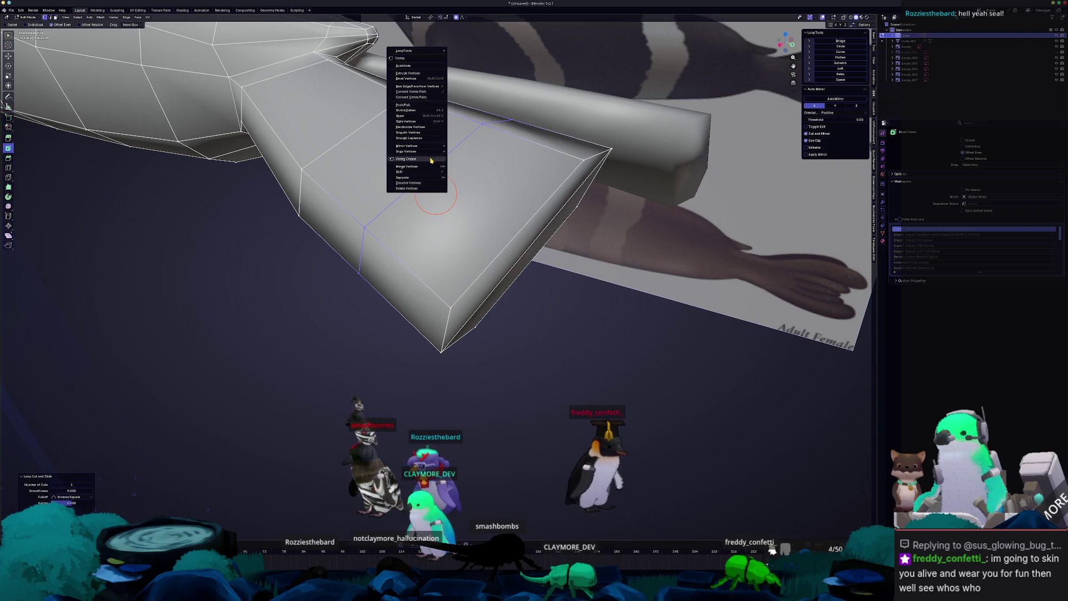
{"action": "left_click", "coordinate": [414, 69]}
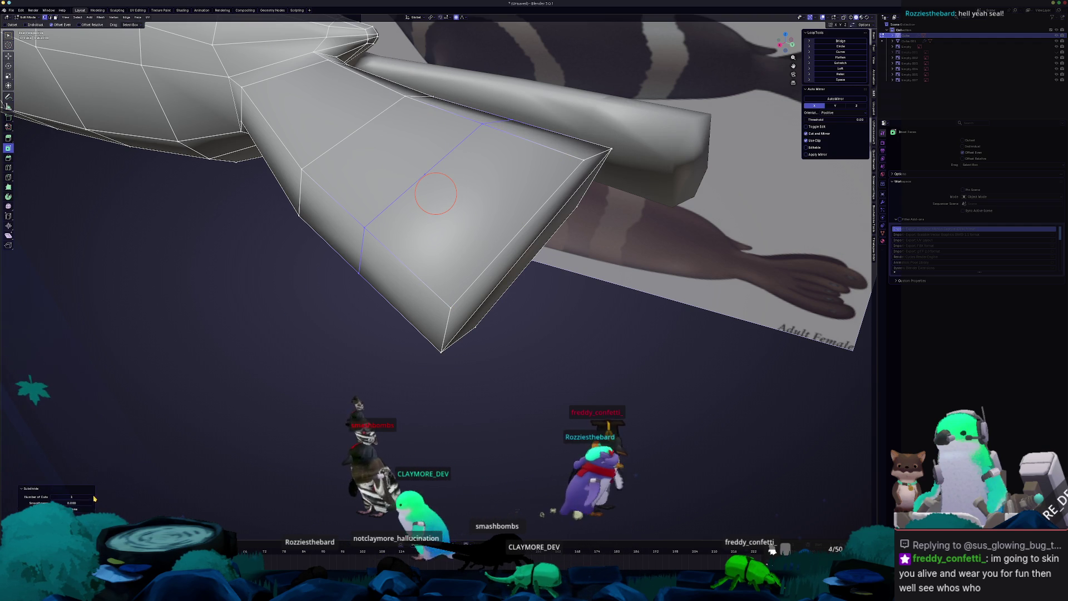
- Select the surrounding flipper edges and dissolve the extra ones
{"action": "left_click", "coordinate": [383, 207]}
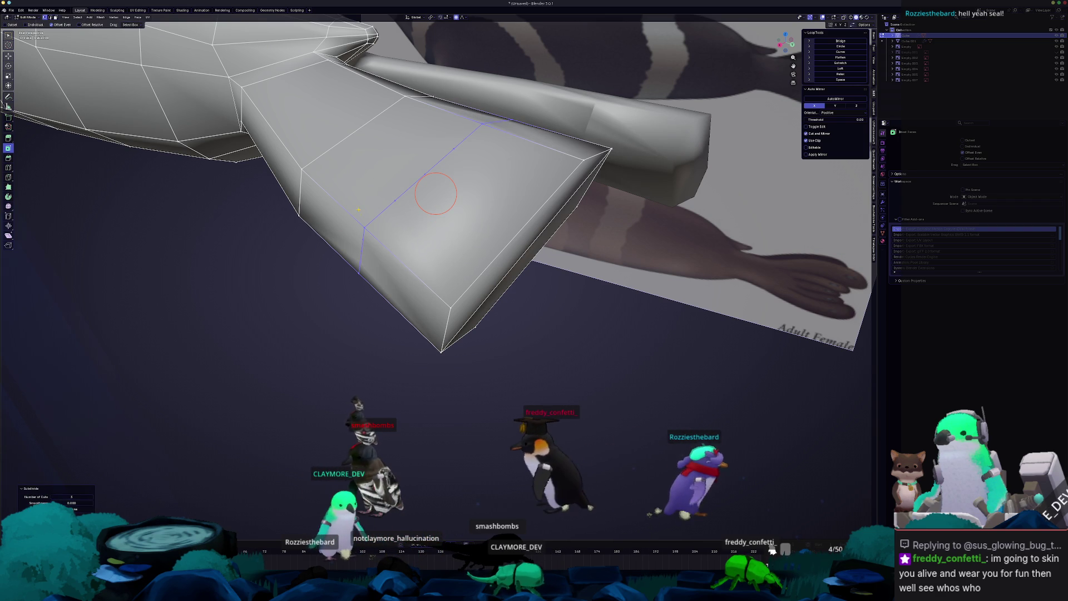
{"action": "left_click", "coordinate": [457, 151]}
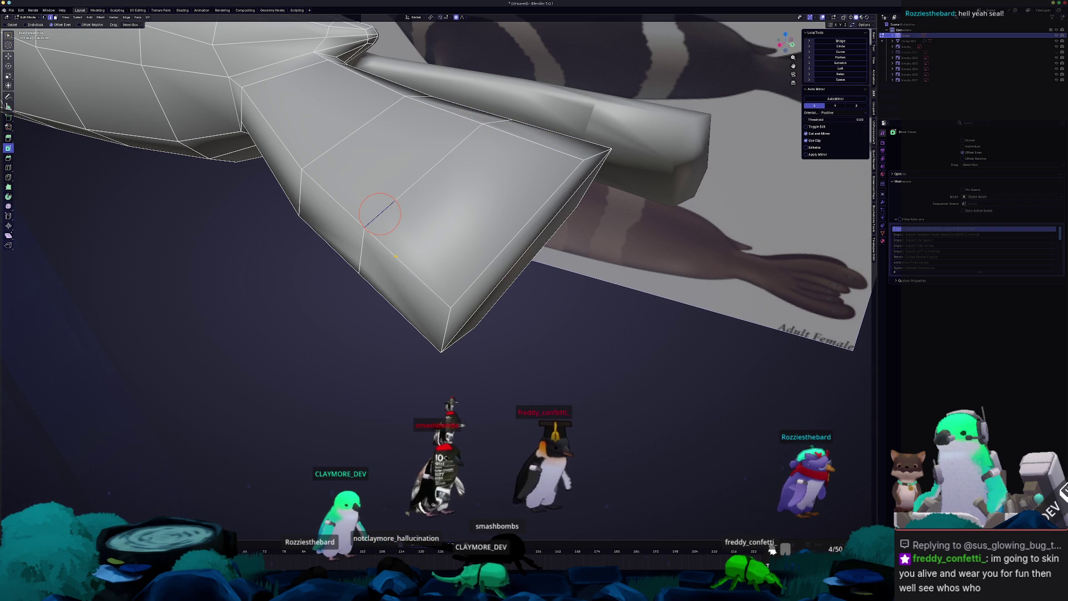
{"action": "key", "text": "ctrl+KP_Add"}
{"action": "middle_click_drag", "start_coordinate": [435, 193], "coordinate": [310, 304]}
{"action": "key", "text": "x"}
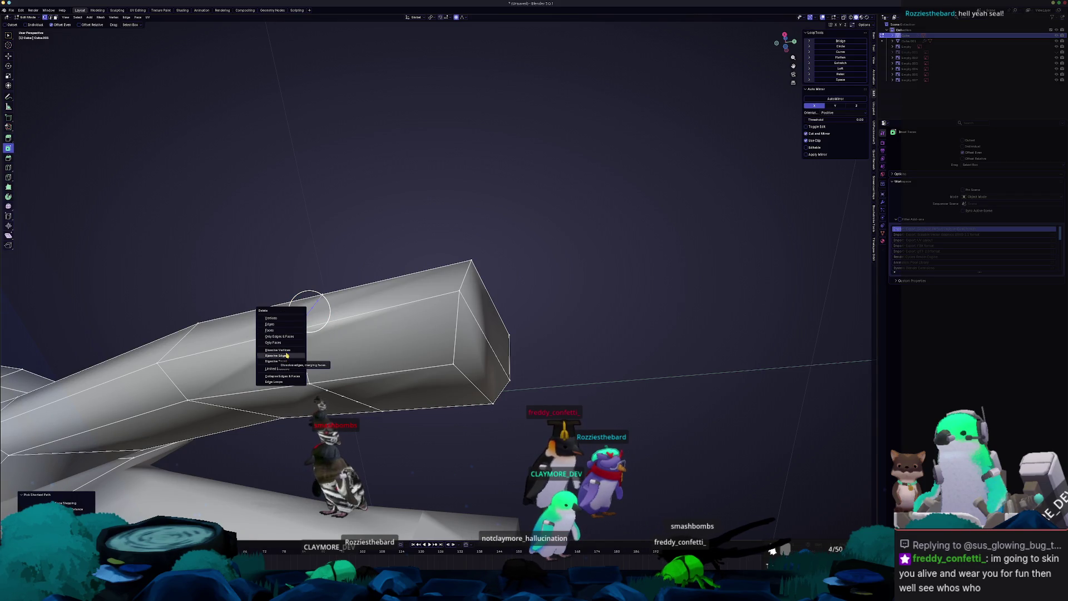
{"action": "left_click", "coordinate": [287, 355]}
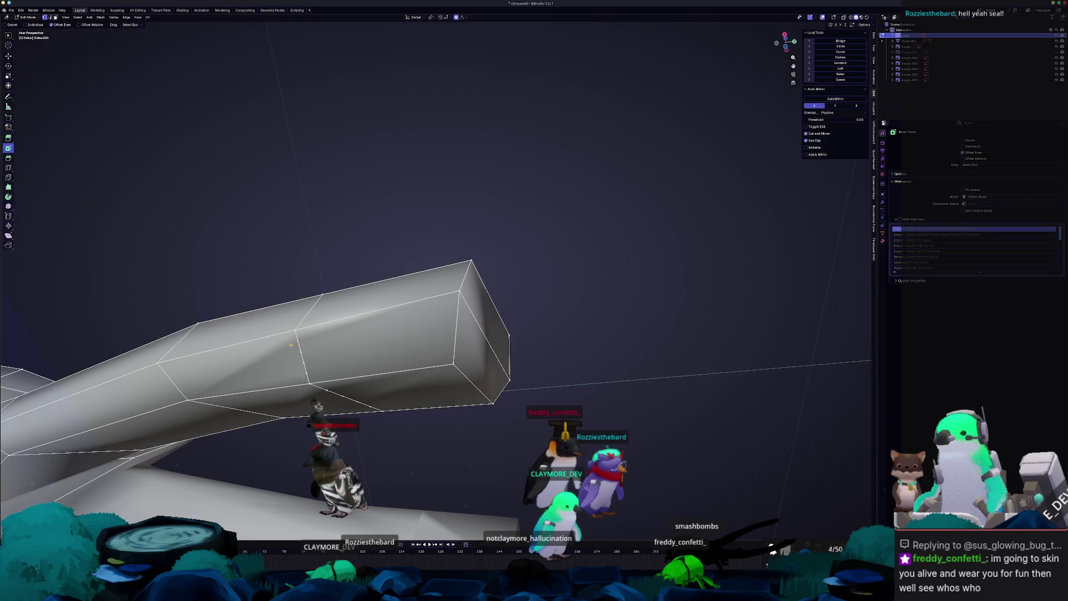
{"action": "key", "text": "x"}
{"action": "left_click", "coordinate": [315, 356]}
{"action": "key", "text": "x"}
{"action": "mouse_move", "coordinate": [302, 354]}
{"action": "middle_mouse_down"}
{"action": "mouse_move", "coordinate": [499, 162]}
{"action": "mouse_move", "coordinate": [564, 393]}
{"action": "mouse_move", "coordinate": [480, 382]}
{"action": "mouse_move", "coordinate": [535, 354]}
{"action": "mouse_move", "coordinate": [403, 331]}
{"action": "mouse_move", "coordinate": [383, 314]}
{"action": "middle_mouse_up"}
{"action": "key", "text": "x"}
{"action": "key", "text": "x"}
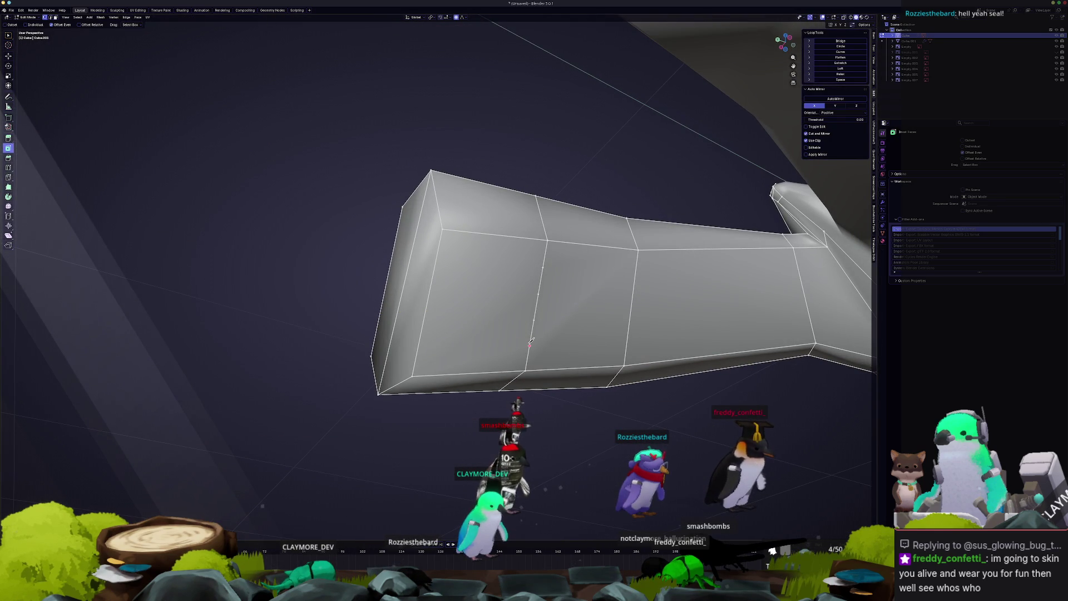
- Knife-cut new toe divisions into the flipper tip and confirm the cut
{"action": "left_click", "coordinate": [530, 345]}
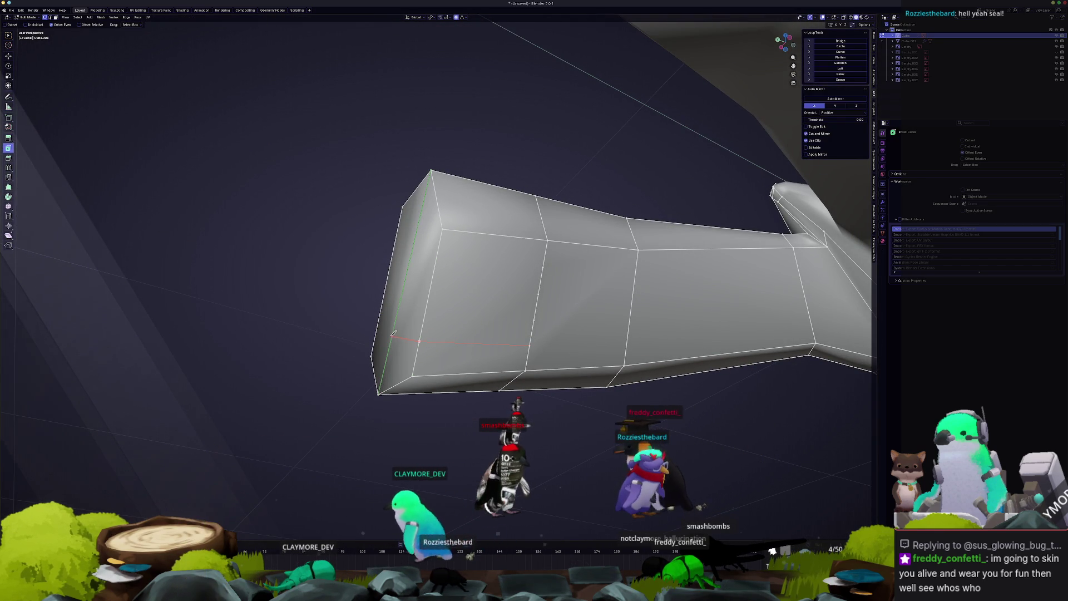
{"action": "middle_click_drag", "start_coordinate": [394, 333], "coordinate": [425, 352]}
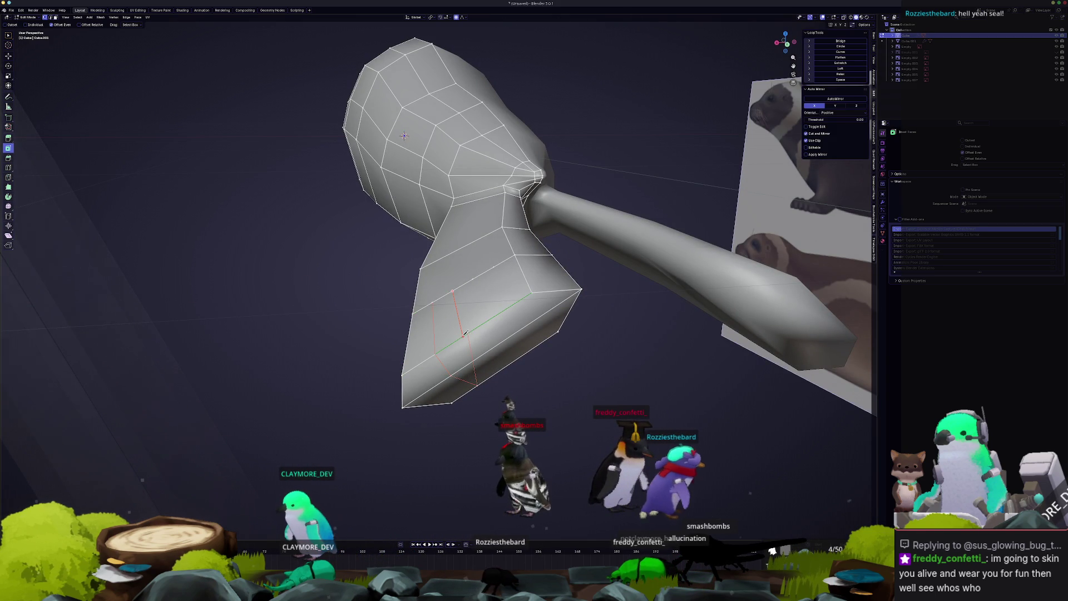
{"action": "mouse_move", "coordinate": [465, 336]}
{"action": "middle_mouse_down"}
{"action": "mouse_move", "coordinate": [469, 317]}
{"action": "mouse_move", "coordinate": [435, 306]}
{"action": "middle_mouse_up"}
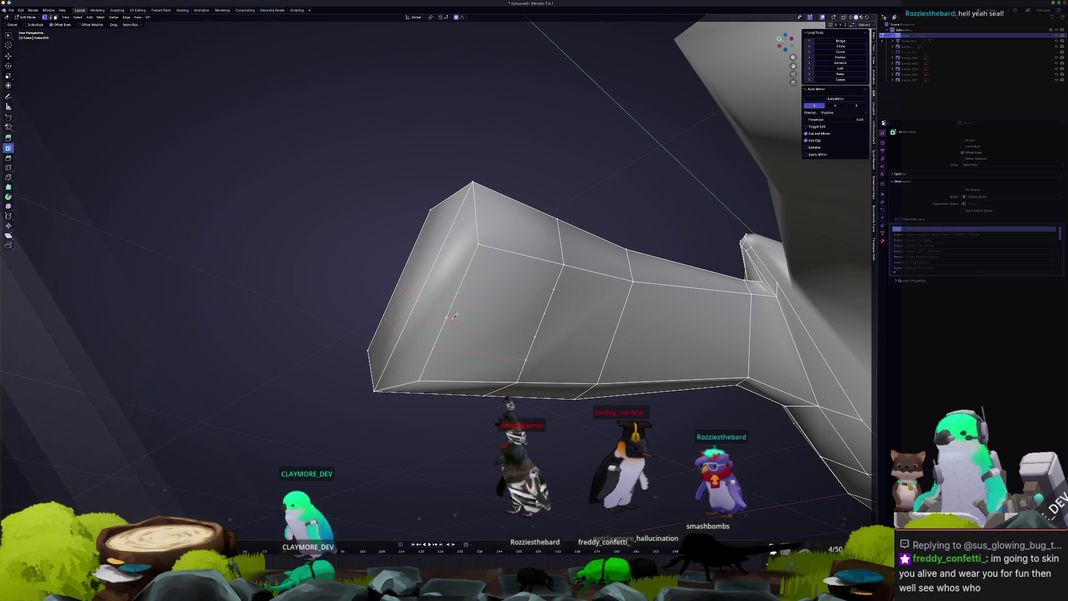
{"action": "left_click", "coordinate": [546, 313]}
{"action": "middle_click_drag", "start_coordinate": [463, 284], "coordinate": [501, 316]}
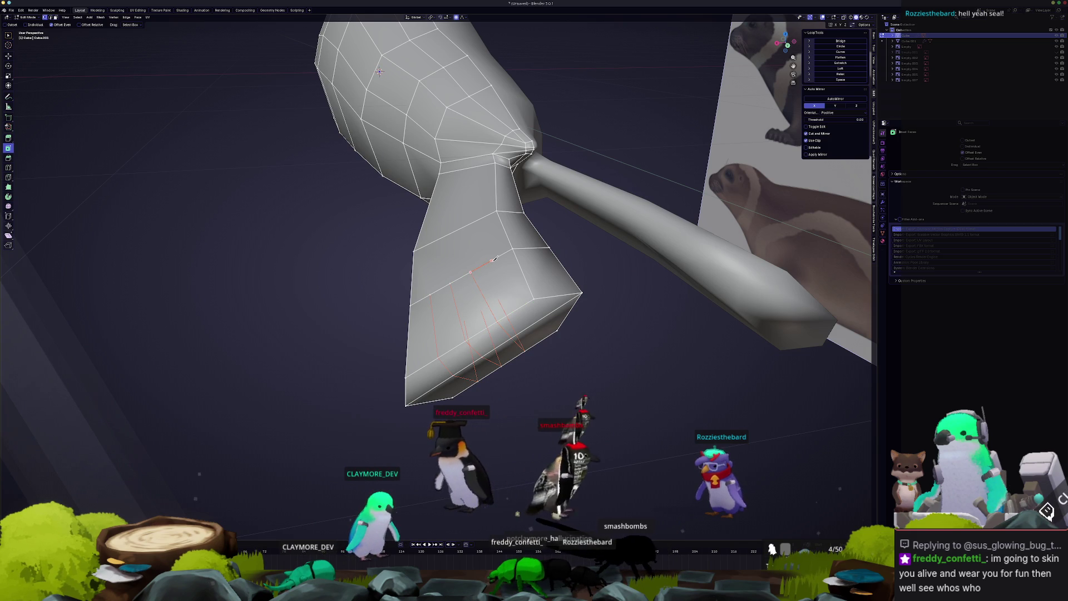
{"action": "middle_click_drag", "start_coordinate": [523, 303], "coordinate": [496, 269]}
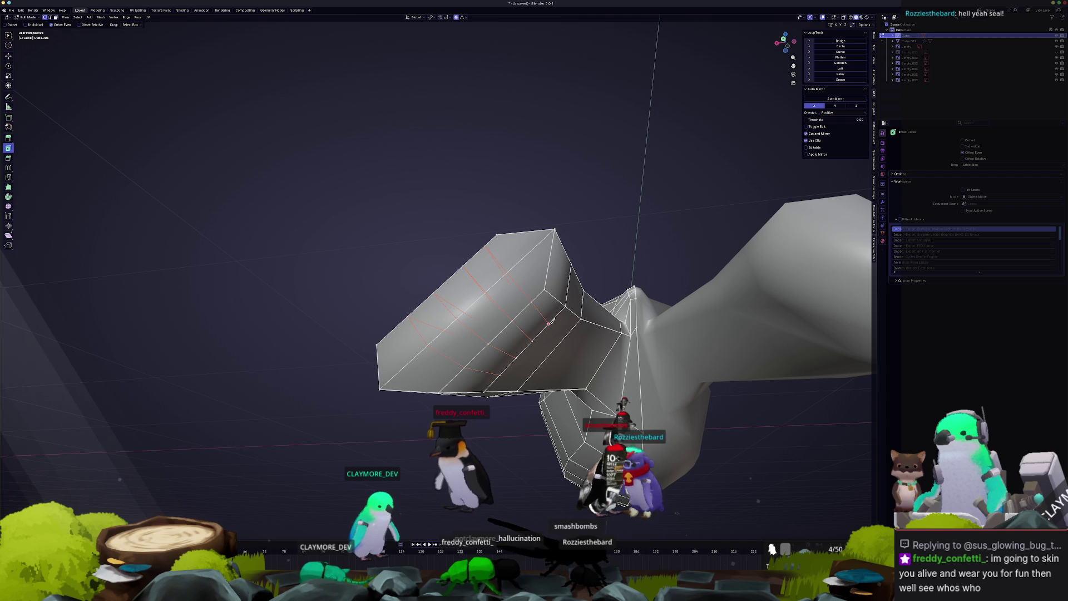
{"action": "key", "text": "Return"}
- Select the new cut edges and slide them into place along the flipper
{"action": "middle_click_drag", "start_coordinate": [550, 323], "coordinate": [482, 318]}
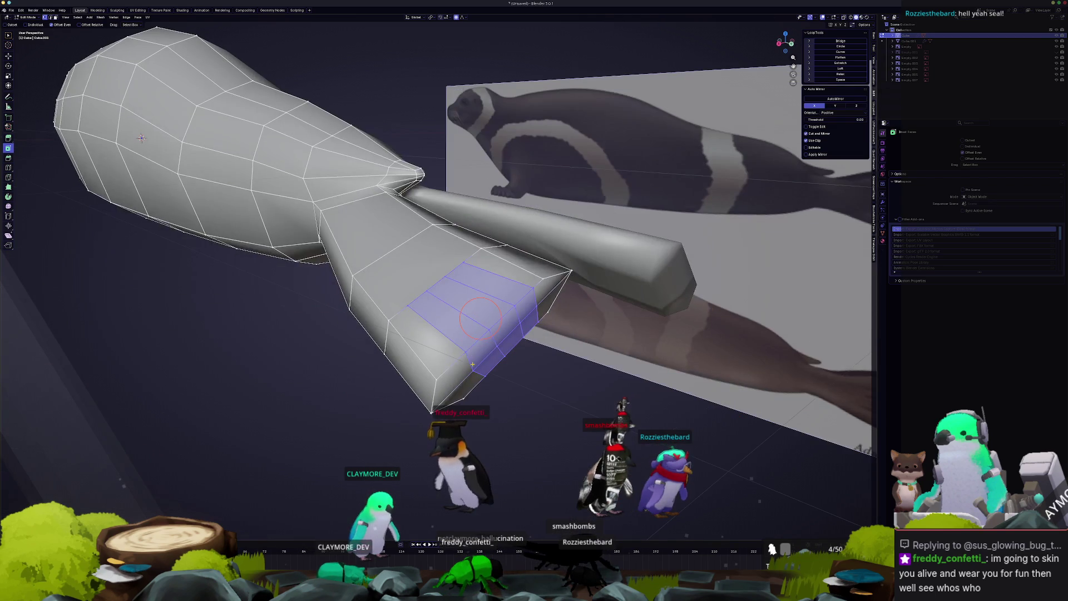
{"action": "left_click", "coordinate": [481, 375], "text": "alt"}
{"action": "mouse_move", "coordinate": [470, 364]}
{"action": "middle_mouse_down"}
{"action": "mouse_move", "coordinate": [463, 343]}
{"action": "mouse_move", "coordinate": [494, 349]}
{"action": "middle_mouse_up"}
{"action": "left_click", "coordinate": [501, 346]}
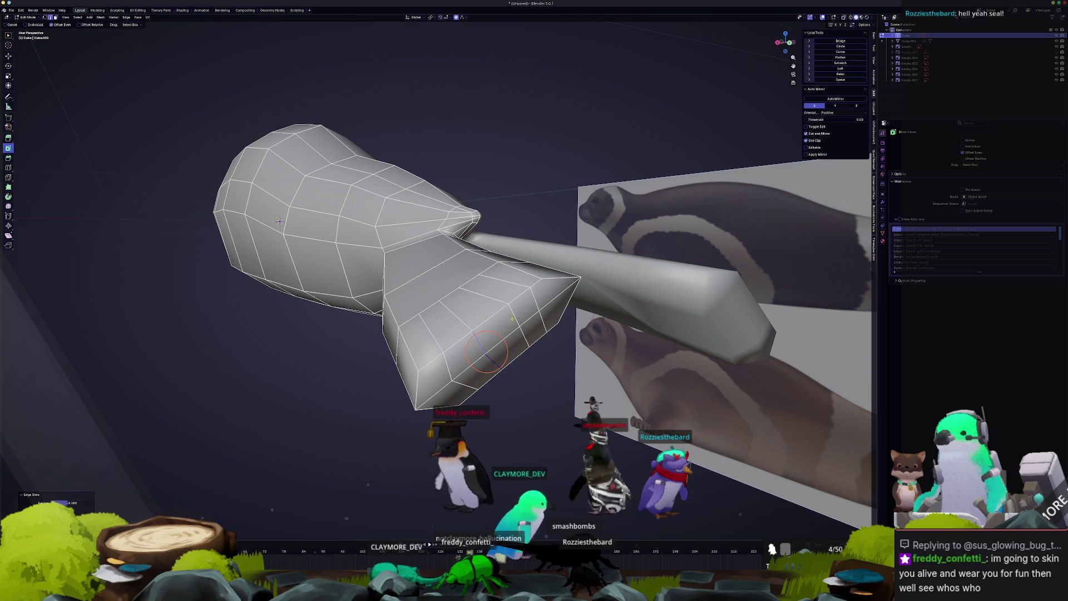
{"action": "key", "text": "g"}
{"action": "key", "text": "g"}
{"action": "left_click", "coordinate": [520, 336]}
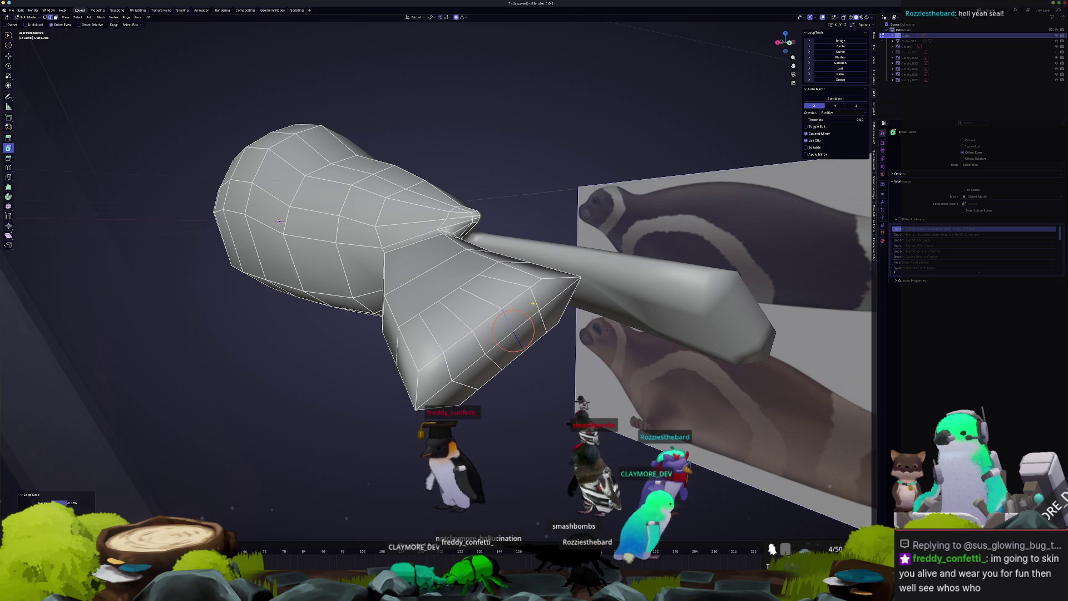
{"action": "key", "text": "g"}
{"action": "key", "text": "g"}
{"action": "left_click", "coordinate": [533, 316]}
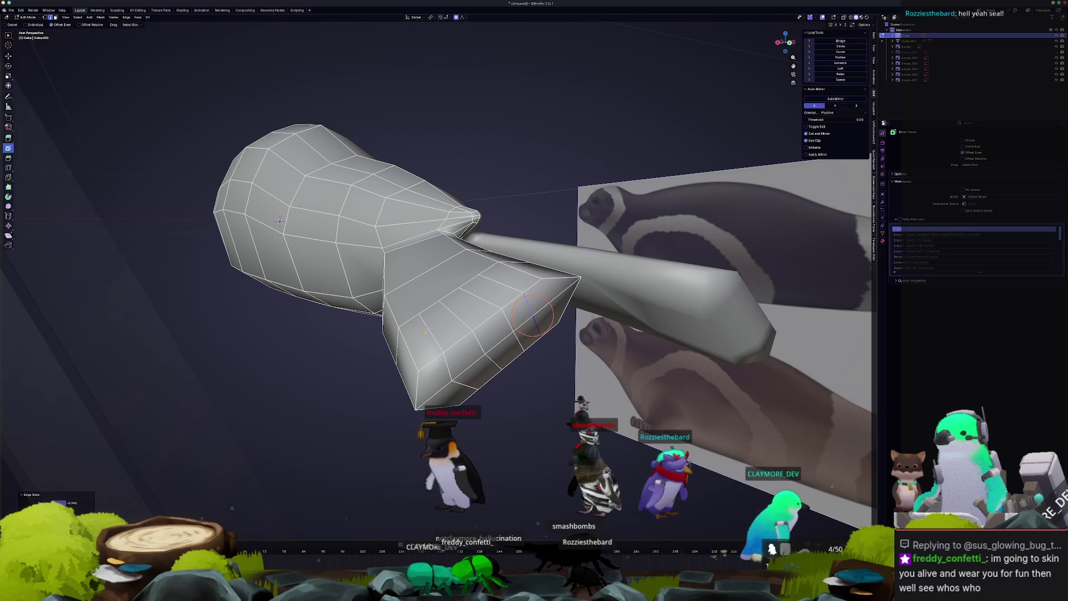
{"action": "scroll", "coordinate": [533, 316], "scroll_direction": "up", "scroll_amount": 5}
{"action": "middle_click_drag", "start_coordinate": [532, 315], "coordinate": [527, 288]}
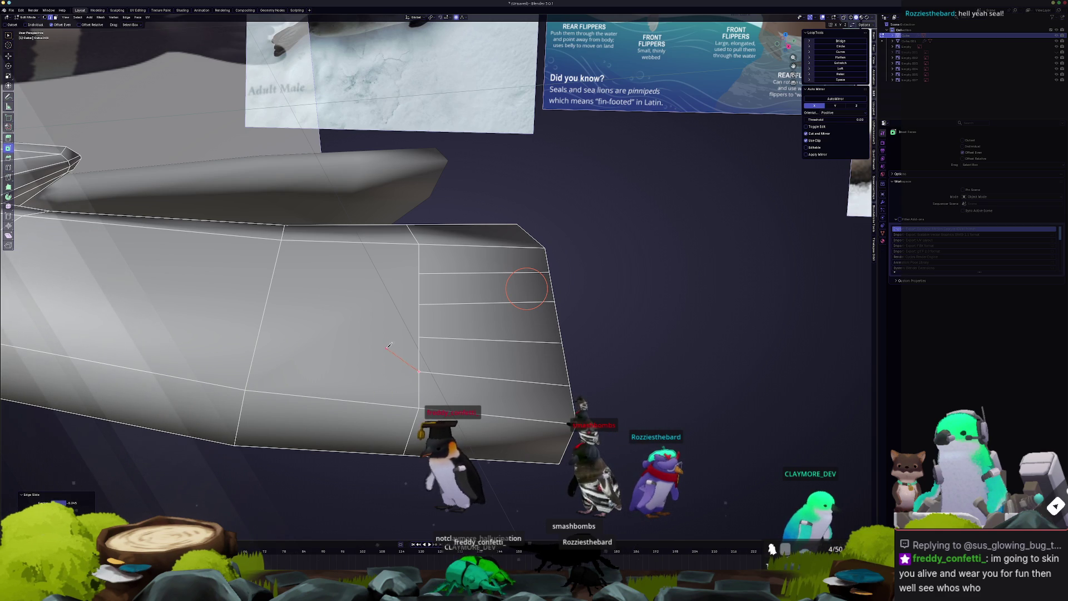
- Knife a seven-point zigzag across the flipper's end faces and apply it
{"action": "left_click", "coordinate": [379, 386]}
{"action": "left_click", "coordinate": [419, 371]}
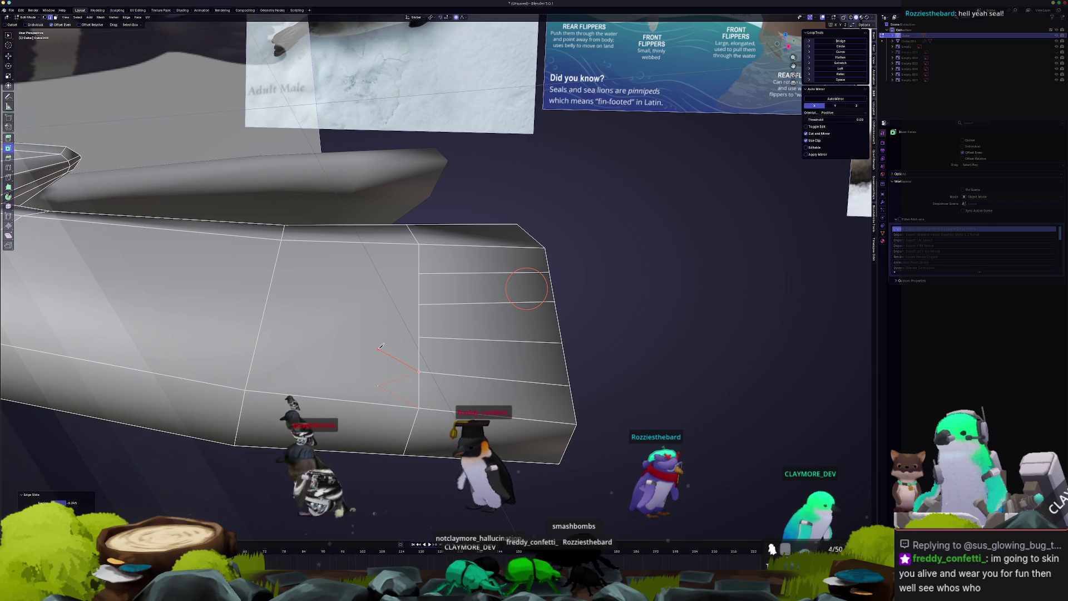
{"action": "left_click", "coordinate": [419, 336]}
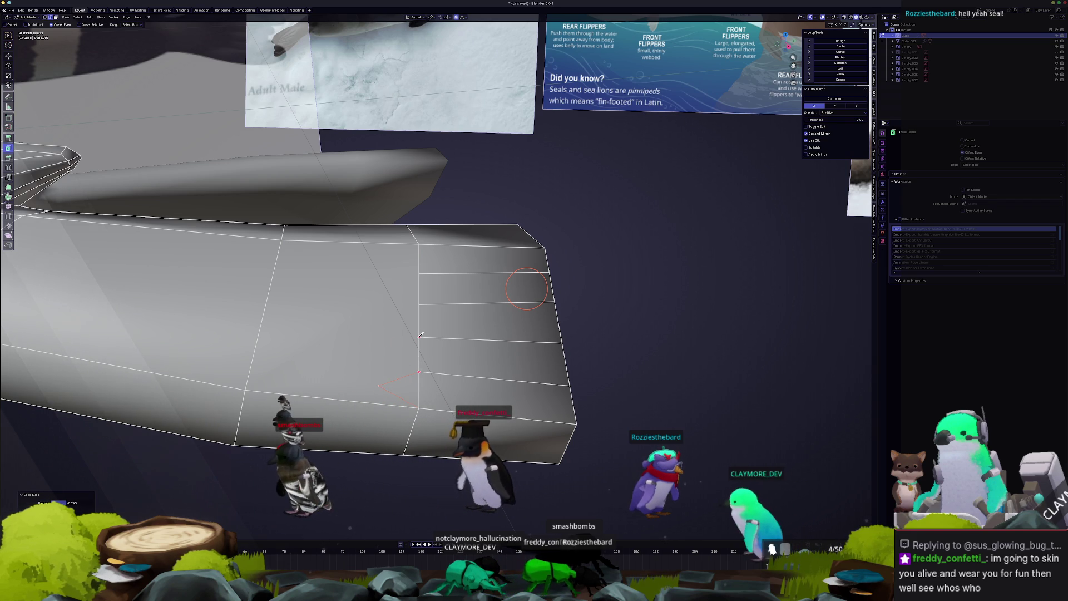
{"action": "left_click", "coordinate": [384, 316]}
{"action": "left_click", "coordinate": [419, 305]}
{"action": "left_click", "coordinate": [420, 271]}
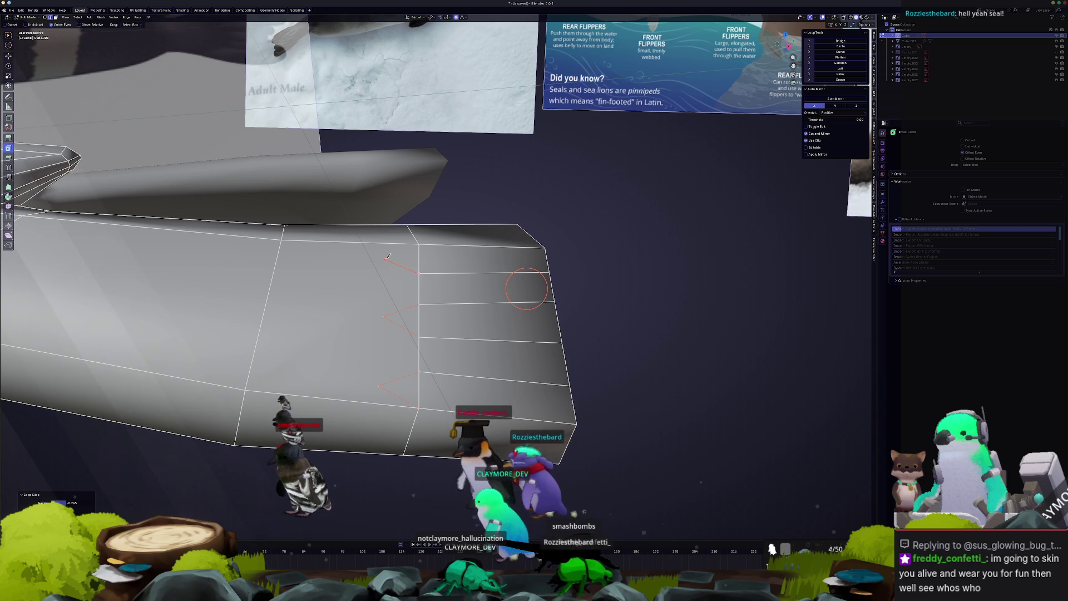
{"action": "left_click", "coordinate": [420, 243]}
{"action": "key", "text": "Return"}
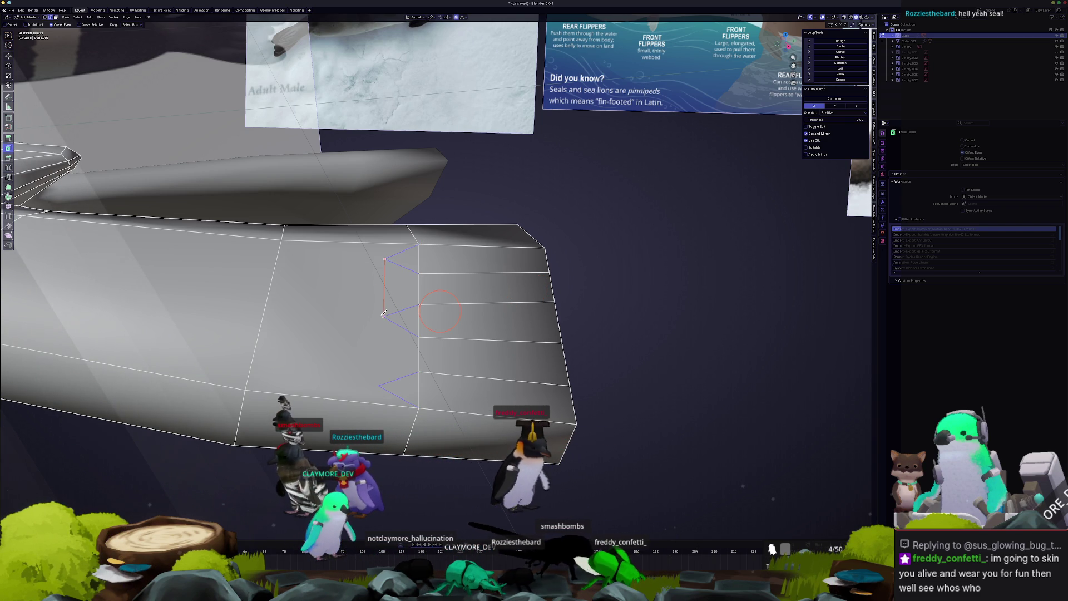
- Trace a second knife cut from the lower vertex up to the upper cut vertex
{"action": "left_click", "coordinate": [379, 385]}
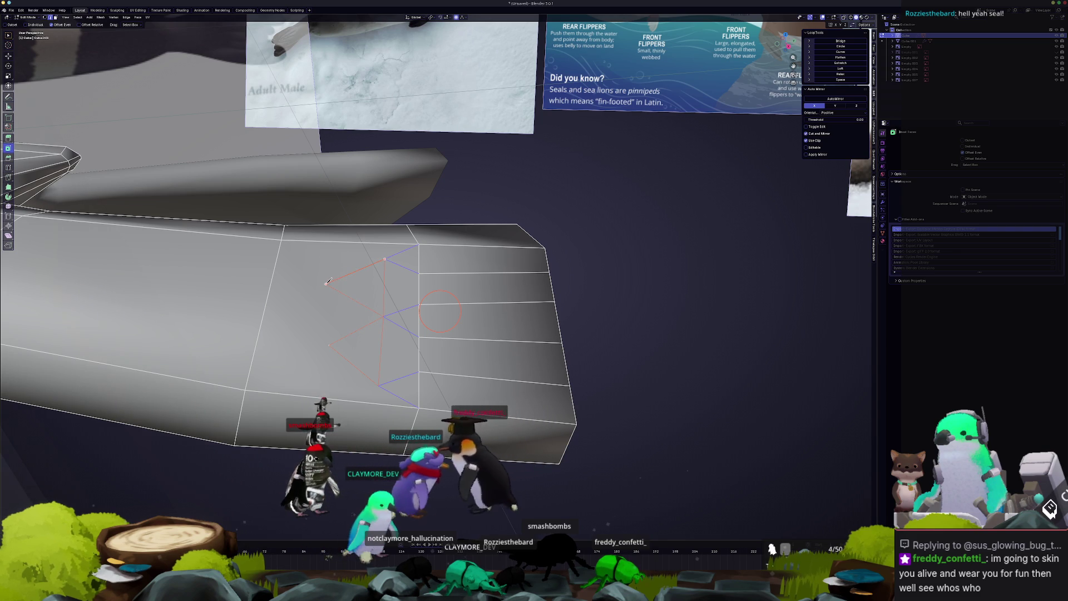
{"action": "left_click", "coordinate": [326, 283]}
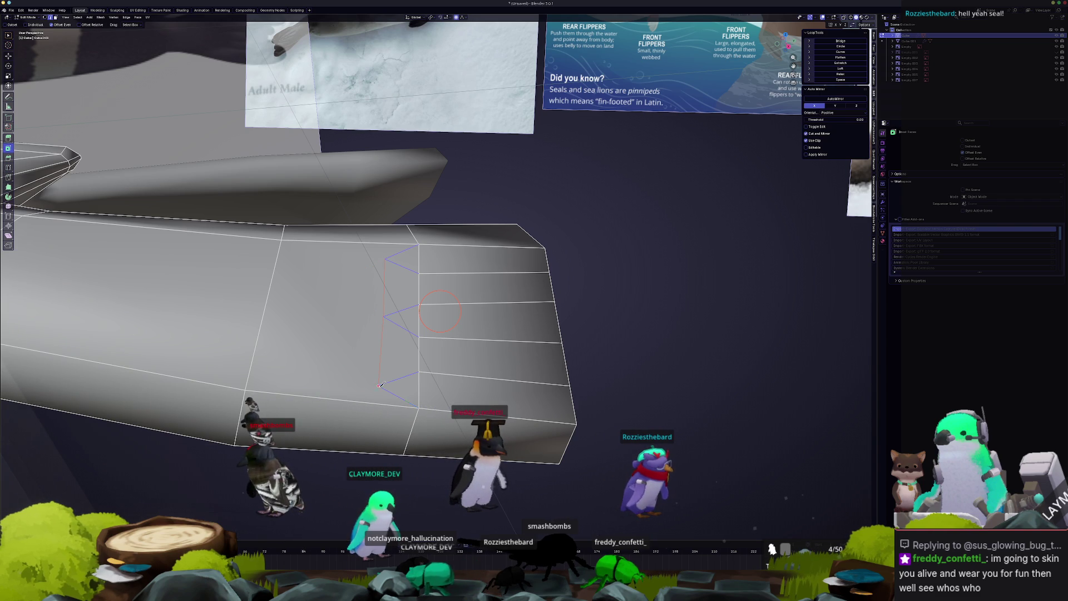
{"action": "middle_click_drag", "start_coordinate": [369, 373], "coordinate": [359, 365]}
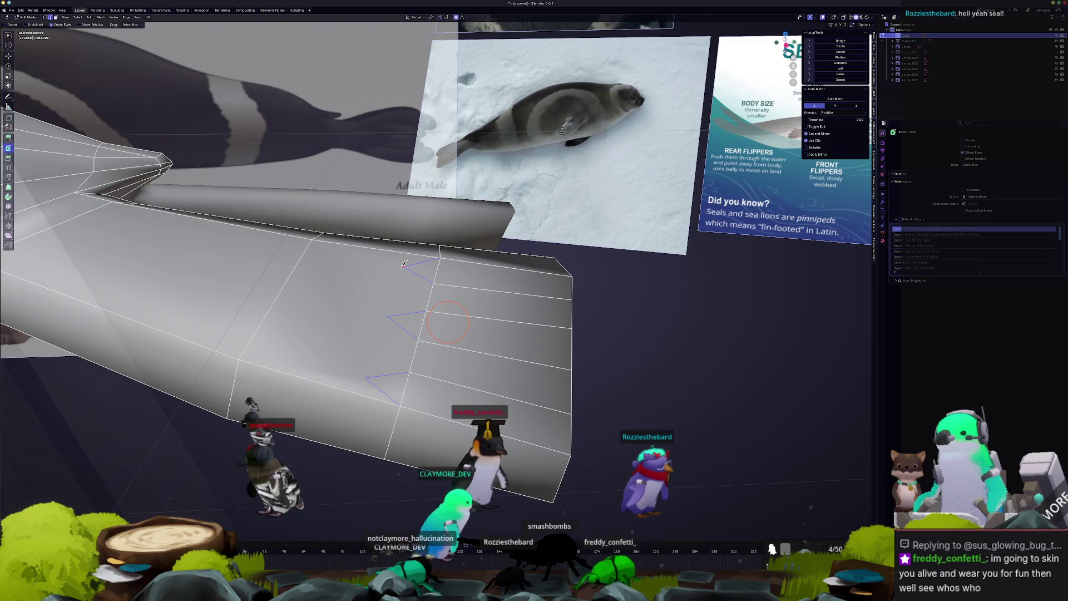
{"action": "middle_click_drag", "start_coordinate": [404, 264], "coordinate": [410, 290]}
{"action": "left_click", "coordinate": [394, 242]}
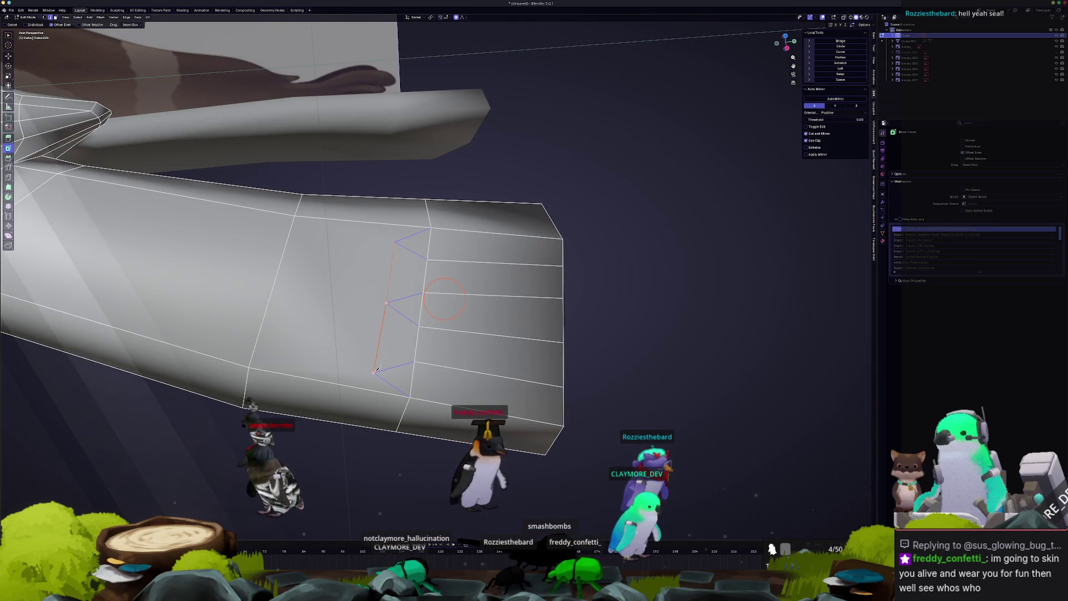
{"action": "mouse_move", "coordinate": [364, 399]}
{"action": "middle_mouse_down"}
{"action": "mouse_move", "coordinate": [362, 360]}
{"action": "mouse_move", "coordinate": [511, 369]}
{"action": "middle_mouse_up"}
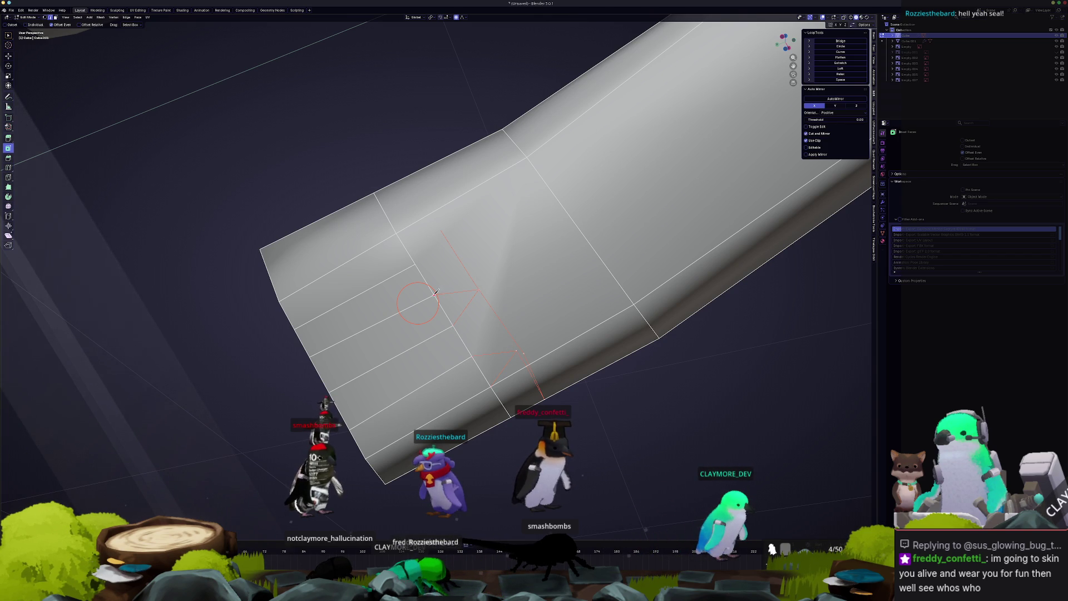
- Extend the zigzag knife cut from the flipper's upper edge to its lower edge, commit it, then deselect the new edges
{"action": "left_click", "coordinate": [416, 263]}
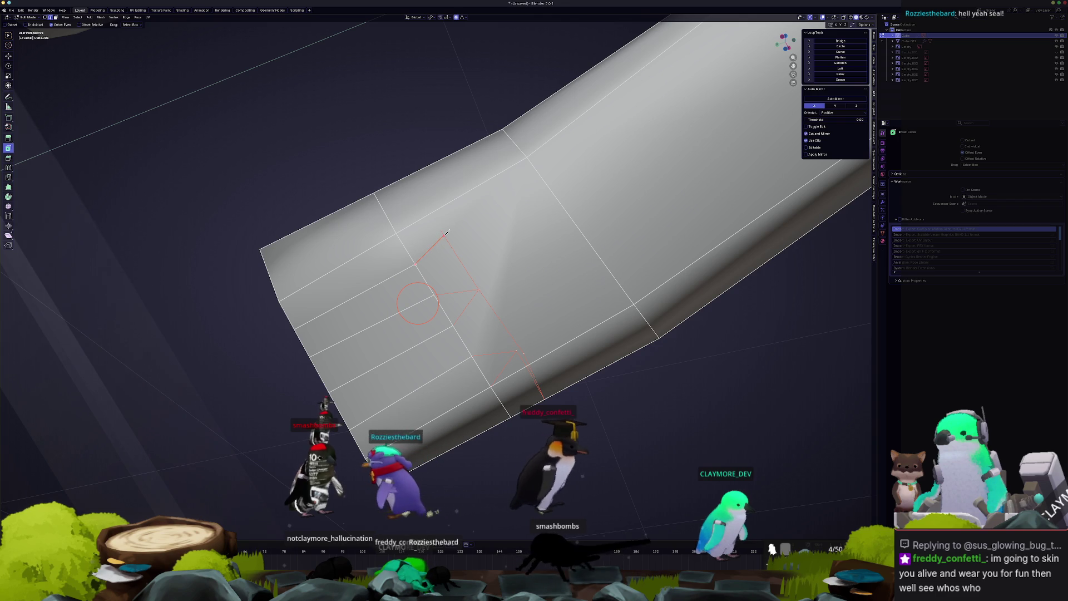
{"action": "left_click", "coordinate": [444, 230]}
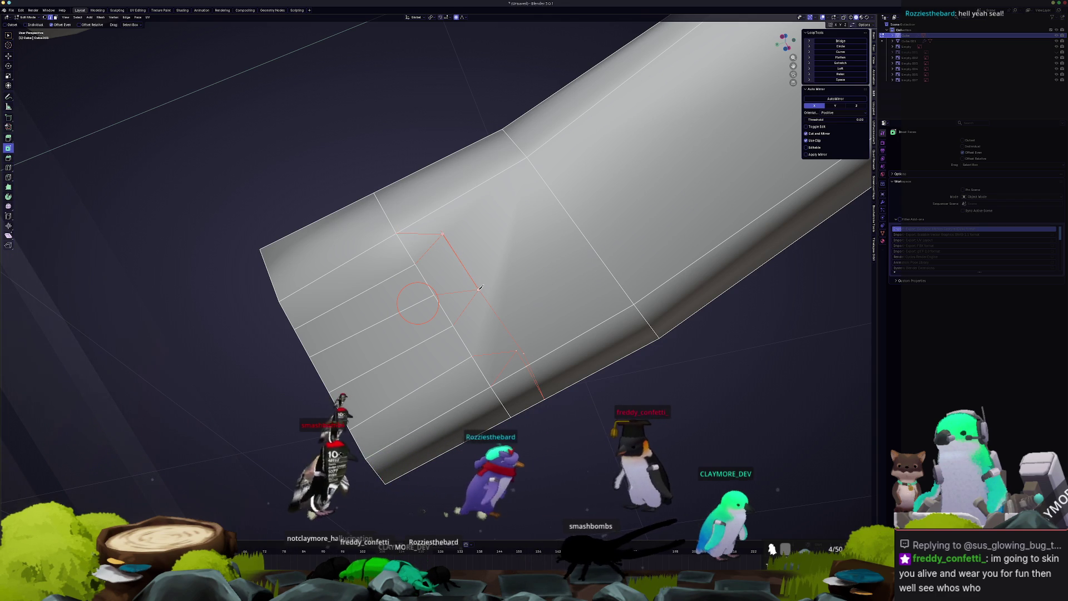
{"action": "left_click", "coordinate": [517, 351]}
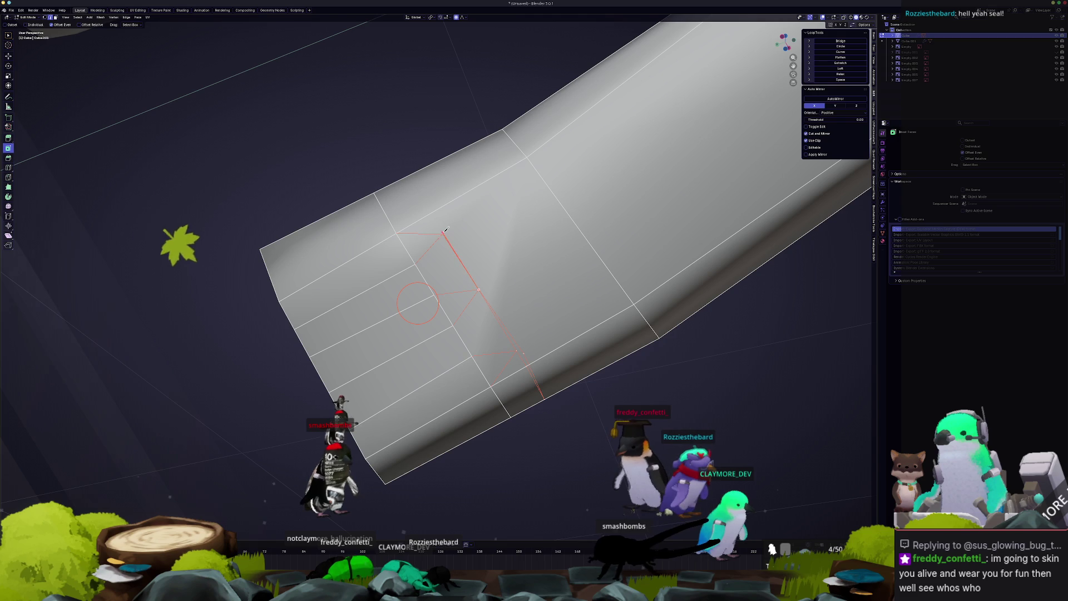
{"action": "middle_click_drag", "start_coordinate": [447, 235], "coordinate": [504, 409]}
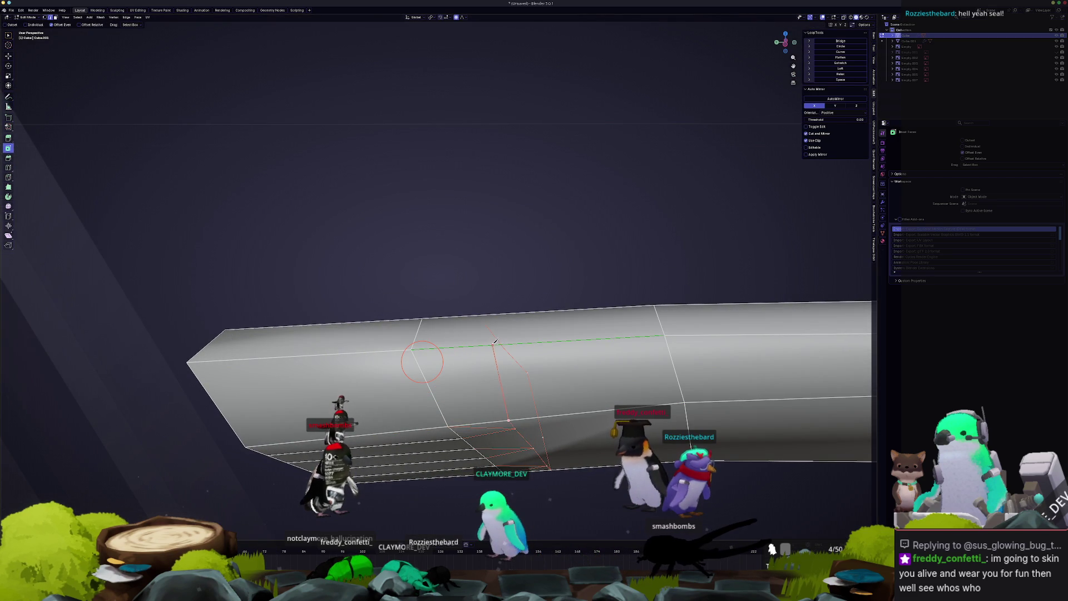
{"action": "middle_click_drag", "start_coordinate": [484, 321], "coordinate": [487, 361]}
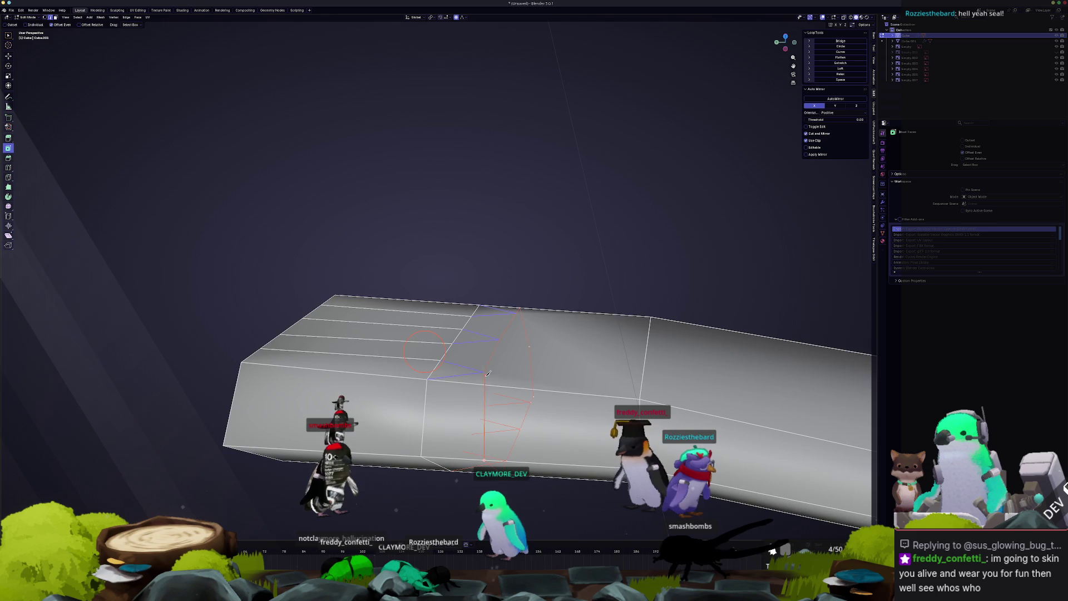
{"action": "key", "text": "Return"}
{"action": "mouse_move", "coordinate": [487, 370]}
{"action": "middle_mouse_down"}
{"action": "mouse_move", "coordinate": [554, 379]}
{"action": "mouse_move", "coordinate": [503, 323]}
{"action": "mouse_move", "coordinate": [460, 318]}
{"action": "middle_mouse_up"}
{"action": "left_click_drag", "start_coordinate": [509, 319], "coordinate": [484, 311]}
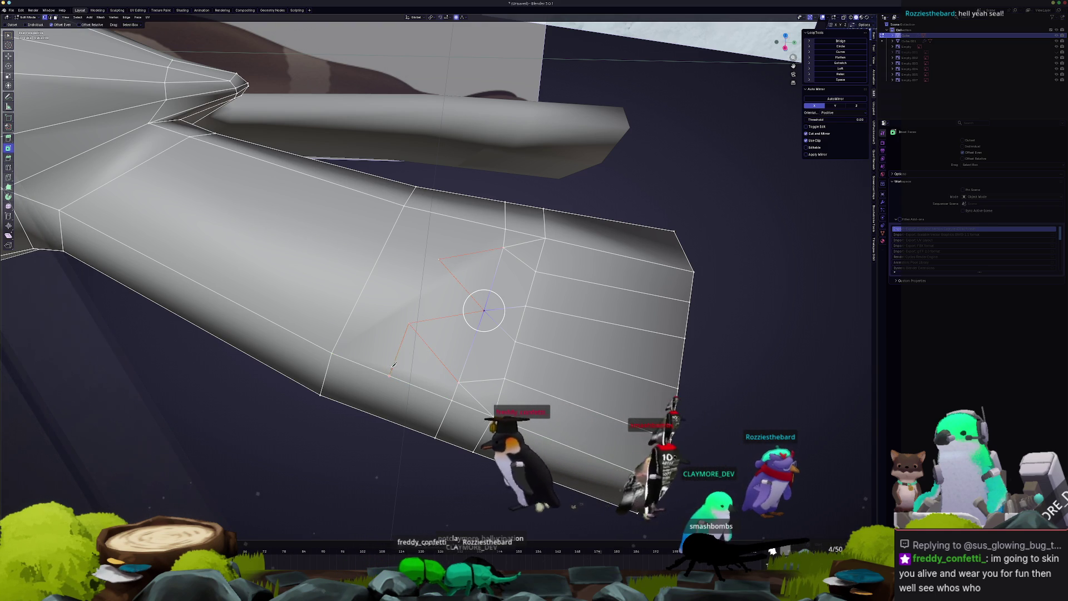
- Knife a diamond outline between the toe loops on one face of the flipper and confirm it
{"action": "left_click", "coordinate": [392, 371]}
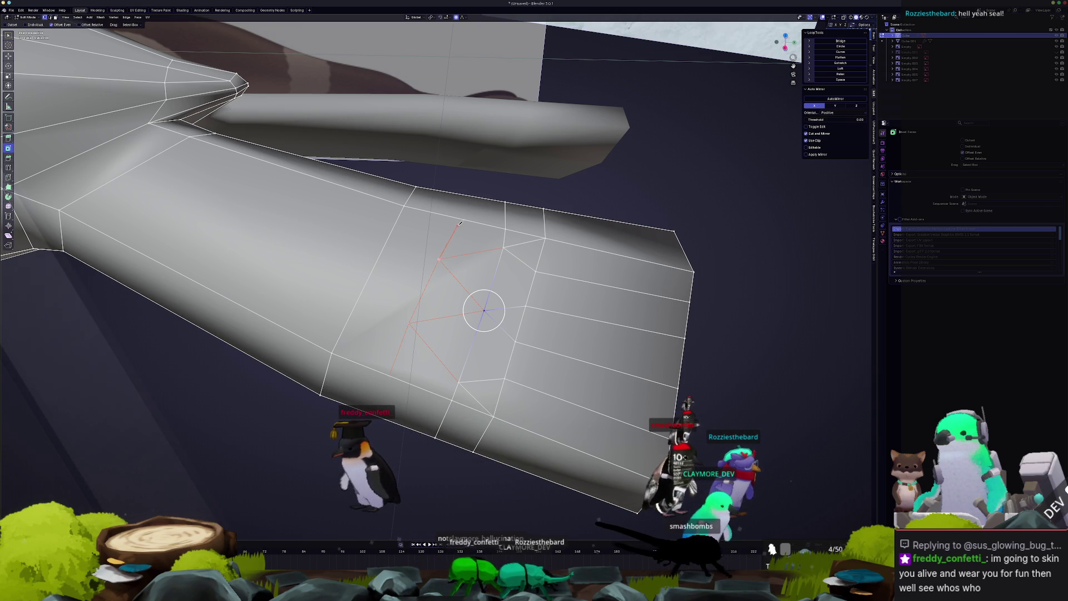
{"action": "middle_click_drag", "start_coordinate": [429, 244], "coordinate": [418, 333]}
{"action": "left_click", "coordinate": [432, 311]}
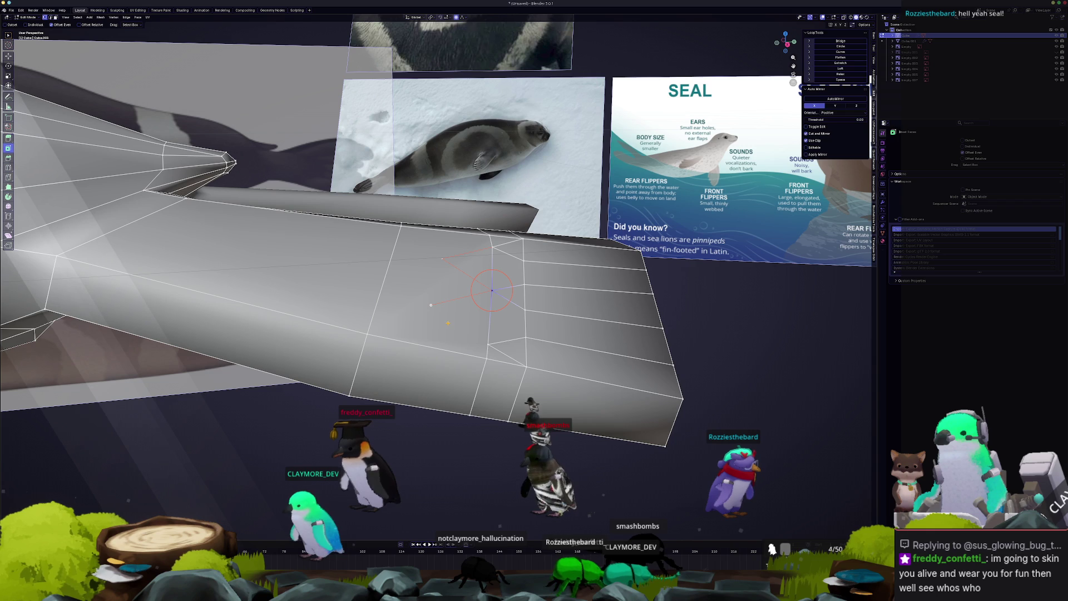
{"action": "middle_click_drag", "start_coordinate": [487, 289], "coordinate": [487, 330]}
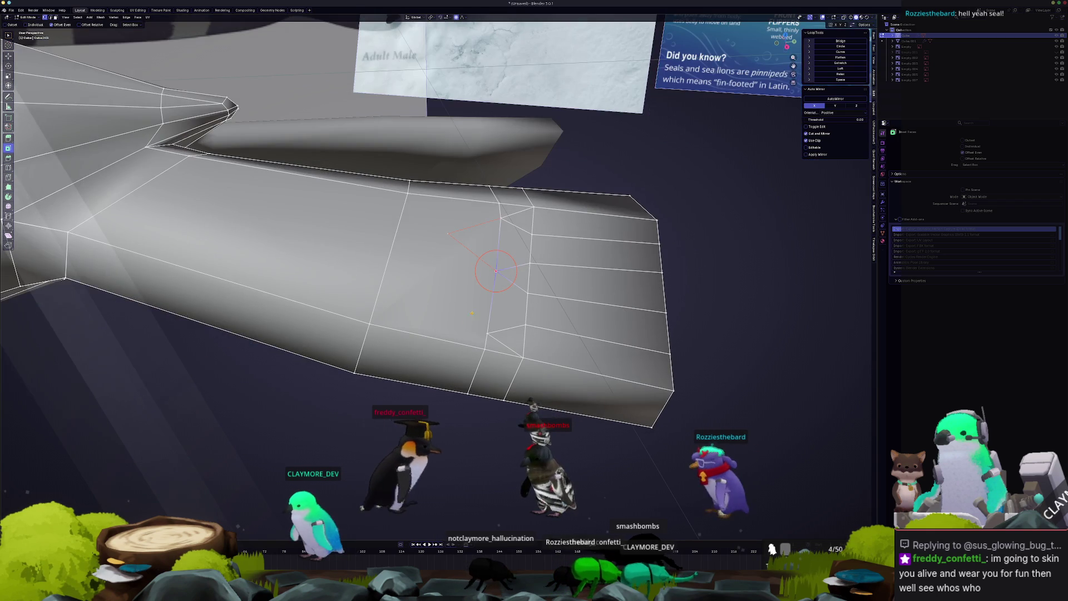
{"action": "left_click", "coordinate": [488, 330]}
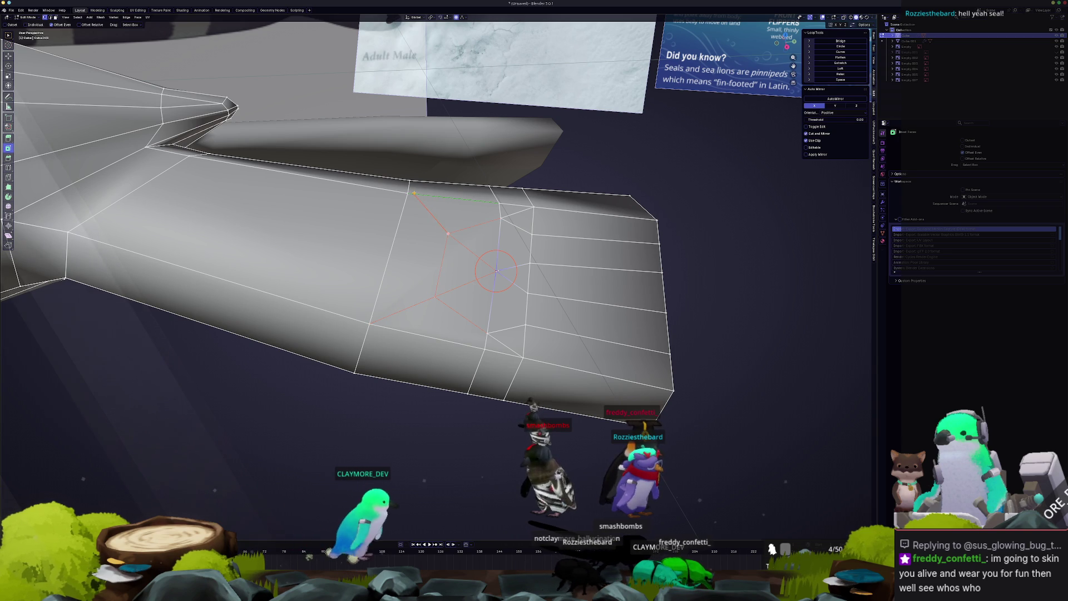
{"action": "left_click", "coordinate": [414, 193]}
{"action": "key", "text": "Return"}
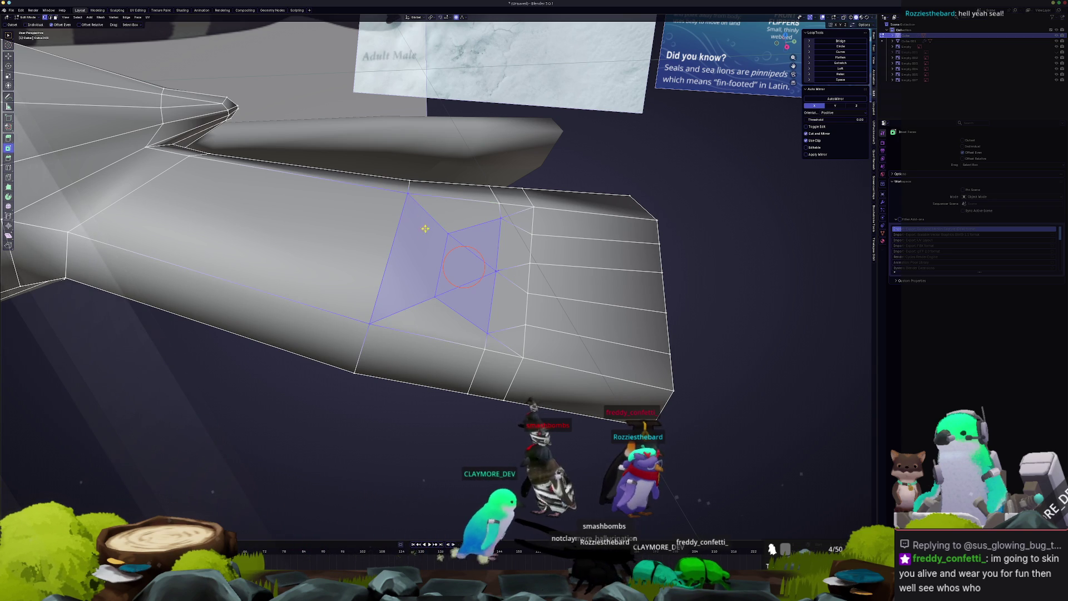
- Knife a matching diamond cut on the flipper's other side and confirm it
{"action": "mouse_move", "coordinate": [424, 365]}
{"action": "middle_mouse_down"}
{"action": "mouse_move", "coordinate": [468, 301]}
{"action": "mouse_move", "coordinate": [513, 294]}
{"action": "mouse_move", "coordinate": [436, 279]}
{"action": "mouse_move", "coordinate": [457, 291]}
{"action": "middle_mouse_up"}
{"action": "key", "text": "k"}
{"action": "left_click", "coordinate": [393, 254]}
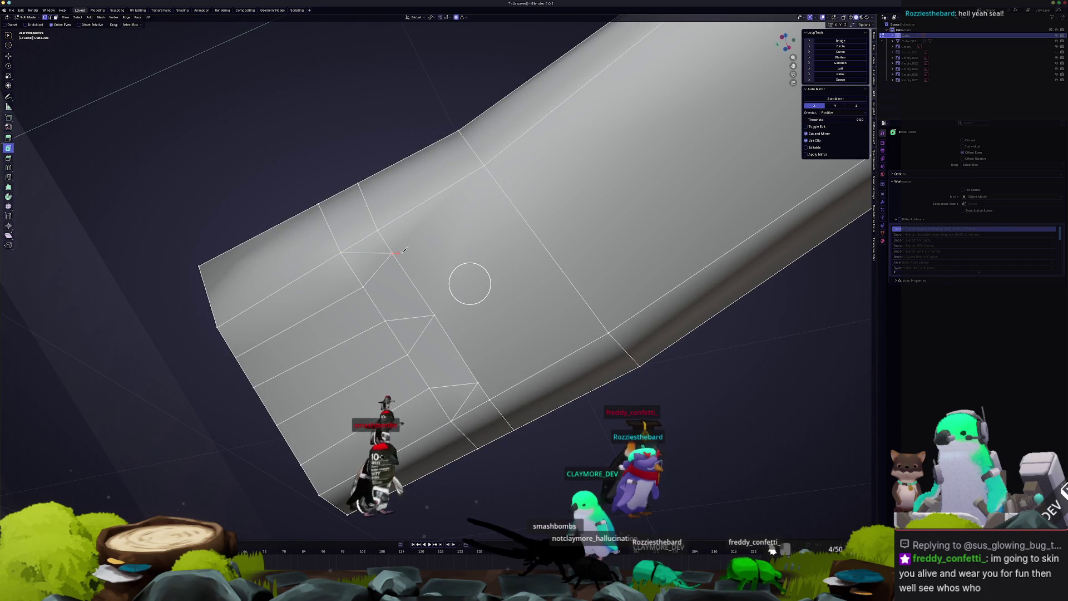
{"action": "left_click", "coordinate": [458, 245]}
{"action": "left_click", "coordinate": [435, 316]}
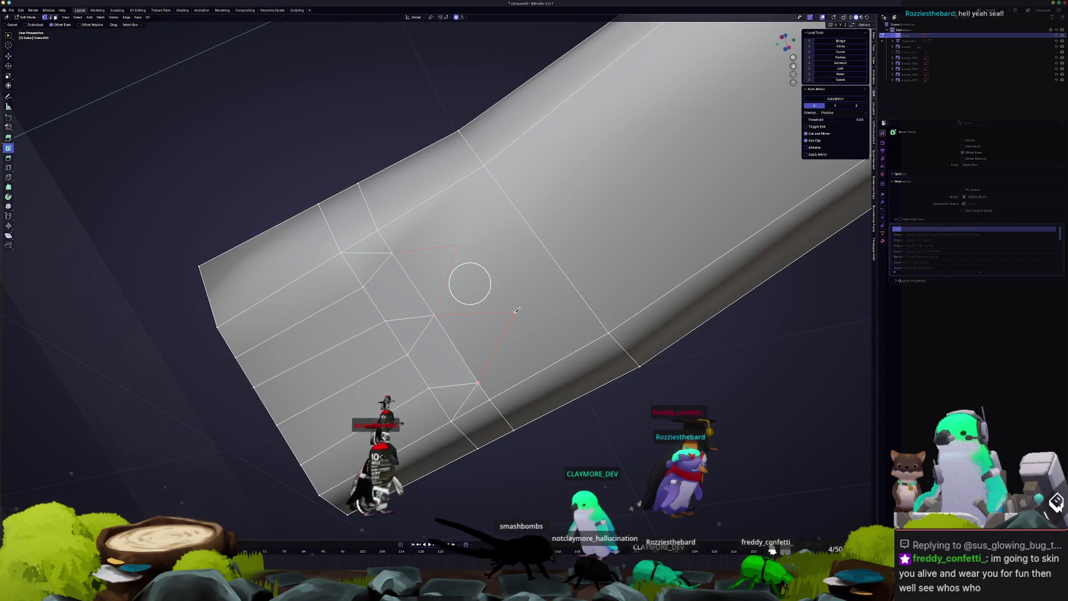
{"action": "left_click", "coordinate": [517, 310]}
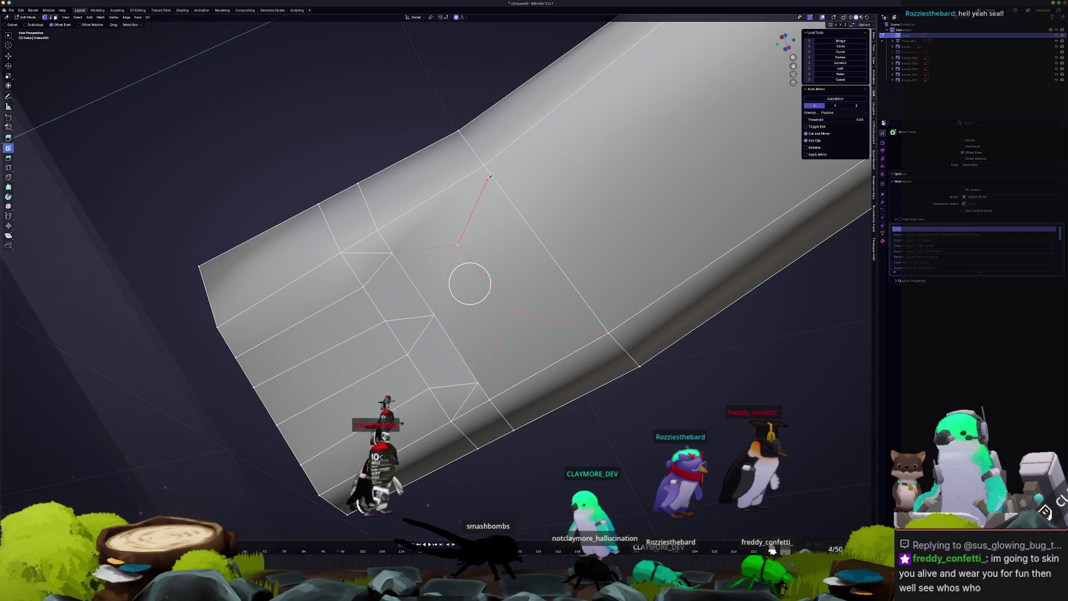
{"action": "key", "text": "Return"}
{"action": "mouse_move", "coordinate": [487, 168]}
{"action": "middle_mouse_down"}
{"action": "mouse_move", "coordinate": [582, 309]}
{"action": "mouse_move", "coordinate": [557, 300]}
{"action": "mouse_move", "coordinate": [554, 358]}
{"action": "mouse_move", "coordinate": [518, 339]}
{"action": "mouse_move", "coordinate": [465, 354]}
{"action": "middle_mouse_up"}
{"action": "left_click", "coordinate": [466, 353]}
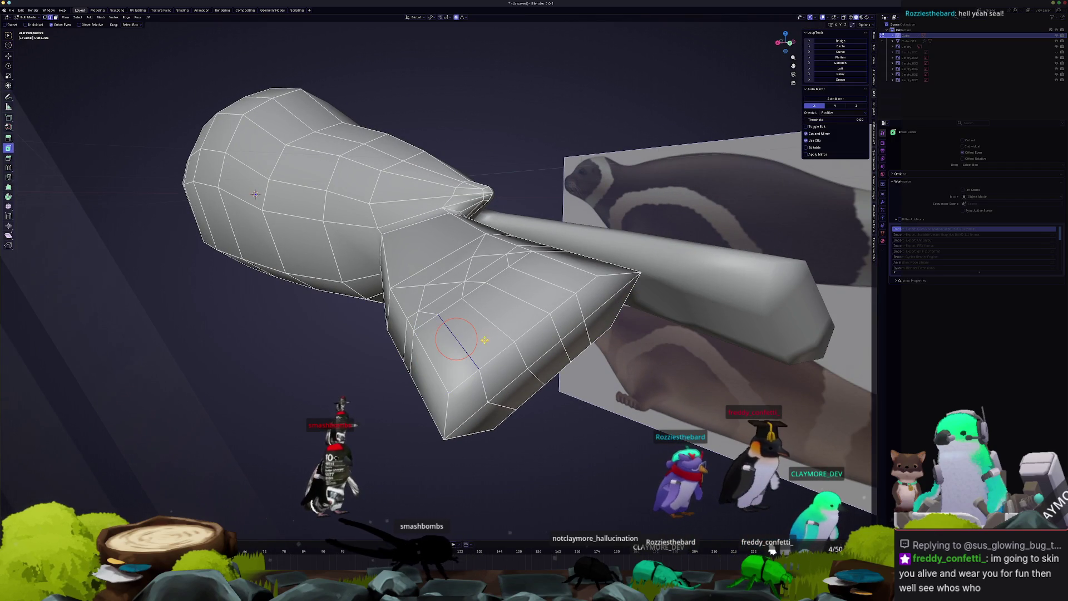
{"action": "middle_click_drag", "start_coordinate": [525, 296], "coordinate": [565, 305]}
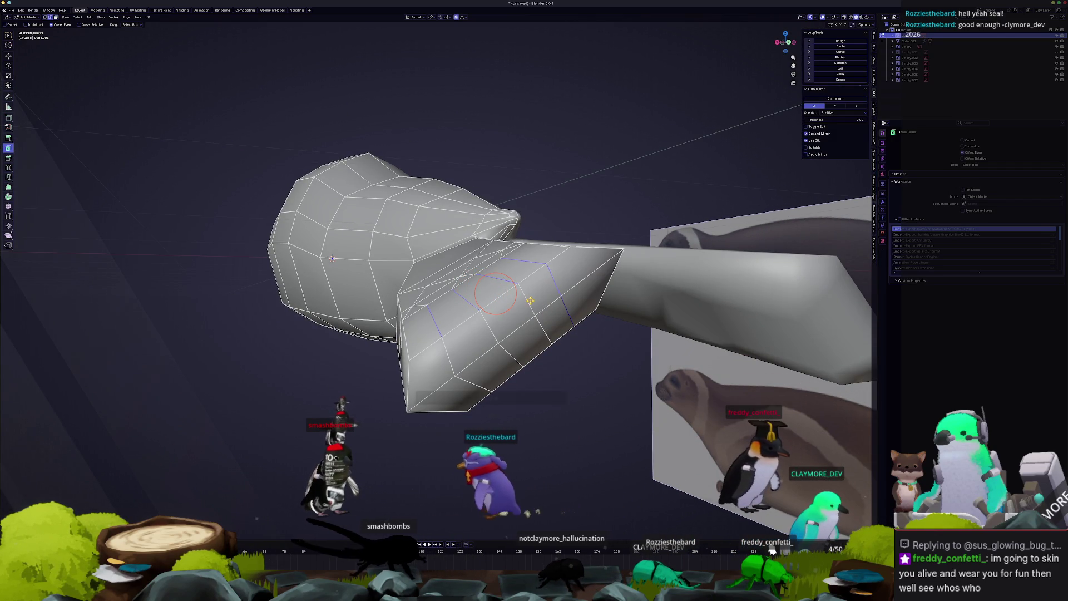
{"action": "left_click", "coordinate": [544, 317], "text": "alt+shift"}
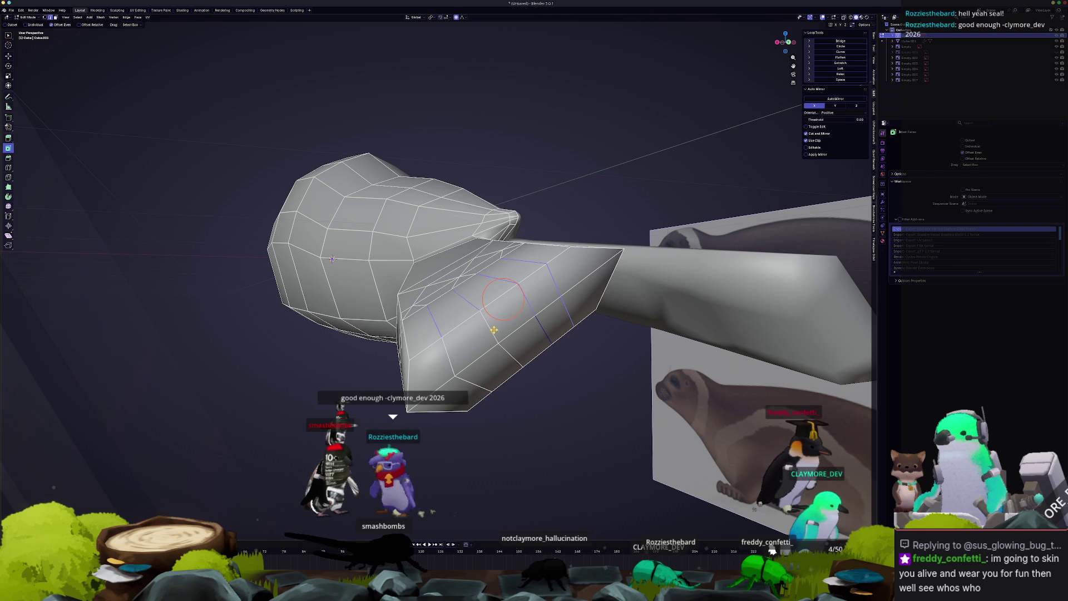
{"action": "middle_click_drag", "start_coordinate": [473, 389], "coordinate": [444, 308]}
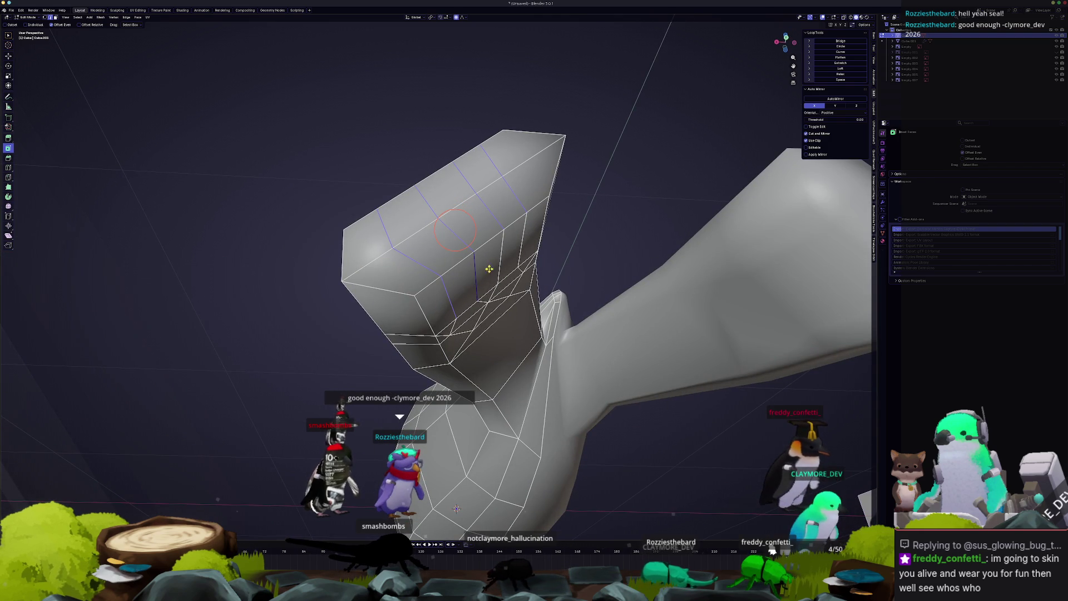
{"action": "middle_click_drag", "start_coordinate": [523, 246], "coordinate": [483, 252]}
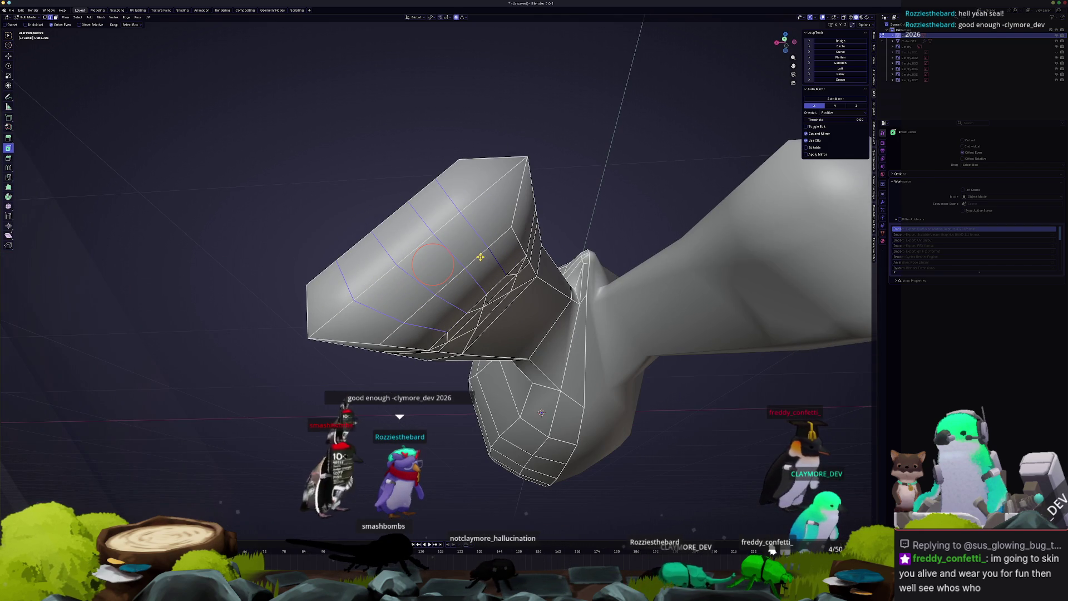
{"action": "left_click", "coordinate": [448, 284], "text": "alt"}
{"action": "mouse_move", "coordinate": [511, 219]}
{"action": "middle_mouse_down"}
{"action": "mouse_move", "coordinate": [534, 303]}
{"action": "mouse_move", "coordinate": [568, 342]}
{"action": "middle_mouse_up"}
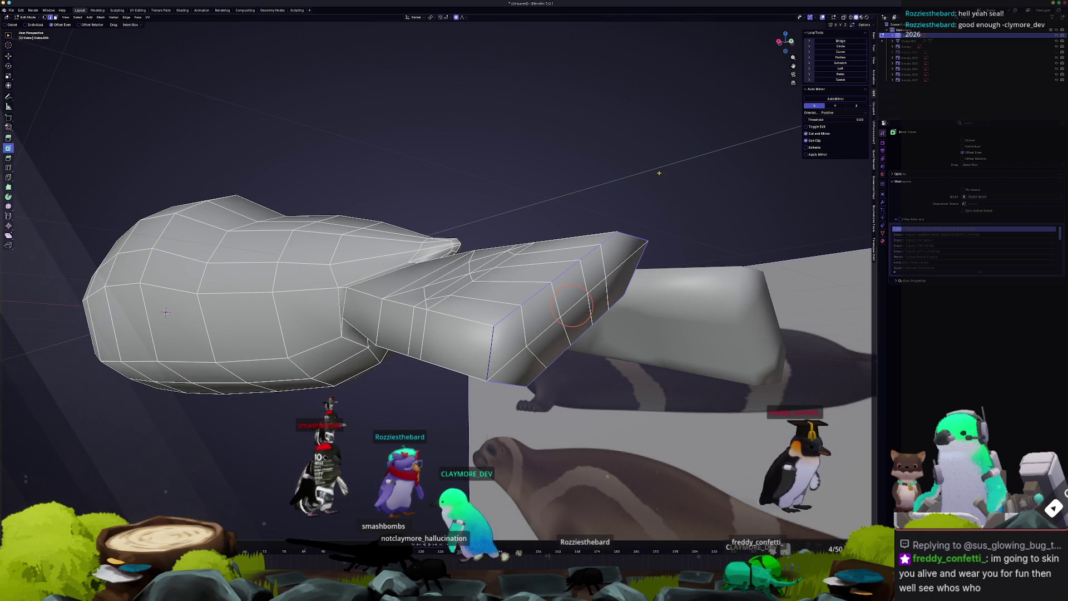
{"action": "mouse_move", "coordinate": [661, 172]}
{"action": "middle_mouse_down"}
{"action": "mouse_move", "coordinate": [624, 203]}
{"action": "mouse_move", "coordinate": [632, 212]}
{"action": "middle_mouse_up"}
{"action": "left_click_drag", "start_coordinate": [617, 230], "coordinate": [609, 247]}
{"action": "scroll", "coordinate": [609, 247], "scroll_direction": "up", "scroll_amount": 10}
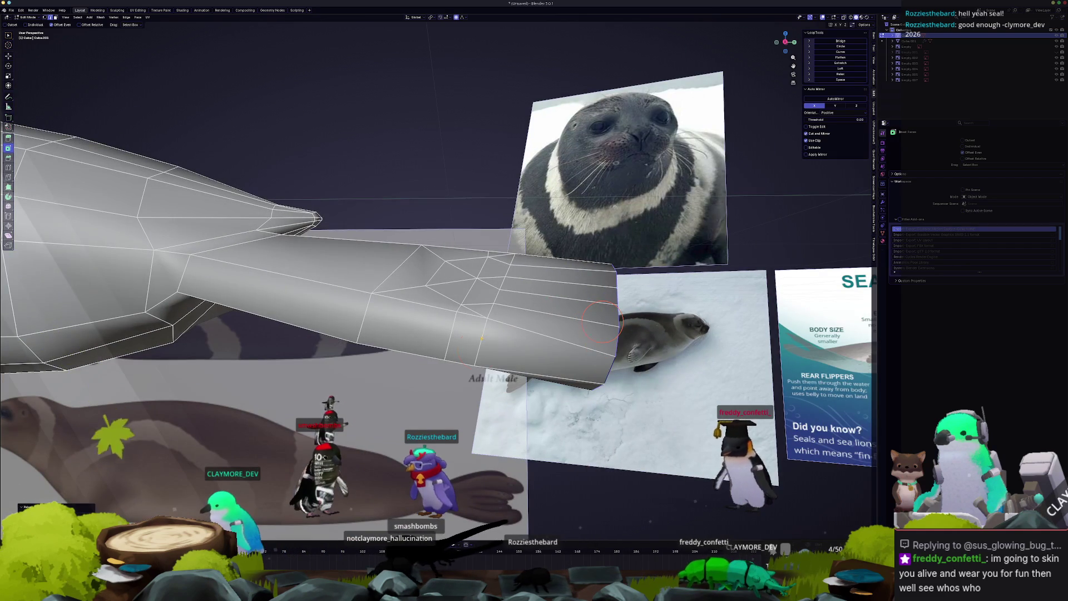
{"action": "key", "text": "ctrl+r"}
{"action": "mouse_move", "coordinate": [494, 302]}
{"action": "middle_mouse_down"}
{"action": "mouse_move", "coordinate": [445, 271]}
{"action": "mouse_move", "coordinate": [465, 299]}
{"action": "middle_mouse_up"}
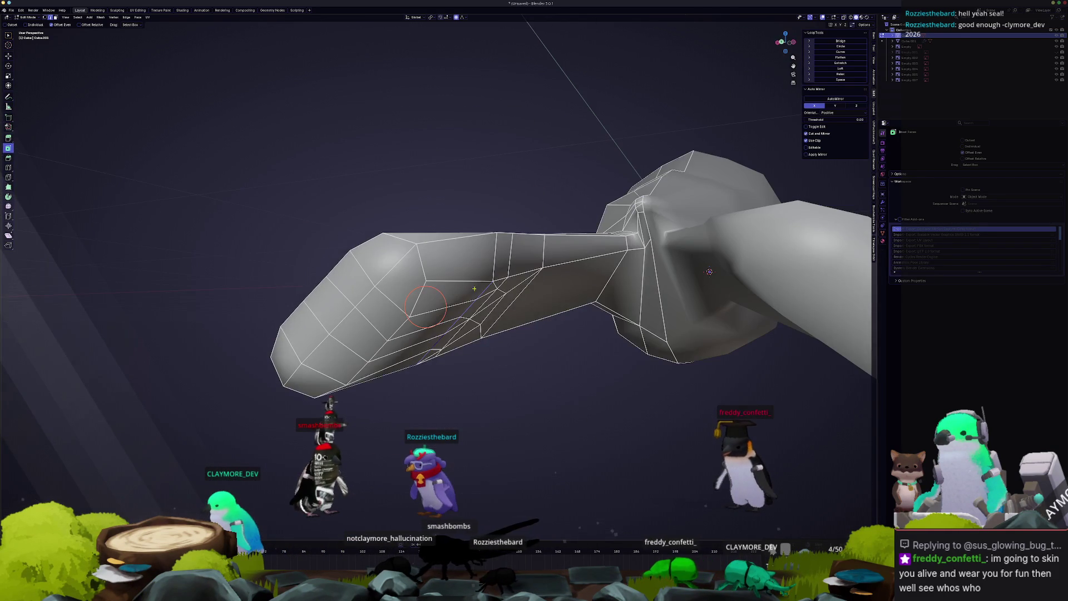
{"action": "mouse_move", "coordinate": [494, 259]}
{"action": "middle_mouse_down"}
{"action": "mouse_move", "coordinate": [504, 279]}
{"action": "mouse_move", "coordinate": [539, 252]}
{"action": "middle_mouse_up"}
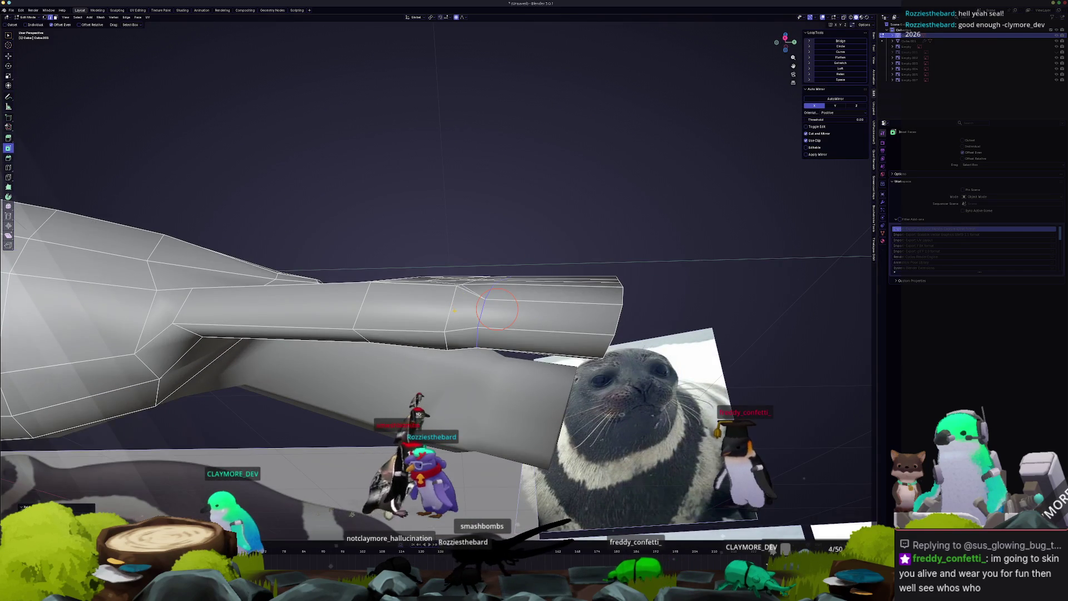
{"action": "middle_click_drag", "start_coordinate": [451, 318], "coordinate": [443, 253]}
{"action": "mouse_move", "coordinate": [501, 296]}
{"action": "middle_mouse_down"}
{"action": "mouse_move", "coordinate": [321, 386]}
{"action": "mouse_move", "coordinate": [482, 297]}
{"action": "mouse_move", "coordinate": [444, 302]}
{"action": "mouse_move", "coordinate": [443, 291]}
{"action": "mouse_move", "coordinate": [477, 313]}
{"action": "mouse_move", "coordinate": [482, 290]}
{"action": "mouse_move", "coordinate": [534, 334]}
{"action": "mouse_move", "coordinate": [529, 272]}
{"action": "mouse_move", "coordinate": [527, 320]}
{"action": "mouse_move", "coordinate": [503, 303]}
{"action": "mouse_move", "coordinate": [496, 248]}
{"action": "mouse_move", "coordinate": [508, 298]}
{"action": "middle_mouse_up"}
{"action": "scroll", "coordinate": [482, 289], "scroll_direction": "up", "scroll_amount": 3}
{"action": "left_click", "coordinate": [522, 306]}
{"action": "scroll", "coordinate": [489, 298], "scroll_direction": "down", "scroll_amount": 5}
{"action": "scroll", "coordinate": [488, 231], "scroll_direction": "up", "scroll_amount": 4}
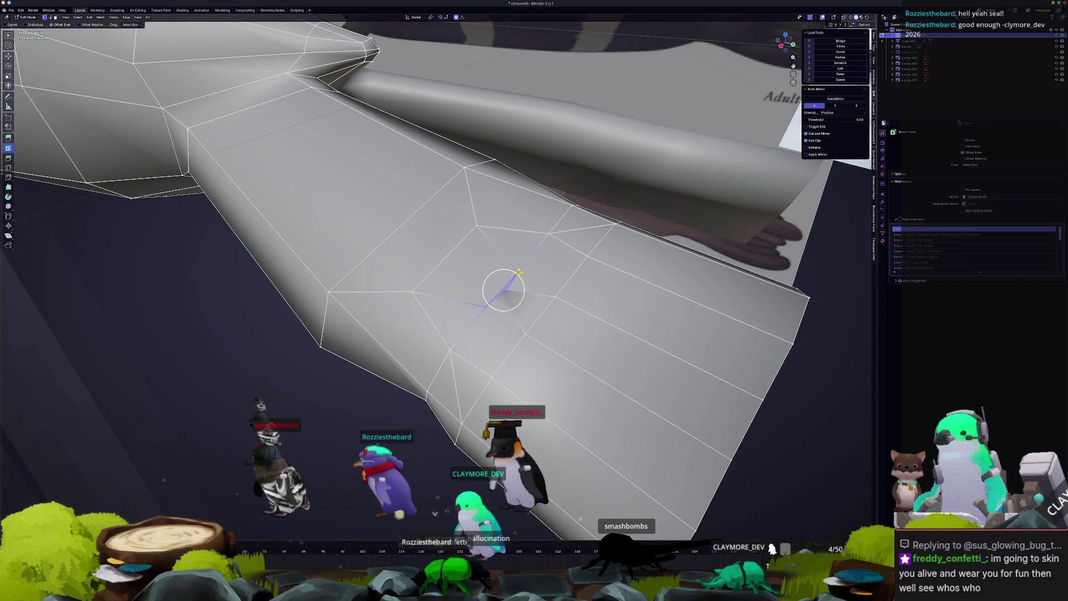
- Collapse the star-shaped pole vertices on the flipper's underside into a single vertex
{"action": "right_click", "coordinate": [518, 334]}
{"action": "mouse_move", "coordinate": [512, 382]}
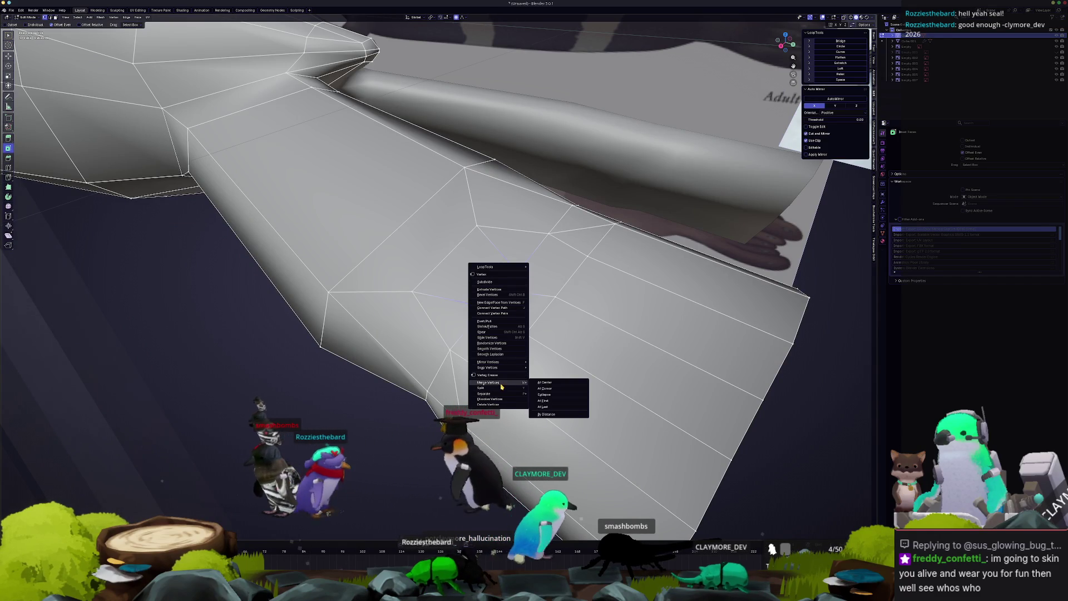
{"action": "left_click", "coordinate": [546, 394]}
{"action": "middle_click_drag", "start_coordinate": [501, 291], "coordinate": [507, 277]}
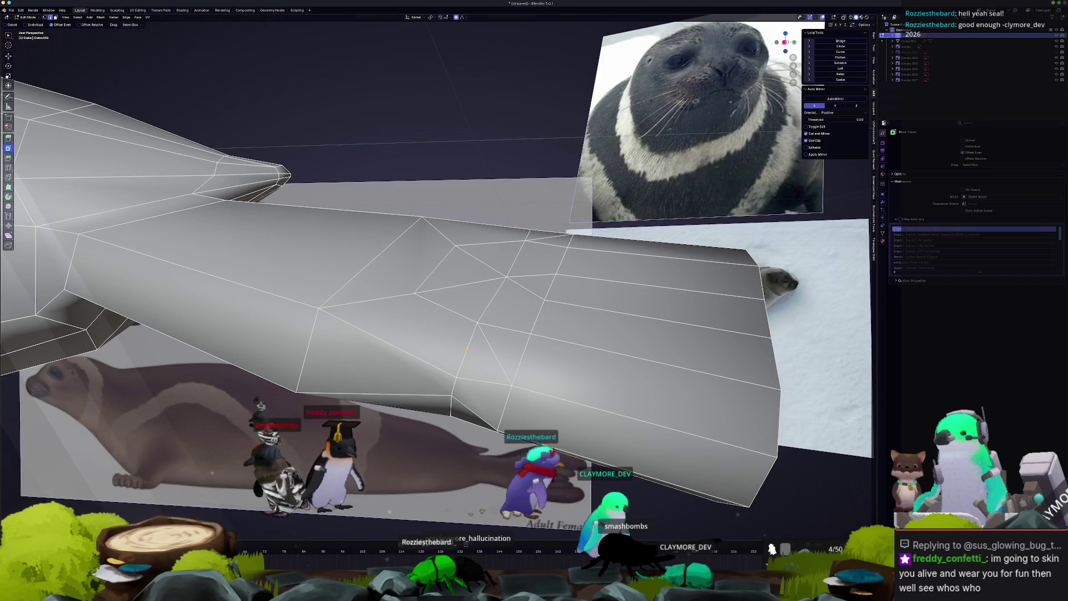
{"action": "mouse_move", "coordinate": [459, 381]}
{"action": "middle_mouse_down"}
{"action": "mouse_move", "coordinate": [436, 296]}
{"action": "mouse_move", "coordinate": [491, 295]}
{"action": "mouse_move", "coordinate": [490, 278]}
{"action": "mouse_move", "coordinate": [539, 285]}
{"action": "mouse_move", "coordinate": [412, 298]}
{"action": "middle_mouse_up"}
{"action": "mouse_move", "coordinate": [449, 353]}
{"action": "middle_mouse_down"}
{"action": "mouse_move", "coordinate": [444, 313]}
{"action": "mouse_move", "coordinate": [471, 279]}
{"action": "mouse_move", "coordinate": [440, 282]}
{"action": "middle_mouse_up"}
{"action": "middle_click_drag", "start_coordinate": [510, 339], "coordinate": [432, 311]}
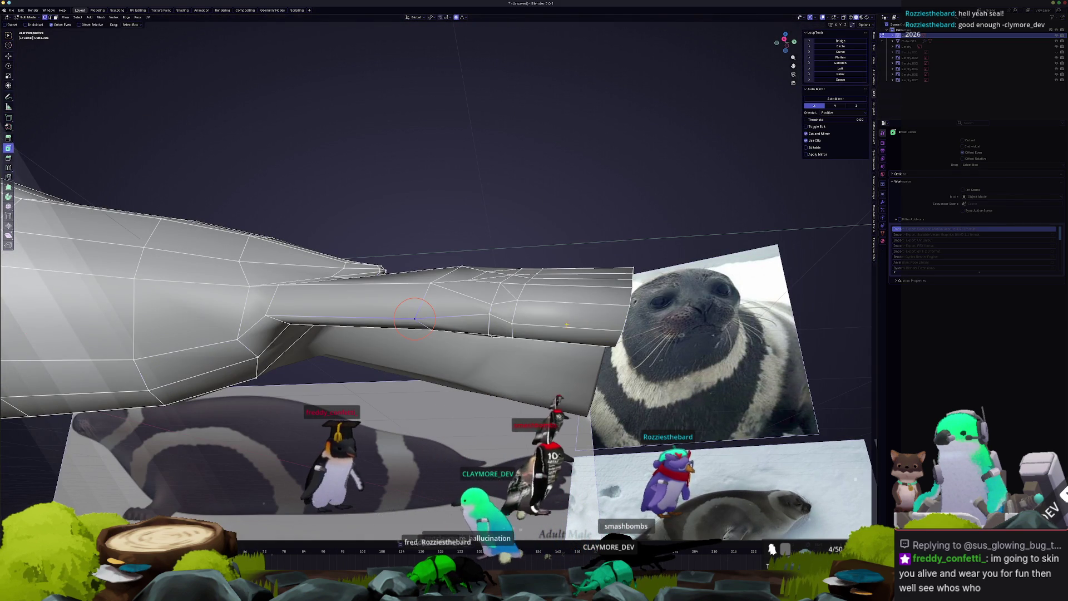
- Select a shortest edge path across the flipper up to the target vertex
{"action": "right_click", "coordinate": [508, 322], "text": "shift"}
{"action": "middle_click_drag", "start_coordinate": [542, 327], "coordinate": [576, 344]}
{"action": "scroll", "coordinate": [576, 343], "scroll_direction": "up", "scroll_amount": 2}
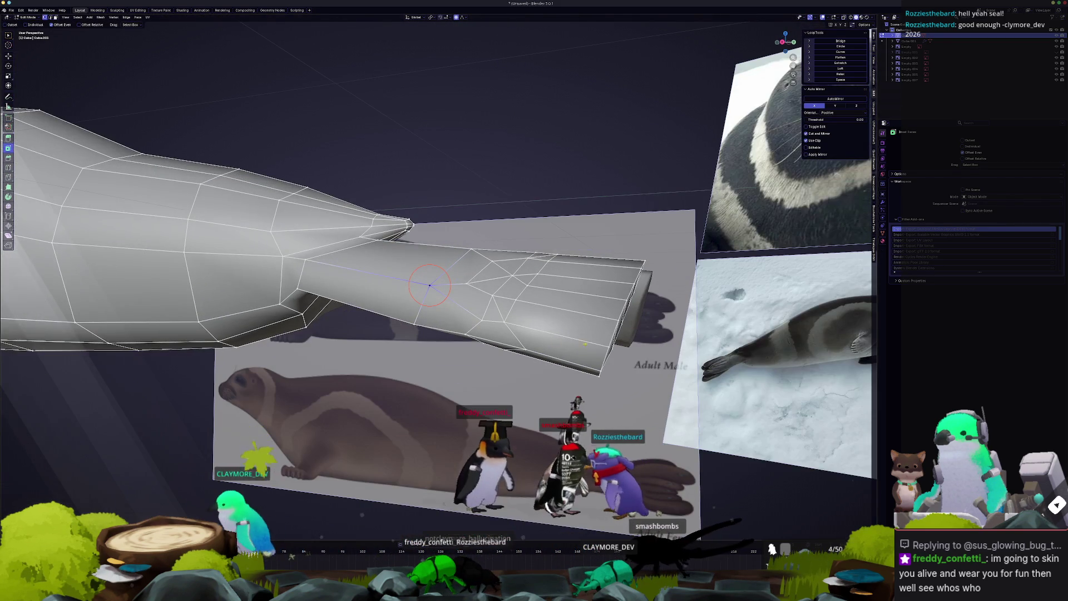
{"action": "left_click", "coordinate": [602, 344], "text": "ctrl"}
{"action": "middle_click_drag", "start_coordinate": [596, 343], "coordinate": [545, 341]}
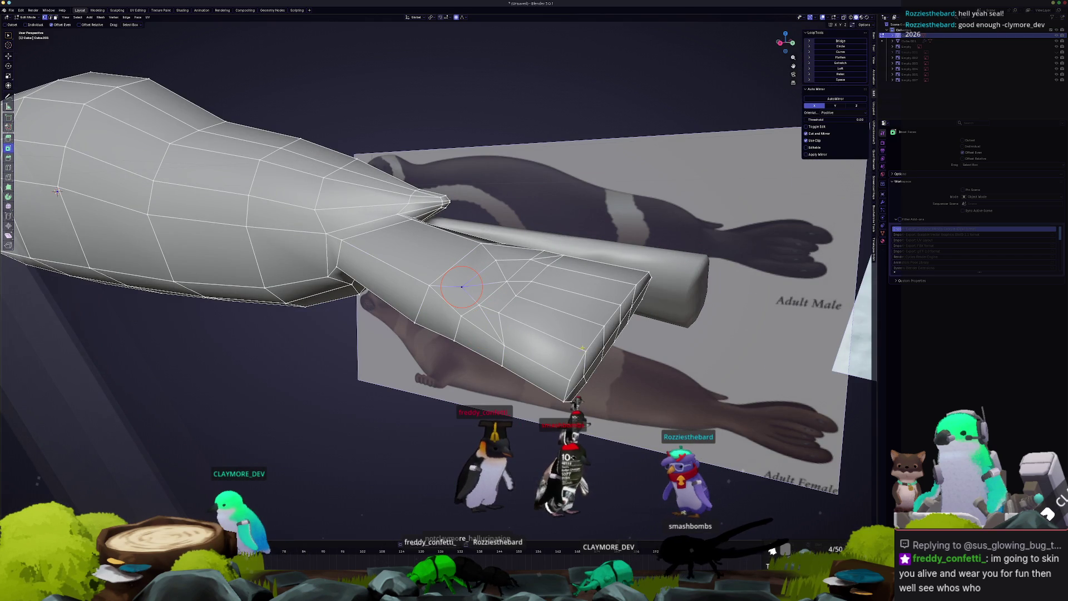
{"action": "mouse_move", "coordinate": [509, 313]}
{"action": "middle_mouse_down"}
{"action": "mouse_move", "coordinate": [499, 327]}
{"action": "mouse_move", "coordinate": [523, 338]}
{"action": "mouse_move", "coordinate": [476, 328]}
{"action": "mouse_move", "coordinate": [389, 346]}
{"action": "middle_mouse_up"}
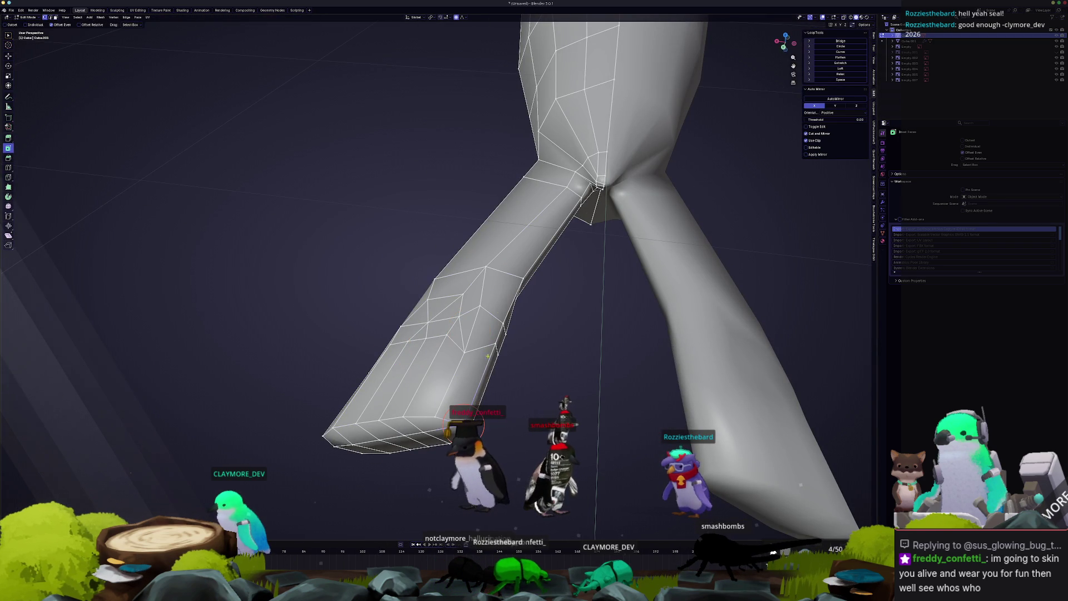
- Select an edge path along the flipper and compare it with the reference in Object Mode
{"action": "middle_click_drag", "start_coordinate": [668, 312], "coordinate": [847, 316]}
{"action": "left_click", "coordinate": [428, 249], "text": "ctrl"}
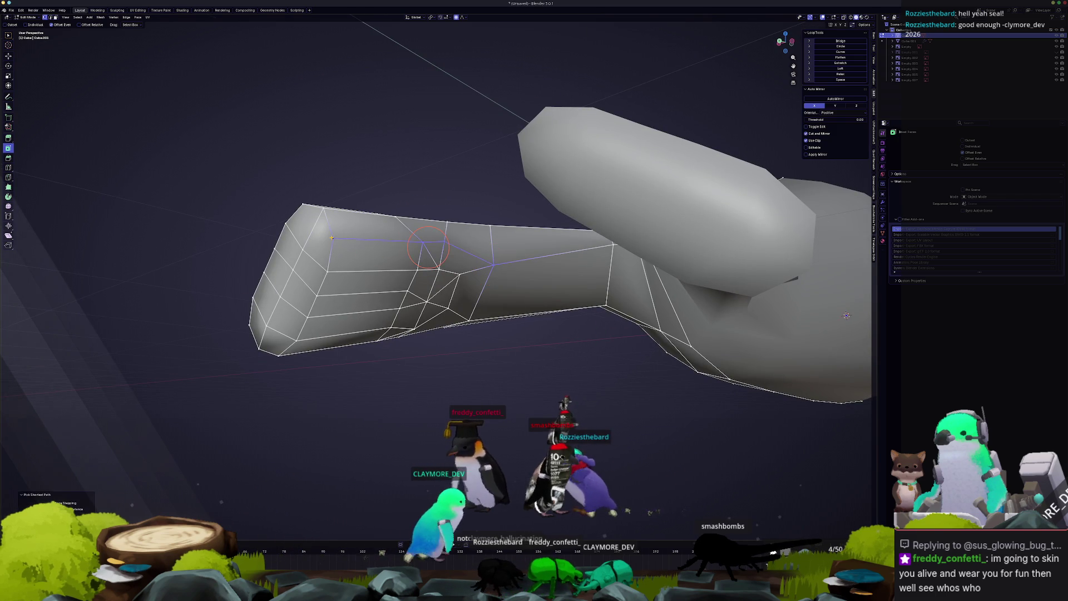
{"action": "middle_click_drag", "start_coordinate": [428, 248], "coordinate": [560, 277]}
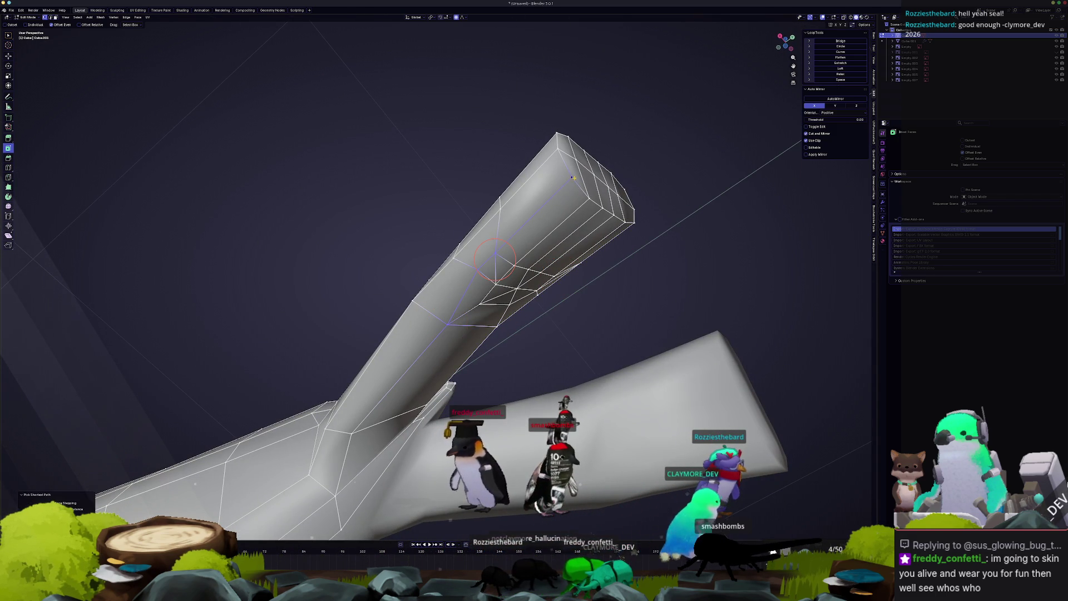
{"action": "key", "text": "Tab"}
{"action": "mouse_move", "coordinate": [557, 237]}
{"action": "middle_mouse_down"}
{"action": "mouse_move", "coordinate": [471, 368]}
{"action": "mouse_move", "coordinate": [430, 309]}
{"action": "mouse_move", "coordinate": [444, 354]}
{"action": "mouse_move", "coordinate": [436, 346]}
{"action": "middle_mouse_up"}
{"action": "key", "text": "Tab"}
- Move the selected flipper vertices along global Y with proportional editing
{"action": "key", "text": "g"}
{"action": "key", "text": "y"}
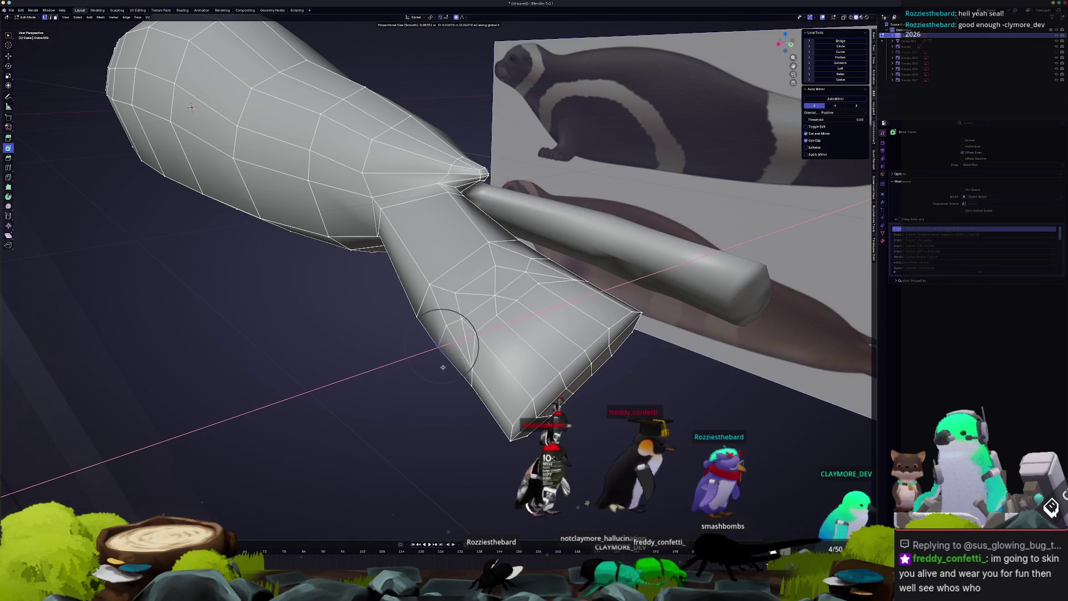
{"action": "left_click", "coordinate": [439, 369]}
{"action": "mouse_move", "coordinate": [438, 370]}
{"action": "middle_mouse_down"}
{"action": "mouse_move", "coordinate": [448, 341]}
{"action": "mouse_move", "coordinate": [410, 378]}
{"action": "middle_mouse_up"}
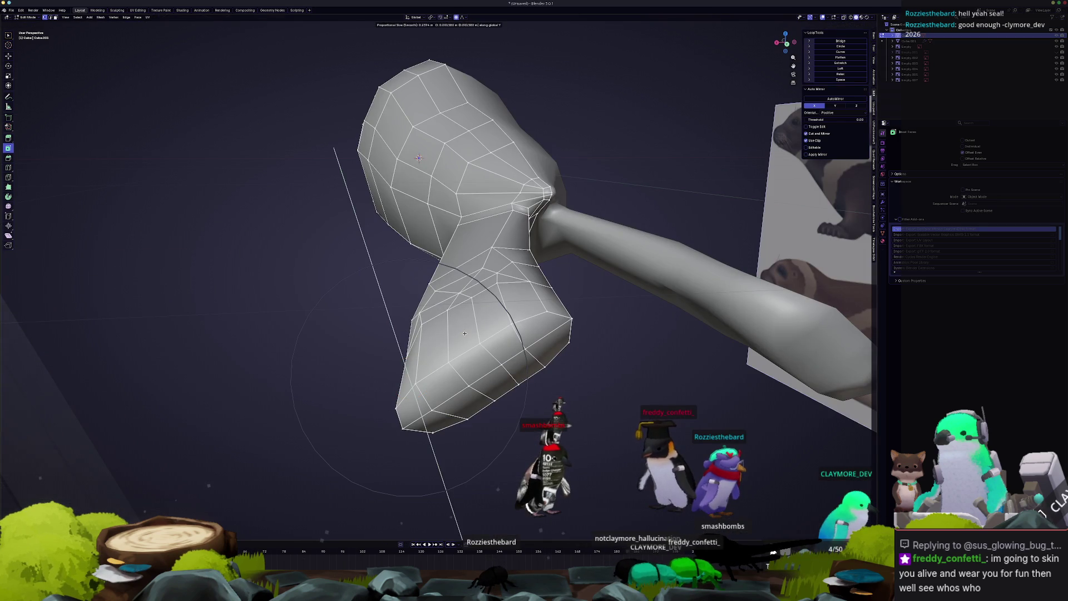
{"action": "left_click", "coordinate": [460, 334]}
{"action": "key", "text": "Tab"}
{"action": "mouse_move", "coordinate": [454, 345]}
{"action": "middle_mouse_down"}
{"action": "mouse_move", "coordinate": [436, 367]}
{"action": "mouse_move", "coordinate": [471, 342]}
{"action": "mouse_move", "coordinate": [386, 360]}
{"action": "middle_mouse_up"}
{"action": "key", "text": "Tab"}
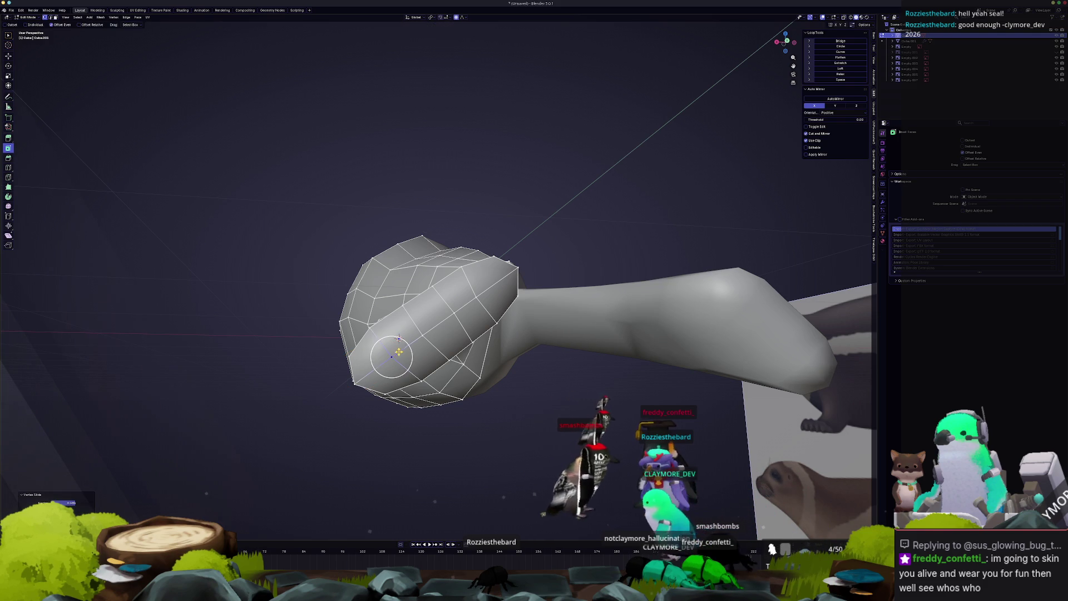
- Vertex-slide a vertex into place on the flipper's end
{"action": "middle_click_drag", "start_coordinate": [399, 338], "coordinate": [563, 416]}
{"action": "key", "text": "shift+v"}
{"action": "left_click", "coordinate": [442, 291]}
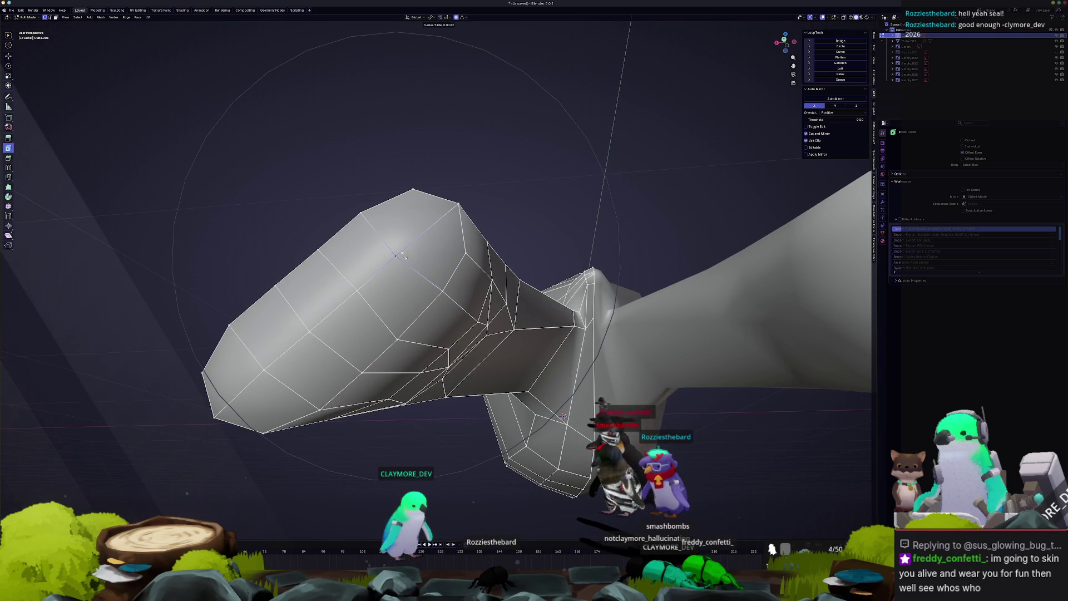
{"action": "left_click", "coordinate": [564, 416]}
{"action": "middle_click_drag", "start_coordinate": [529, 440], "coordinate": [344, 306]}
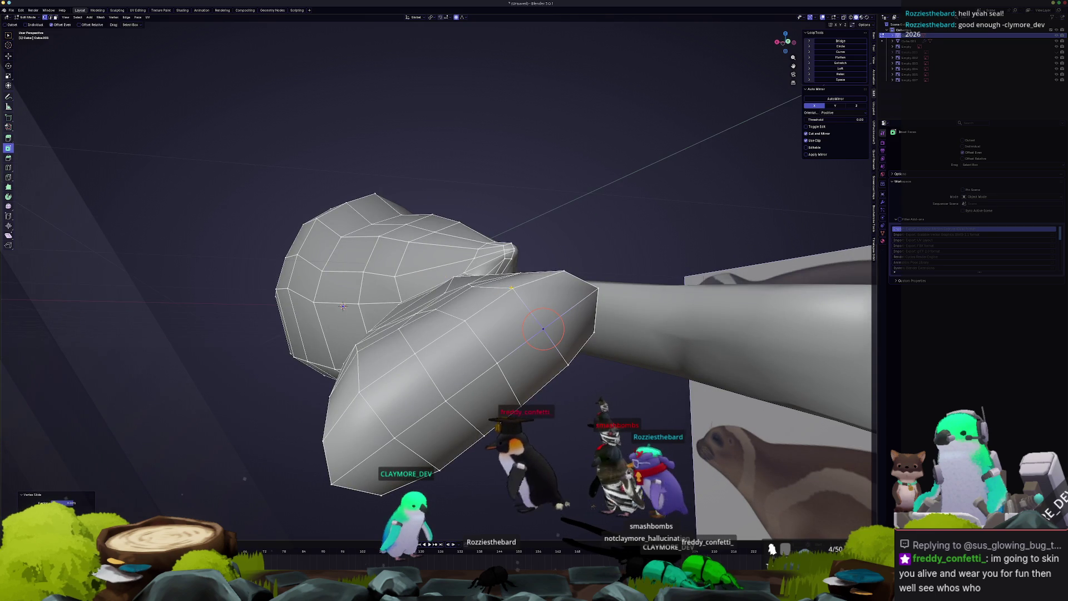
{"action": "mouse_move", "coordinate": [543, 329]}
{"action": "middle_mouse_down"}
{"action": "mouse_move", "coordinate": [461, 254]}
{"action": "mouse_move", "coordinate": [544, 317]}
{"action": "mouse_move", "coordinate": [585, 309]}
{"action": "middle_mouse_up"}
- Extrude the two end faces into toes and reposition them with proportional editing
{"action": "left_click", "coordinate": [501, 290]}
{"action": "left_click", "coordinate": [530, 385], "text": "shift"}
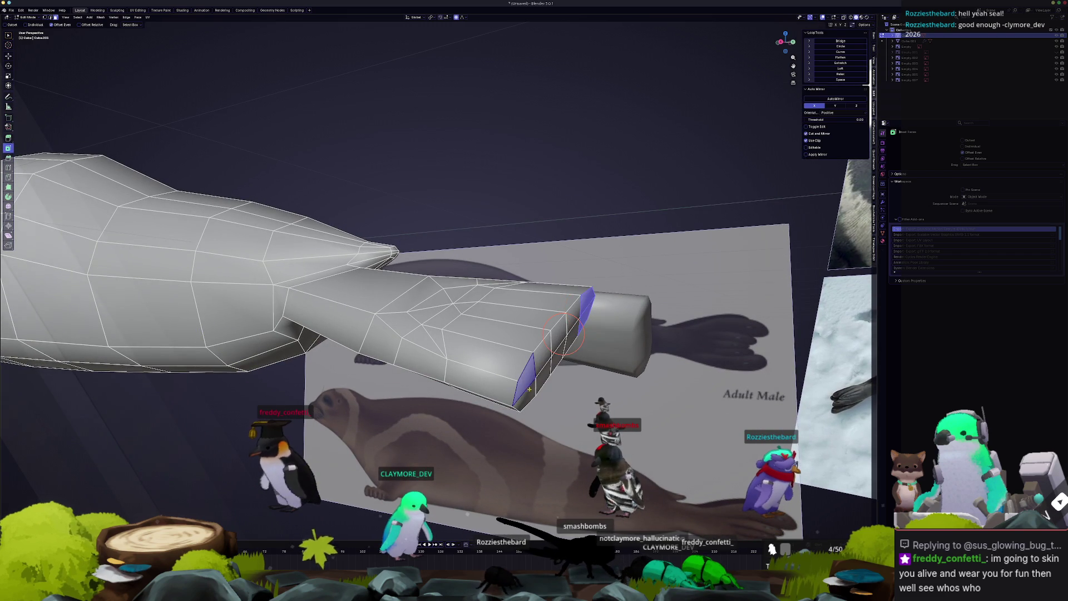
{"action": "middle_click_drag", "start_coordinate": [529, 387], "coordinate": [623, 364]}
{"action": "key", "text": "e"}
{"action": "left_click", "coordinate": [591, 386]}
{"action": "key", "text": "g"}
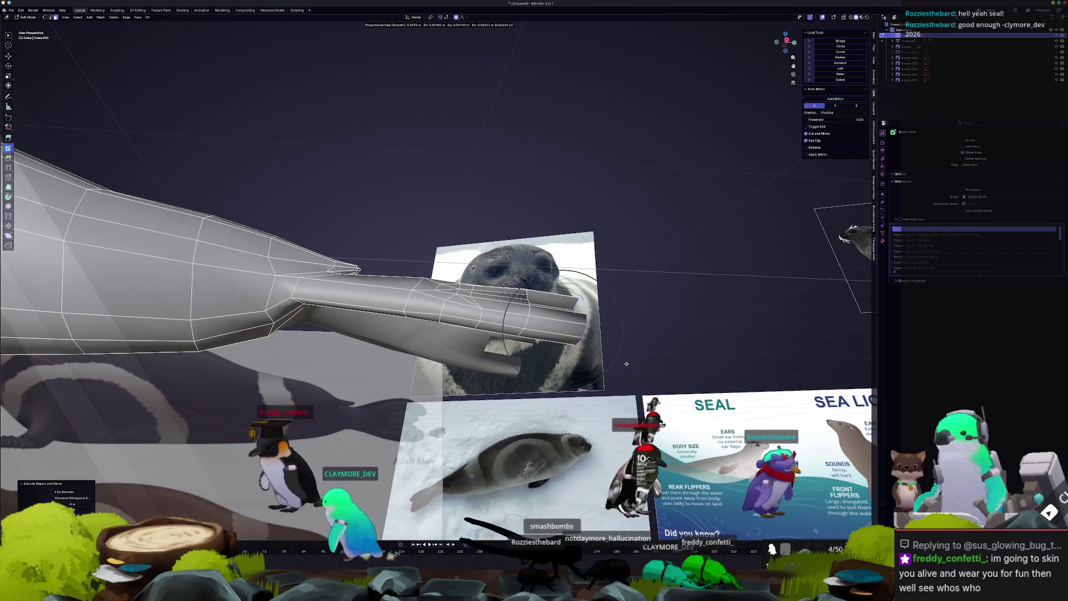
{"action": "scroll", "coordinate": [626, 364], "scroll_direction": "up", "scroll_amount": 10}
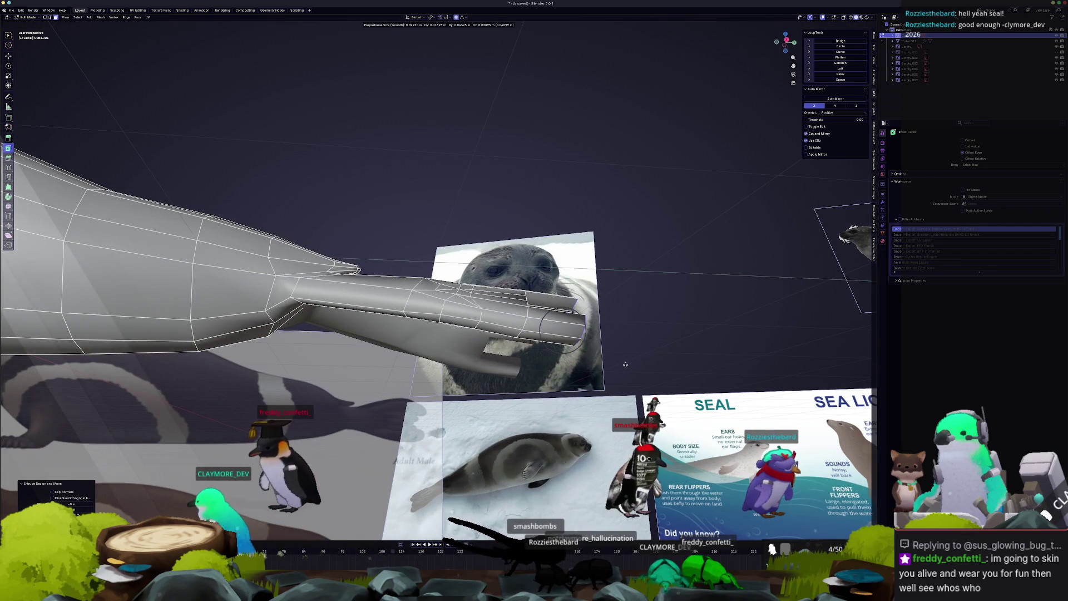
{"action": "left_click", "coordinate": [629, 367]}
{"action": "mouse_move", "coordinate": [630, 367]}
{"action": "middle_mouse_down"}
{"action": "mouse_move", "coordinate": [580, 384]}
{"action": "mouse_move", "coordinate": [539, 358]}
{"action": "middle_mouse_up"}
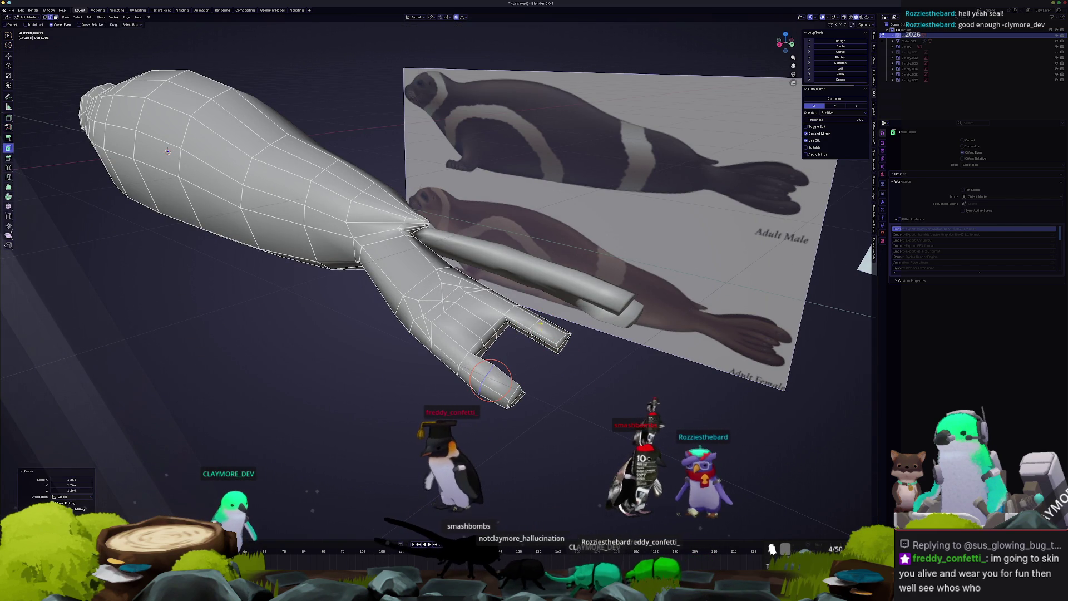
- Scale the loop near the toe tip by 1.21, then select the lower toe's edge
{"action": "left_click", "coordinate": [514, 354]}
{"action": "middle_click_drag", "start_coordinate": [536, 323], "coordinate": [589, 314]}
{"action": "key", "text": "s"}
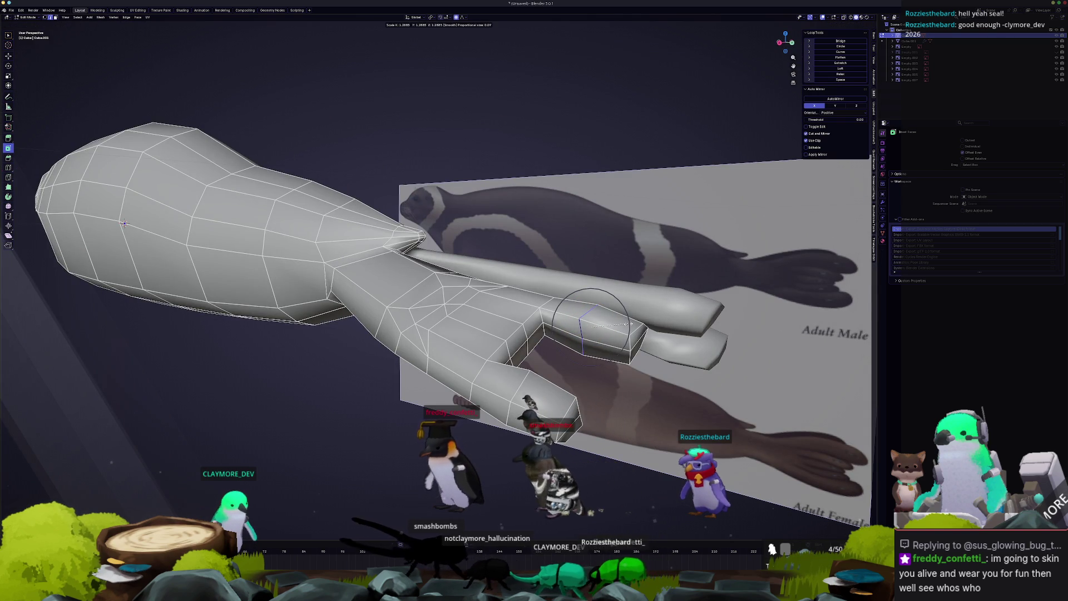
{"action": "left_click", "coordinate": [557, 355]}
{"action": "left_click", "coordinate": [524, 404]}
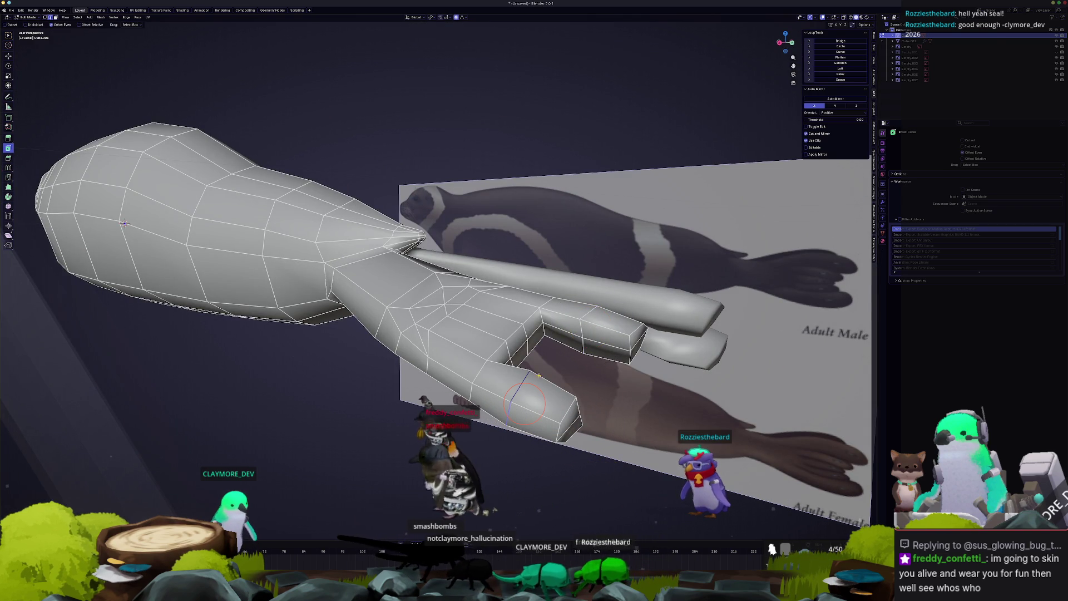
{"action": "mouse_move", "coordinate": [550, 370]}
{"action": "middle_mouse_down"}
{"action": "mouse_move", "coordinate": [424, 278]}
{"action": "mouse_move", "coordinate": [423, 297]}
{"action": "middle_mouse_up"}
{"action": "middle_click_drag", "start_coordinate": [297, 322], "coordinate": [370, 290]}
- Move the lower toe tip along global Z, then try and cancel a move of the upper toe tip
{"action": "key", "text": "g"}
{"action": "key", "text": "y"}
{"action": "key", "text": "z"}
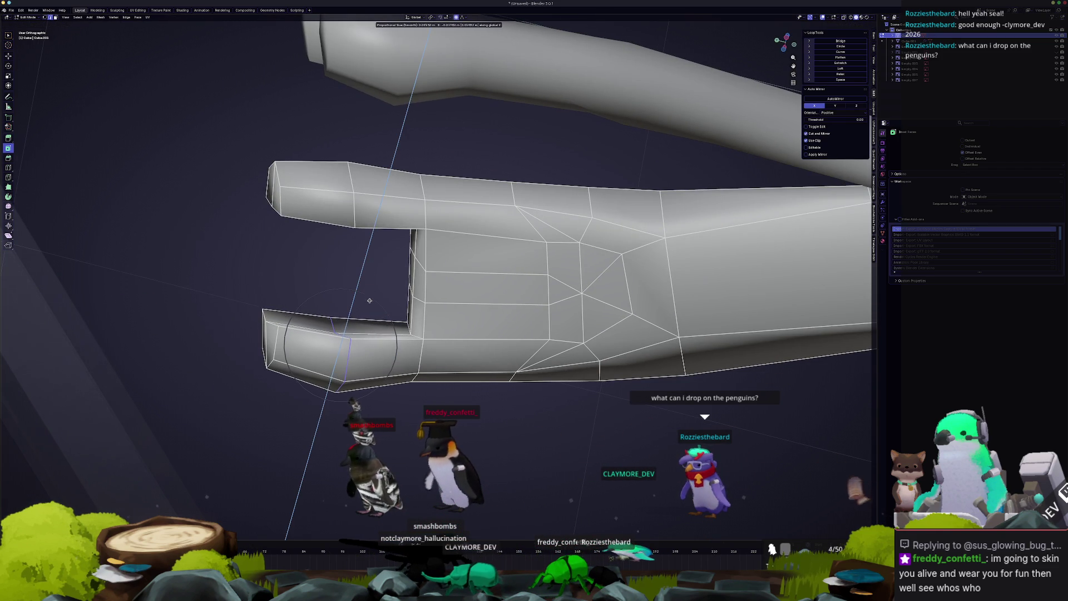
{"action": "key", "text": "Escape"}
{"action": "left_click", "coordinate": [359, 231]}
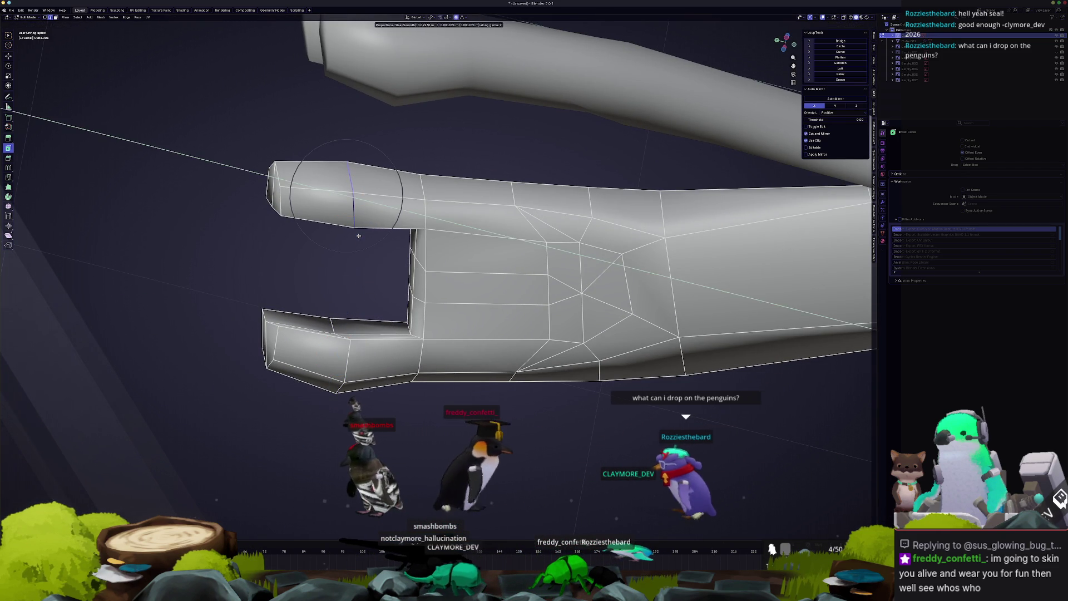
{"action": "key", "text": "g"}
{"action": "key", "text": "z"}
{"action": "key", "text": "Escape"}
- Slide the top toe-tip vertex and adjust the toe vertices with proportional editing
{"action": "left_click", "coordinate": [356, 183]}
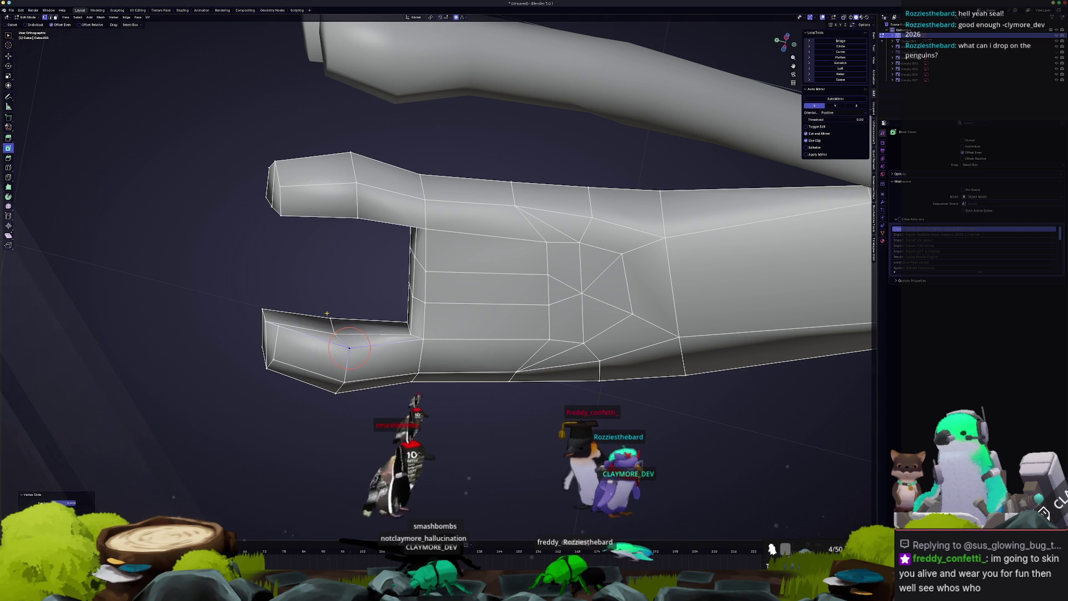
{"action": "scroll", "coordinate": [312, 328], "scroll_direction": "down", "scroll_amount": 5}
{"action": "left_click", "coordinate": [276, 332]}
{"action": "middle_click_drag", "start_coordinate": [279, 334], "coordinate": [405, 402]}
{"action": "key", "text": "g"}
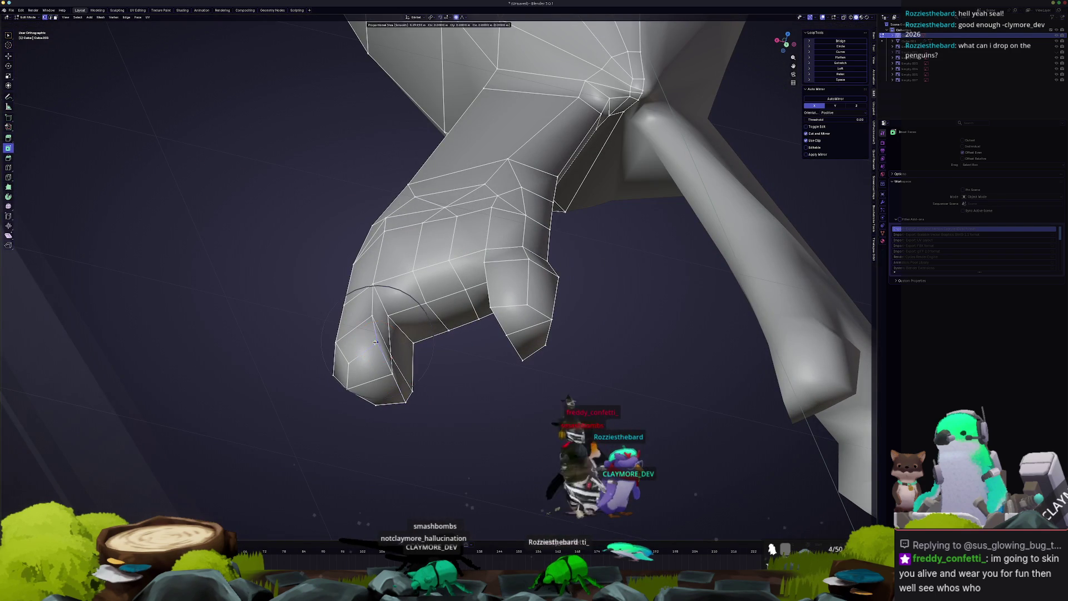
{"action": "left_click", "coordinate": [369, 343]}
- Slide another toe vertex along its edge to even the spacing, then switch to front view
{"action": "middle_click_drag", "start_coordinate": [389, 333], "coordinate": [532, 285]}
{"action": "key", "text": "g"}
{"action": "key", "text": "g"}
{"action": "left_click", "coordinate": [492, 305]}
{"action": "left_click", "coordinate": [524, 325]}
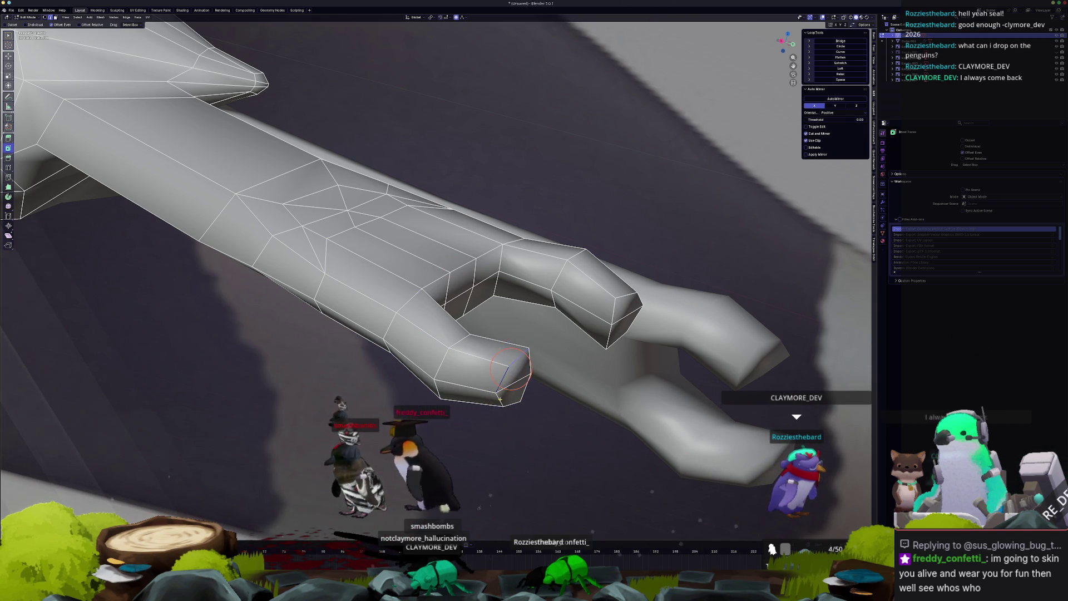
{"action": "mouse_move", "coordinate": [553, 380]}
{"action": "middle_mouse_down"}
{"action": "mouse_move", "coordinate": [543, 376]}
{"action": "mouse_move", "coordinate": [593, 292]}
{"action": "mouse_move", "coordinate": [588, 272]}
{"action": "middle_mouse_up"}
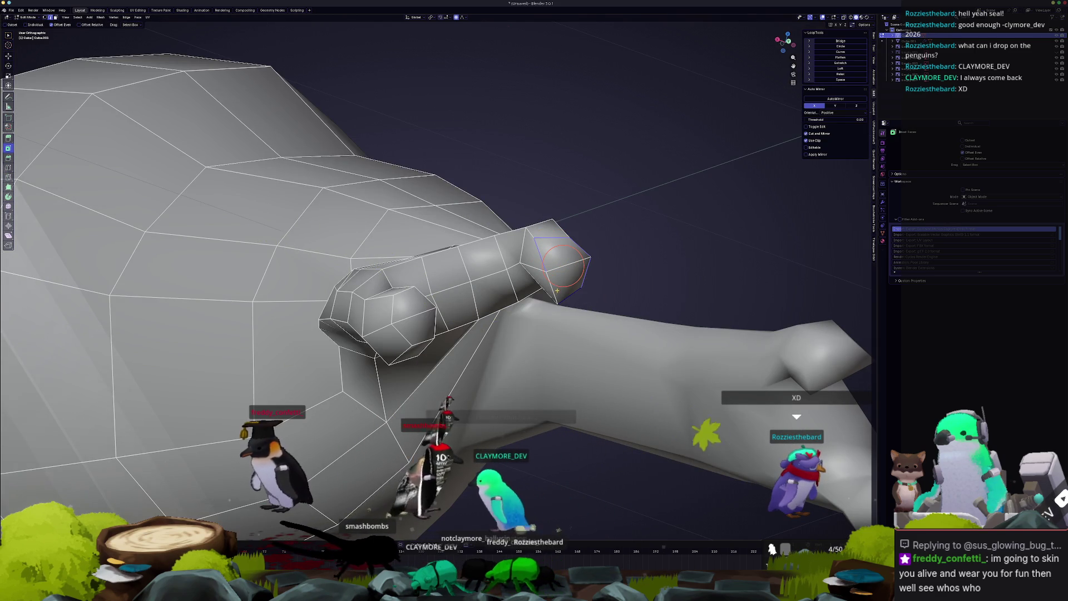
{"action": "mouse_move", "coordinate": [556, 289]}
{"action": "middle_mouse_down"}
{"action": "mouse_move", "coordinate": [578, 296]}
{"action": "mouse_move", "coordinate": [556, 334]}
{"action": "mouse_move", "coordinate": [525, 363]}
{"action": "mouse_move", "coordinate": [528, 349]}
{"action": "mouse_move", "coordinate": [494, 345]}
{"action": "mouse_move", "coordinate": [479, 362]}
{"action": "mouse_move", "coordinate": [516, 359]}
{"action": "mouse_move", "coordinate": [528, 323]}
{"action": "middle_mouse_up"}
{"action": "key", "text": "KP_1"}
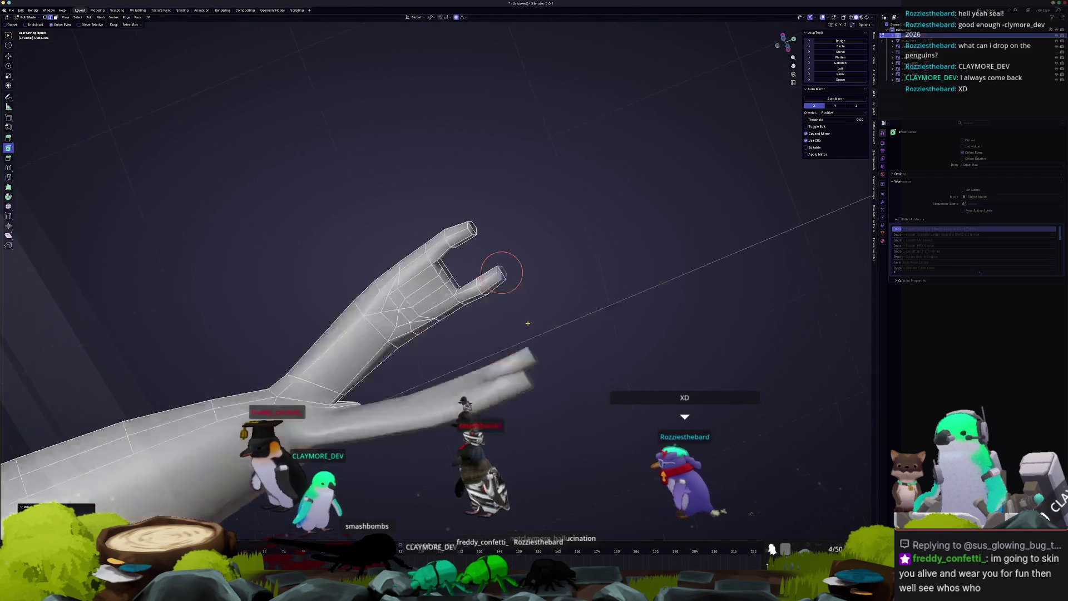
- From a framed side view, move the upper toe tip vertically with proportional editing
{"action": "key", "text": "KP_Decimal"}
{"action": "key", "text": "KP_3"}
{"action": "scroll", "coordinate": [525, 256], "scroll_direction": "up", "scroll_amount": 6}
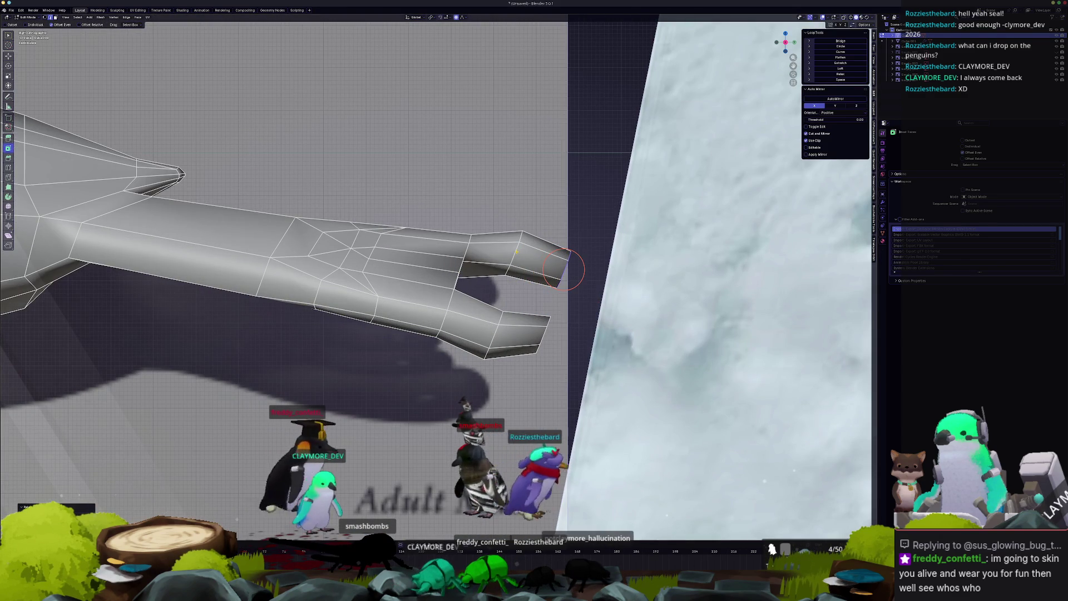
{"action": "middle_click_drag", "start_coordinate": [514, 274], "coordinate": [519, 259]}
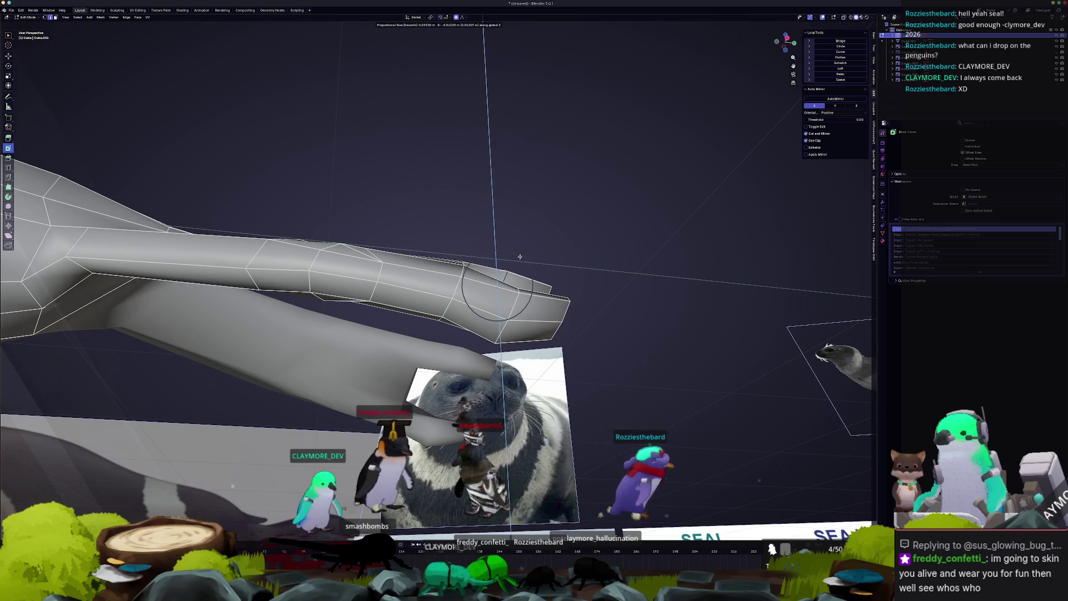
{"action": "left_click", "coordinate": [514, 274]}
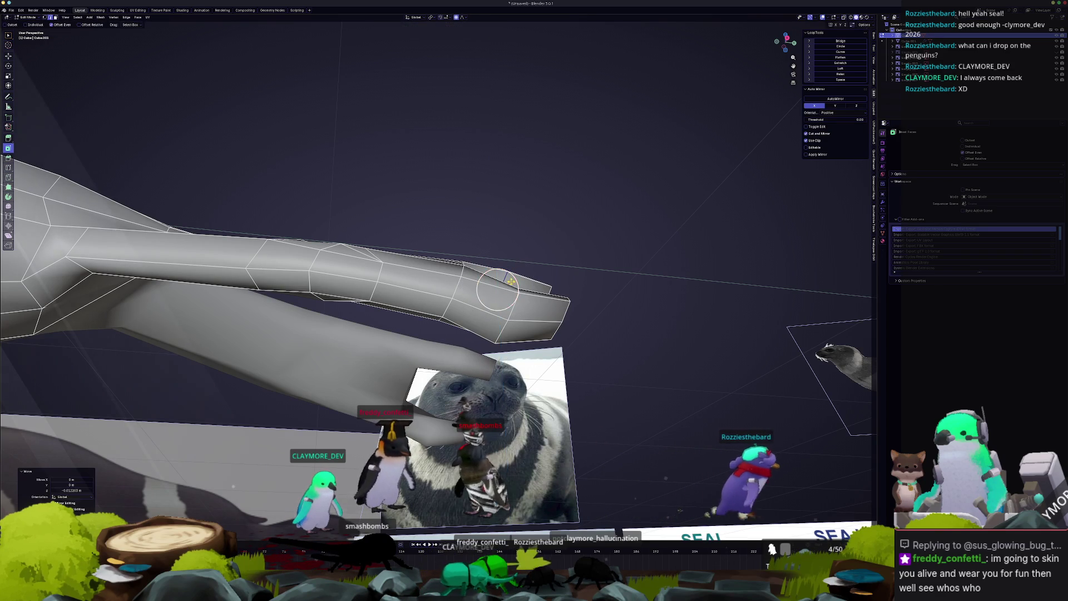
{"action": "mouse_move", "coordinate": [511, 313]}
{"action": "middle_mouse_down"}
{"action": "mouse_move", "coordinate": [441, 310]}
{"action": "mouse_move", "coordinate": [511, 304]}
{"action": "middle_mouse_up"}
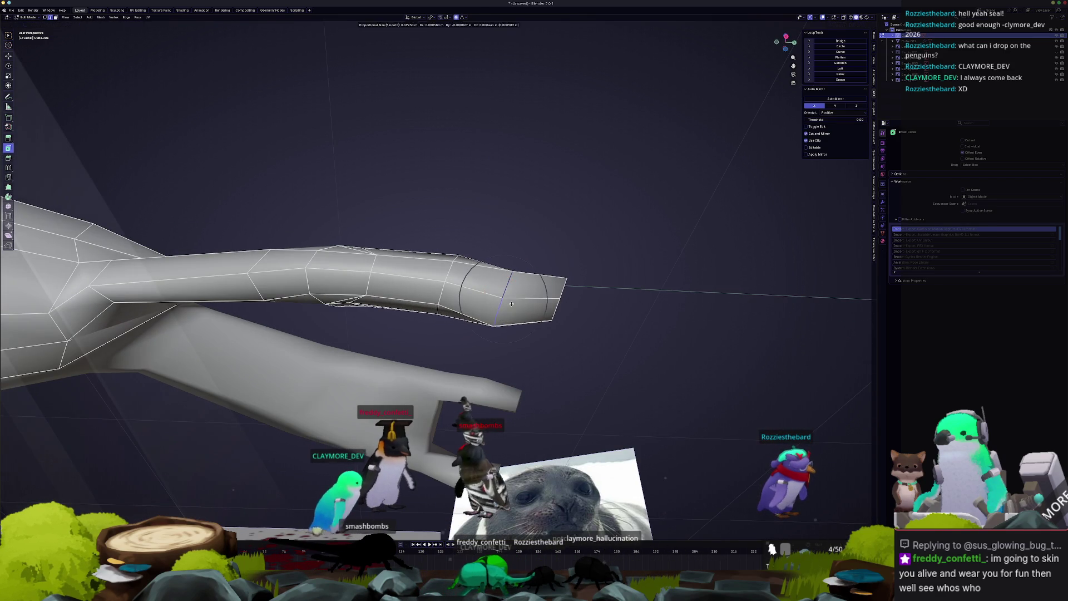
{"action": "left_click", "coordinate": [513, 295]}
{"action": "mouse_move", "coordinate": [508, 287]}
{"action": "middle_mouse_down"}
{"action": "mouse_move", "coordinate": [479, 302]}
{"action": "mouse_move", "coordinate": [518, 268]}
{"action": "middle_mouse_up"}
- Slide a toe-tip vertex, compare the flipper with the seal reference in Object Mode, then select a toe edge
{"action": "key", "text": "g"}
{"action": "key", "text": "g"}
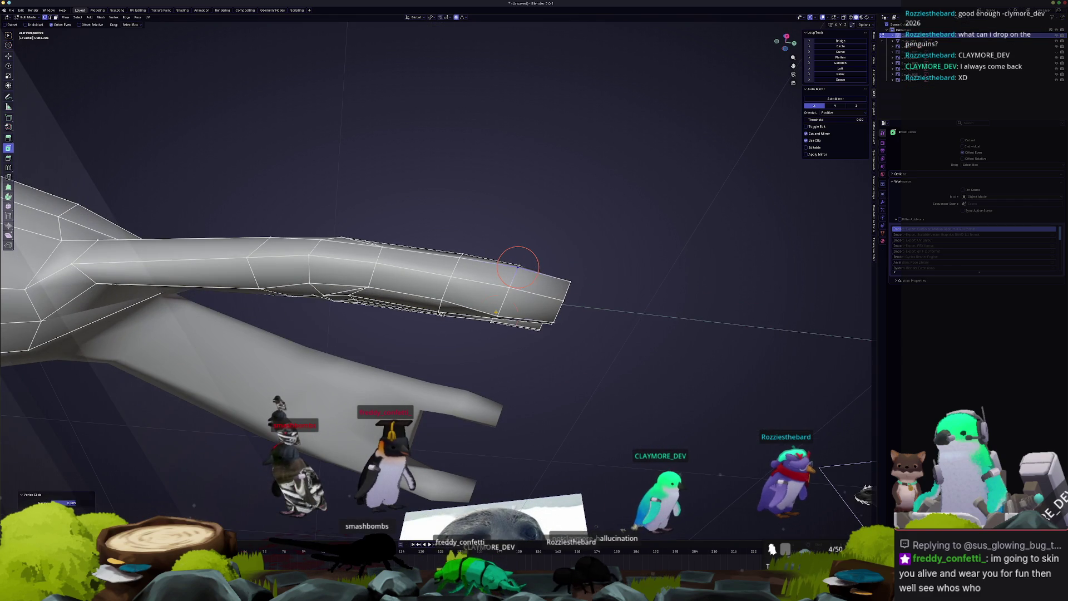
{"action": "left_click", "coordinate": [500, 305]}
{"action": "mouse_move", "coordinate": [494, 306]}
{"action": "middle_mouse_down"}
{"action": "mouse_move", "coordinate": [406, 351]}
{"action": "mouse_move", "coordinate": [490, 334]}
{"action": "middle_mouse_up"}
{"action": "key", "text": "Tab"}
{"action": "key", "text": "Tab"}
{"action": "middle_click_drag", "start_coordinate": [440, 368], "coordinate": [433, 364]}
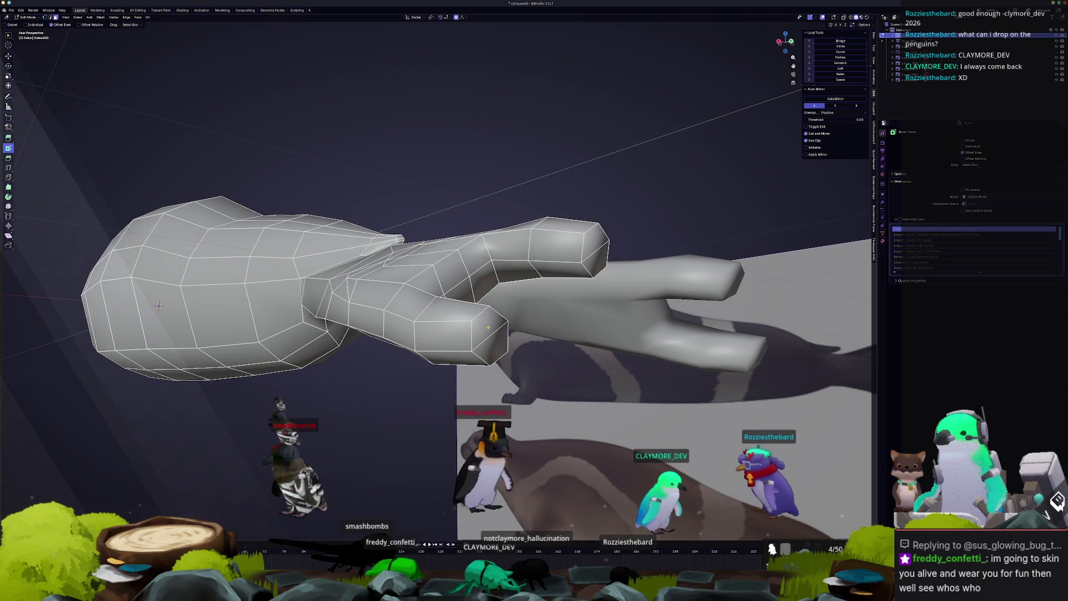
{"action": "mouse_move", "coordinate": [492, 346]}
{"action": "middle_mouse_down"}
{"action": "mouse_move", "coordinate": [478, 333]}
{"action": "mouse_move", "coordinate": [534, 334]}
{"action": "mouse_move", "coordinate": [574, 314]}
{"action": "mouse_move", "coordinate": [541, 389]}
{"action": "middle_mouse_up"}
{"action": "key", "text": "g"}
{"action": "key", "text": "g"}
{"action": "left_click", "coordinate": [574, 314]}
- Edge-slide the selected toe loop, extrude the toe edge and shift it with proportional editing
{"action": "key", "text": "g"}
{"action": "key", "text": "g"}
{"action": "left_click", "coordinate": [569, 319]}
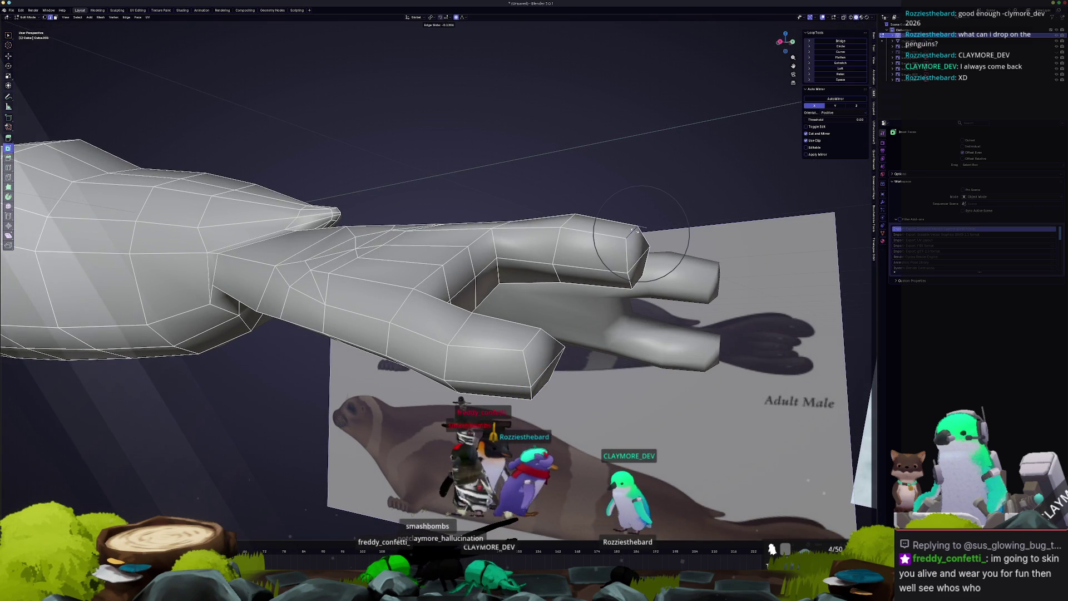
{"action": "middle_click_drag", "start_coordinate": [629, 230], "coordinate": [617, 199]}
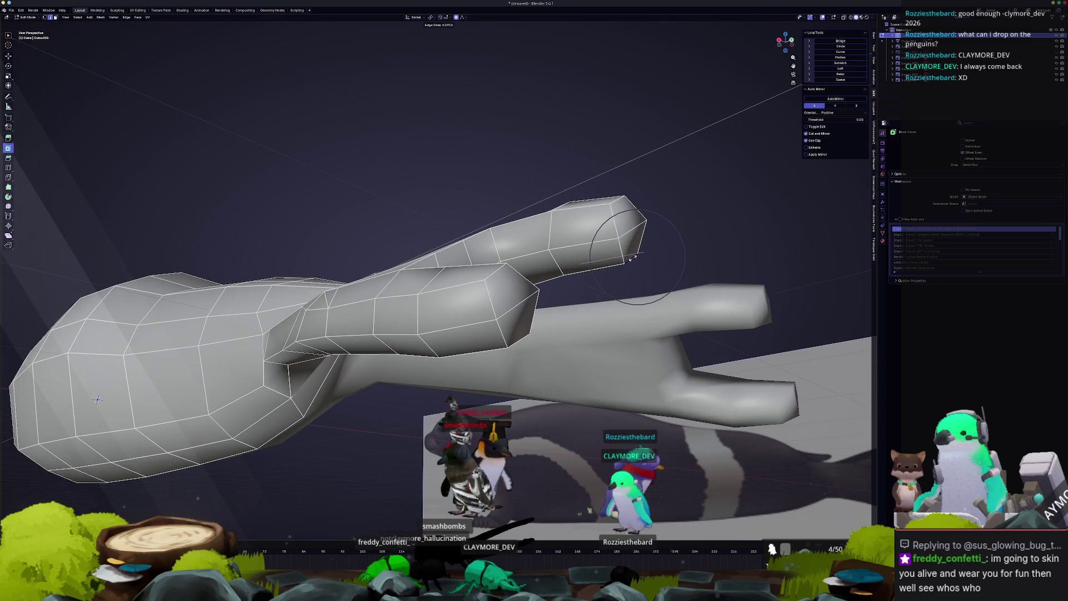
{"action": "middle_click_drag", "start_coordinate": [577, 276], "coordinate": [520, 313]}
{"action": "mouse_move", "coordinate": [482, 258]}
{"action": "middle_mouse_down"}
{"action": "mouse_move", "coordinate": [458, 310]}
{"action": "mouse_move", "coordinate": [519, 293]}
{"action": "middle_mouse_up"}
{"action": "key", "text": "e"}
{"action": "left_click", "coordinate": [557, 300]}
{"action": "key", "text": "g"}
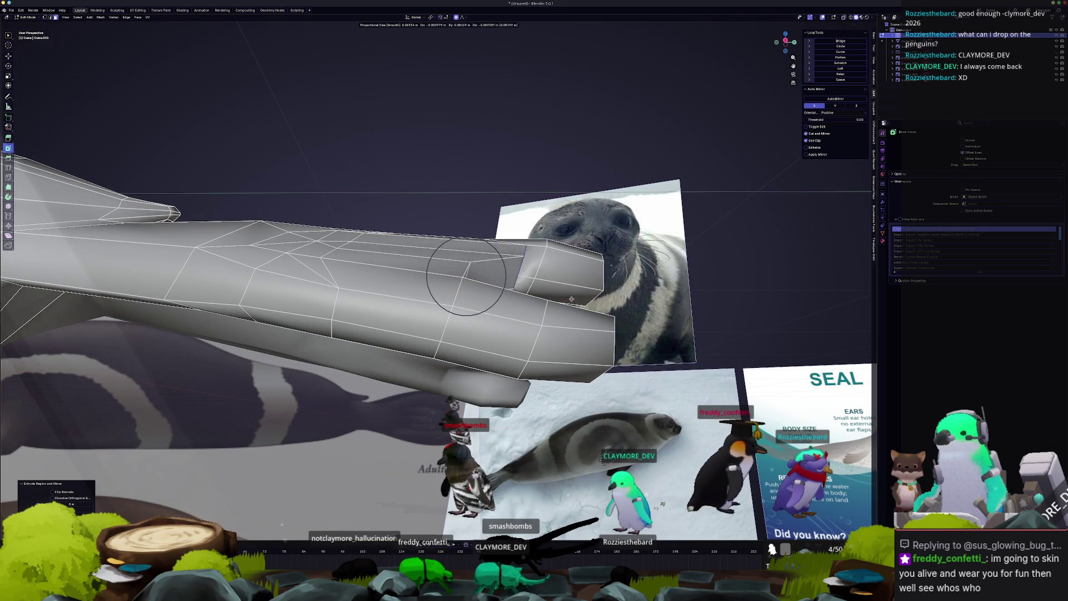
{"action": "left_click", "coordinate": [630, 309]}
{"action": "middle_click_drag", "start_coordinate": [630, 309], "coordinate": [566, 325]}
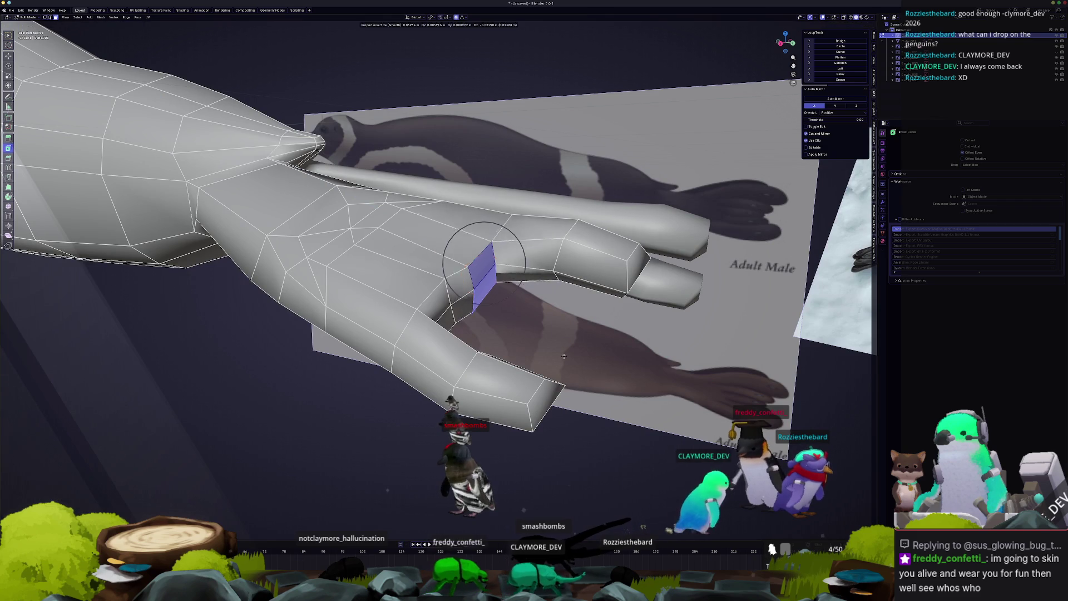
- Extrude the face between the toes into a new toe and position it with proportional moves
{"action": "left_click", "coordinate": [581, 342]}
{"action": "key", "text": "e"}
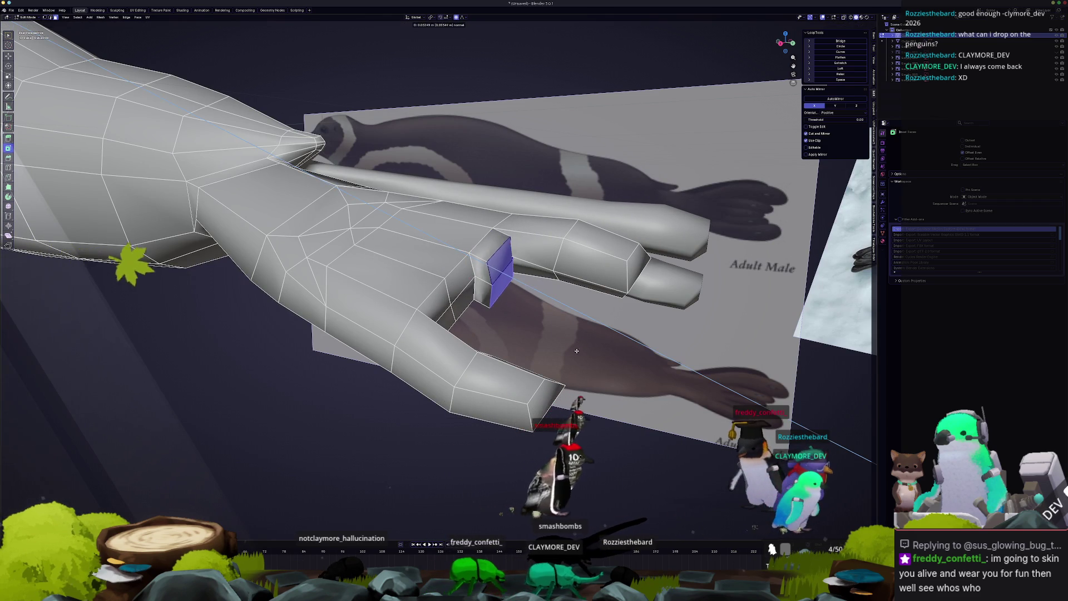
{"action": "left_click", "coordinate": [585, 348]}
{"action": "middle_click_drag", "start_coordinate": [586, 348], "coordinate": [615, 324]}
{"action": "key", "text": "g"}
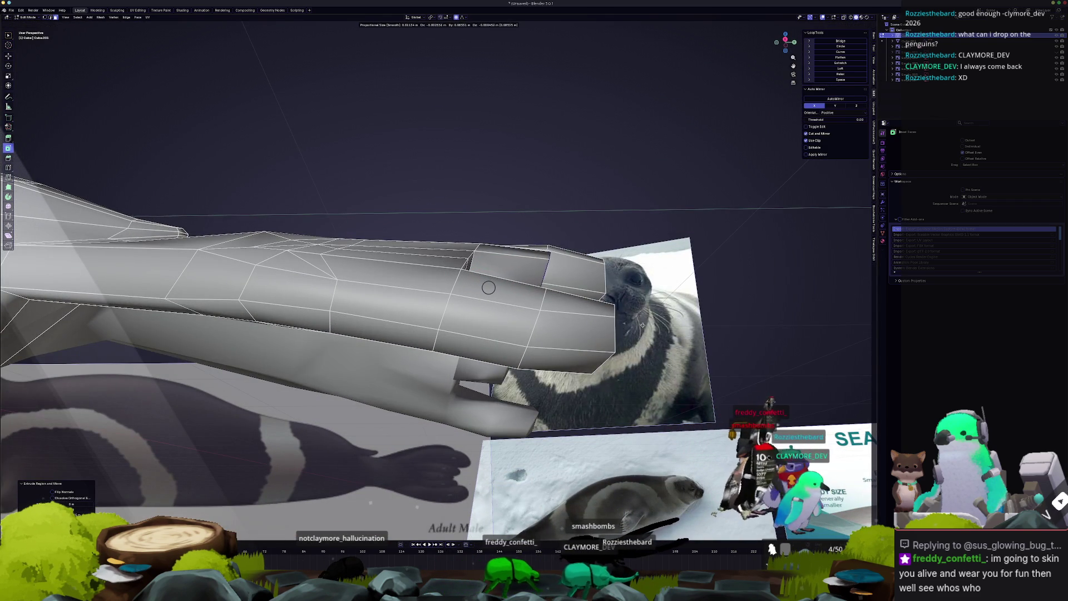
{"action": "left_click", "coordinate": [719, 307]}
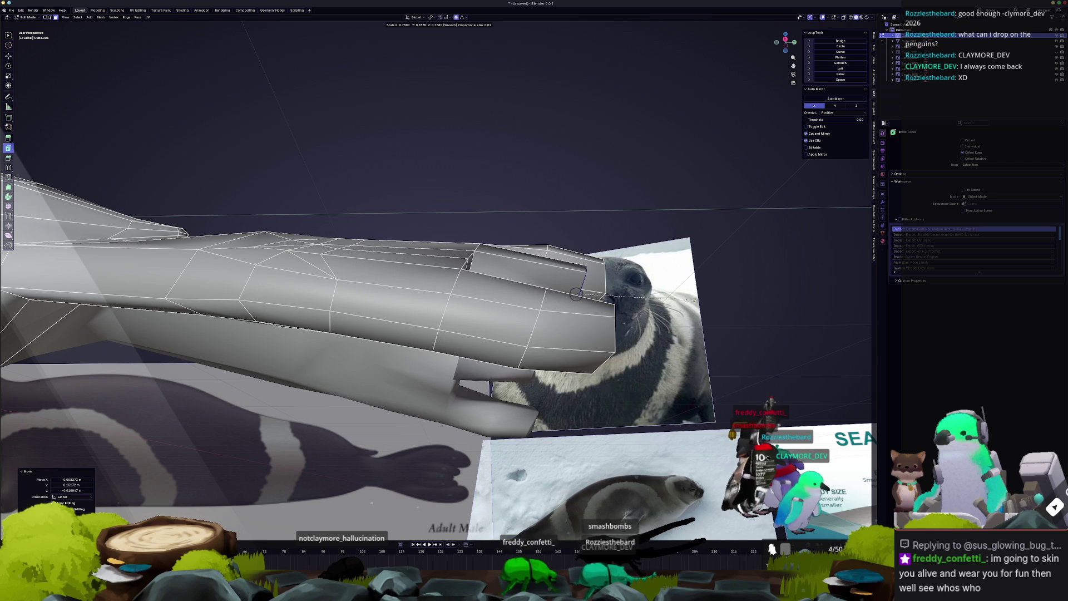
{"action": "middle_click_drag", "start_coordinate": [576, 293], "coordinate": [573, 283]}
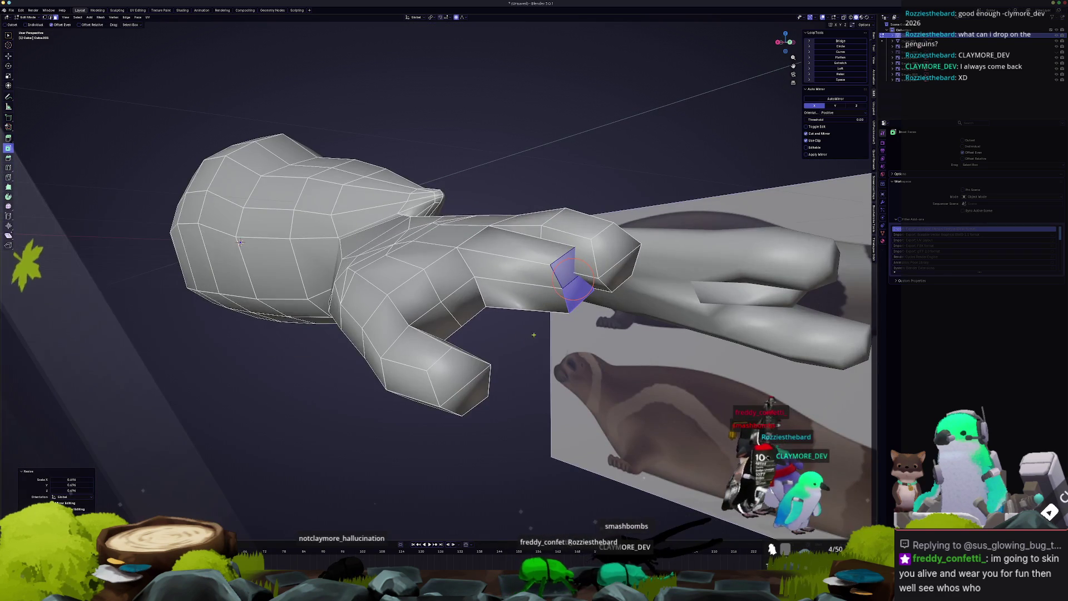
{"action": "mouse_move", "coordinate": [559, 328]}
{"action": "middle_mouse_down"}
{"action": "mouse_move", "coordinate": [513, 354]}
{"action": "mouse_move", "coordinate": [525, 353]}
{"action": "mouse_move", "coordinate": [489, 262]}
{"action": "middle_mouse_up"}
{"action": "key", "text": "g"}
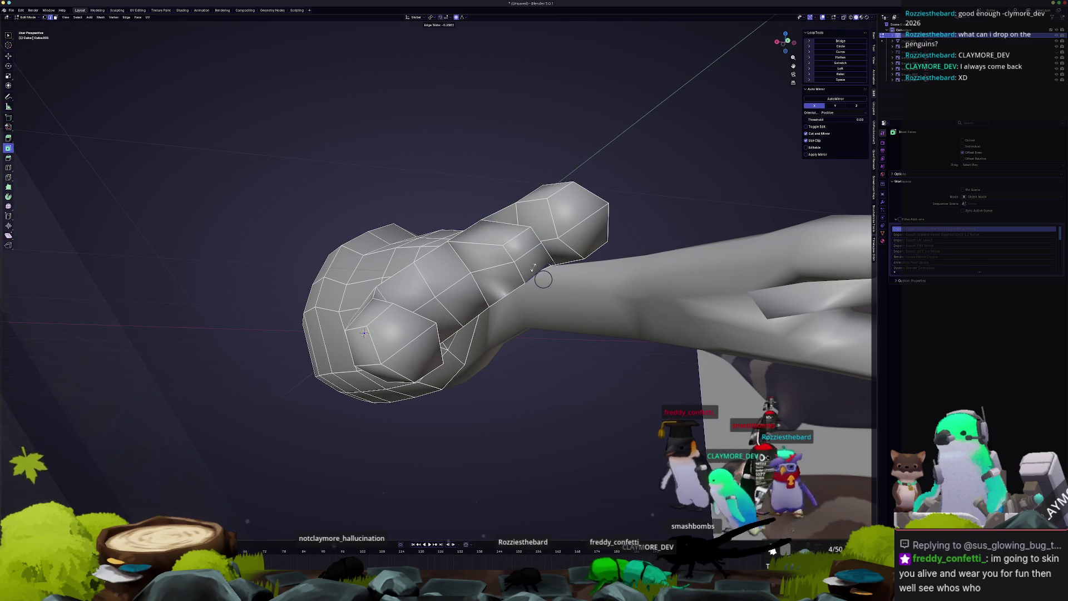
{"action": "mouse_move", "coordinate": [518, 236]}
{"action": "middle_mouse_down"}
{"action": "mouse_move", "coordinate": [466, 186]}
{"action": "mouse_move", "coordinate": [486, 230]}
{"action": "middle_mouse_up"}
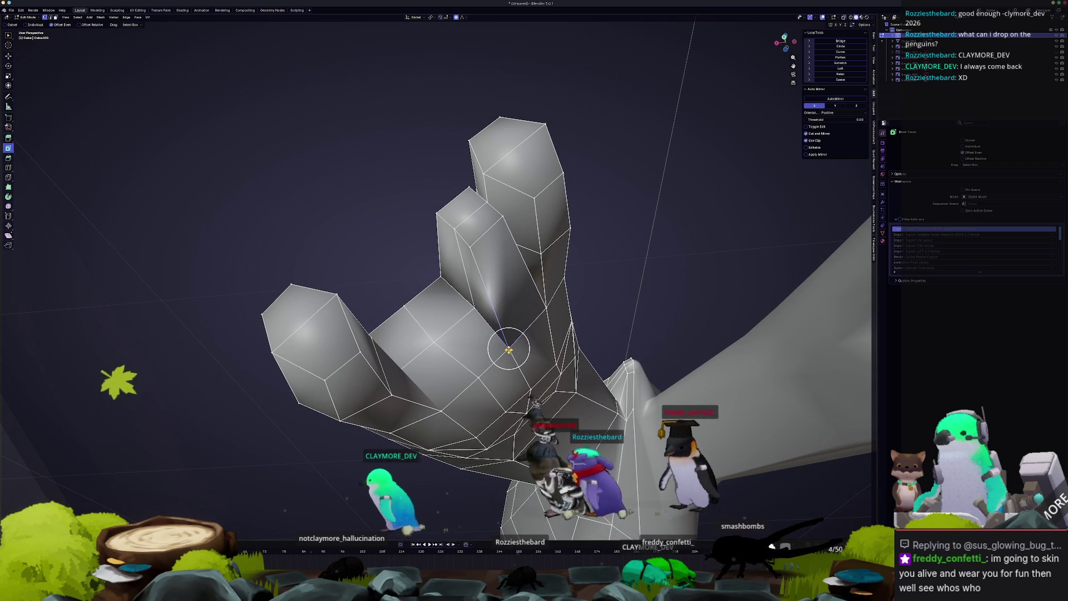
- Reposition the vertex at the toe base
{"action": "key", "text": "g"}
{"action": "left_click", "coordinate": [500, 343]}
{"action": "middle_click_drag", "start_coordinate": [500, 342], "coordinate": [477, 357]}
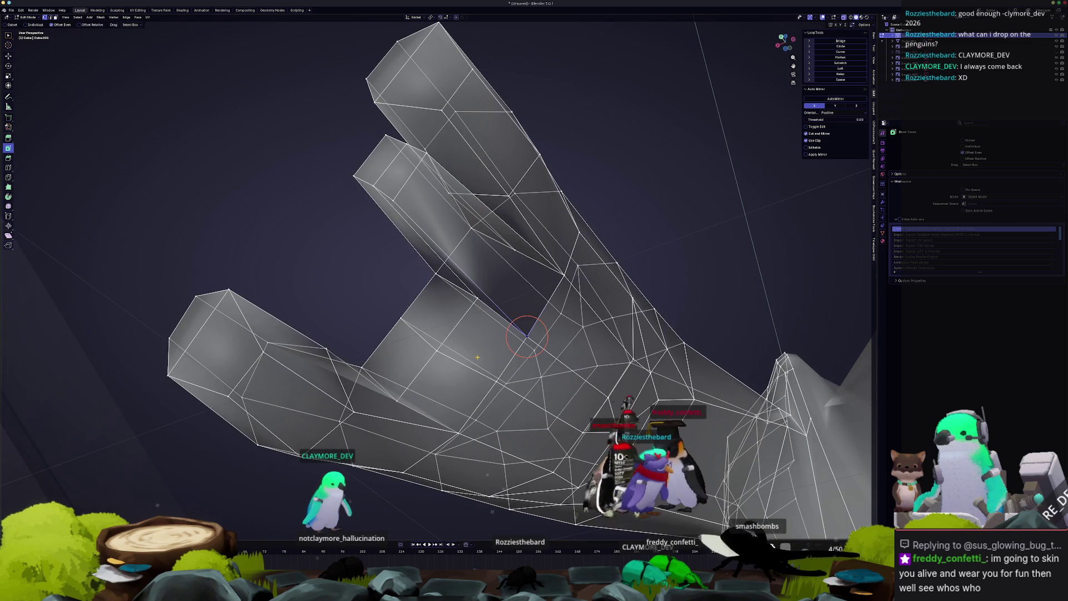
{"action": "right_click", "coordinate": [518, 325]}
{"action": "left_click", "coordinate": [540, 326]}
- Merge all flipper vertices by mistake, then undo the collapse with Ctrl+Z
{"action": "key", "text": "a"}
{"action": "right_click", "coordinate": [489, 325]}
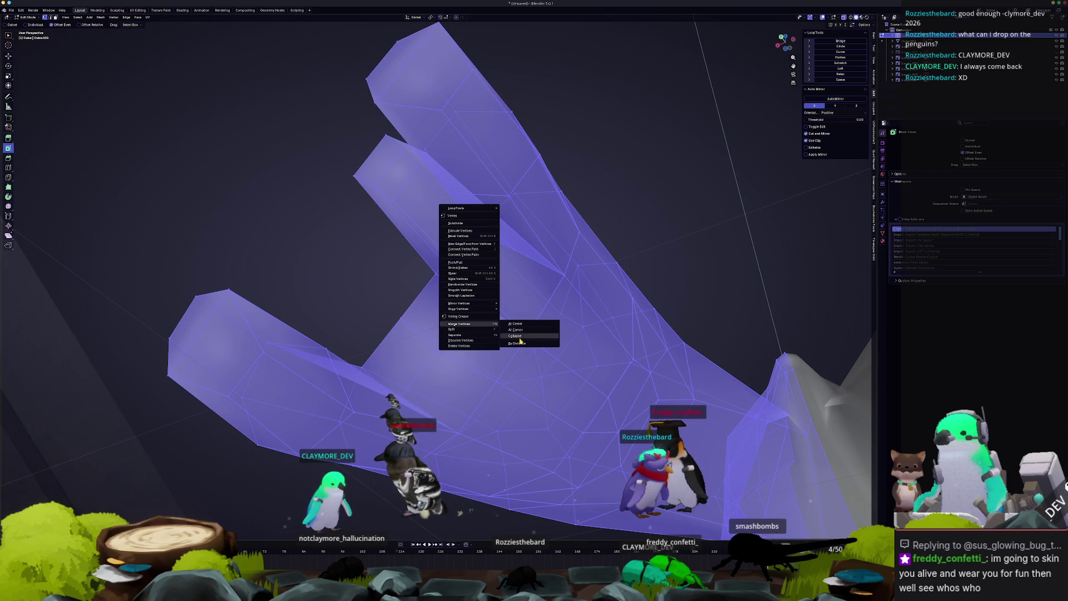
{"action": "left_click", "coordinate": [520, 337]}
{"action": "key", "text": "ctrl+z"}
{"action": "key", "text": "ctrl+z"}
{"action": "key", "text": "ctrl+z"}
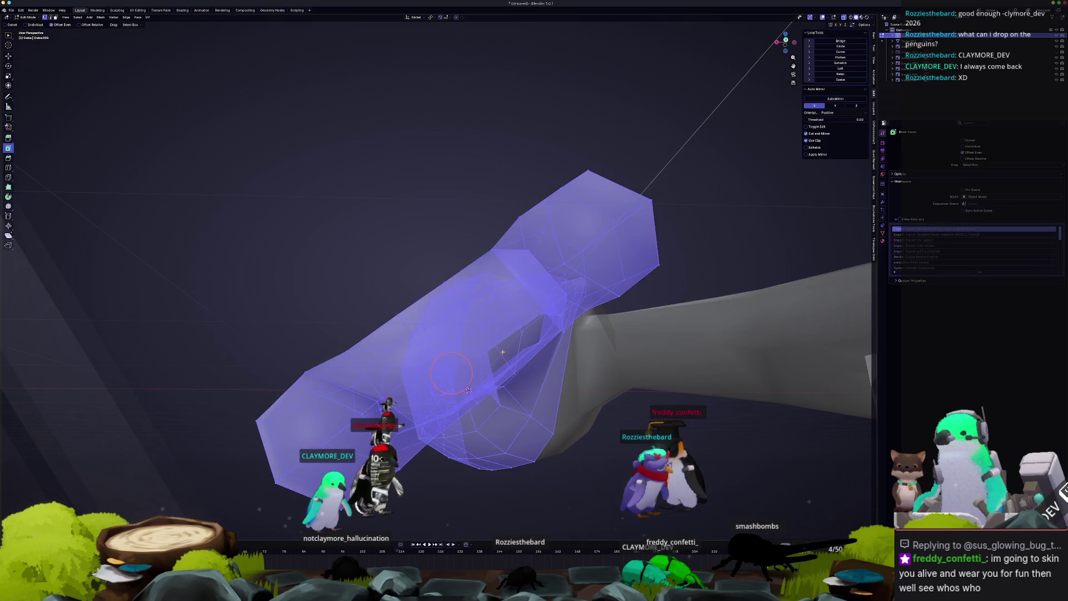
- Select a face on the toe, briefly checking it in see-through display
{"action": "left_click", "coordinate": [500, 296]}
{"action": "key", "text": "alt+z"}
{"action": "key", "text": "alt+z"}
{"action": "left_click", "coordinate": [449, 326]}
- Extrude the toe's end face outward, scale it down and nudge it into place
{"action": "middle_click_drag", "start_coordinate": [450, 327], "coordinate": [539, 360]}
{"action": "key", "text": "e"}
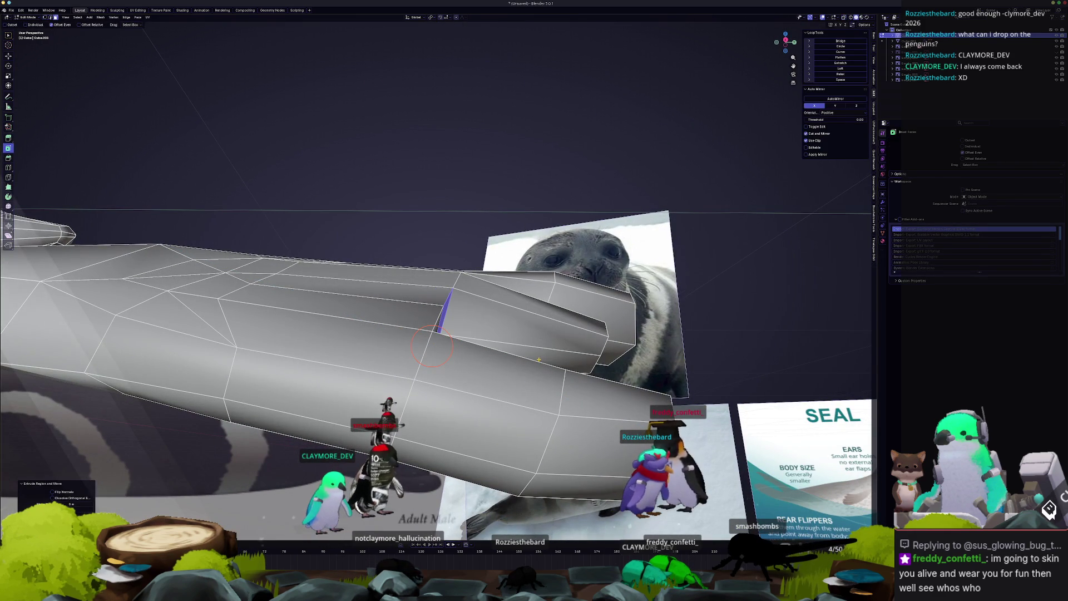
{"action": "left_click", "coordinate": [595, 383]}
{"action": "mouse_move", "coordinate": [596, 383]}
{"action": "middle_mouse_down"}
{"action": "mouse_move", "coordinate": [640, 357]}
{"action": "mouse_move", "coordinate": [573, 348]}
{"action": "mouse_move", "coordinate": [539, 362]}
{"action": "middle_mouse_up"}
{"action": "key", "text": "s"}
{"action": "key", "text": "g"}
{"action": "left_click", "coordinate": [564, 339]}
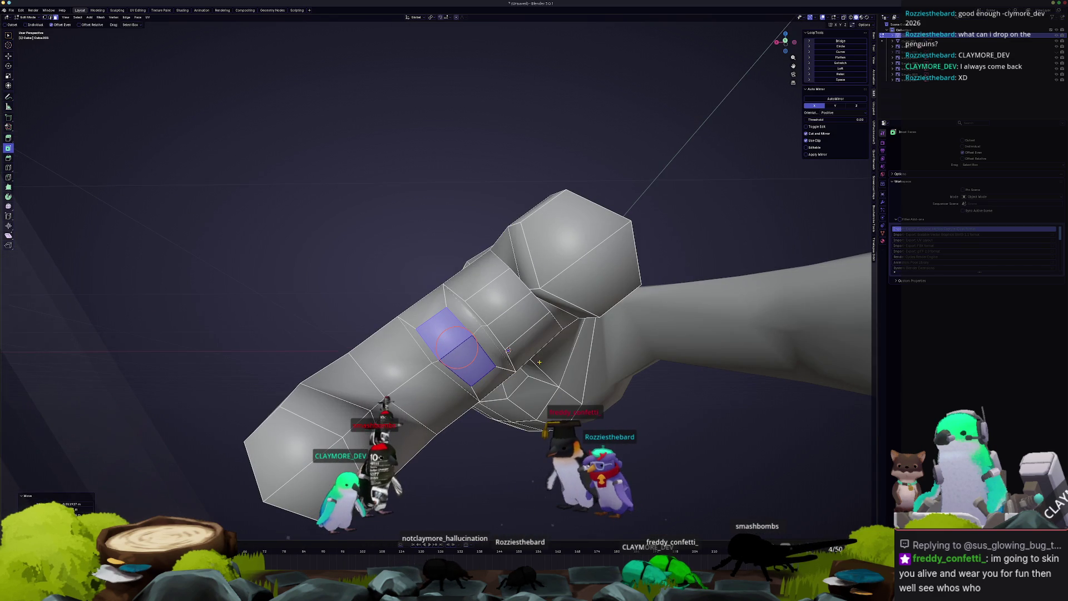
- Slide several edge loops along the new toe to even their spacing
{"action": "left_click", "coordinate": [487, 373]}
{"action": "left_click", "coordinate": [478, 364]}
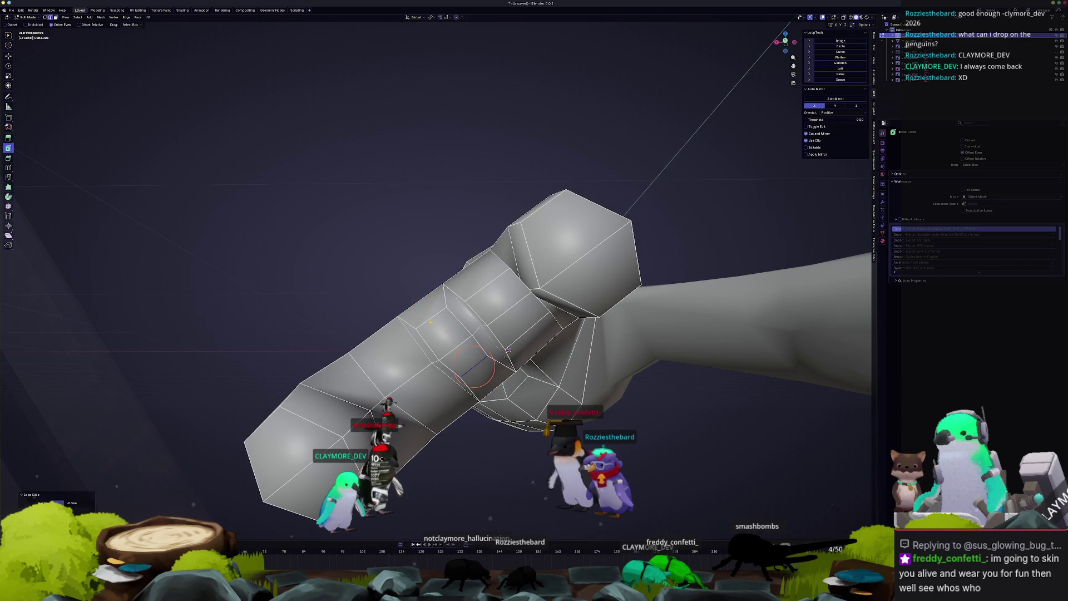
{"action": "left_click", "coordinate": [456, 312]}
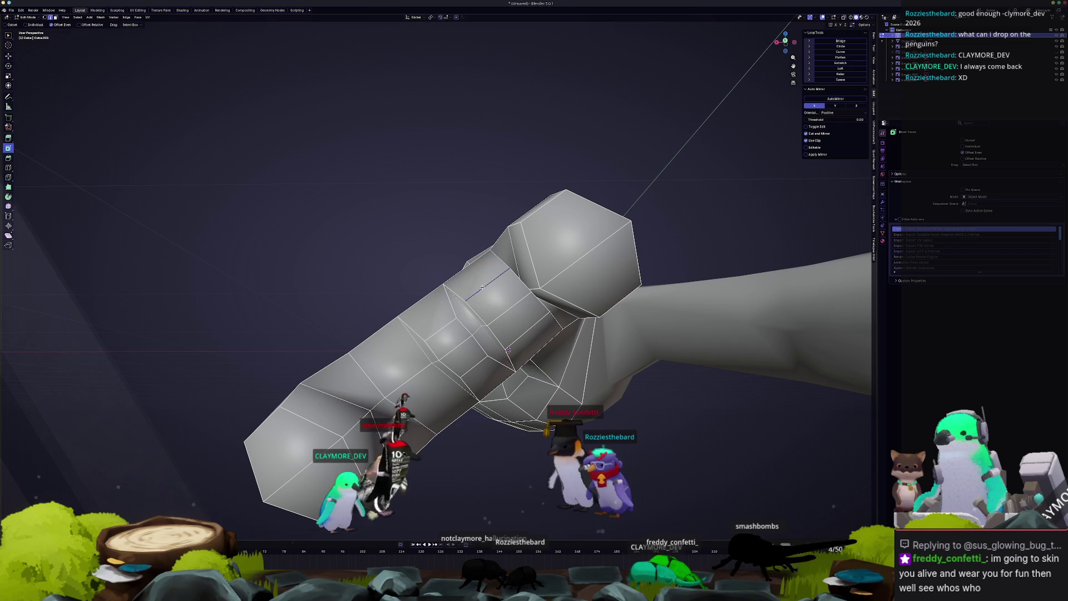
{"action": "left_click", "coordinate": [522, 324]}
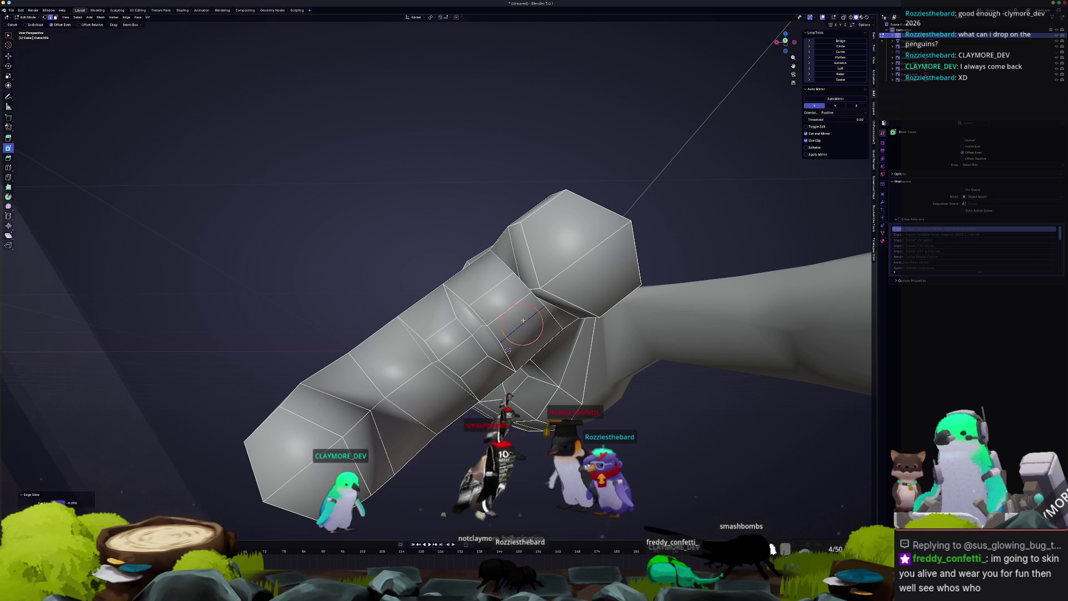
{"action": "middle_click_drag", "start_coordinate": [483, 316], "coordinate": [538, 403]}
{"action": "key", "text": "g"}
{"action": "key", "text": "g"}
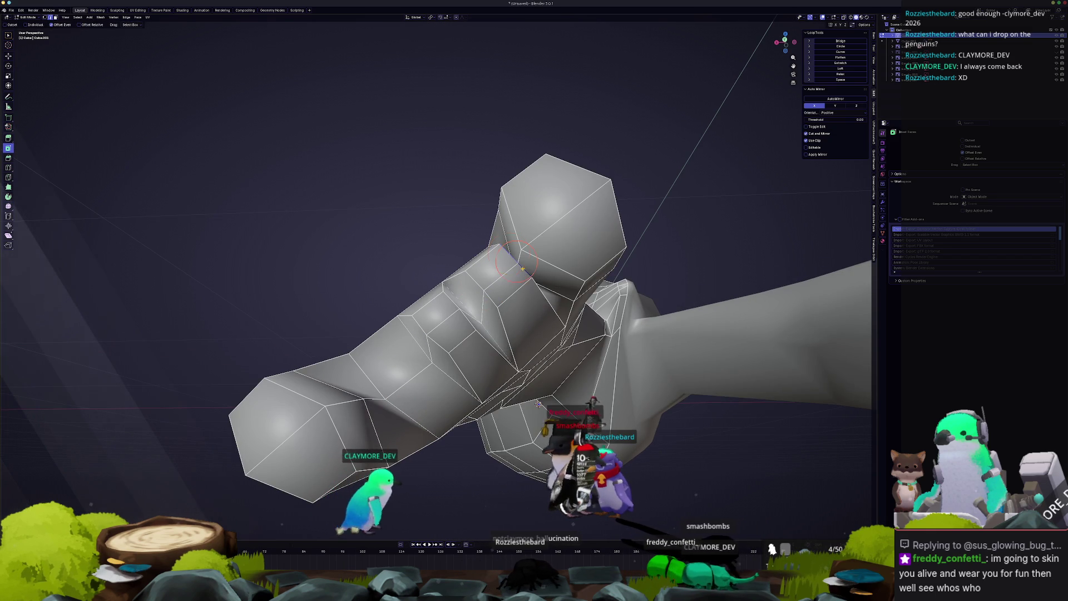
{"action": "left_click", "coordinate": [516, 272]}
{"action": "mouse_move", "coordinate": [515, 272]}
{"action": "middle_mouse_down"}
{"action": "mouse_move", "coordinate": [541, 308]}
{"action": "mouse_move", "coordinate": [508, 362]}
{"action": "middle_mouse_up"}
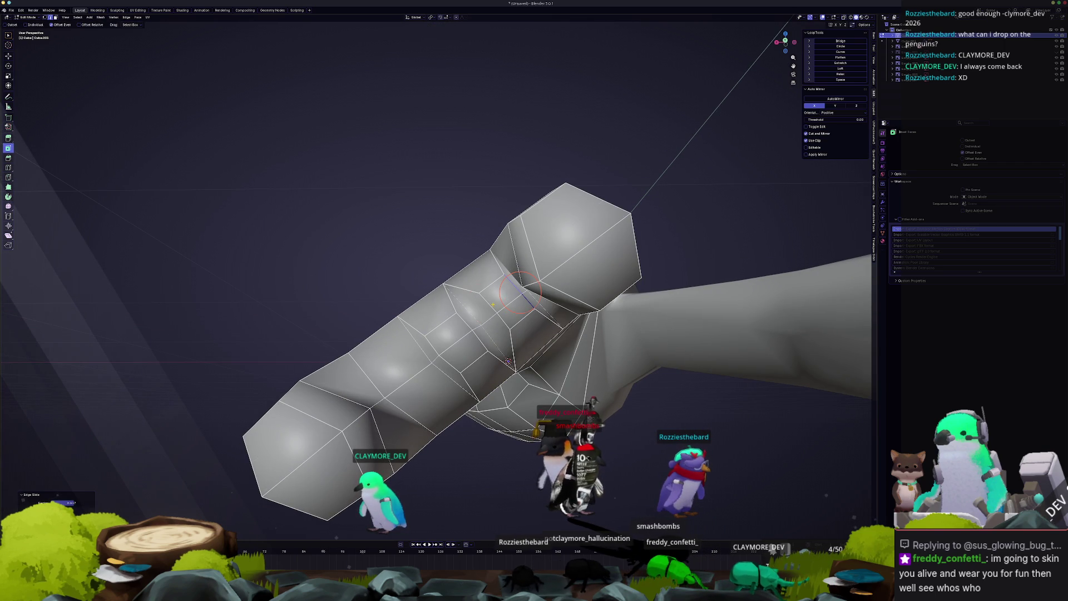
{"action": "middle_click_drag", "start_coordinate": [508, 362], "coordinate": [575, 356]}
- Slide another edge loop along the toe and compare it with the references
{"action": "key", "text": "g"}
{"action": "key", "text": "g"}
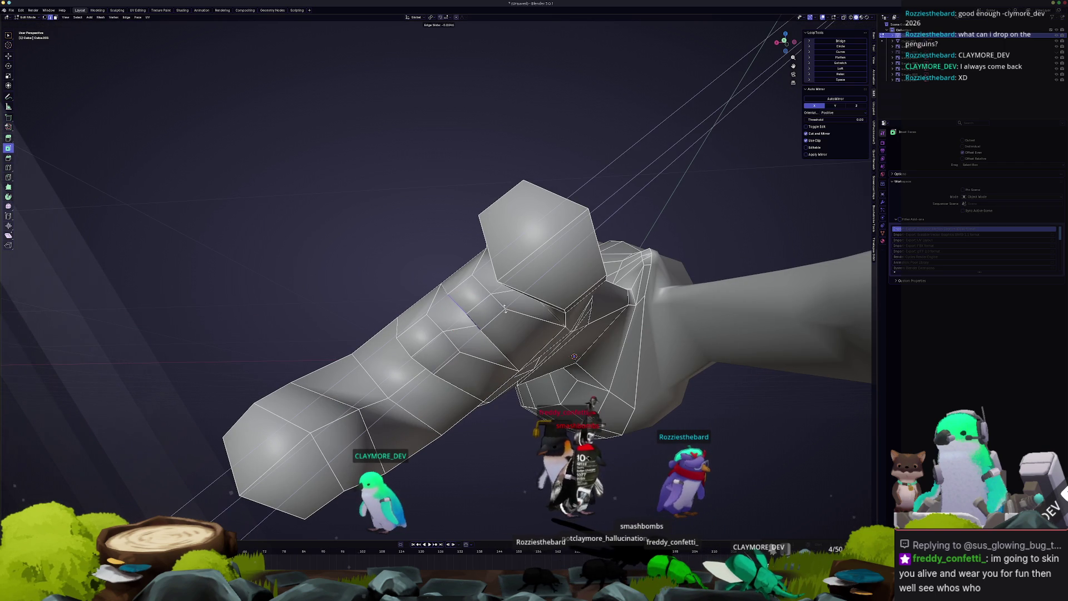
{"action": "left_click", "coordinate": [497, 316]}
{"action": "middle_click_drag", "start_coordinate": [496, 315], "coordinate": [533, 295]}
{"action": "mouse_move", "coordinate": [418, 387]}
{"action": "middle_mouse_down"}
{"action": "mouse_move", "coordinate": [486, 397]}
{"action": "mouse_move", "coordinate": [451, 379]}
{"action": "middle_mouse_up"}
- Extrude a new face on the toe and shrink it
{"action": "key", "text": "e"}
{"action": "key", "text": "Escape"}
{"action": "key", "text": "g"}
{"action": "key", "text": "Return"}
{"action": "key", "text": "g"}
{"action": "key", "text": "Return"}
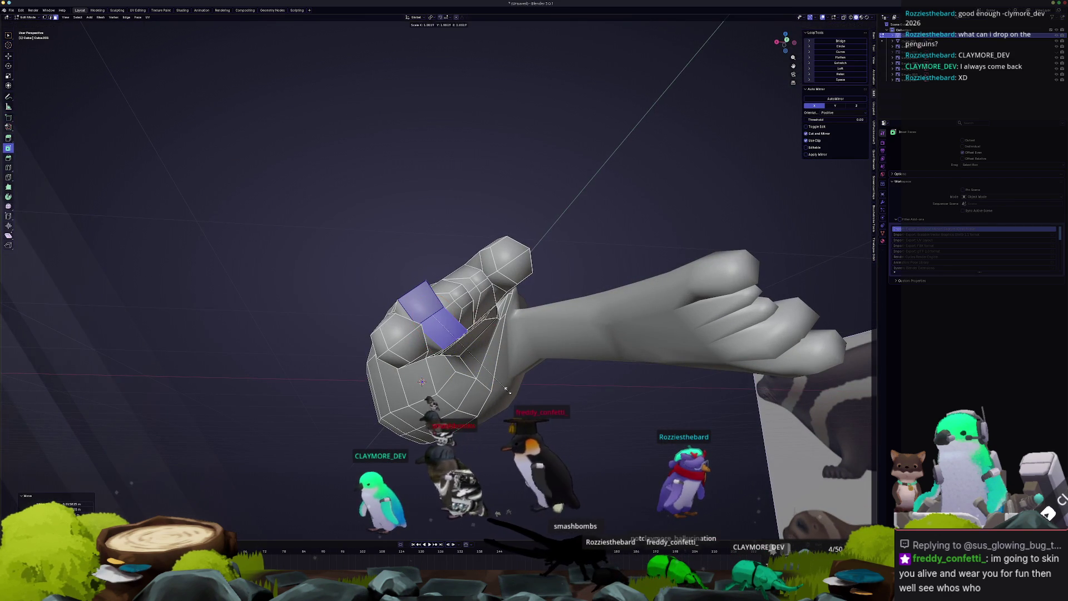
{"action": "key", "text": "s"}
{"action": "key", "text": "Return"}
{"action": "mouse_move", "coordinate": [453, 334]}
{"action": "middle_mouse_down"}
{"action": "mouse_move", "coordinate": [490, 316]}
{"action": "mouse_move", "coordinate": [511, 326]}
{"action": "middle_mouse_up"}
- Move the toe geometry, then slide a toe vertex twice along its edge
{"action": "key", "text": "g"}
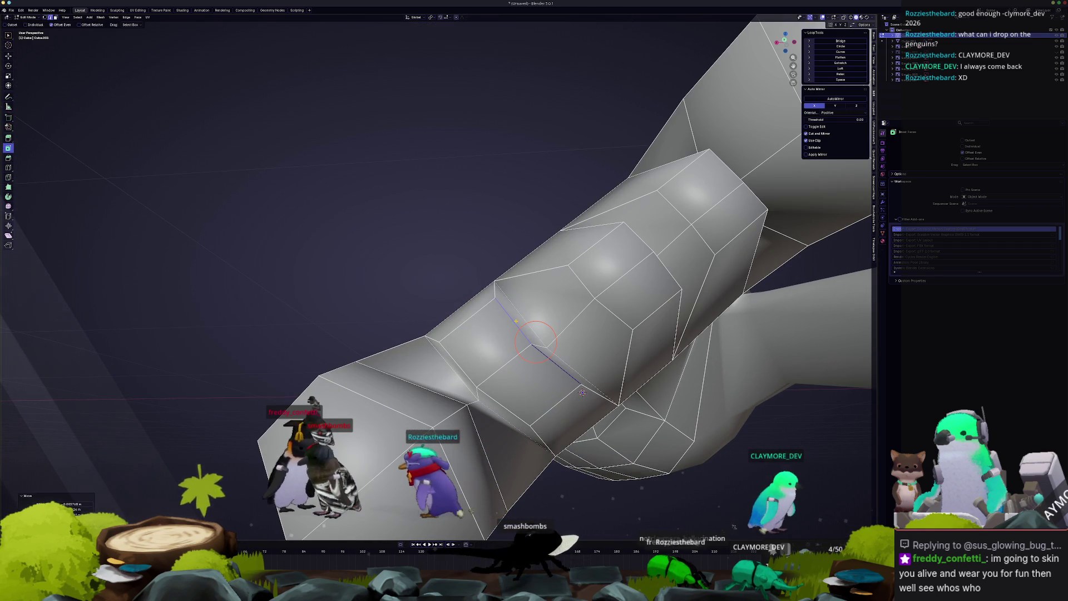
{"action": "left_click", "coordinate": [535, 341]}
{"action": "middle_click_drag", "start_coordinate": [478, 399], "coordinate": [472, 378]}
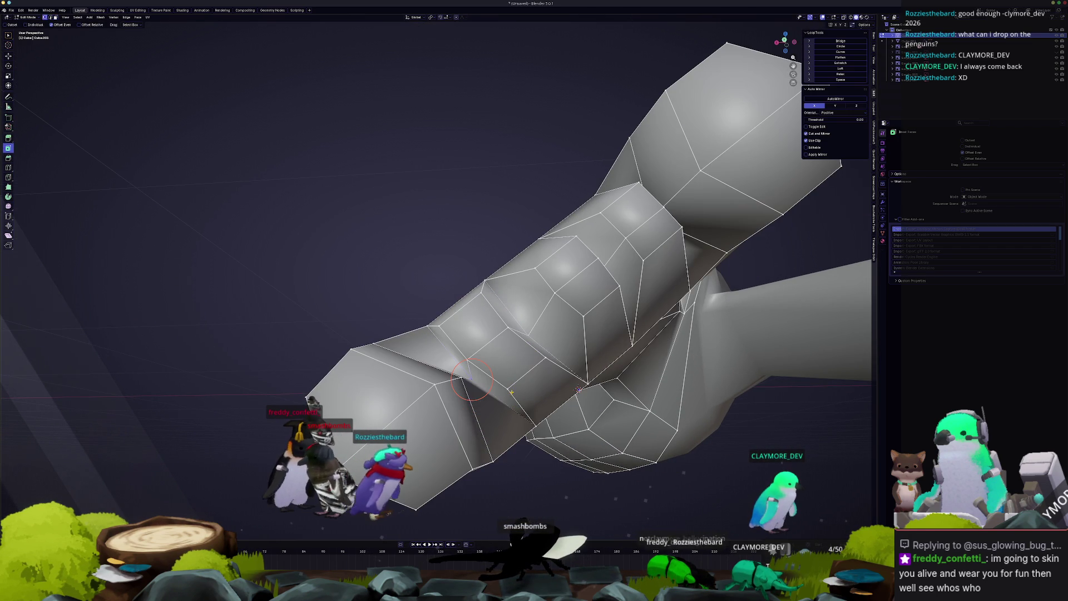
{"action": "left_click", "coordinate": [508, 382]}
{"action": "key", "text": "g"}
{"action": "key", "text": "g"}
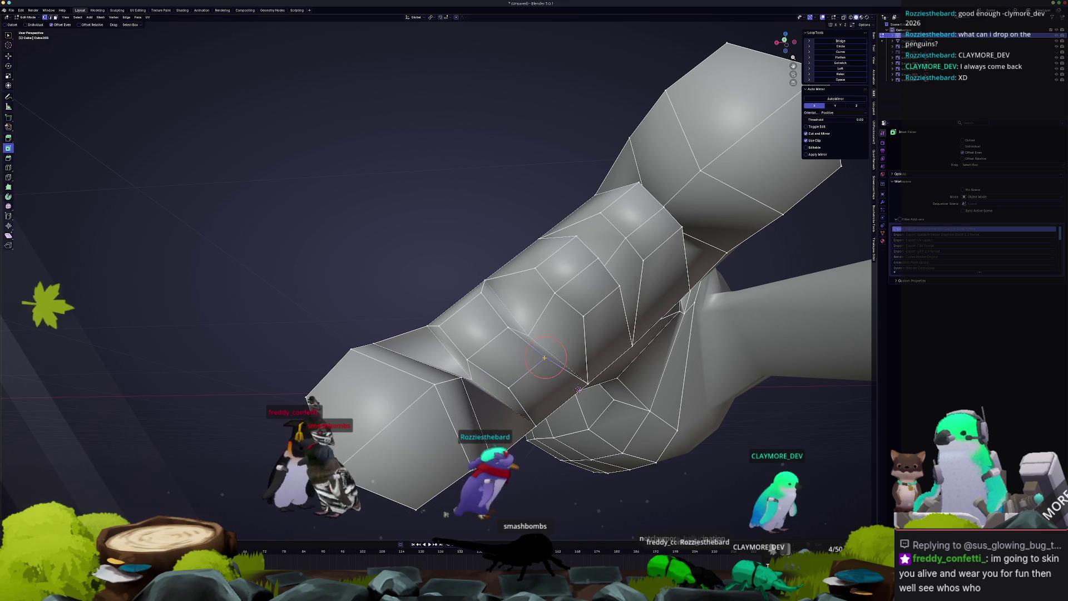
{"action": "left_click", "coordinate": [475, 297]}
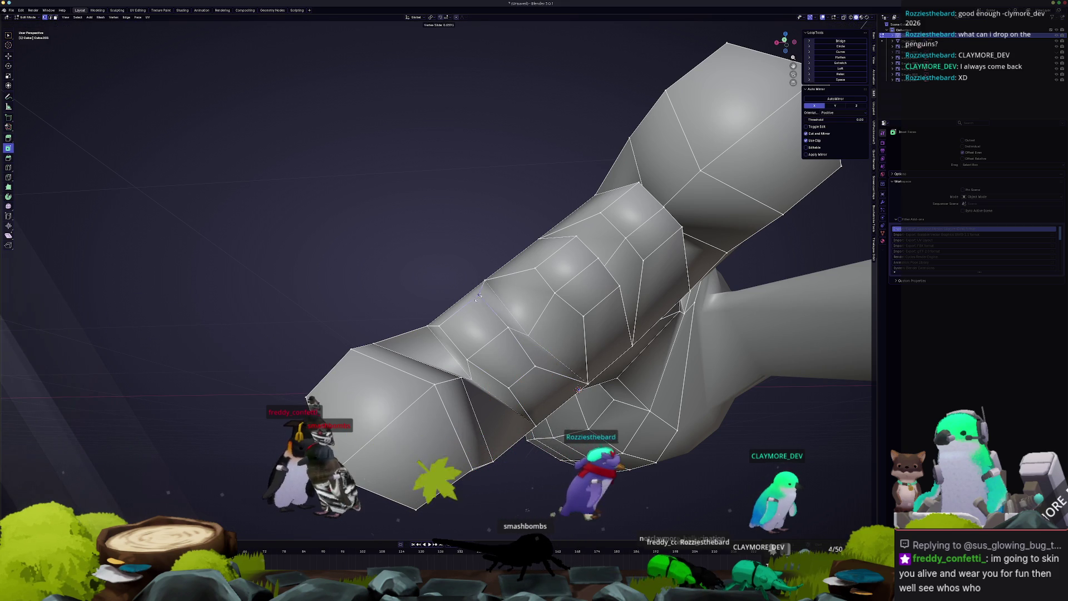
{"action": "key", "text": "g"}
{"action": "key", "text": "g"}
{"action": "left_click", "coordinate": [445, 322]}
{"action": "middle_click_drag", "start_coordinate": [446, 322], "coordinate": [228, 328]}
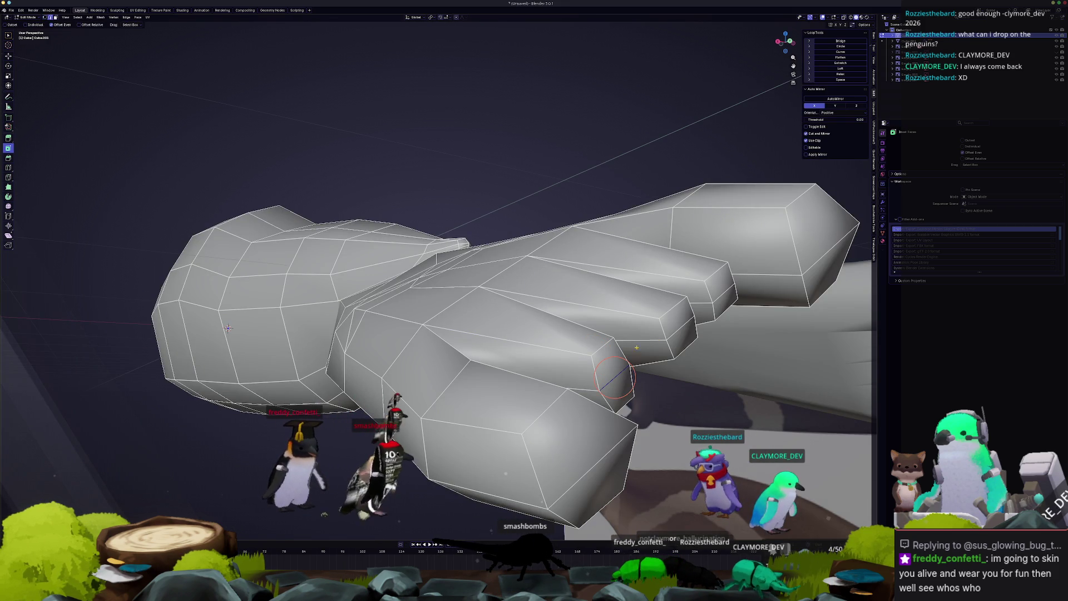
{"action": "mouse_move", "coordinate": [640, 347]}
{"action": "middle_mouse_down"}
{"action": "mouse_move", "coordinate": [522, 385]}
{"action": "mouse_move", "coordinate": [465, 332]}
{"action": "middle_mouse_up"}
- Slide the toe's edge loop further and resize the selected face
{"action": "key", "text": "g"}
{"action": "key", "text": "g"}
{"action": "left_click", "coordinate": [573, 371]}
{"action": "key", "text": "g"}
{"action": "key", "text": "g"}
{"action": "left_click", "coordinate": [522, 385]}
{"action": "left_click", "coordinate": [465, 332]}
{"action": "key", "text": "s"}
{"action": "left_click", "coordinate": [525, 321]}
{"action": "left_click", "coordinate": [524, 320]}
{"action": "middle_click_drag", "start_coordinate": [525, 321], "coordinate": [298, 238]}
- Add a loop cut across a toe, then Merge by Distance on the whole mesh
{"action": "left_click", "coordinate": [494, 331]}
{"action": "right_click", "coordinate": [494, 331]}
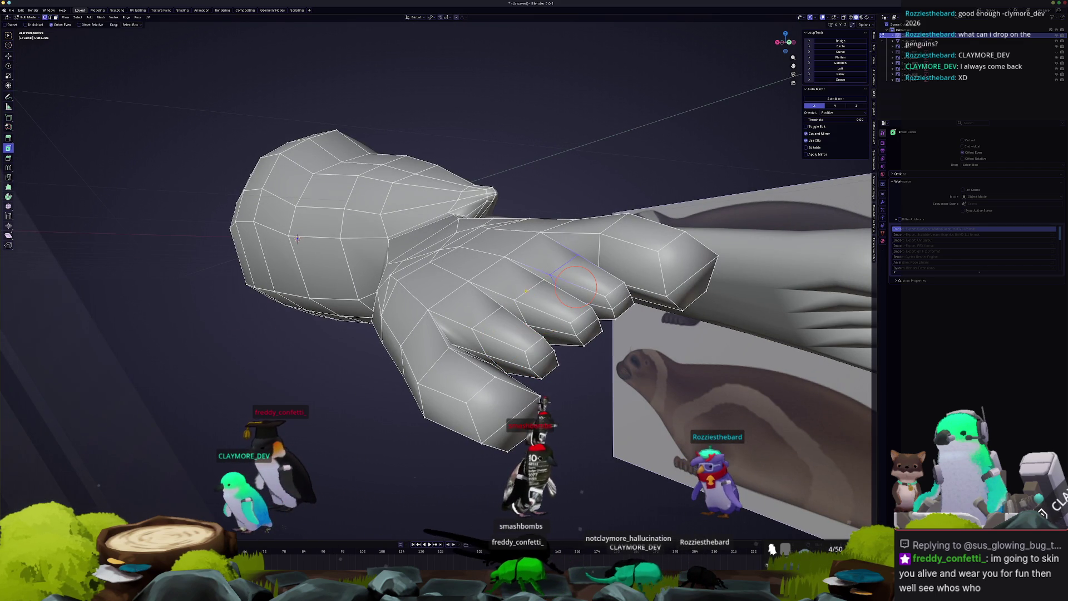
{"action": "key", "text": "a"}
{"action": "right_click", "coordinate": [523, 292]}
{"action": "left_click", "coordinate": [553, 312]}
{"action": "mouse_move", "coordinate": [554, 311]}
{"action": "middle_mouse_down"}
{"action": "mouse_move", "coordinate": [356, 245]}
{"action": "mouse_move", "coordinate": [409, 274]}
{"action": "mouse_move", "coordinate": [467, 355]}
{"action": "mouse_move", "coordinate": [503, 358]}
{"action": "mouse_move", "coordinate": [516, 330]}
{"action": "mouse_move", "coordinate": [523, 346]}
{"action": "mouse_move", "coordinate": [554, 329]}
{"action": "middle_mouse_up"}
- Clear the selection and select the shortest edge path between the toes
{"action": "key", "text": "alt+a"}
{"action": "key", "text": "a"}
{"action": "key", "text": "alt+a"}
{"action": "left_click", "coordinate": [468, 353], "text": "ctrl"}
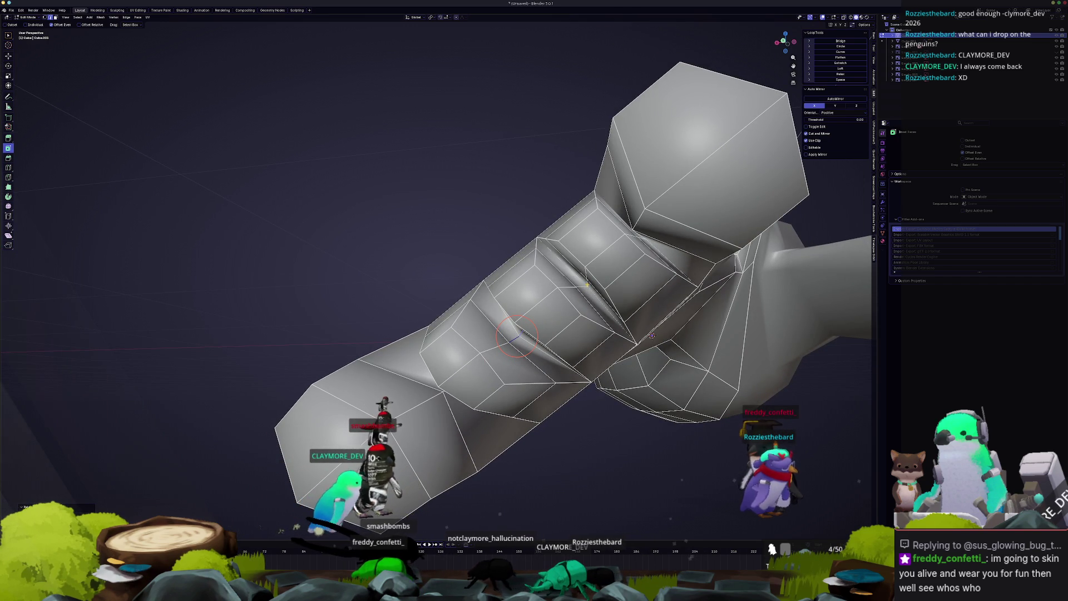
- Move a toe vertex along the Y axis
{"action": "mouse_move", "coordinate": [582, 286]}
{"action": "middle_mouse_down"}
{"action": "mouse_move", "coordinate": [572, 276]}
{"action": "mouse_move", "coordinate": [527, 299]}
{"action": "middle_mouse_up"}
{"action": "scroll", "coordinate": [599, 274], "scroll_direction": "up", "scroll_amount": 4}
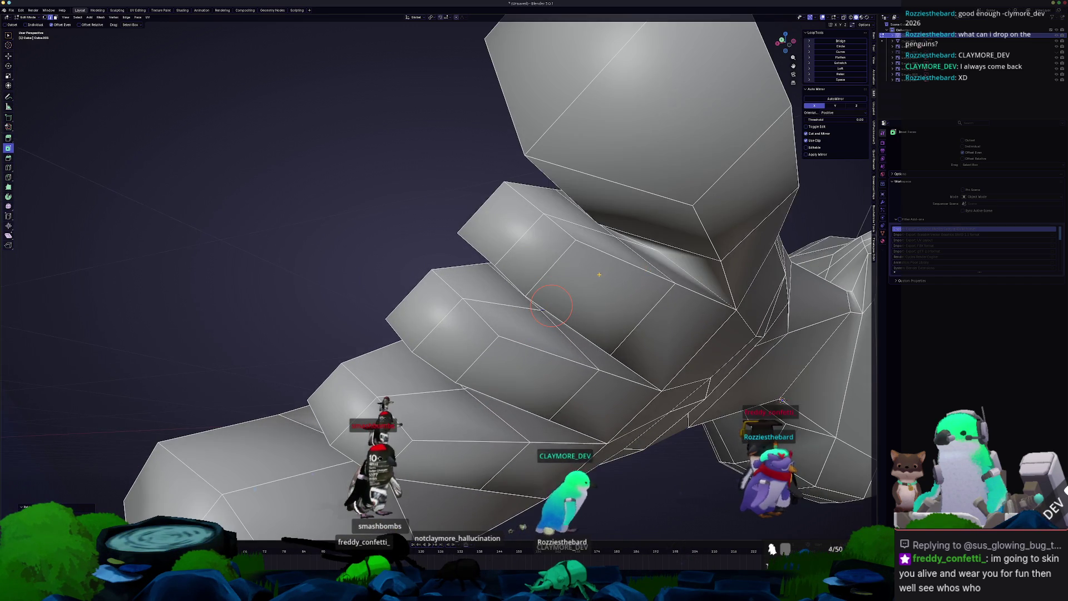
{"action": "left_click", "coordinate": [581, 215]}
{"action": "key", "text": "g"}
{"action": "key", "text": "y"}
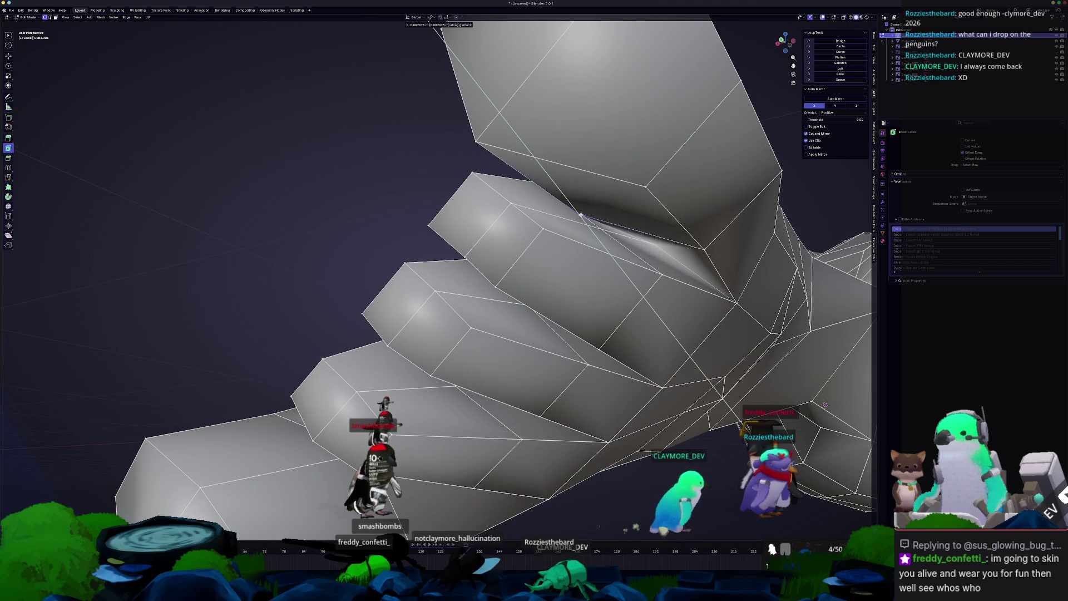
{"action": "left_click", "coordinate": [583, 213]}
- Finish an edge slide and select an edge on another toe, viewing from below
{"action": "mouse_move", "coordinate": [584, 213]}
{"action": "middle_mouse_down"}
{"action": "mouse_move", "coordinate": [626, 220]}
{"action": "mouse_move", "coordinate": [504, 252]}
{"action": "mouse_move", "coordinate": [587, 327]}
{"action": "middle_mouse_up"}
{"action": "scroll", "coordinate": [609, 209], "scroll_direction": "down", "scroll_amount": 3}
{"action": "left_click", "coordinate": [532, 283]}
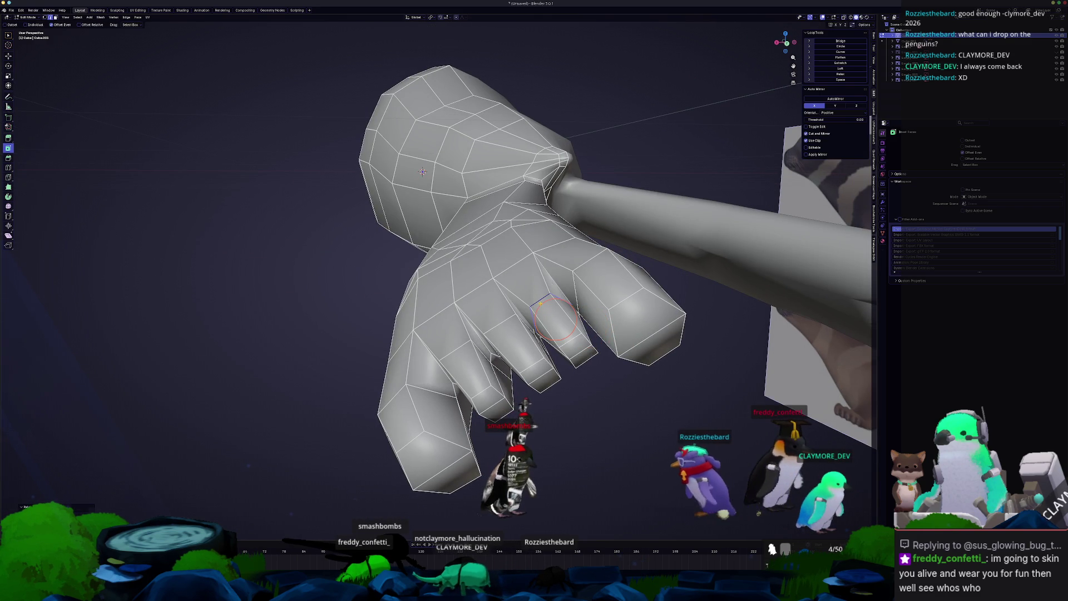
{"action": "left_click", "coordinate": [517, 343]}
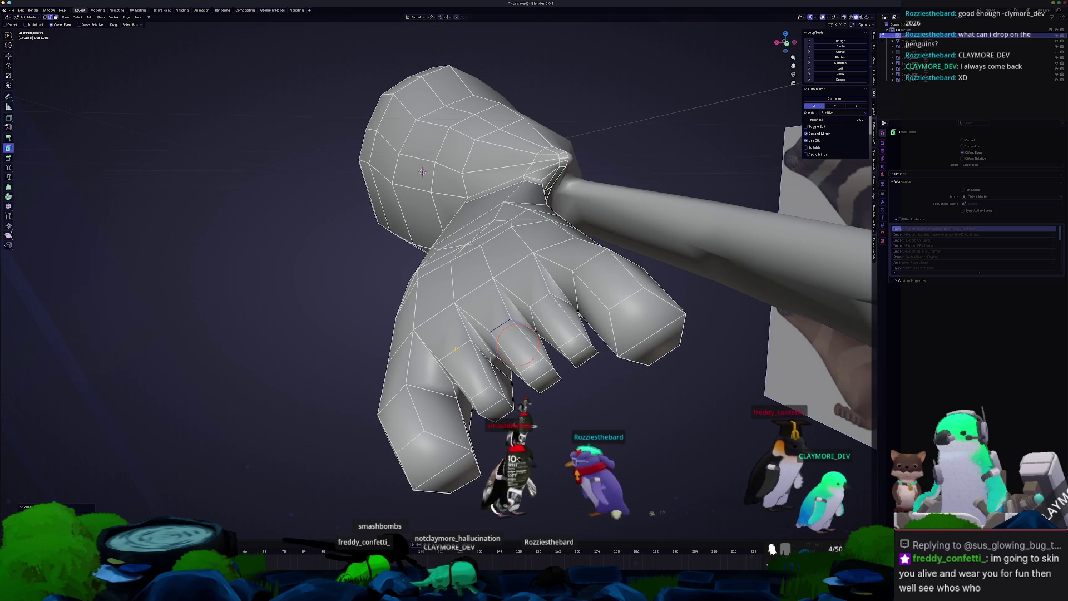
{"action": "mouse_move", "coordinate": [518, 343]}
{"action": "middle_mouse_down"}
{"action": "mouse_move", "coordinate": [492, 361]}
{"action": "mouse_move", "coordinate": [518, 382]}
{"action": "mouse_move", "coordinate": [507, 391]}
{"action": "middle_mouse_up"}
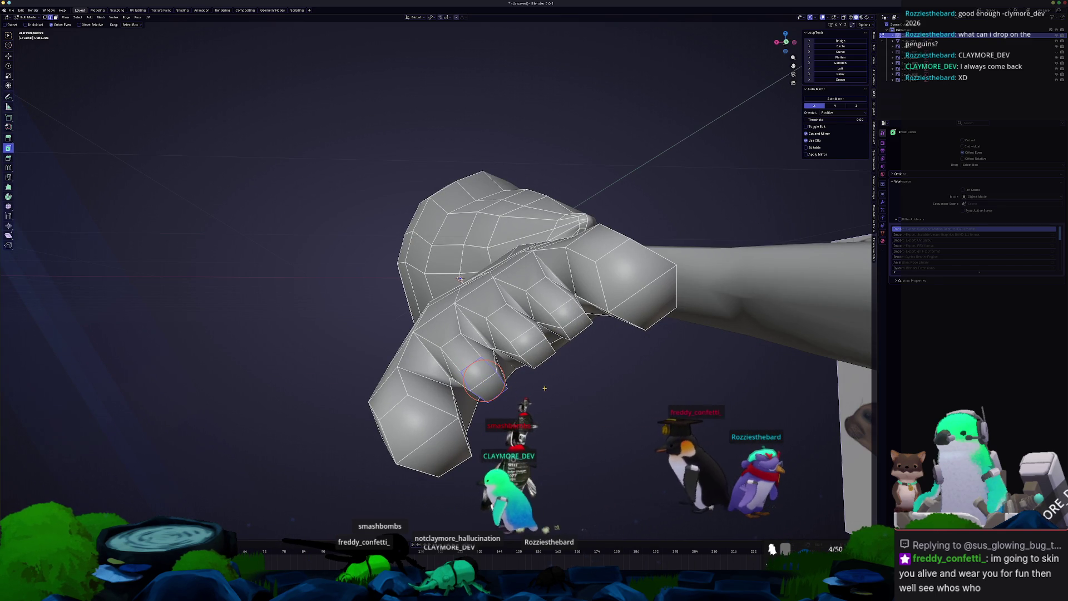
{"action": "mouse_move", "coordinate": [545, 388]}
{"action": "middle_mouse_down"}
{"action": "mouse_move", "coordinate": [517, 396]}
{"action": "mouse_move", "coordinate": [514, 371]}
{"action": "mouse_move", "coordinate": [614, 308]}
{"action": "mouse_move", "coordinate": [543, 385]}
{"action": "middle_mouse_up"}
- Leave and re-enter Edit Mode, dismissing the Apply menu, and inspect the folded flipper
{"action": "key", "text": "Tab"}
{"action": "key", "text": "ctrl+a"}
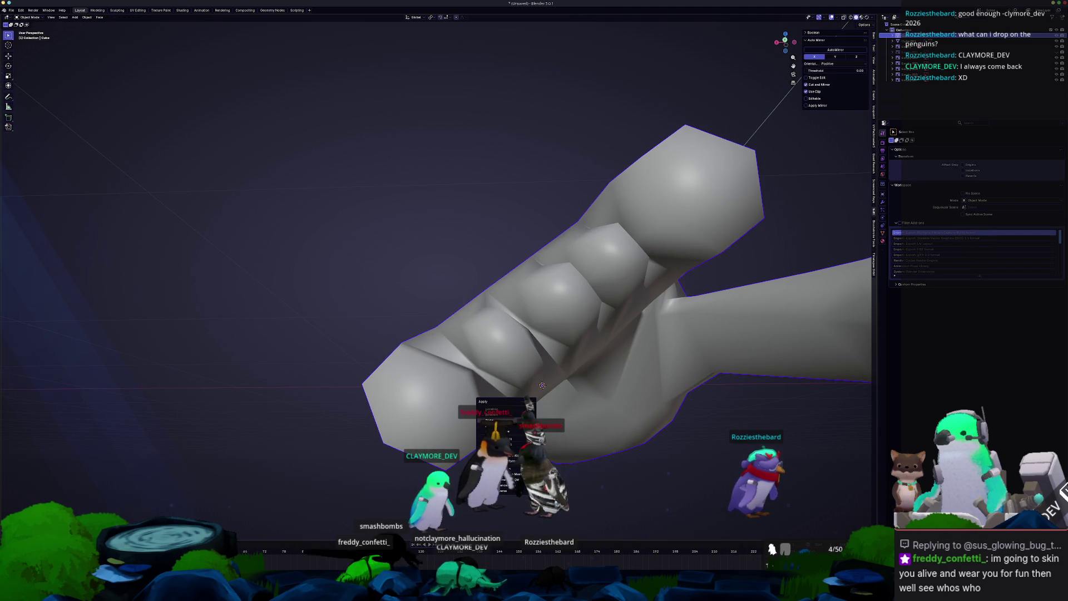
{"action": "key", "text": "Escape"}
{"action": "key", "text": "Tab"}
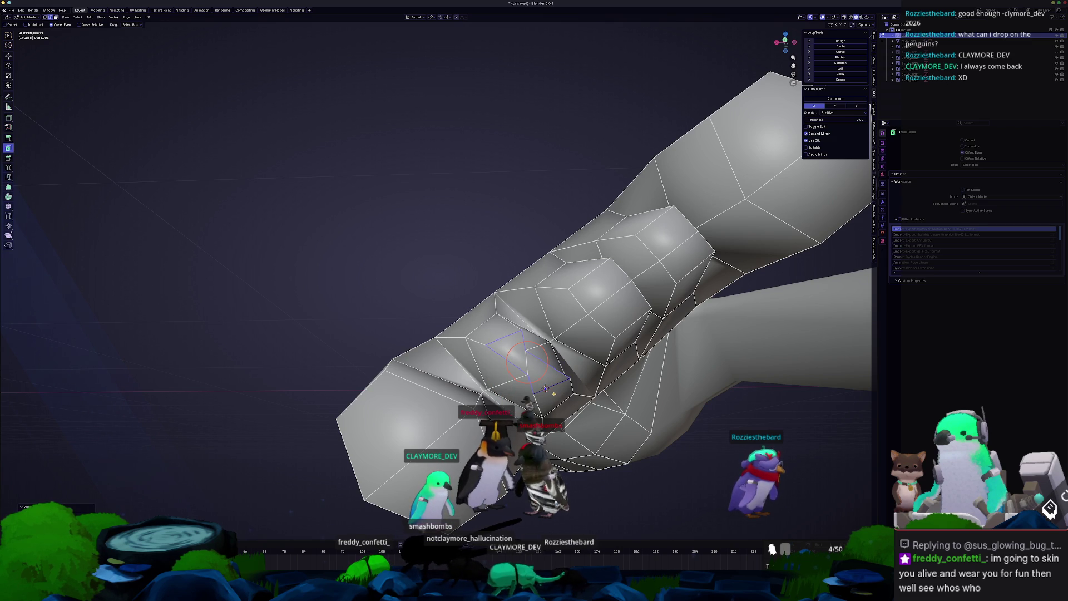
{"action": "mouse_move", "coordinate": [545, 388]}
{"action": "middle_mouse_down"}
{"action": "mouse_move", "coordinate": [574, 367]}
{"action": "mouse_move", "coordinate": [593, 375]}
{"action": "mouse_move", "coordinate": [590, 354]}
{"action": "middle_mouse_up"}
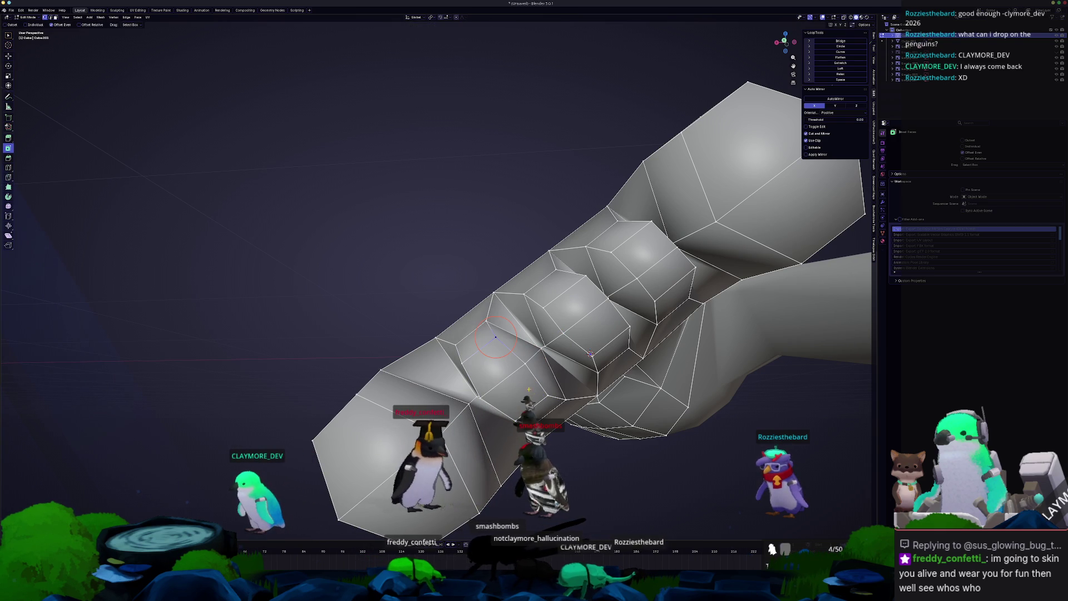
{"action": "mouse_move", "coordinate": [590, 354]}
{"action": "middle_mouse_down"}
{"action": "mouse_move", "coordinate": [502, 383]}
{"action": "mouse_move", "coordinate": [538, 338]}
{"action": "mouse_move", "coordinate": [534, 354]}
{"action": "middle_mouse_up"}
{"action": "mouse_move", "coordinate": [504, 315]}
{"action": "middle_mouse_down"}
{"action": "mouse_move", "coordinate": [521, 315]}
{"action": "mouse_move", "coordinate": [523, 297]}
{"action": "middle_mouse_up"}
- Edge-slide the selected edge and check the whole flipper and leg in Object Mode
{"action": "key", "text": "g"}
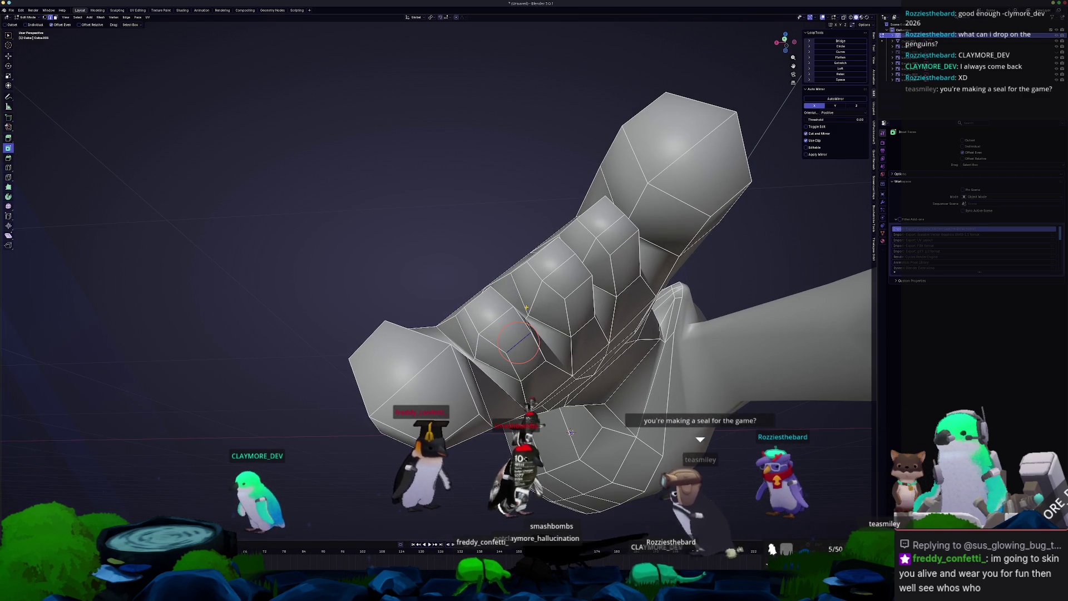
{"action": "key", "text": "g"}
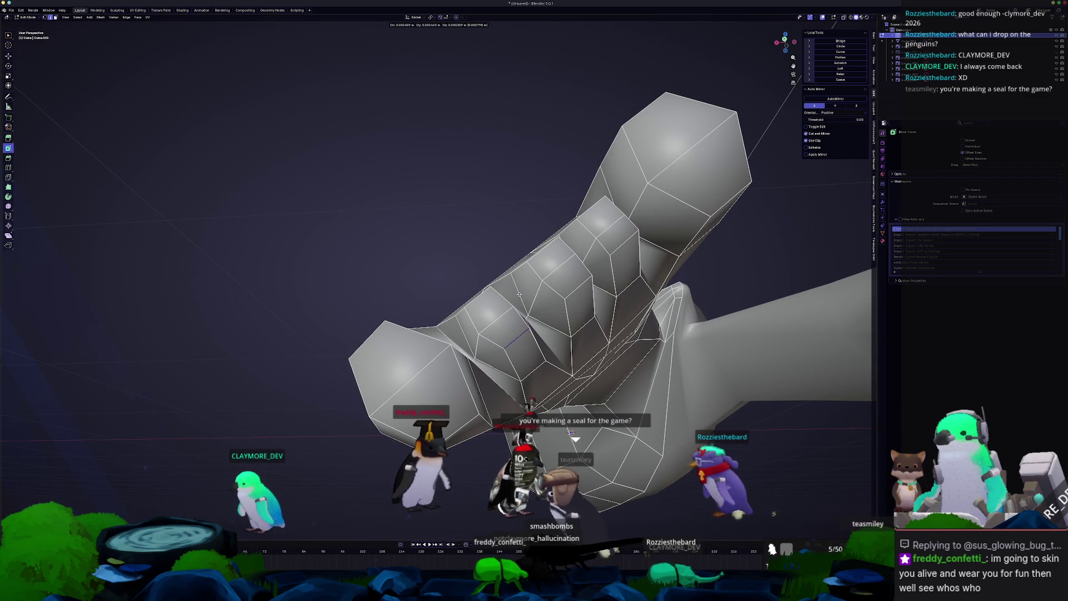
{"action": "left_click", "coordinate": [526, 299]}
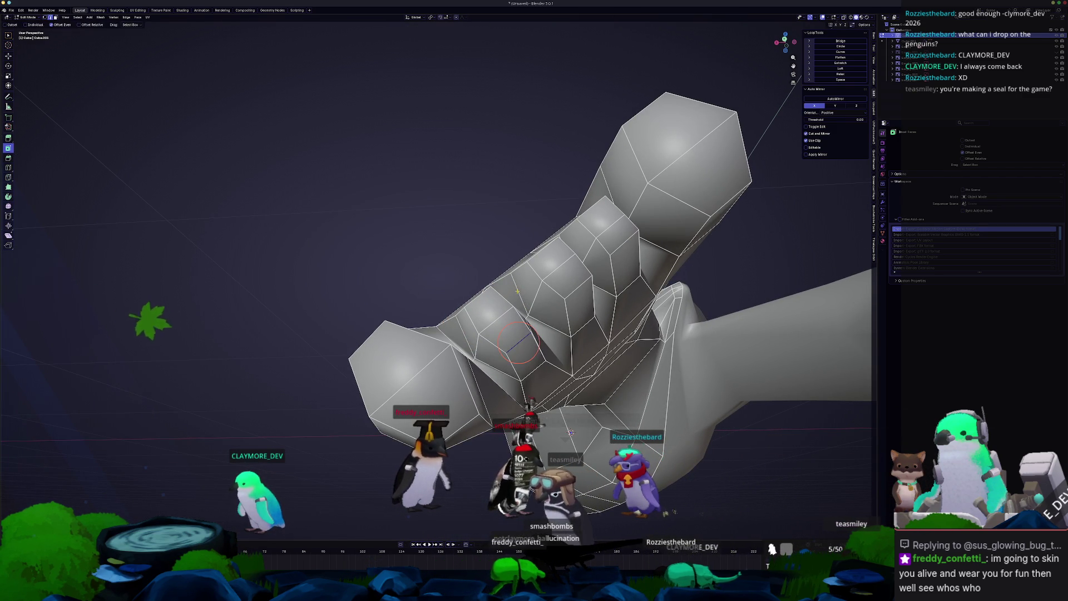
{"action": "key", "text": "Tab"}
{"action": "mouse_move", "coordinate": [527, 298]}
{"action": "middle_mouse_down"}
{"action": "mouse_move", "coordinate": [491, 320]}
{"action": "mouse_move", "coordinate": [510, 384]}
{"action": "middle_mouse_up"}
{"action": "key", "text": "Tab"}
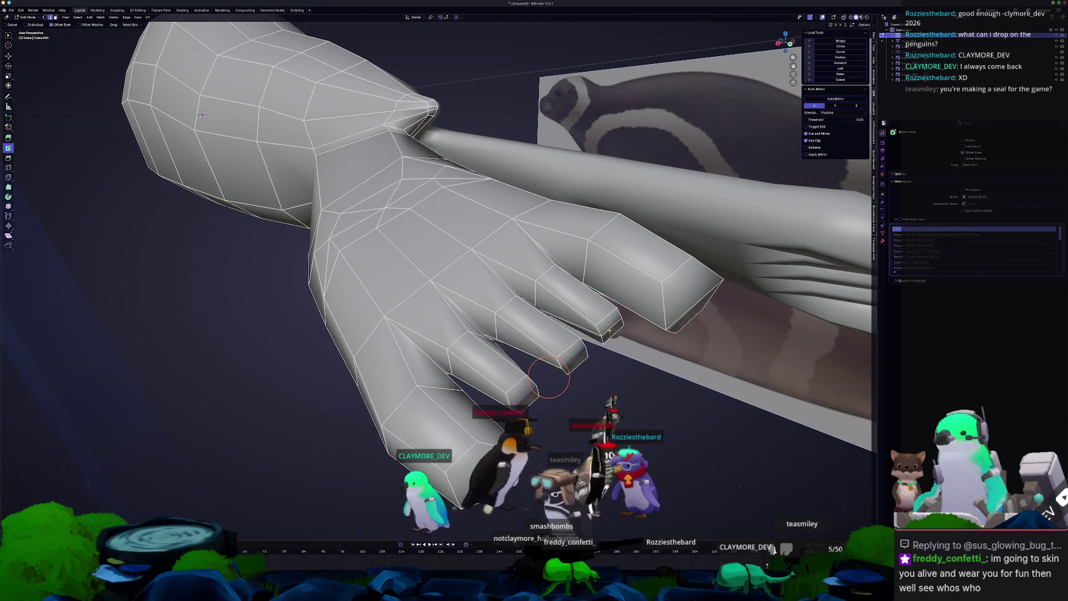
- Shift the toe tip vertices slightly right and vertex-slide several toe vertices
{"action": "middle_click_drag", "start_coordinate": [570, 359], "coordinate": [567, 339]}
{"action": "left_click_drag", "start_coordinate": [628, 328], "coordinate": [634, 324]}
{"action": "mouse_move", "coordinate": [634, 324]}
{"action": "middle_mouse_down"}
{"action": "mouse_move", "coordinate": [560, 362]}
{"action": "mouse_move", "coordinate": [570, 349]}
{"action": "mouse_move", "coordinate": [537, 354]}
{"action": "mouse_move", "coordinate": [557, 358]}
{"action": "mouse_move", "coordinate": [509, 380]}
{"action": "mouse_move", "coordinate": [521, 348]}
{"action": "middle_mouse_up"}
{"action": "key", "text": "shift+v"}
{"action": "left_click", "coordinate": [525, 370]}
{"action": "left_click", "coordinate": [519, 366]}
{"action": "left_click", "coordinate": [520, 367]}
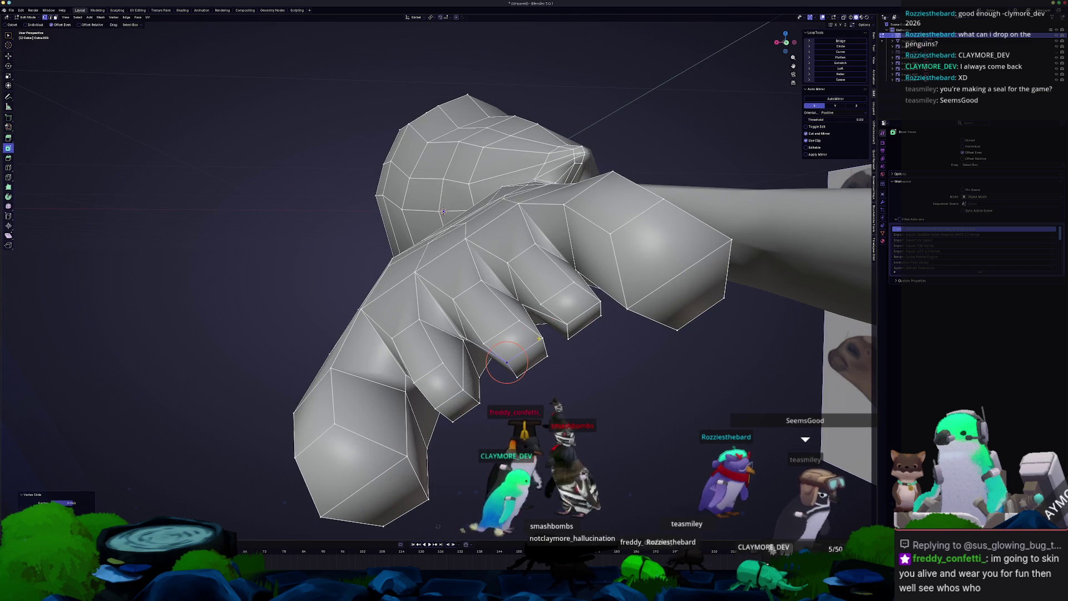
{"action": "left_click", "coordinate": [537, 341]}
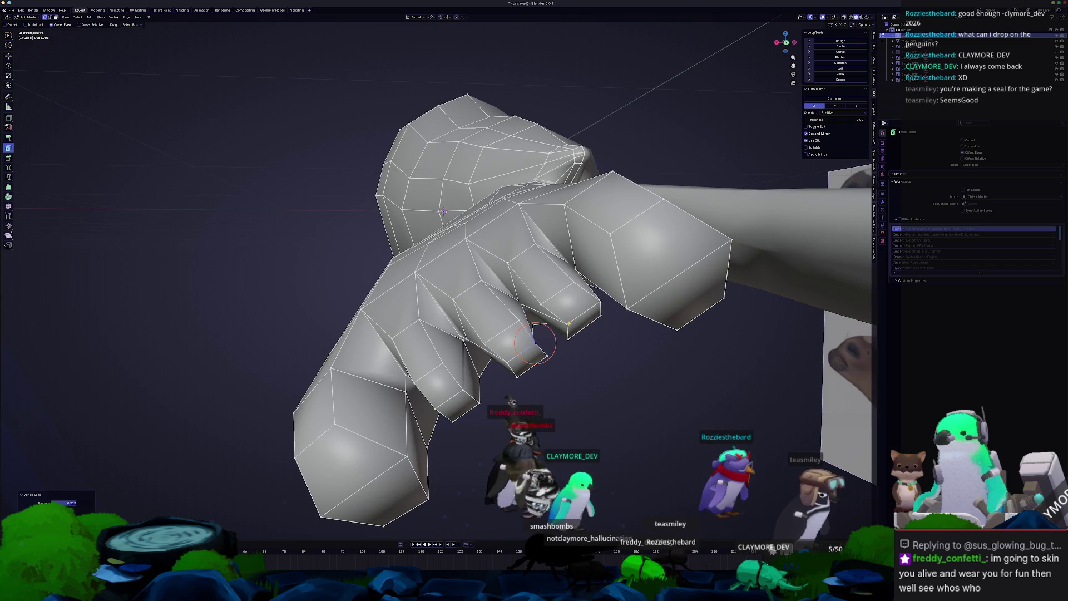
- Slide the toe tip vertices and webbing edges so the toes taper
{"action": "key", "text": "g"}
{"action": "key", "text": "g"}
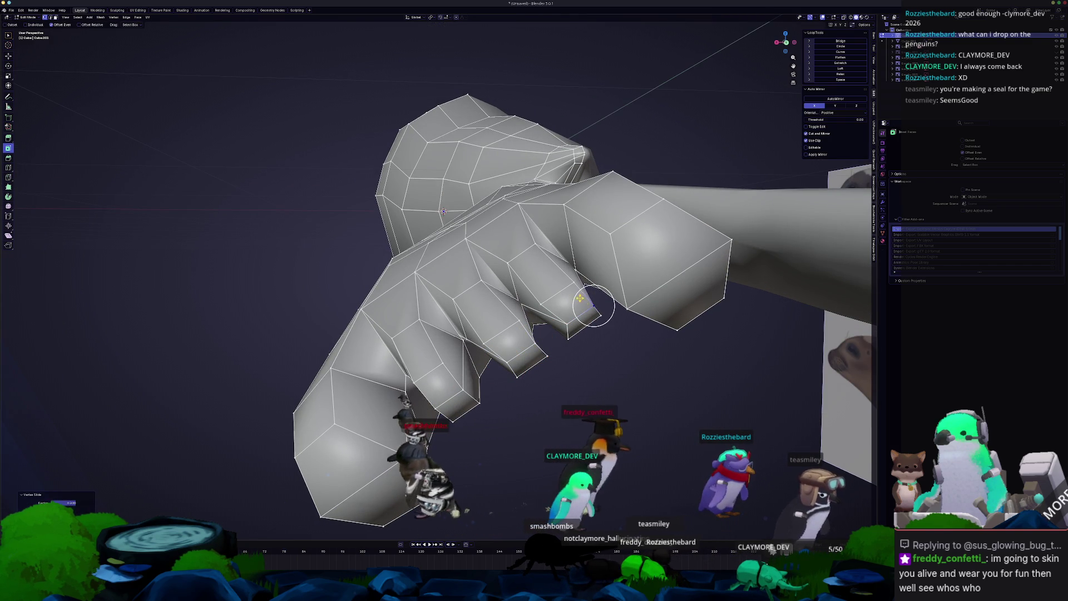
{"action": "left_click", "coordinate": [561, 312]}
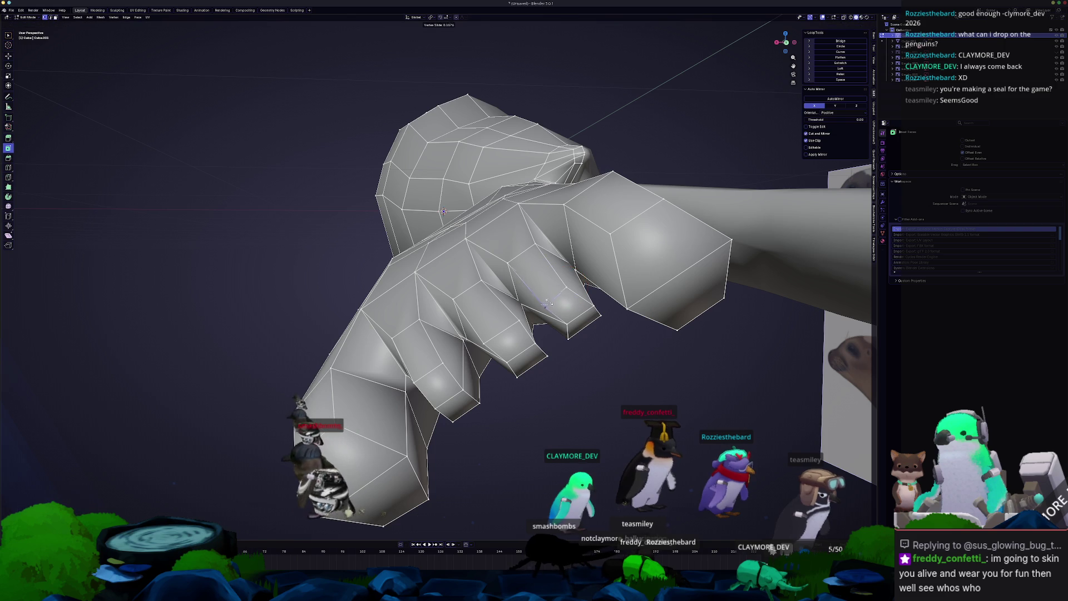
{"action": "middle_click_drag", "start_coordinate": [560, 328], "coordinate": [669, 511]}
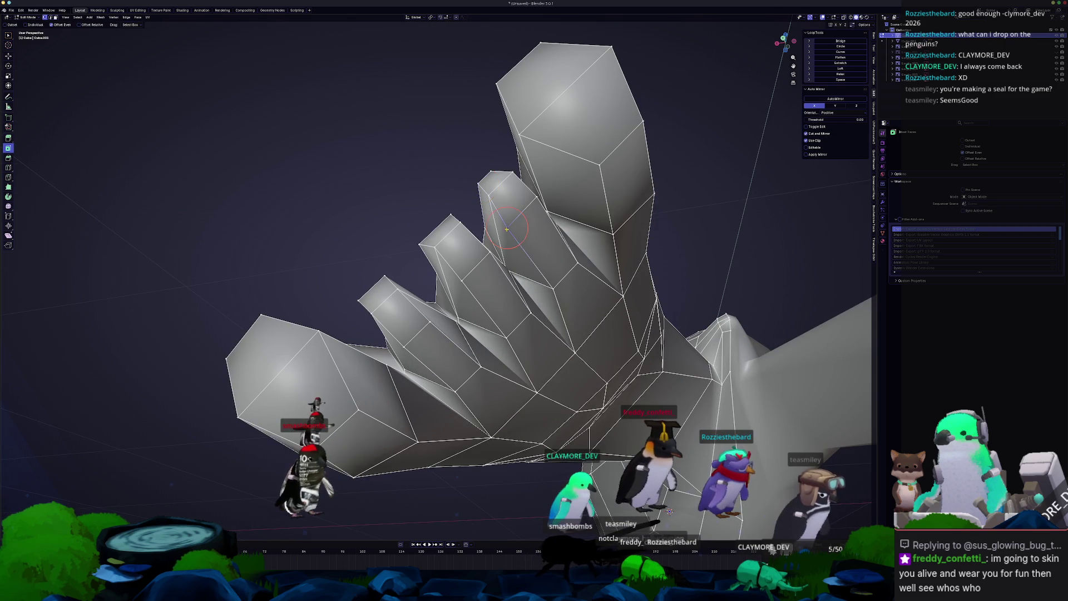
{"action": "left_click", "coordinate": [512, 218]}
{"action": "middle_click_drag", "start_coordinate": [512, 218], "coordinate": [470, 238]}
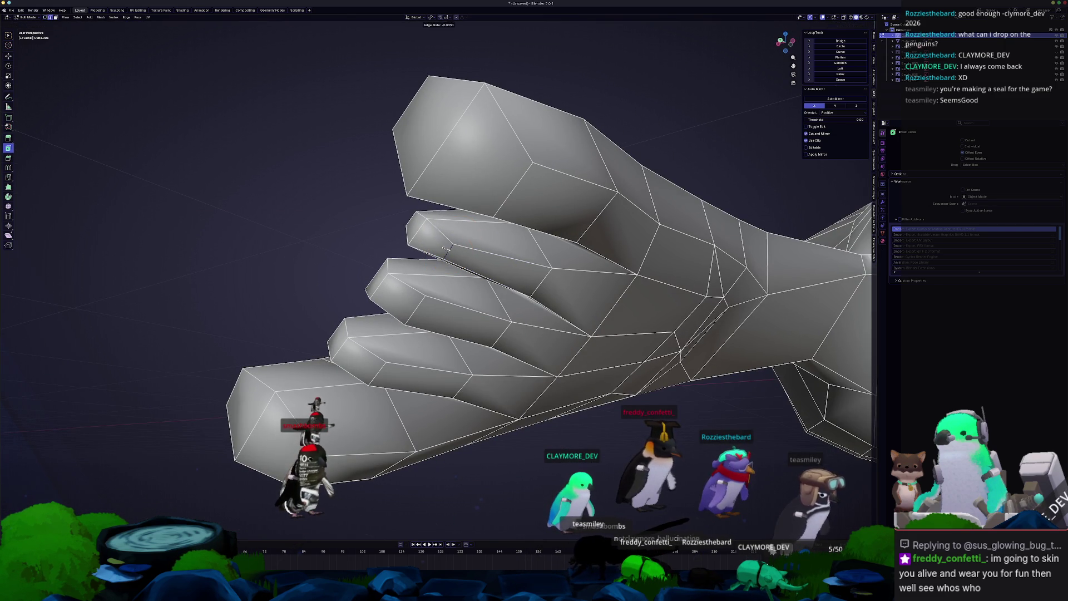
{"action": "left_click", "coordinate": [436, 239]}
{"action": "middle_click_drag", "start_coordinate": [435, 239], "coordinate": [565, 304]}
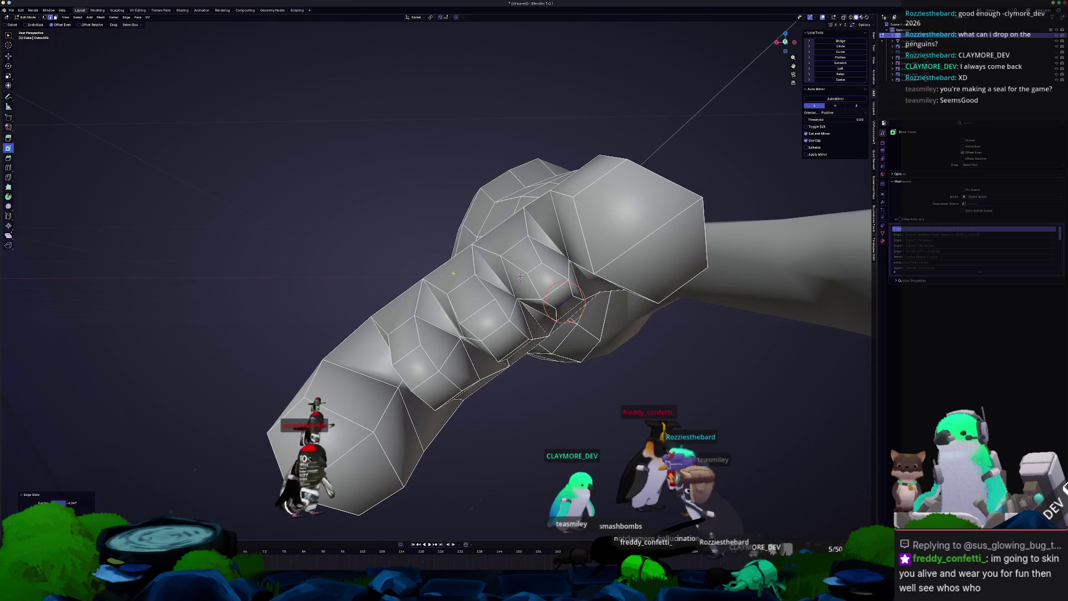
- Slide vertices and an edge along the crease between two toes
{"action": "key", "text": "Escape"}
{"action": "key", "text": "g"}
{"action": "key", "text": "g"}
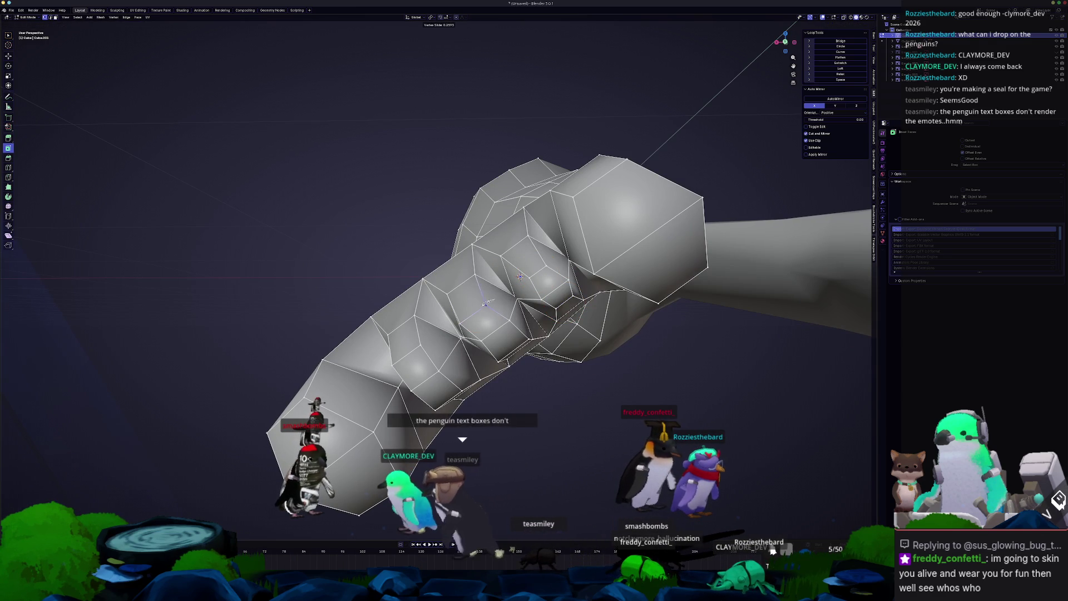
{"action": "left_click", "coordinate": [492, 301]}
{"action": "middle_click_drag", "start_coordinate": [485, 307], "coordinate": [502, 309]}
{"action": "left_click", "coordinate": [529, 302]}
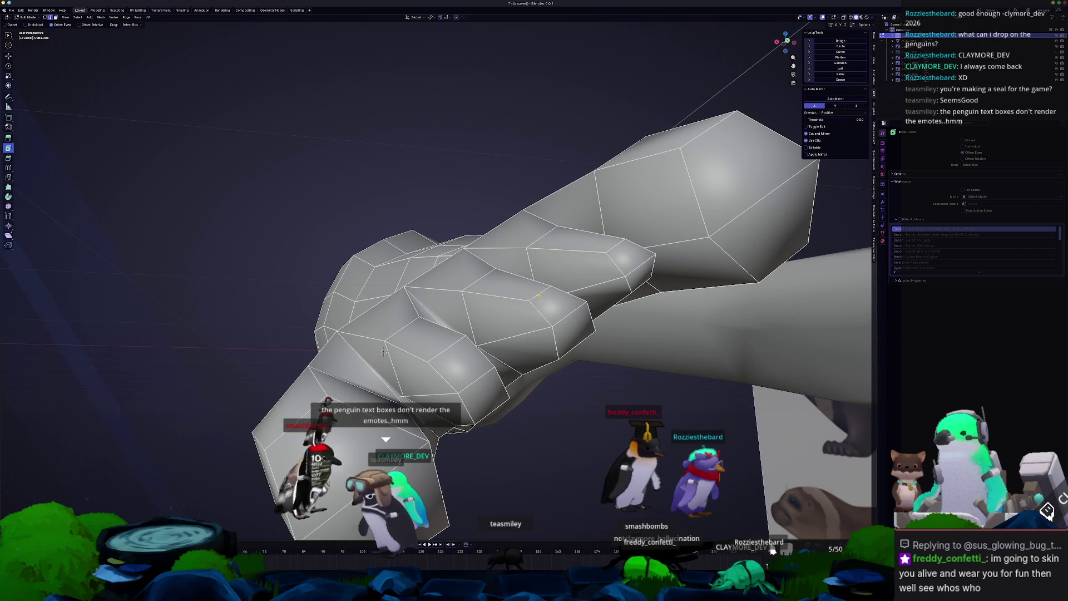
{"action": "left_click", "coordinate": [543, 298]}
- Slide more crease vertices and an edge, then nudge the selection slightly
{"action": "mouse_move", "coordinate": [544, 303]}
{"action": "middle_mouse_down"}
{"action": "mouse_move", "coordinate": [481, 245]}
{"action": "mouse_move", "coordinate": [496, 326]}
{"action": "middle_mouse_up"}
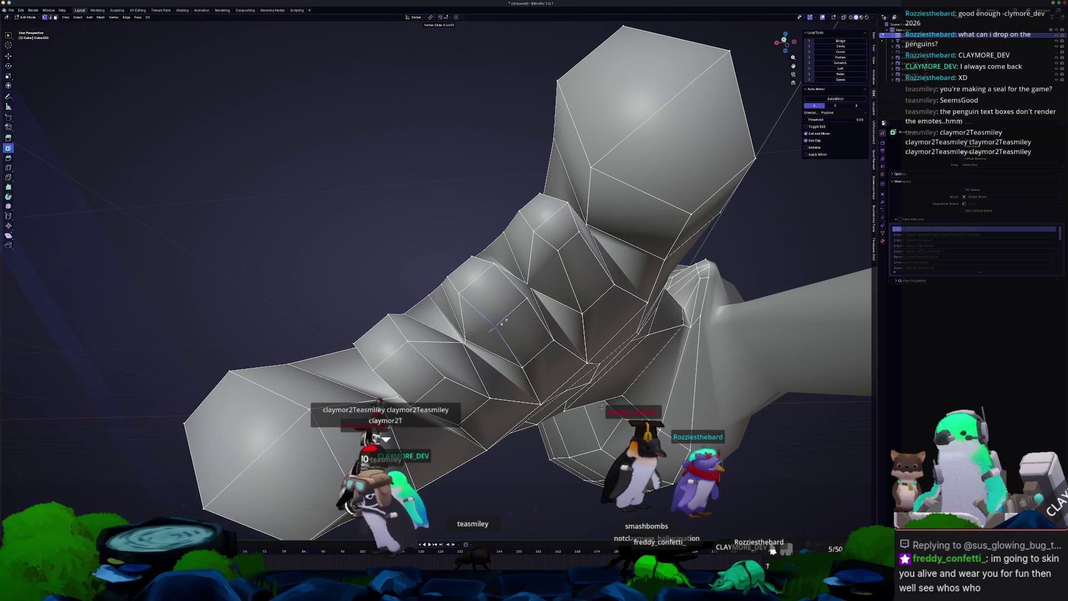
{"action": "left_click", "coordinate": [507, 318]}
{"action": "left_click", "coordinate": [517, 303]}
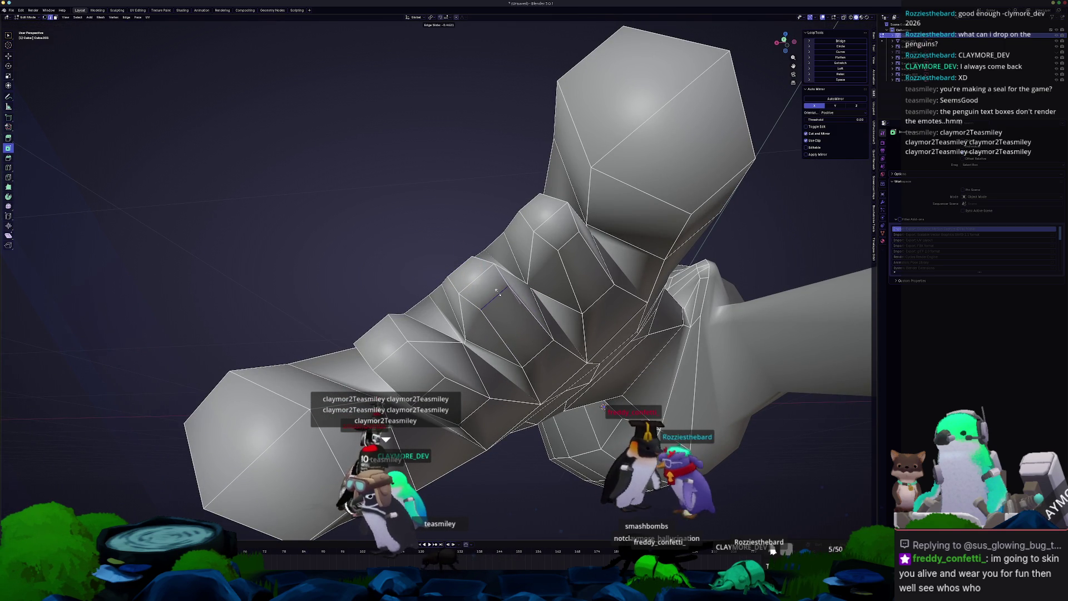
{"action": "left_click", "coordinate": [500, 295]}
{"action": "mouse_move", "coordinate": [499, 295]}
{"action": "middle_mouse_down"}
{"action": "mouse_move", "coordinate": [563, 272]}
{"action": "mouse_move", "coordinate": [506, 310]}
{"action": "mouse_move", "coordinate": [506, 298]}
{"action": "mouse_move", "coordinate": [482, 327]}
{"action": "middle_mouse_up"}
{"action": "key", "text": "g"}
{"action": "left_click", "coordinate": [563, 273]}
- Vertex-slide further toe vertices and an edge to even out the next crease
{"action": "key", "text": "shift+v"}
{"action": "left_click", "coordinate": [493, 322]}
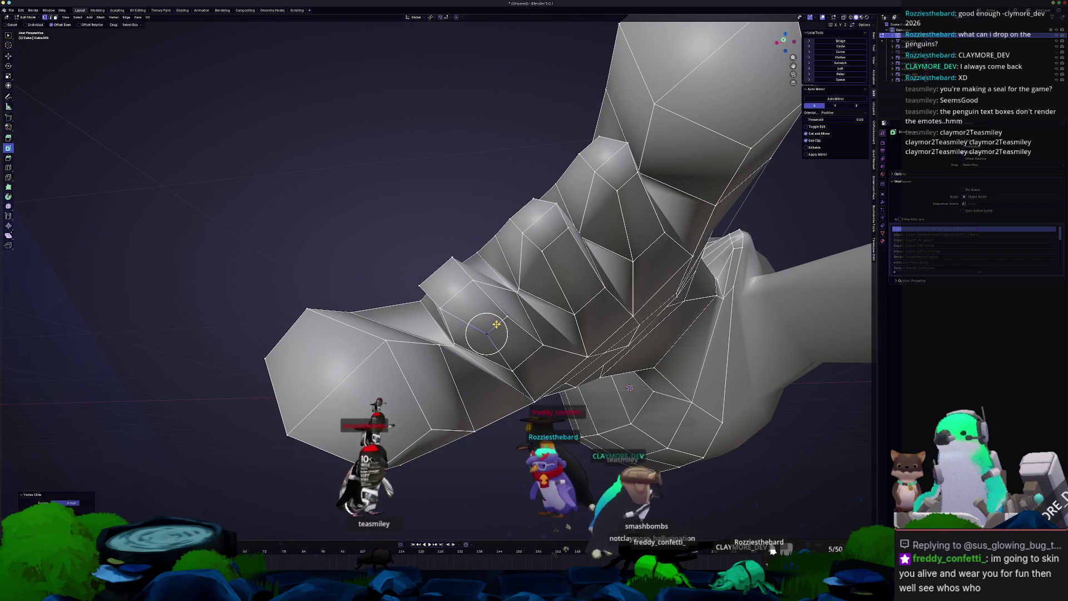
{"action": "left_click", "coordinate": [500, 321]}
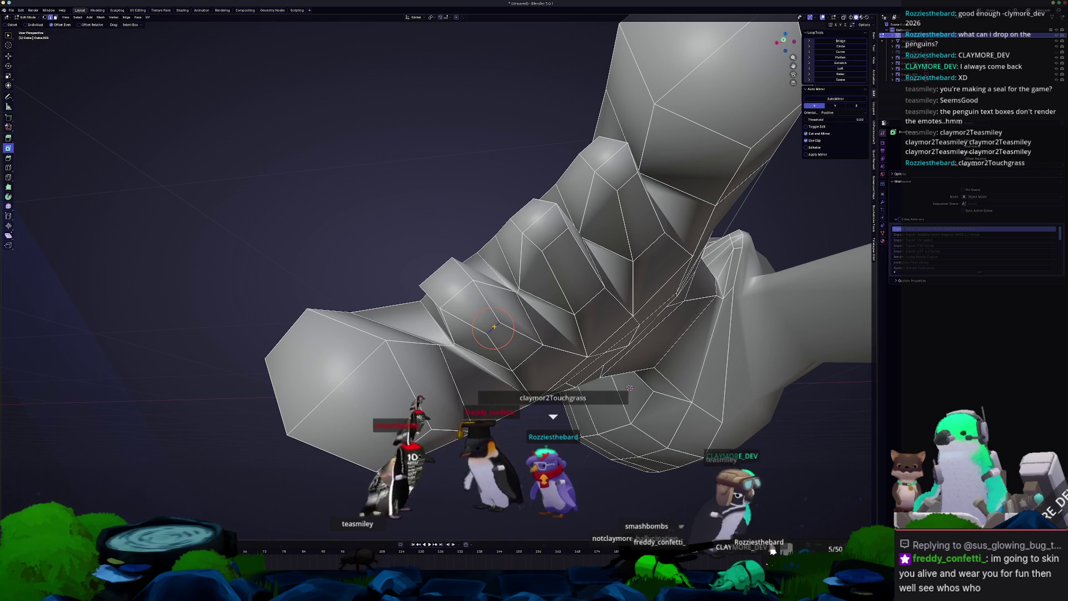
{"action": "left_click", "coordinate": [482, 306]}
{"action": "mouse_move", "coordinate": [482, 306]}
{"action": "middle_mouse_down"}
{"action": "mouse_move", "coordinate": [501, 317]}
{"action": "mouse_move", "coordinate": [492, 305]}
{"action": "mouse_move", "coordinate": [486, 316]}
{"action": "middle_mouse_up"}
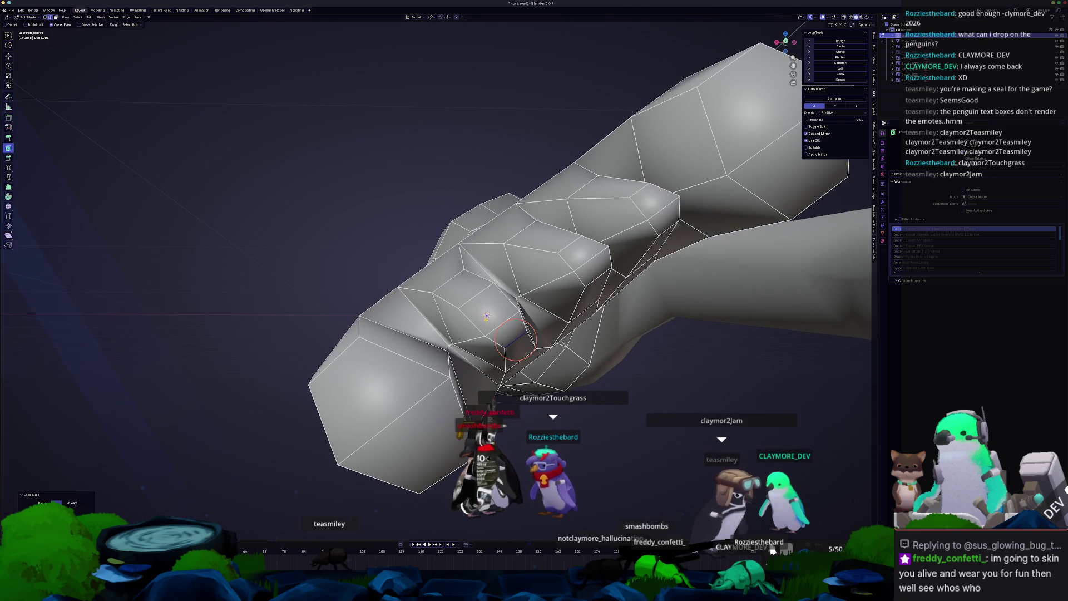
{"action": "left_click", "coordinate": [473, 299]}
{"action": "middle_click_drag", "start_coordinate": [487, 289], "coordinate": [477, 291]}
- Slide a final toe vertex and edge, check the flipper in Object Mode, and return to Edit Mode
{"action": "key", "text": "shift+v"}
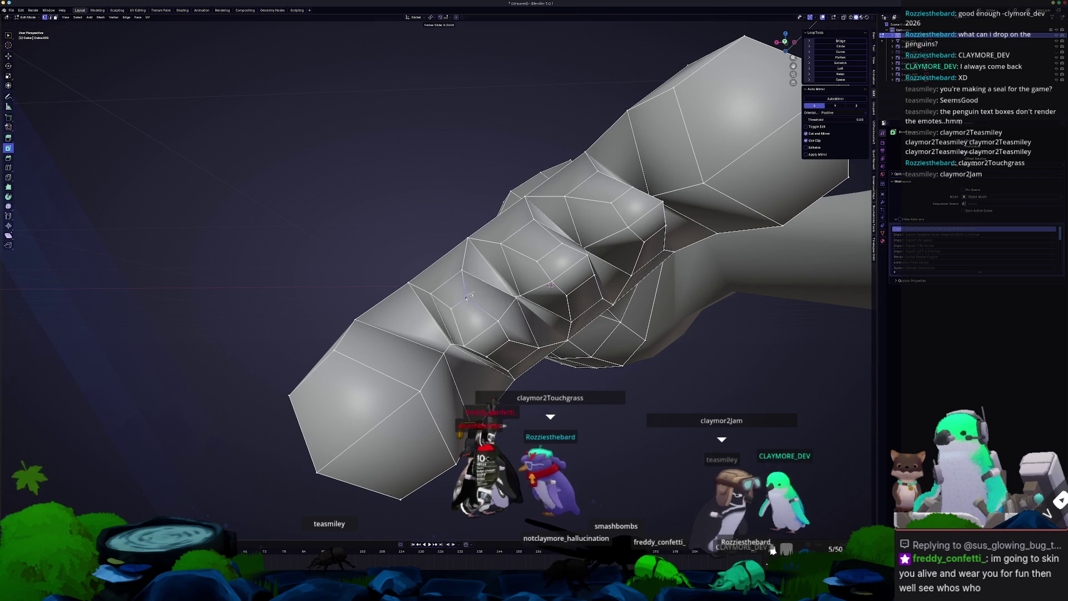
{"action": "left_click", "coordinate": [468, 297]}
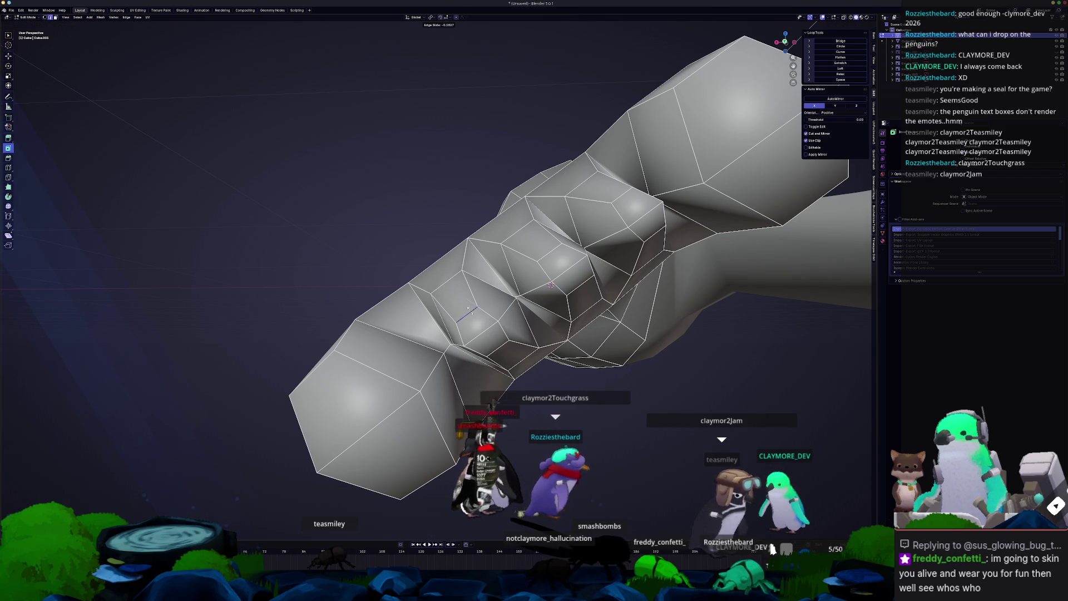
{"action": "left_click", "coordinate": [469, 311]}
{"action": "key", "text": "Tab"}
{"action": "mouse_move", "coordinate": [469, 311]}
{"action": "middle_mouse_down"}
{"action": "mouse_move", "coordinate": [503, 306]}
{"action": "mouse_move", "coordinate": [502, 328]}
{"action": "mouse_move", "coordinate": [522, 312]}
{"action": "middle_mouse_up"}
{"action": "key", "text": "Tab"}
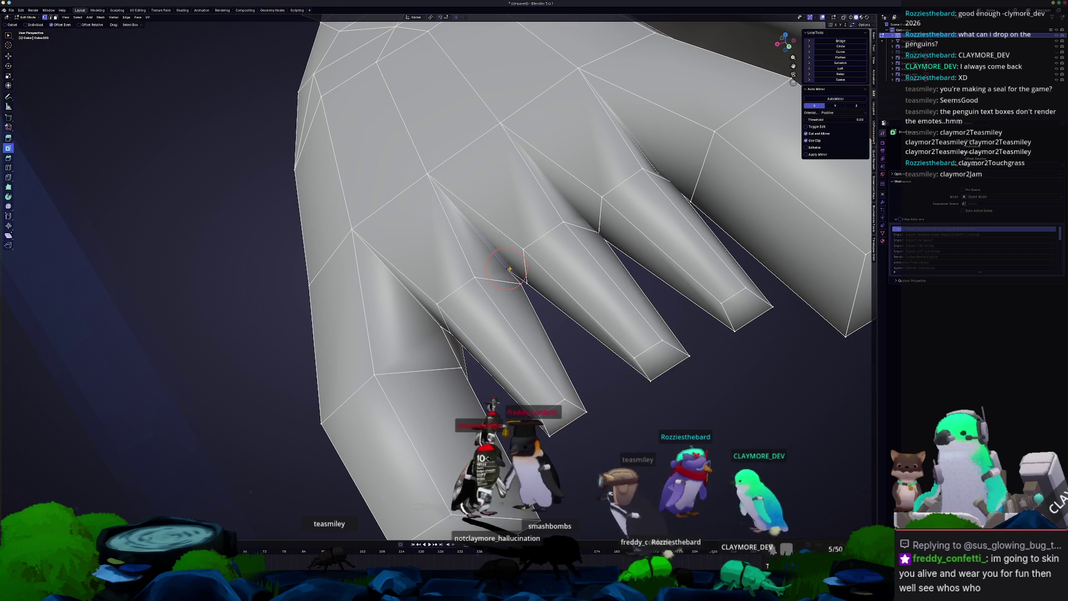
- Shift the first toe vertices sideways along X, checking hidden edges in X-ray
{"action": "middle_click_drag", "start_coordinate": [510, 268], "coordinate": [516, 247]}
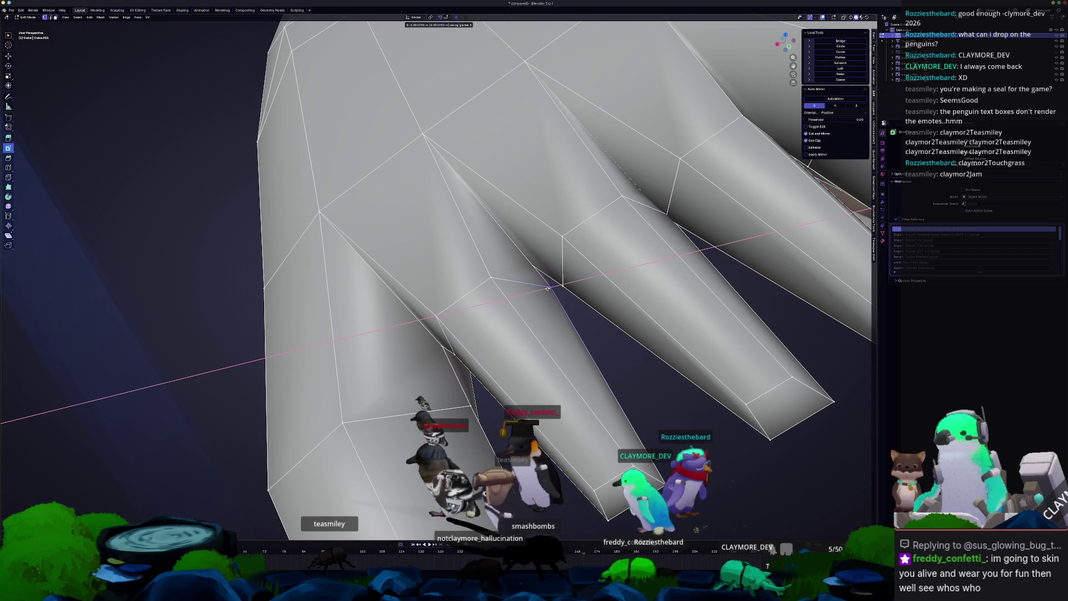
{"action": "key", "text": "g"}
{"action": "key", "text": "x"}
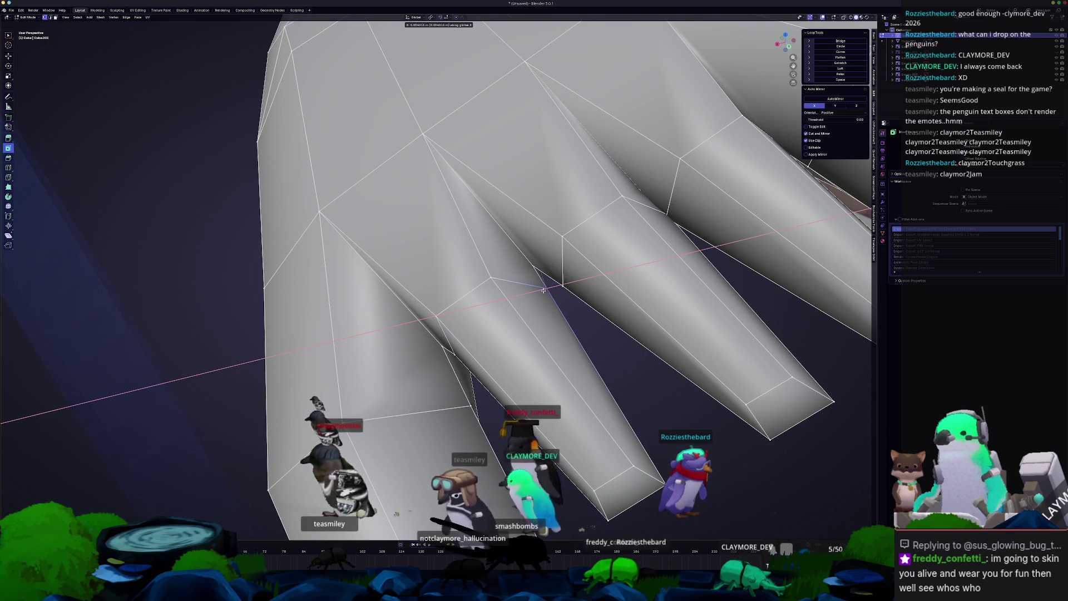
{"action": "left_click", "coordinate": [543, 291]}
{"action": "mouse_move", "coordinate": [544, 291]}
{"action": "middle_mouse_down"}
{"action": "mouse_move", "coordinate": [440, 362]}
{"action": "mouse_move", "coordinate": [615, 260]}
{"action": "mouse_move", "coordinate": [617, 291]}
{"action": "middle_mouse_up"}
{"action": "key", "text": "alt+z"}
{"action": "key", "text": "alt+z"}
{"action": "key", "text": "g"}
{"action": "left_click", "coordinate": [614, 293]}
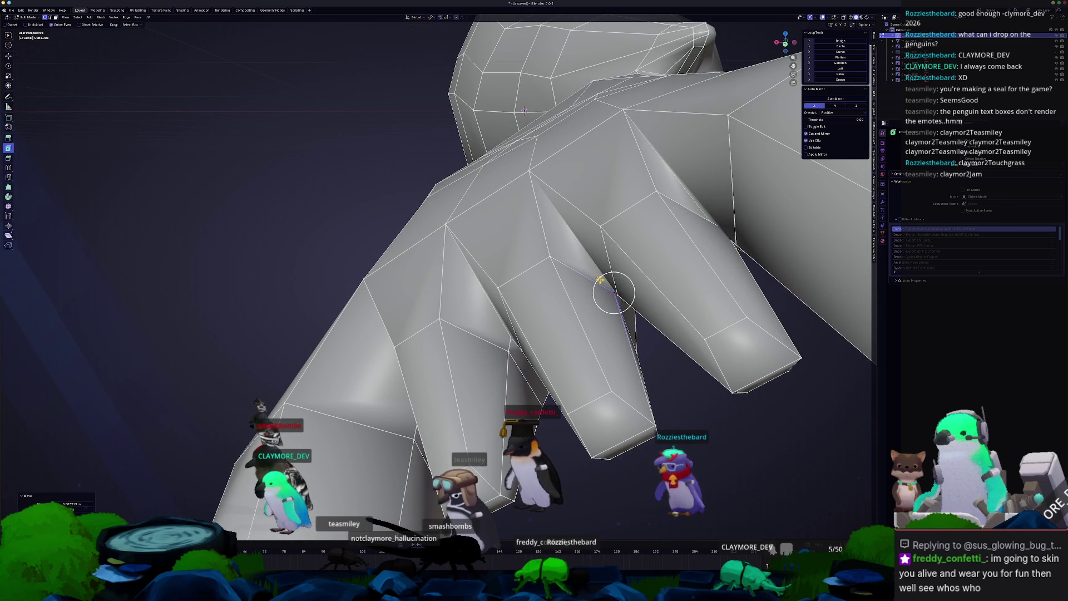
{"action": "left_click", "coordinate": [600, 227]}
{"action": "key", "text": "g"}
{"action": "key", "text": "x"}
{"action": "left_click", "coordinate": [612, 222]}
- Move the remaining toe vertices along X so the spread toes are evenly spaced
{"action": "mouse_move", "coordinate": [612, 222]}
{"action": "middle_mouse_down"}
{"action": "mouse_move", "coordinate": [607, 294]}
{"action": "mouse_move", "coordinate": [649, 246]}
{"action": "mouse_move", "coordinate": [710, 283]}
{"action": "middle_mouse_up"}
{"action": "key", "text": "alt+z"}
{"action": "key", "text": "alt+z"}
{"action": "scroll", "coordinate": [656, 245], "scroll_direction": "up", "scroll_amount": 2}
{"action": "key", "text": "g"}
{"action": "key", "text": "x"}
{"action": "left_click", "coordinate": [654, 251]}
{"action": "key", "text": "alt+z"}
{"action": "left_click", "coordinate": [711, 284]}
{"action": "key", "text": "alt+z"}
{"action": "scroll", "coordinate": [707, 294], "scroll_direction": "up", "scroll_amount": 2}
{"action": "key", "text": "g"}
{"action": "key", "text": "x"}
{"action": "left_click", "coordinate": [703, 311]}
{"action": "scroll", "coordinate": [703, 311], "scroll_direction": "down", "scroll_amount": 3}
{"action": "mouse_move", "coordinate": [702, 311]}
{"action": "middle_mouse_down"}
{"action": "mouse_move", "coordinate": [626, 341]}
{"action": "mouse_move", "coordinate": [596, 281]}
{"action": "mouse_move", "coordinate": [568, 279]}
{"action": "middle_mouse_up"}
{"action": "scroll", "coordinate": [626, 341], "scroll_direction": "up", "scroll_amount": 3}
- Edge-slide the toe tip loop to adjust the tip's shape
{"action": "middle_click_drag", "start_coordinate": [570, 239], "coordinate": [589, 268]}
{"action": "key", "text": "g"}
{"action": "key", "text": "g"}
{"action": "left_click", "coordinate": [568, 243]}
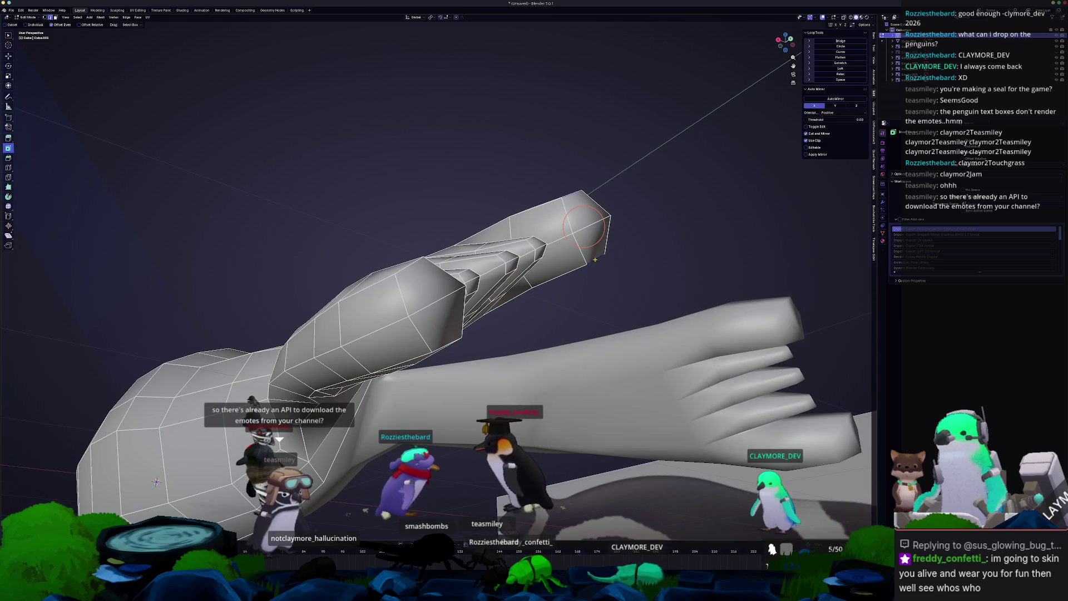
- Edge-slide the top loops along the toes to refine the toe joints
{"action": "mouse_move", "coordinate": [630, 222]}
{"action": "middle_mouse_down"}
{"action": "mouse_move", "coordinate": [605, 238]}
{"action": "mouse_move", "coordinate": [585, 189]}
{"action": "mouse_move", "coordinate": [595, 211]}
{"action": "middle_mouse_up"}
{"action": "key", "text": "g"}
{"action": "key", "text": "g"}
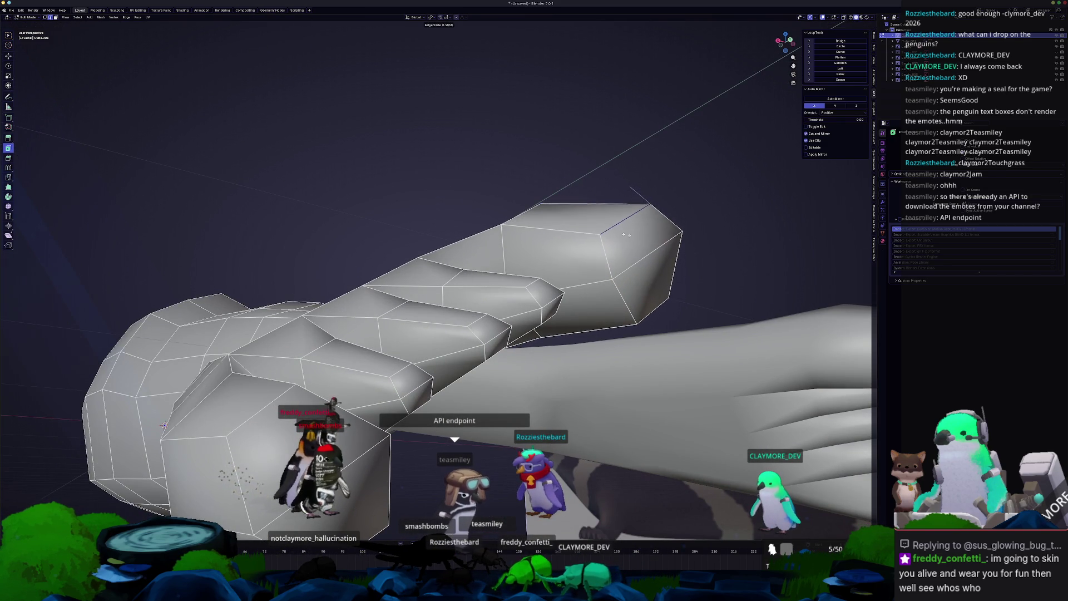
{"action": "left_click", "coordinate": [620, 233]}
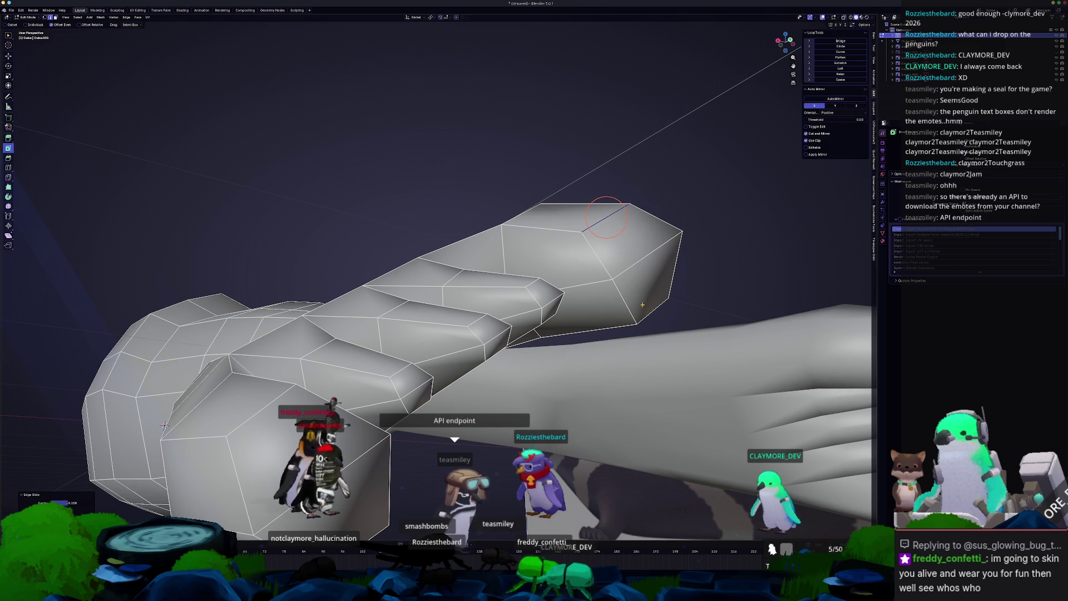
{"action": "middle_click_drag", "start_coordinate": [649, 310], "coordinate": [649, 267]}
{"action": "key", "text": "g"}
{"action": "key", "text": "g"}
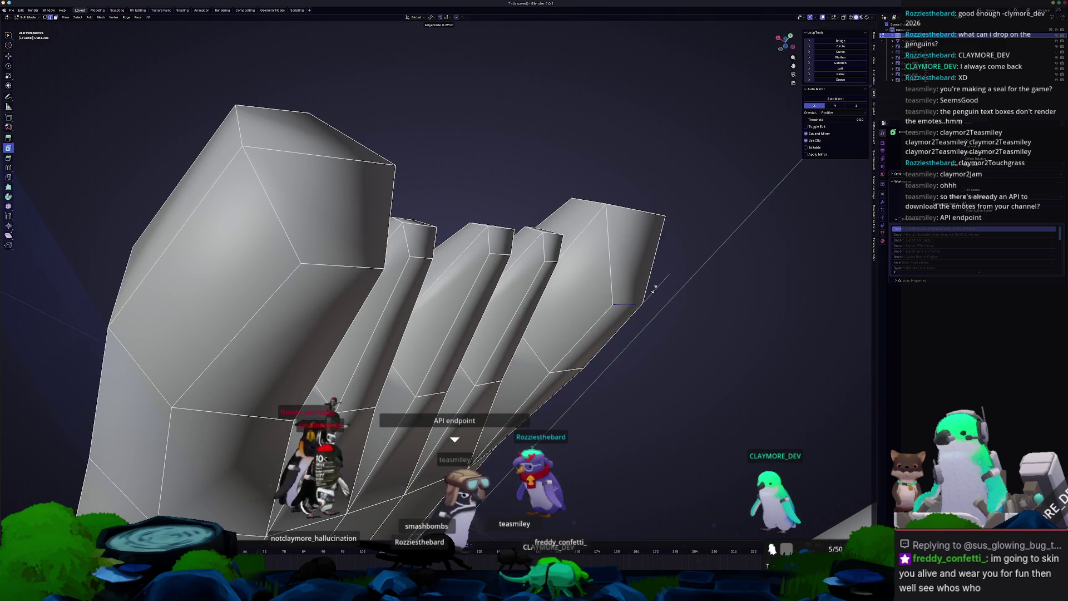
{"action": "left_click", "coordinate": [655, 289]}
{"action": "key", "text": "g"}
{"action": "key", "text": "g"}
{"action": "scroll", "coordinate": [624, 260], "scroll_direction": "down", "scroll_amount": 5}
{"action": "middle_click_drag", "start_coordinate": [639, 293], "coordinate": [776, 205]}
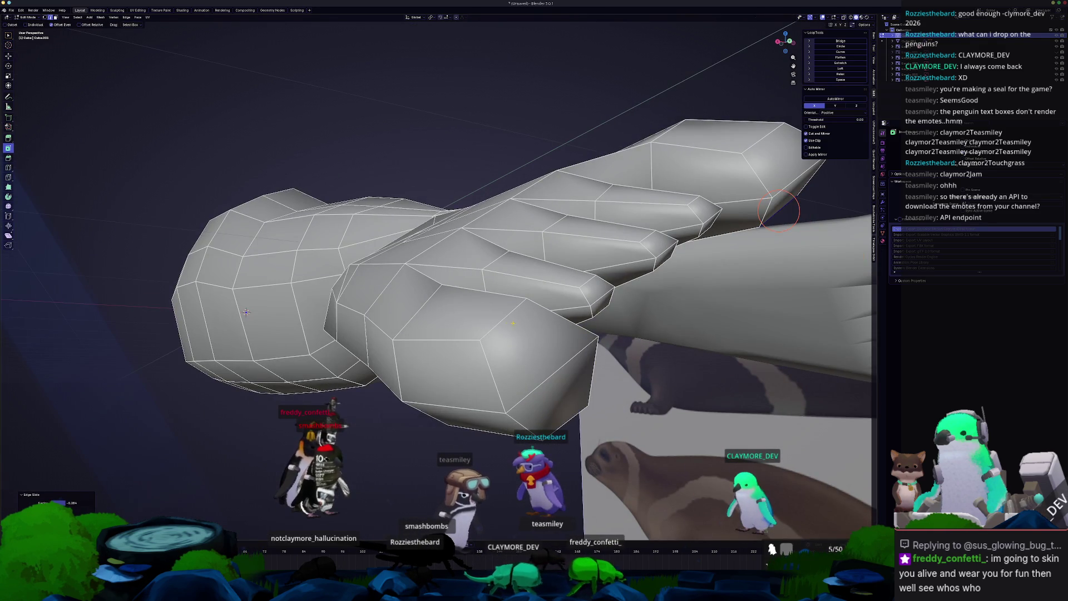
- Slide more edge loops along the toes and the flipper
{"action": "middle_click_drag", "start_coordinate": [508, 321], "coordinate": [557, 311]}
{"action": "key", "text": "g"}
{"action": "key", "text": "g"}
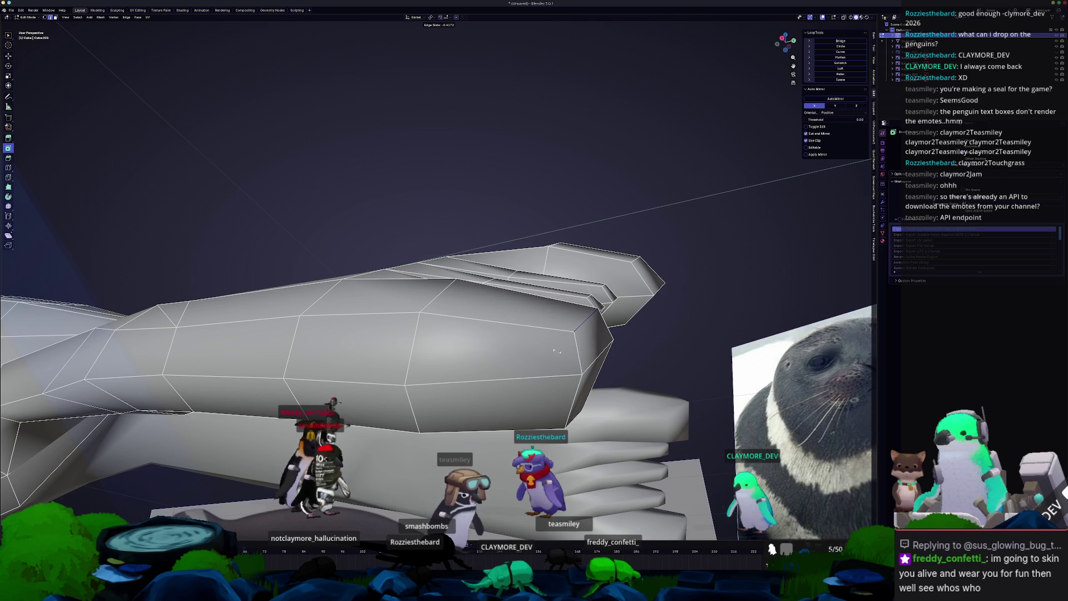
{"action": "left_click", "coordinate": [557, 351]}
{"action": "key", "text": "g"}
{"action": "key", "text": "g"}
{"action": "left_click", "coordinate": [558, 352]}
{"action": "middle_click_drag", "start_coordinate": [558, 352], "coordinate": [584, 371]}
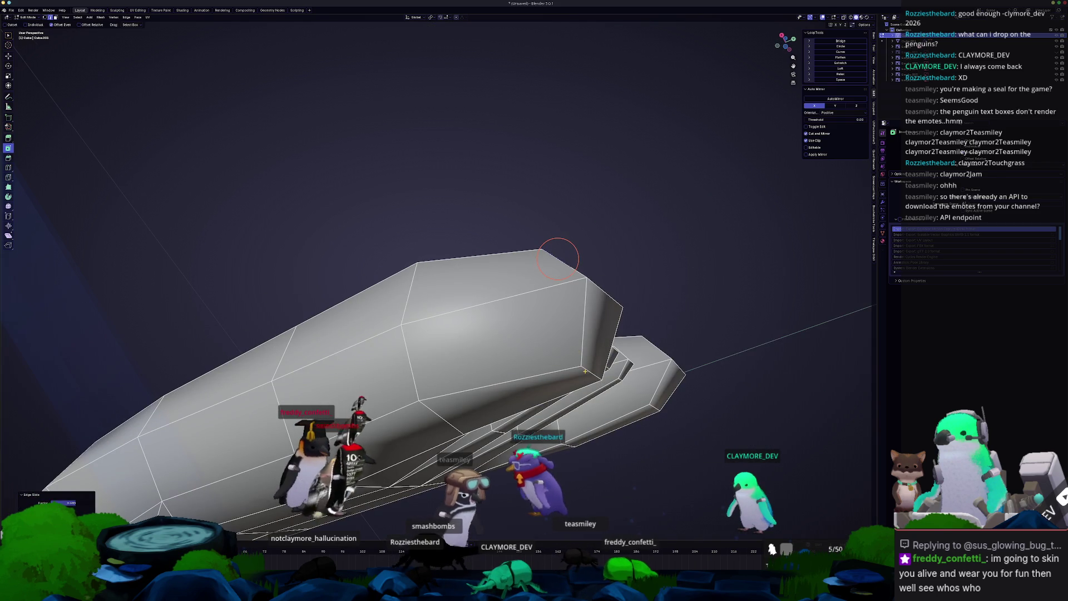
{"action": "key", "text": "g"}
{"action": "key", "text": "g"}
{"action": "left_click", "coordinate": [546, 376]}
{"action": "key", "text": "g"}
{"action": "key", "text": "g"}
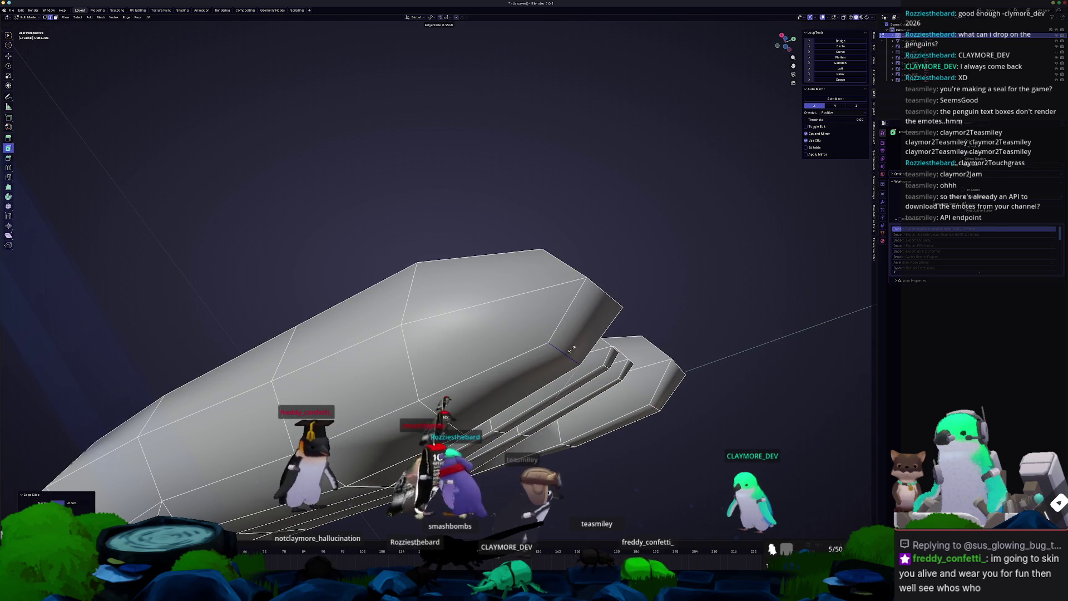
- Slide a vertex along its edge at the toe crease, seen from above
{"action": "mouse_move", "coordinate": [565, 343]}
{"action": "middle_mouse_down"}
{"action": "mouse_move", "coordinate": [521, 334]}
{"action": "mouse_move", "coordinate": [551, 340]}
{"action": "mouse_move", "coordinate": [568, 283]}
{"action": "mouse_move", "coordinate": [494, 282]}
{"action": "mouse_move", "coordinate": [565, 292]}
{"action": "mouse_move", "coordinate": [568, 318]}
{"action": "mouse_move", "coordinate": [512, 317]}
{"action": "mouse_move", "coordinate": [536, 269]}
{"action": "middle_mouse_up"}
{"action": "key", "text": "g"}
{"action": "key", "text": "g"}
{"action": "left_click", "coordinate": [548, 331]}
{"action": "right_click", "coordinate": [500, 281], "text": "shift"}
{"action": "left_click", "coordinate": [568, 318]}
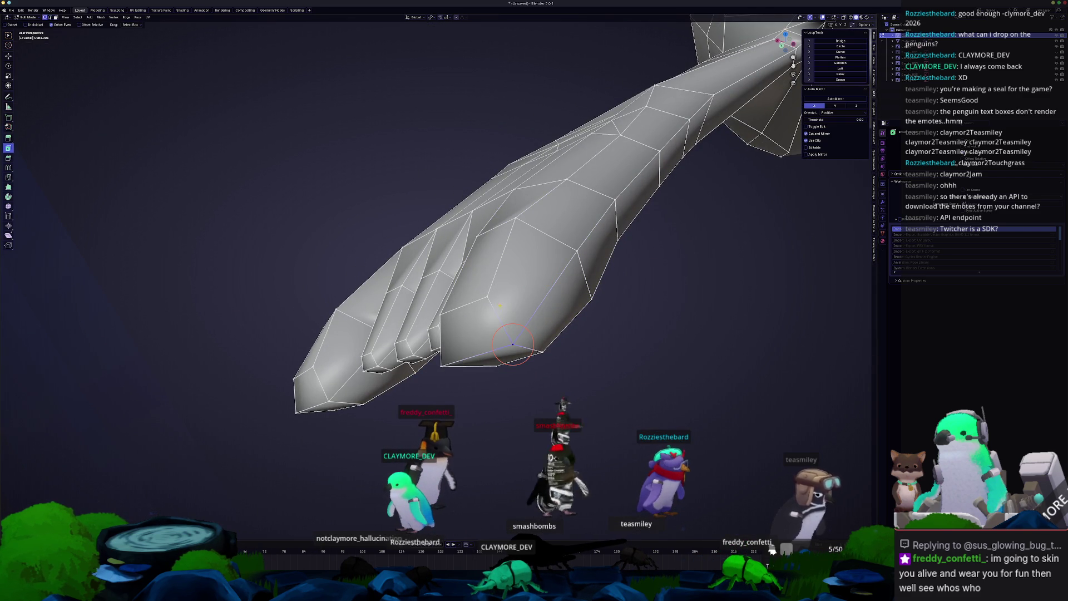
- Slide the remaining edge loops near the toe tips from side views
{"action": "mouse_move", "coordinate": [533, 341]}
{"action": "middle_mouse_down"}
{"action": "mouse_move", "coordinate": [504, 324]}
{"action": "mouse_move", "coordinate": [449, 333]}
{"action": "mouse_move", "coordinate": [476, 314]}
{"action": "middle_mouse_up"}
{"action": "key", "text": "g"}
{"action": "key", "text": "g"}
{"action": "left_click", "coordinate": [530, 320]}
{"action": "key", "text": "g"}
{"action": "key", "text": "g"}
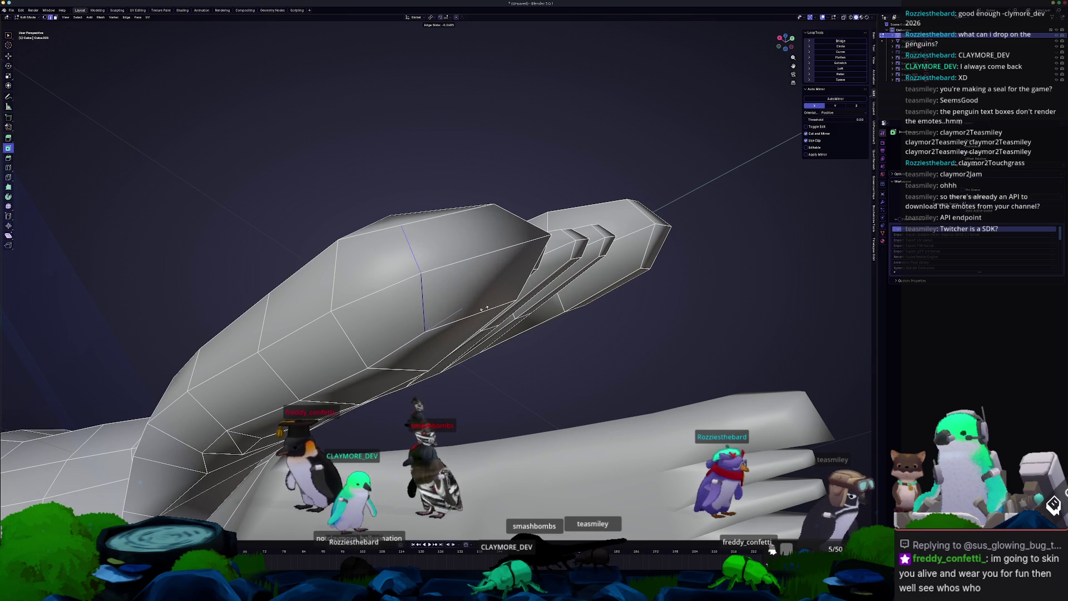
{"action": "left_click", "coordinate": [485, 307]}
{"action": "mouse_move", "coordinate": [485, 307]}
{"action": "middle_mouse_down"}
{"action": "mouse_move", "coordinate": [473, 314]}
{"action": "mouse_move", "coordinate": [472, 291]}
{"action": "mouse_move", "coordinate": [434, 321]}
{"action": "mouse_move", "coordinate": [474, 297]}
{"action": "middle_mouse_up"}
{"action": "left_click", "coordinate": [448, 311]}
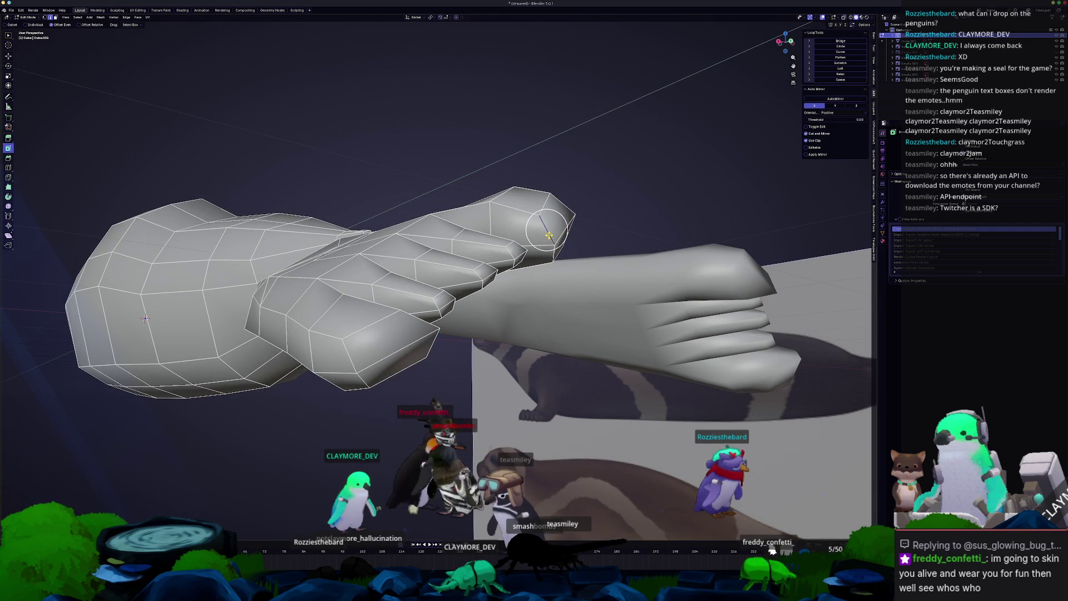
{"action": "mouse_move", "coordinate": [552, 252]}
{"action": "middle_mouse_down"}
{"action": "mouse_move", "coordinate": [538, 261]}
{"action": "mouse_move", "coordinate": [477, 253]}
{"action": "middle_mouse_up"}
{"action": "key", "text": "g"}
{"action": "key", "text": "g"}
{"action": "left_click", "coordinate": [543, 263]}
{"action": "left_click", "coordinate": [392, 321]}
{"action": "mouse_move", "coordinate": [392, 321]}
{"action": "middle_mouse_down"}
{"action": "mouse_move", "coordinate": [379, 296]}
{"action": "mouse_move", "coordinate": [362, 293]}
{"action": "middle_mouse_up"}
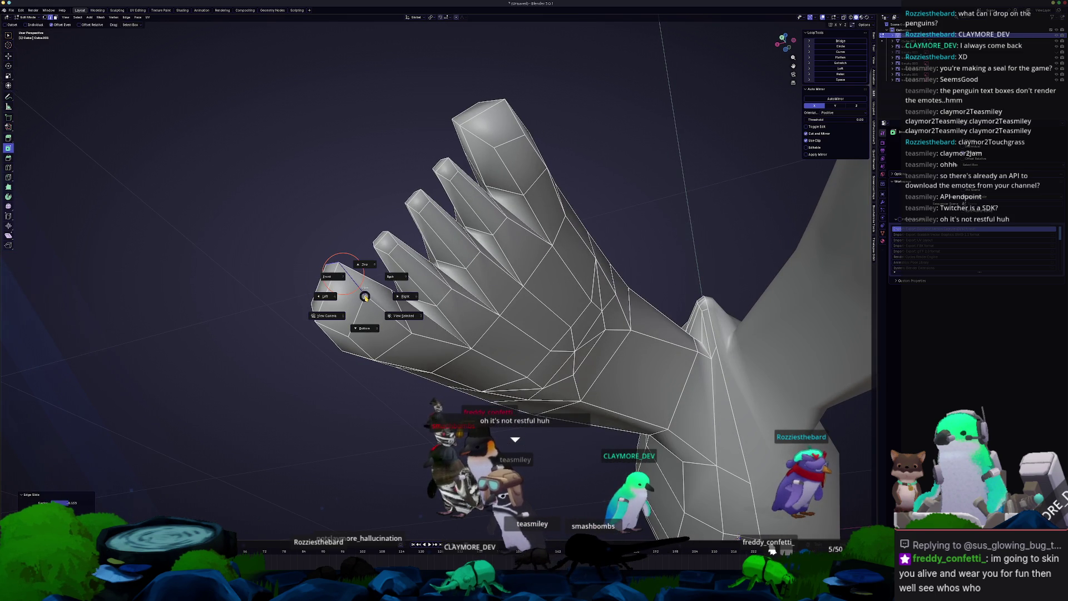
{"action": "left_click", "coordinate": [366, 297]}
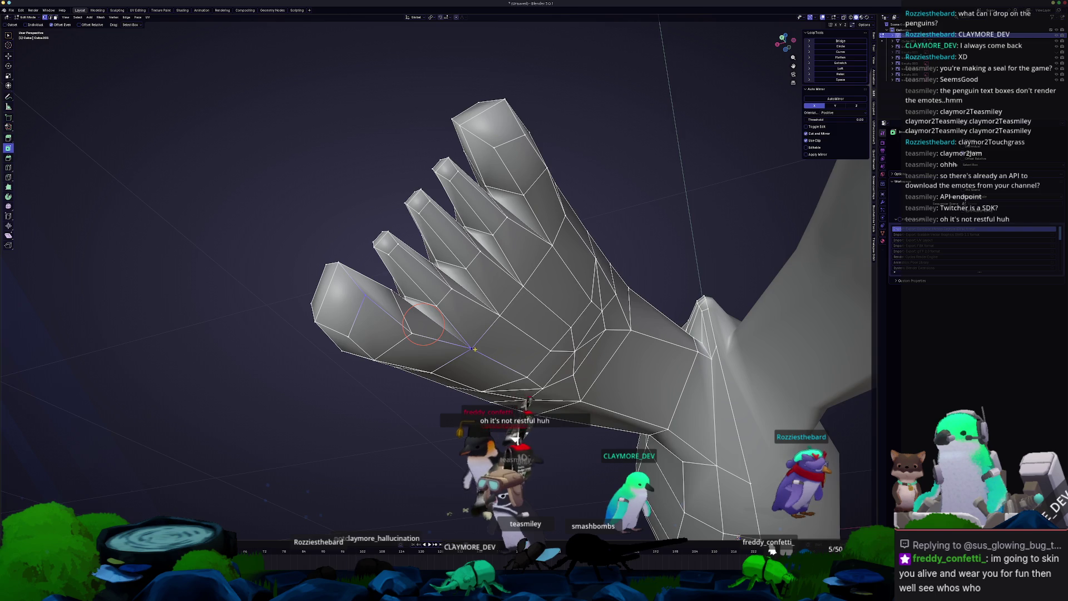
{"action": "middle_click_drag", "start_coordinate": [474, 349], "coordinate": [425, 357]}
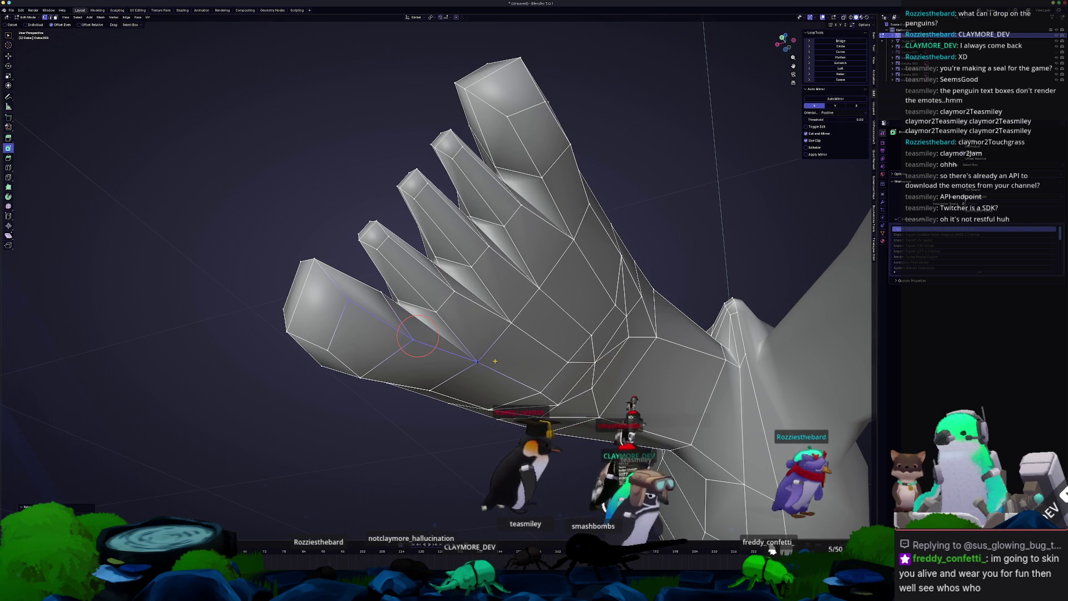
{"action": "middle_click_drag", "start_coordinate": [491, 355], "coordinate": [524, 300]}
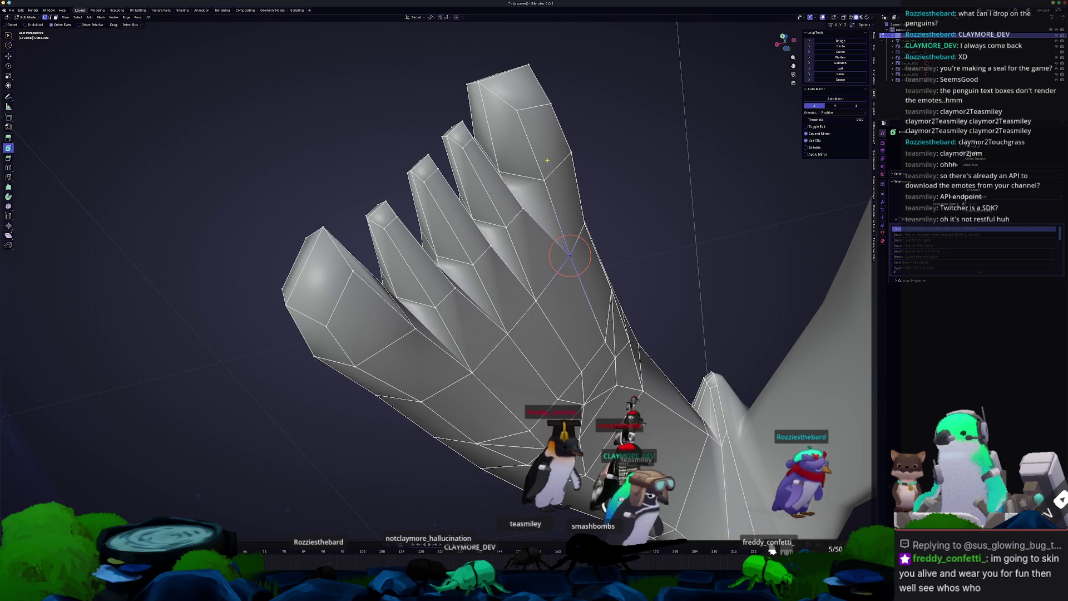
{"action": "left_click", "coordinate": [517, 111], "text": "ctrl"}
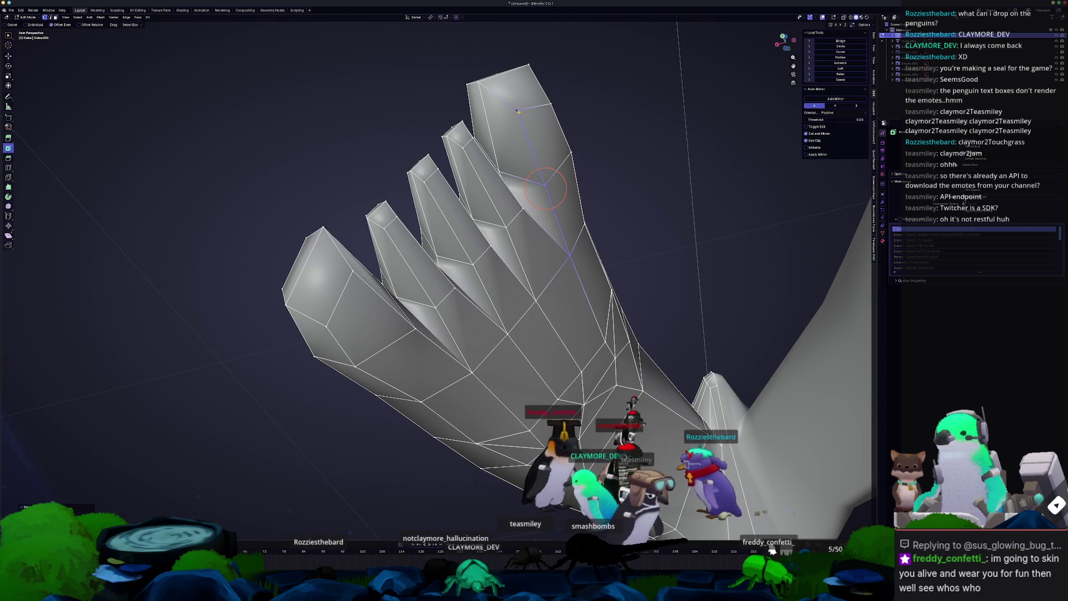
{"action": "middle_click_drag", "start_coordinate": [546, 189], "coordinate": [457, 159]}
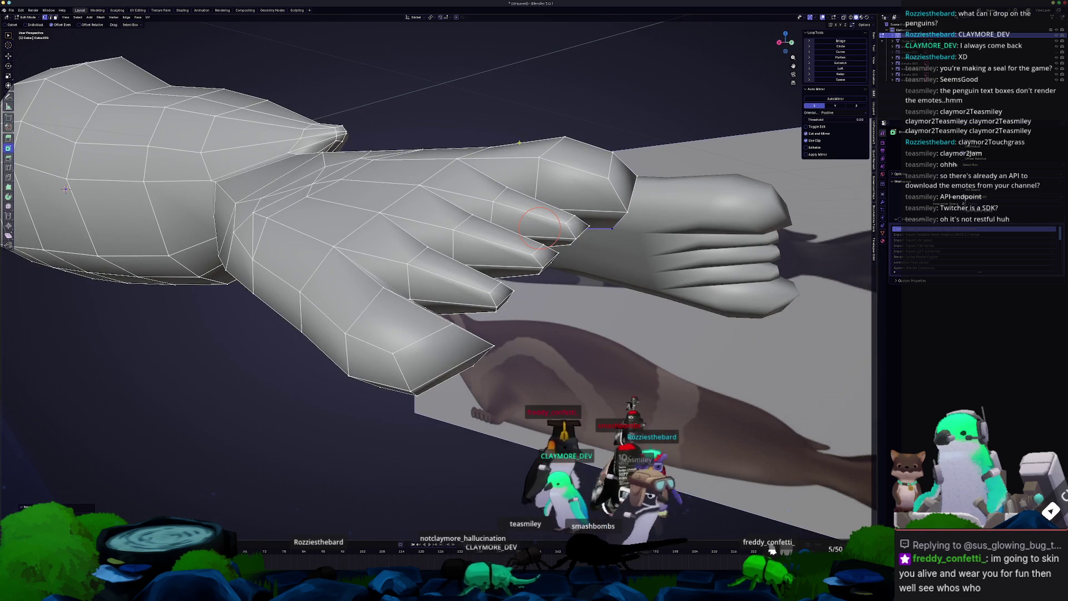
{"action": "left_click", "coordinate": [608, 179], "text": "ctrl"}
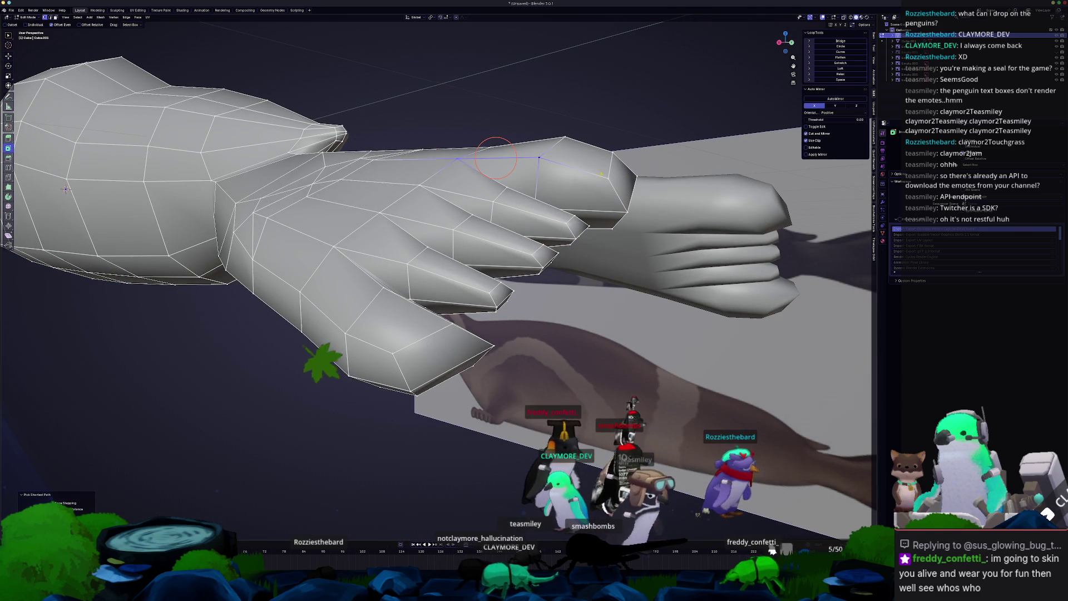
{"action": "middle_click_drag", "start_coordinate": [607, 180], "coordinate": [479, 247]}
{"action": "left_click", "coordinate": [344, 238]}
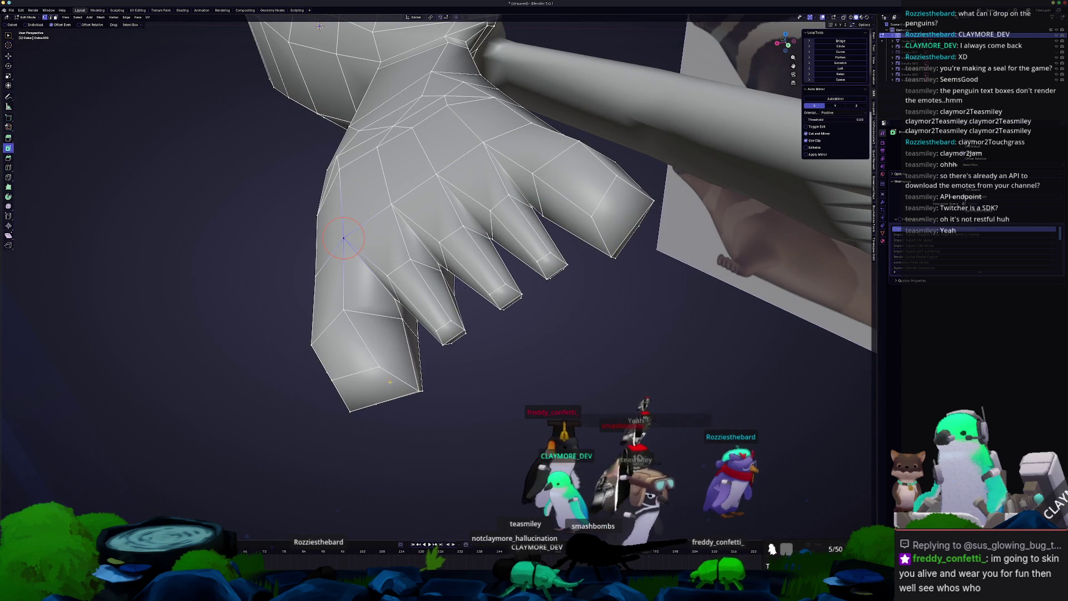
{"action": "mouse_move", "coordinate": [345, 167]}
{"action": "middle_mouse_down"}
{"action": "mouse_move", "coordinate": [386, 350]}
{"action": "mouse_move", "coordinate": [422, 307]}
{"action": "mouse_move", "coordinate": [412, 332]}
{"action": "mouse_move", "coordinate": [479, 291]}
{"action": "mouse_move", "coordinate": [470, 303]}
{"action": "mouse_move", "coordinate": [449, 290]}
{"action": "mouse_move", "coordinate": [522, 247]}
{"action": "mouse_move", "coordinate": [559, 240]}
{"action": "mouse_move", "coordinate": [562, 210]}
{"action": "mouse_move", "coordinate": [539, 277]}
{"action": "mouse_move", "coordinate": [472, 295]}
{"action": "middle_mouse_up"}
{"action": "left_click", "coordinate": [396, 352], "text": "ctrl"}
{"action": "key", "text": "Tab"}
- Box-select the toe tip faces in X-ray and shrink them inward with Alt+S
{"action": "scroll", "coordinate": [539, 276], "scroll_direction": "down", "scroll_amount": 5}
{"action": "scroll", "coordinate": [519, 288], "scroll_direction": "up", "scroll_amount": 5}
{"action": "key", "text": "Tab"}
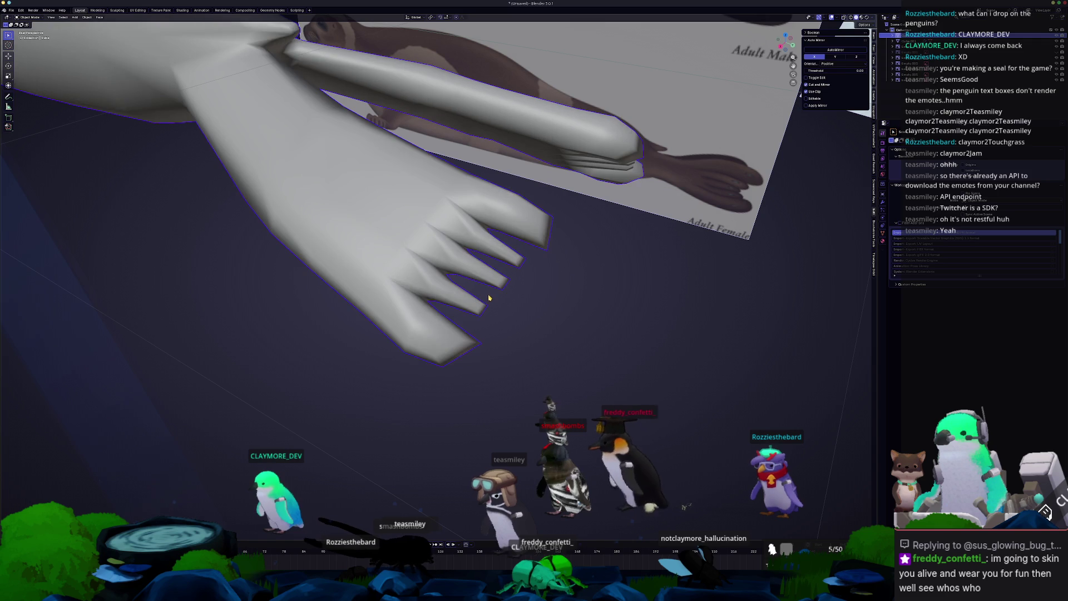
{"action": "mouse_move", "coordinate": [501, 296]}
{"action": "middle_mouse_down"}
{"action": "mouse_move", "coordinate": [551, 322]}
{"action": "mouse_move", "coordinate": [567, 382]}
{"action": "middle_mouse_up"}
{"action": "key", "text": "alt+z"}
{"action": "left_click_drag", "start_coordinate": [567, 382], "coordinate": [508, 204]}
{"action": "key", "text": "3"}
{"action": "mouse_move", "coordinate": [547, 323]}
{"action": "left_mouse_down"}
{"action": "mouse_move", "coordinate": [495, 190]}
{"action": "mouse_move", "coordinate": [509, 232]}
{"action": "mouse_move", "coordinate": [477, 231]}
{"action": "left_mouse_up"}
{"action": "left_click_drag", "start_coordinate": [512, 323], "coordinate": [465, 256]}
{"action": "left_click_drag", "start_coordinate": [507, 368], "coordinate": [470, 324]}
{"action": "key", "text": "alt+z"}
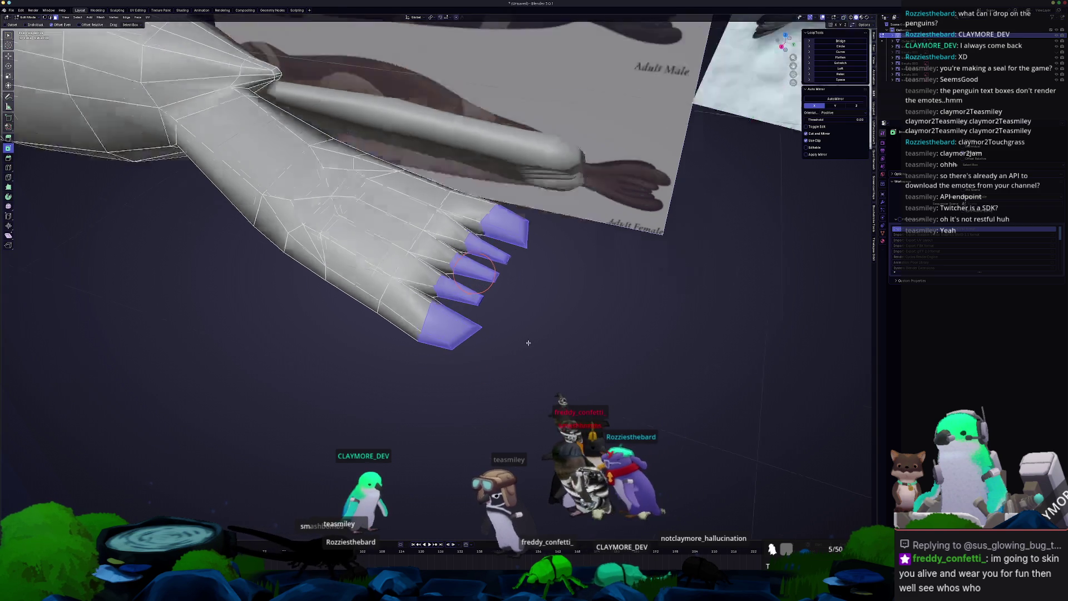
{"action": "key", "text": "alt+s"}
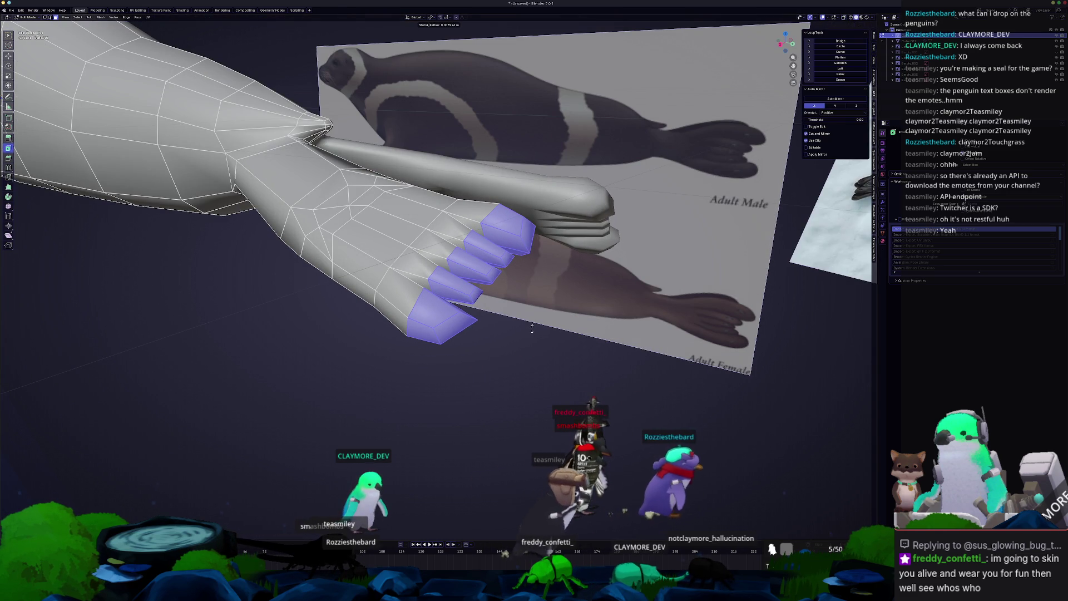
- Apply Shade Smooth to the seal and view it from the right side orthographically
{"action": "key", "text": "Tab"}
{"action": "mouse_move", "coordinate": [532, 329]}
{"action": "middle_mouse_down"}
{"action": "mouse_move", "coordinate": [431, 354]}
{"action": "mouse_move", "coordinate": [431, 276]}
{"action": "mouse_move", "coordinate": [428, 291]}
{"action": "mouse_move", "coordinate": [460, 315]}
{"action": "mouse_move", "coordinate": [465, 259]}
{"action": "middle_mouse_up"}
{"action": "right_click", "coordinate": [435, 270]}
{"action": "left_click", "coordinate": [432, 270]}
{"action": "middle_click_drag", "start_coordinate": [393, 235], "coordinate": [477, 288]}
{"action": "key", "text": "KP_3"}
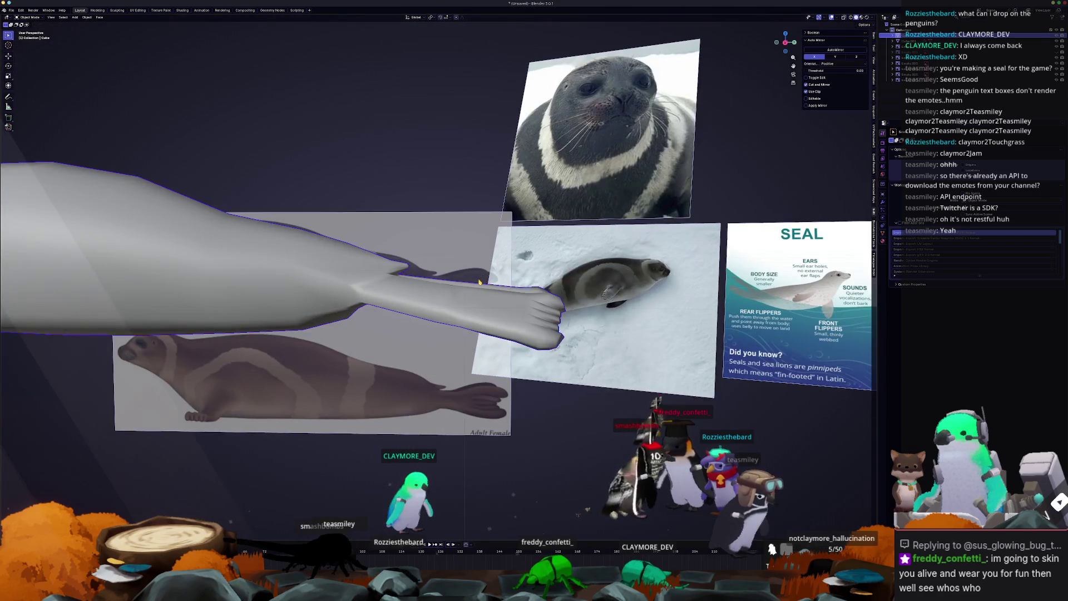
- Box-select the fin tip vertices of the seal mesh with X-ray on
{"action": "left_click", "coordinate": [539, 345]}
{"action": "left_click", "coordinate": [531, 339]}
{"action": "key", "text": "Tab"}
{"action": "key", "text": "alt+z"}
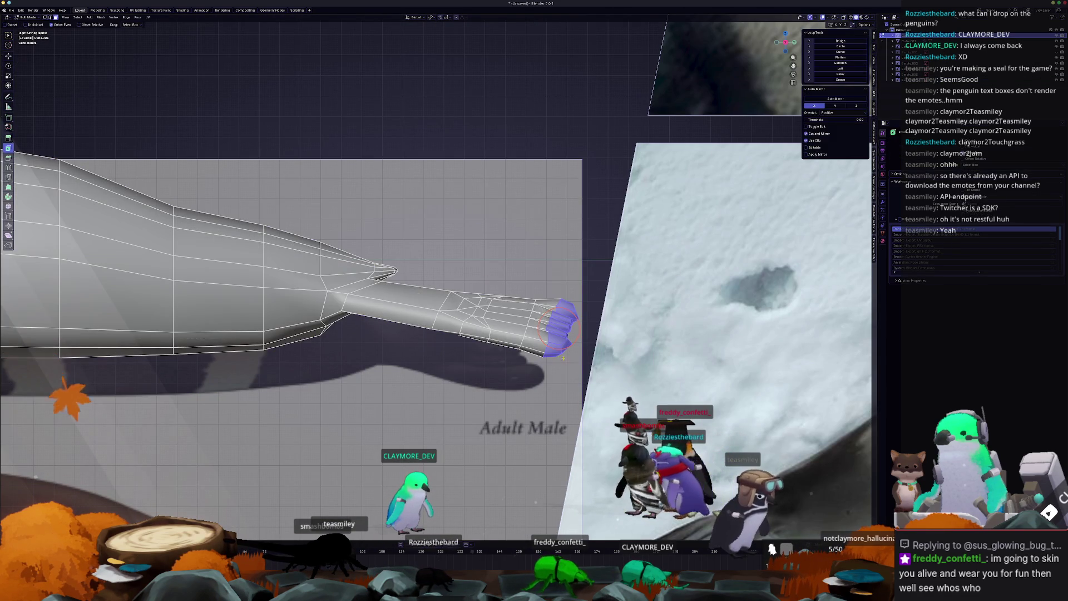
{"action": "left_click_drag", "start_coordinate": [607, 391], "coordinate": [432, 253]}
{"action": "key", "text": "alt+z"}
{"action": "scroll", "coordinate": [429, 268], "scroll_direction": "up", "scroll_amount": 1}
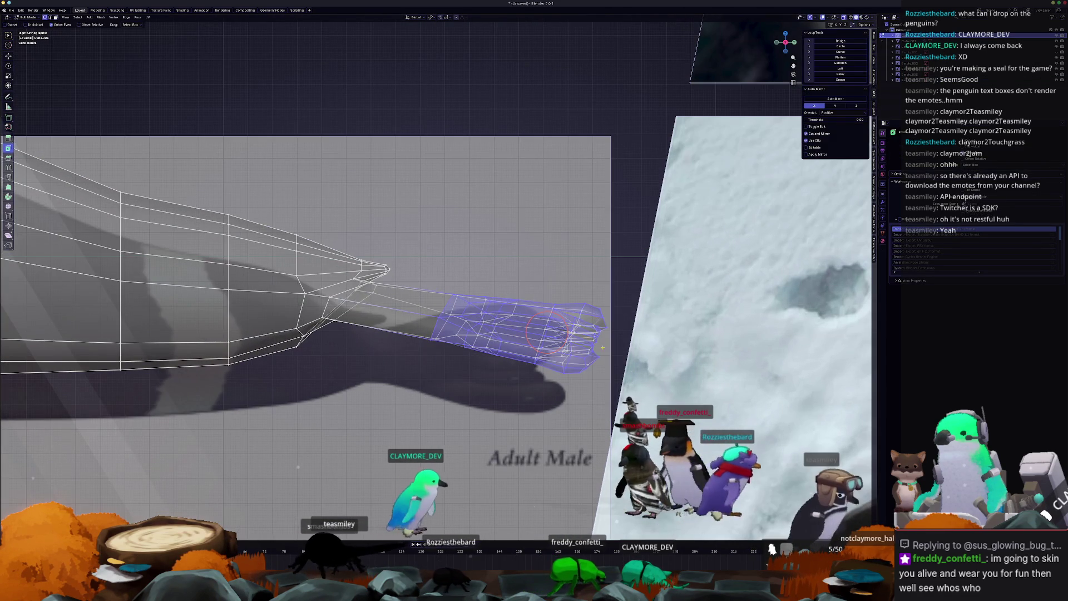
- Move, enlarge and rotate the fin tip to match the reference image
{"action": "key", "text": "g"}
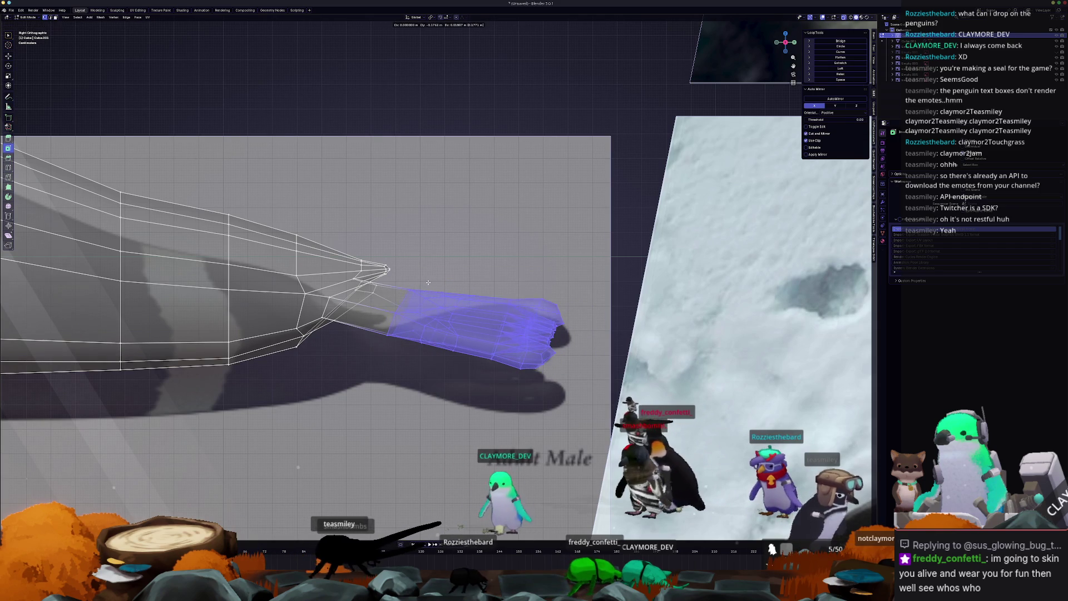
{"action": "left_click", "coordinate": [420, 282]}
{"action": "key", "text": "s"}
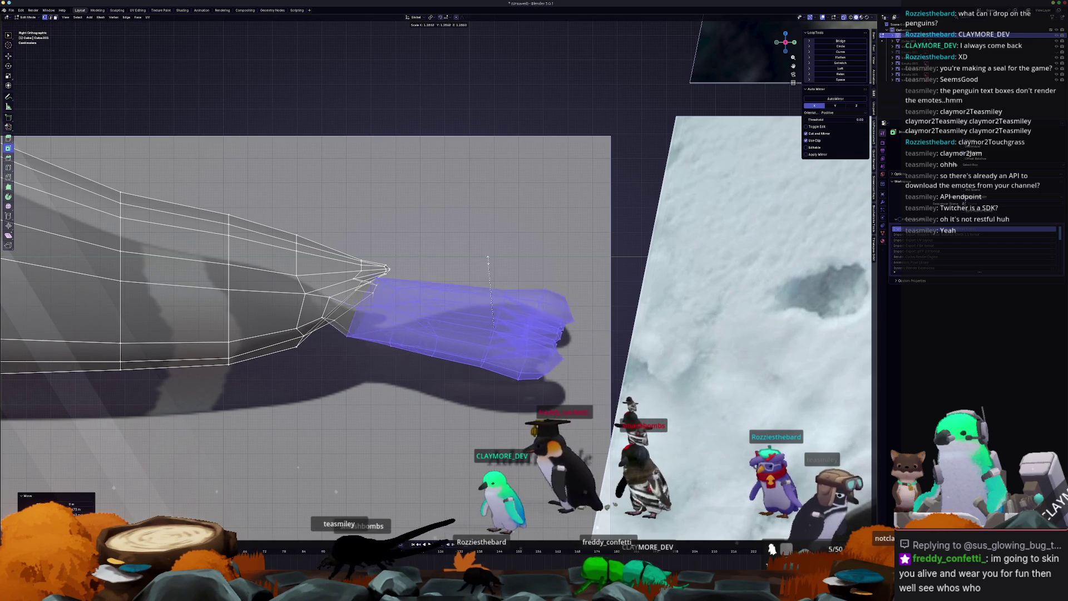
{"action": "left_click", "coordinate": [489, 268]}
{"action": "key", "text": "r"}
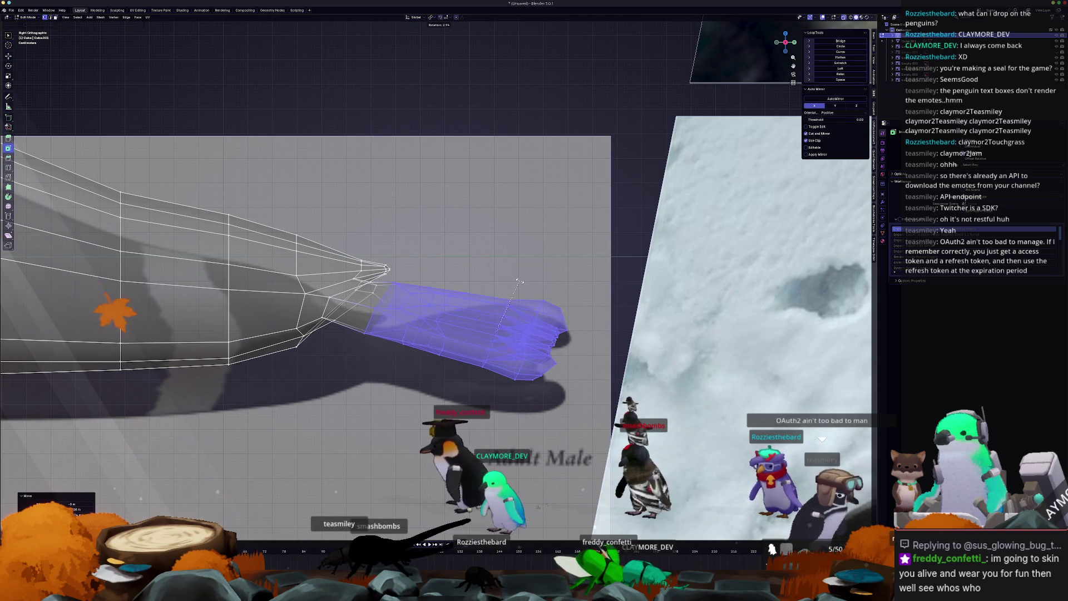
{"action": "left_click", "coordinate": [520, 281]}
{"action": "key", "text": "g"}
{"action": "left_click", "coordinate": [528, 306]}
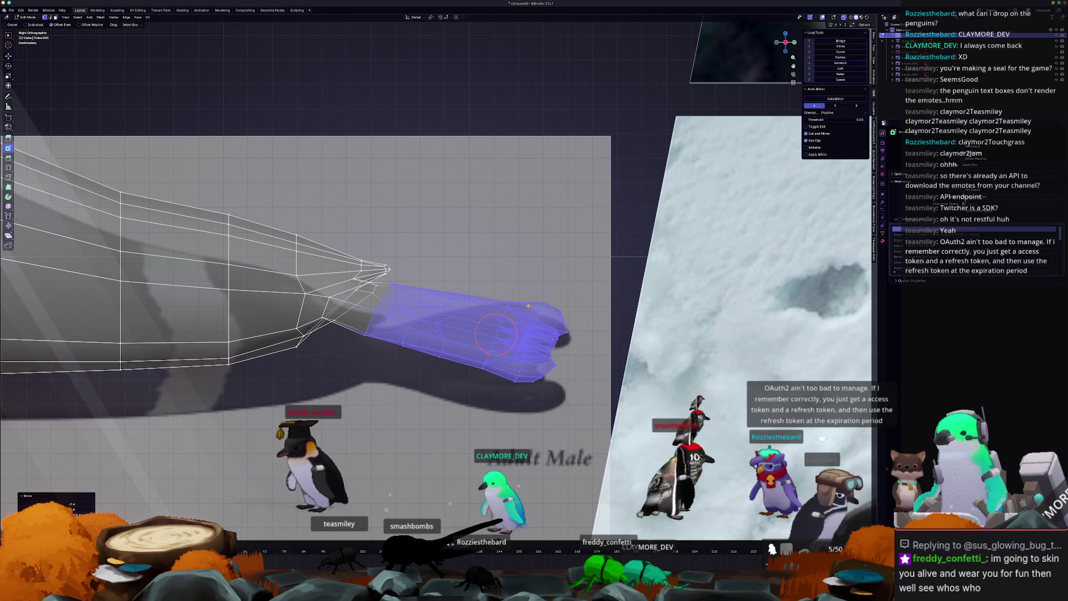
- In top view, rotate the fin and shift it sideways along X
{"action": "key", "text": "KP_7"}
{"action": "key", "text": "r"}
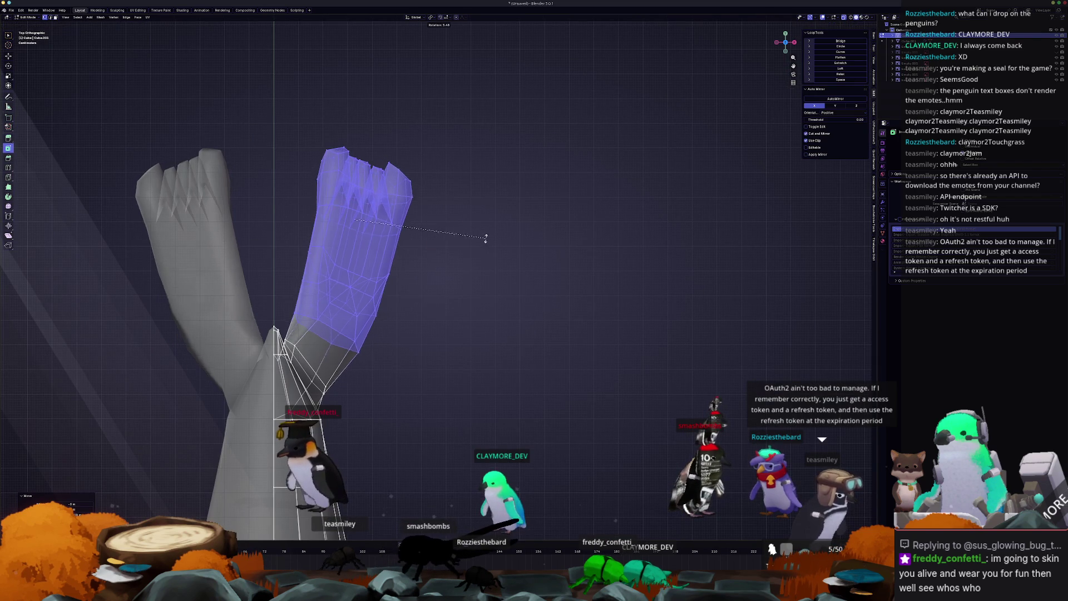
{"action": "key", "text": "g"}
{"action": "key", "text": "x"}
{"action": "left_click", "coordinate": [492, 246]}
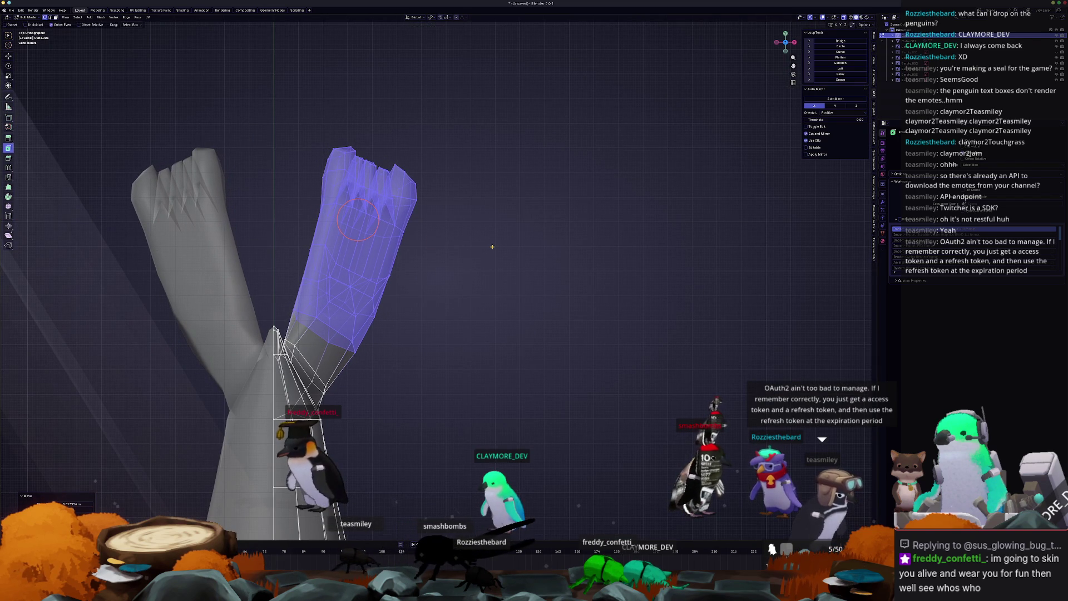
- Add an edge loop near the fin base and move it along X
{"action": "scroll", "coordinate": [333, 384], "scroll_direction": "up", "scroll_amount": 1}
{"action": "left_click_drag", "start_coordinate": [286, 383], "coordinate": [359, 368]}
{"action": "scroll", "coordinate": [305, 378], "scroll_direction": "up", "scroll_amount": 1}
{"action": "mouse_move", "coordinate": [358, 368]}
{"action": "middle_mouse_down"}
{"action": "mouse_move", "coordinate": [401, 305]}
{"action": "mouse_move", "coordinate": [359, 275]}
{"action": "mouse_move", "coordinate": [461, 186]}
{"action": "mouse_move", "coordinate": [484, 245]}
{"action": "mouse_move", "coordinate": [332, 325]}
{"action": "middle_mouse_up"}
{"action": "key", "text": "g"}
{"action": "key", "text": "x"}
{"action": "left_click", "coordinate": [493, 248]}
- Move the new loop vertically along Z, checking the flipper from below
{"action": "mouse_move", "coordinate": [400, 310]}
{"action": "middle_mouse_down"}
{"action": "mouse_move", "coordinate": [413, 238]}
{"action": "mouse_move", "coordinate": [337, 283]}
{"action": "middle_mouse_up"}
{"action": "mouse_move", "coordinate": [334, 332]}
{"action": "middle_mouse_down"}
{"action": "mouse_move", "coordinate": [473, 262]}
{"action": "mouse_move", "coordinate": [445, 305]}
{"action": "mouse_move", "coordinate": [496, 271]}
{"action": "middle_mouse_up"}
{"action": "key", "text": "g"}
{"action": "key", "text": "z"}
{"action": "left_click", "coordinate": [329, 334]}
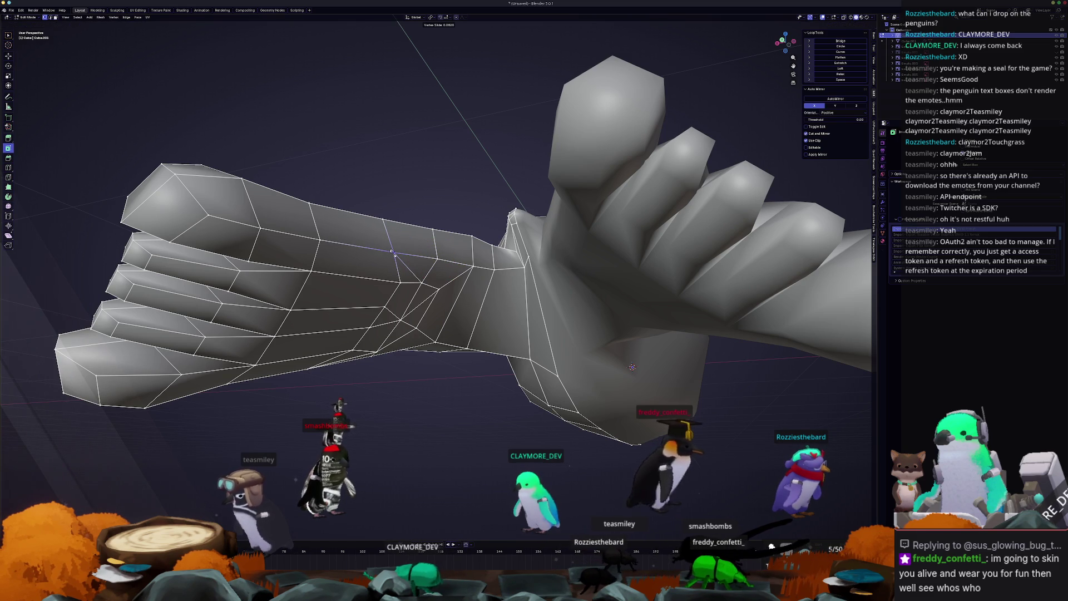
- Slide a flipper vertex along its edge, then check the solid shape in Object Mode
{"action": "middle_click_drag", "start_coordinate": [415, 249], "coordinate": [443, 264]}
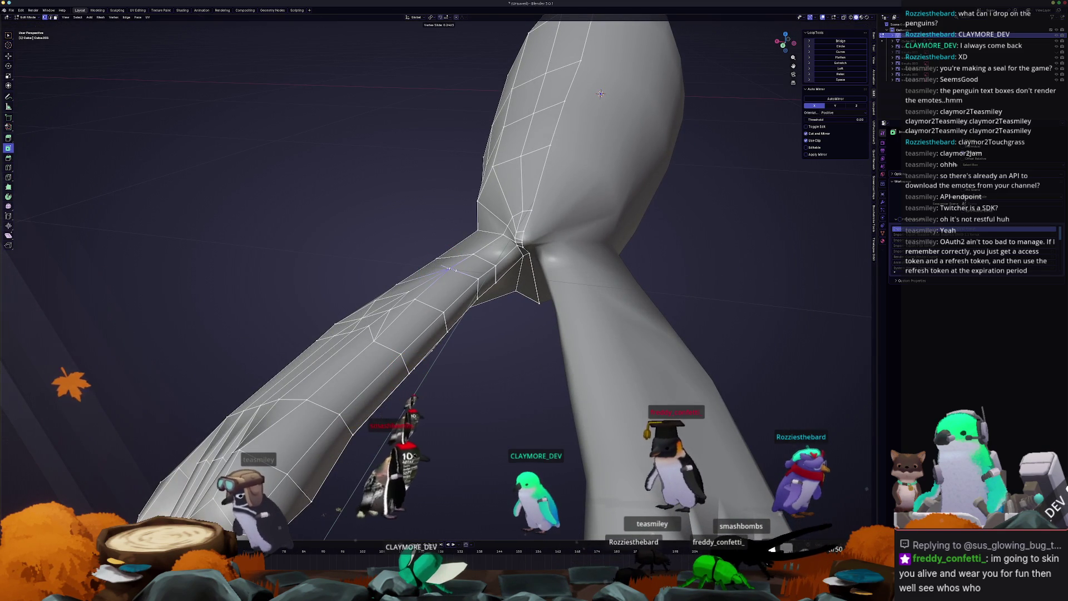
{"action": "left_click", "coordinate": [458, 289]}
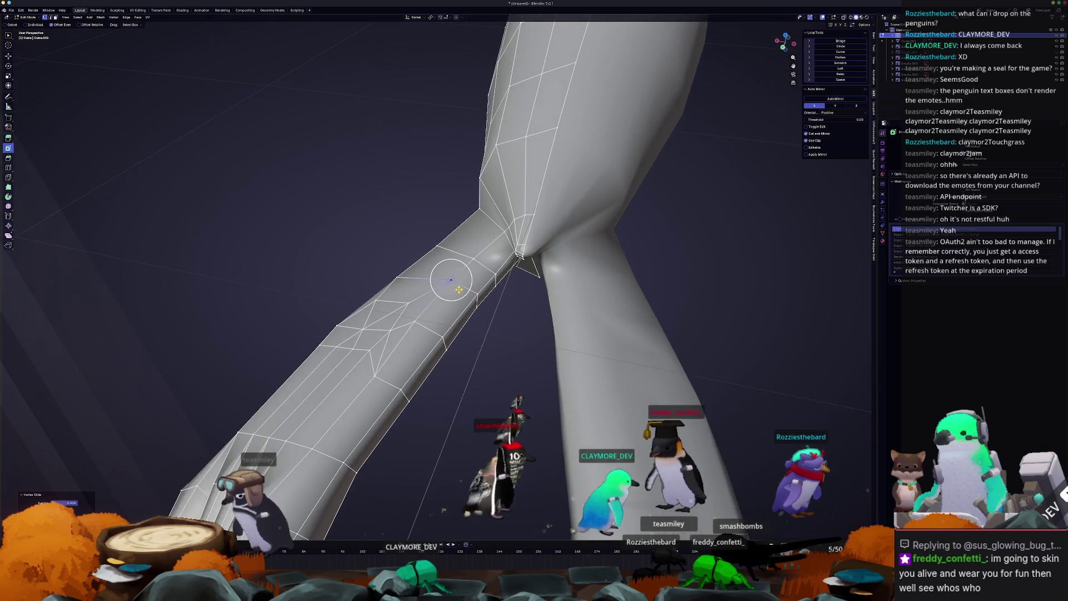
{"action": "scroll", "coordinate": [458, 289], "scroll_direction": "up", "scroll_amount": 2}
{"action": "mouse_move", "coordinate": [461, 285]}
{"action": "middle_mouse_down"}
{"action": "mouse_move", "coordinate": [389, 262]}
{"action": "mouse_move", "coordinate": [453, 243]}
{"action": "mouse_move", "coordinate": [458, 275]}
{"action": "mouse_move", "coordinate": [442, 247]}
{"action": "middle_mouse_up"}
{"action": "key", "text": "Tab"}
{"action": "scroll", "coordinate": [458, 275], "scroll_direction": "down", "scroll_amount": 4}
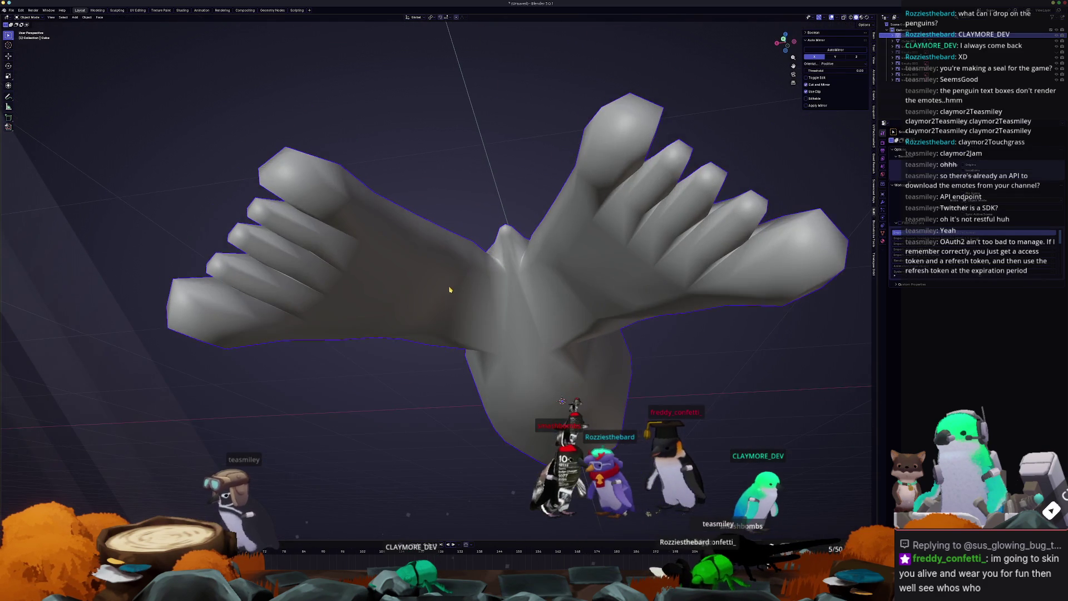
{"action": "key", "text": "Tab"}
{"action": "scroll", "coordinate": [490, 303], "scroll_direction": "up", "scroll_amount": 3}
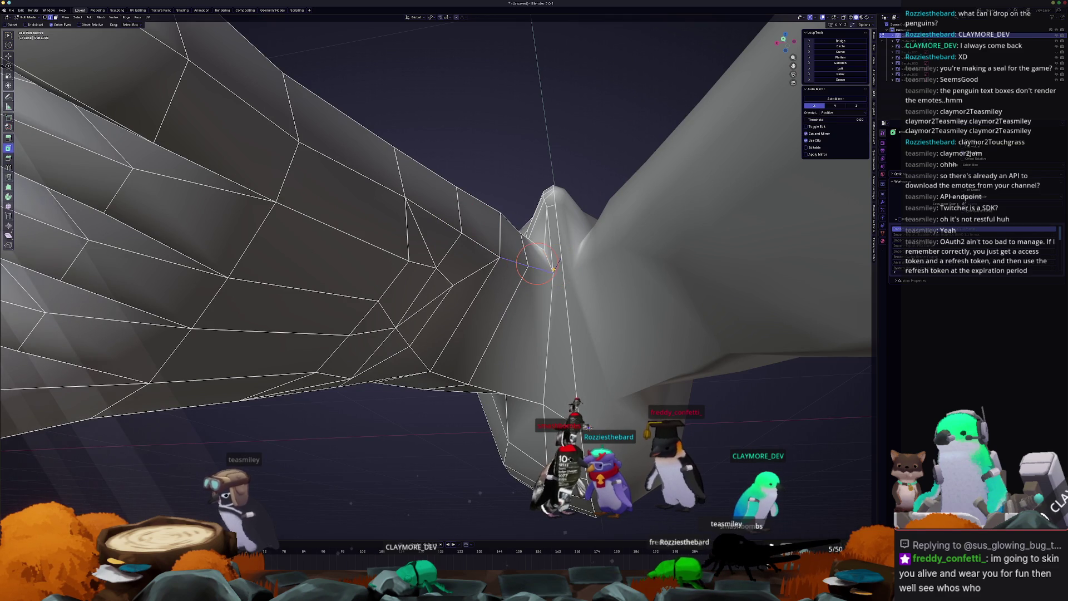
- Slide another vertex at the flipper joint and check the result outside Edit Mode
{"action": "mouse_move", "coordinate": [555, 276]}
{"action": "middle_mouse_down"}
{"action": "mouse_move", "coordinate": [557, 262]}
{"action": "mouse_move", "coordinate": [552, 289]}
{"action": "mouse_move", "coordinate": [483, 304]}
{"action": "mouse_move", "coordinate": [463, 287]}
{"action": "mouse_move", "coordinate": [518, 246]}
{"action": "mouse_move", "coordinate": [455, 270]}
{"action": "mouse_move", "coordinate": [498, 367]}
{"action": "middle_mouse_up"}
{"action": "scroll", "coordinate": [517, 256], "scroll_direction": "up", "scroll_amount": 5}
{"action": "key", "text": "g"}
{"action": "left_click", "coordinate": [471, 279]}
{"action": "key", "text": "Tab"}
{"action": "key", "text": "Tab"}
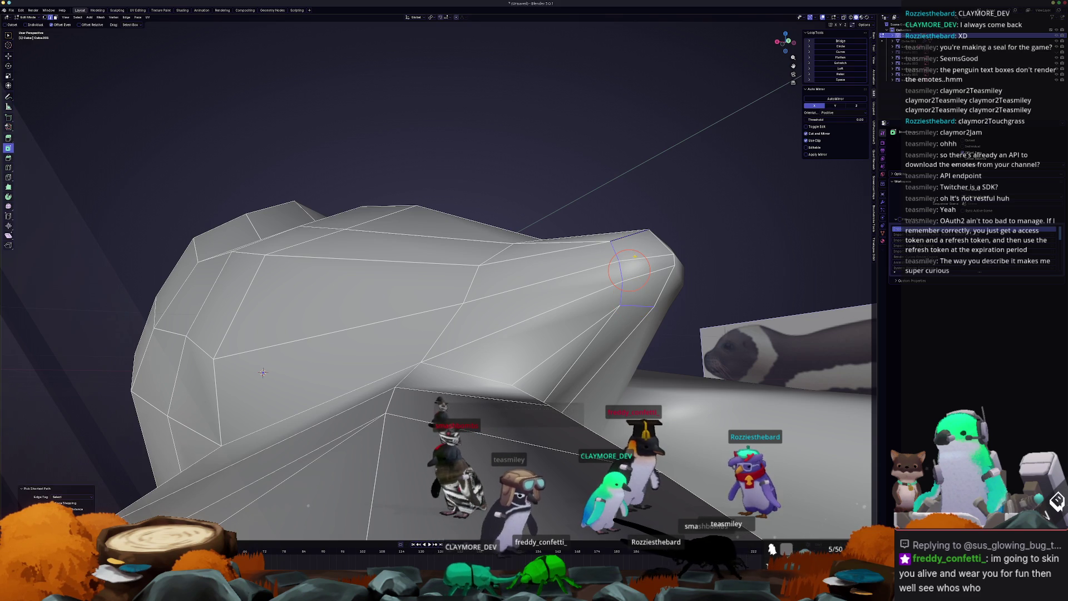
- Finish the edge slide on the seal's body mesh near the snout
{"action": "mouse_move", "coordinate": [629, 271]}
{"action": "middle_mouse_down"}
{"action": "mouse_move", "coordinate": [648, 282]}
{"action": "mouse_move", "coordinate": [421, 344]}
{"action": "mouse_move", "coordinate": [499, 265]}
{"action": "mouse_move", "coordinate": [384, 251]}
{"action": "mouse_move", "coordinate": [398, 323]}
{"action": "middle_mouse_up"}
{"action": "left_click", "coordinate": [582, 285]}
{"action": "key", "text": "Tab"}
{"action": "key", "text": "Tab"}
{"action": "key", "text": "Tab"}
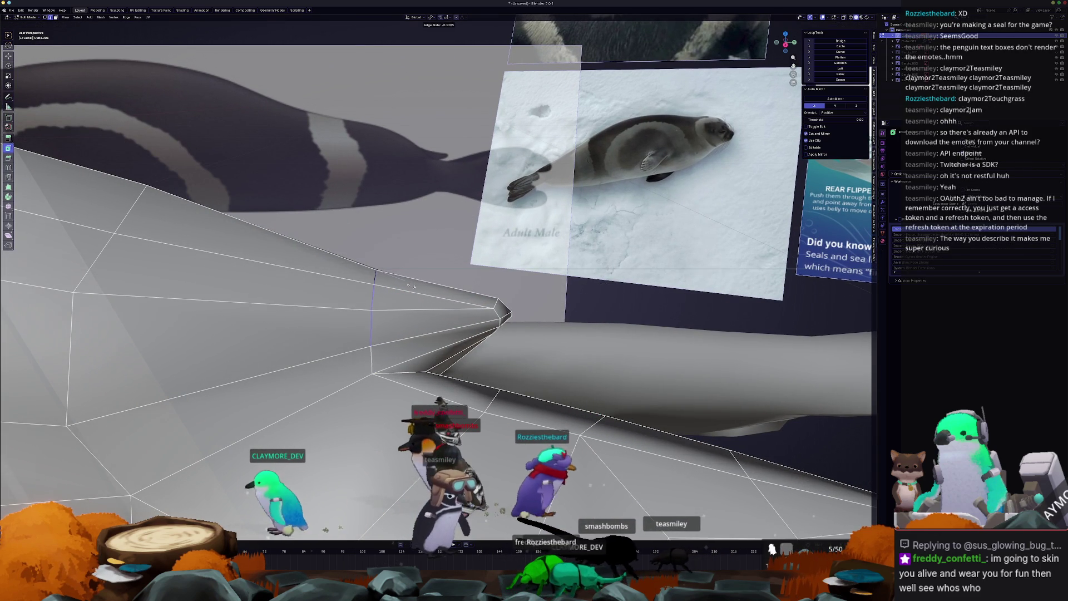
{"action": "left_click", "coordinate": [412, 286]}
- Leave the body mesh and enter Edit Mode on the separate flipper mesh
{"action": "key", "text": "Tab"}
{"action": "scroll", "coordinate": [412, 287], "scroll_direction": "down", "scroll_amount": 5}
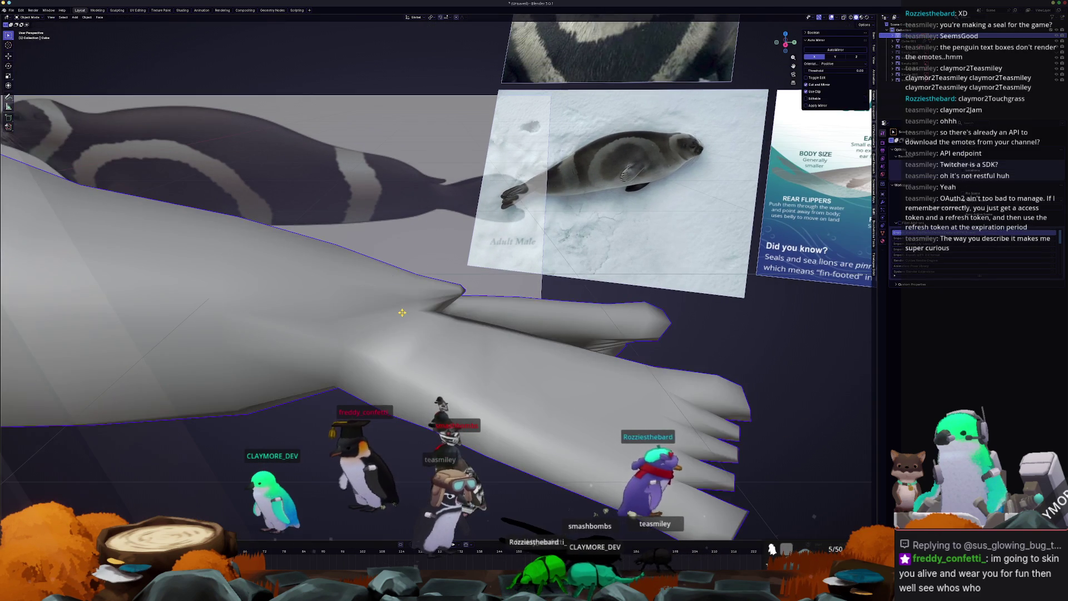
{"action": "mouse_move", "coordinate": [412, 287]}
{"action": "middle_mouse_down"}
{"action": "mouse_move", "coordinate": [333, 318]}
{"action": "mouse_move", "coordinate": [364, 313]}
{"action": "middle_mouse_up"}
{"action": "left_click", "coordinate": [367, 408]}
{"action": "key", "text": "Tab"}
- Scale the flipper's inner toe vertically and rotate it
{"action": "mouse_move", "coordinate": [366, 408]}
{"action": "middle_mouse_down"}
{"action": "mouse_move", "coordinate": [427, 320]}
{"action": "mouse_move", "coordinate": [379, 227]}
{"action": "middle_mouse_up"}
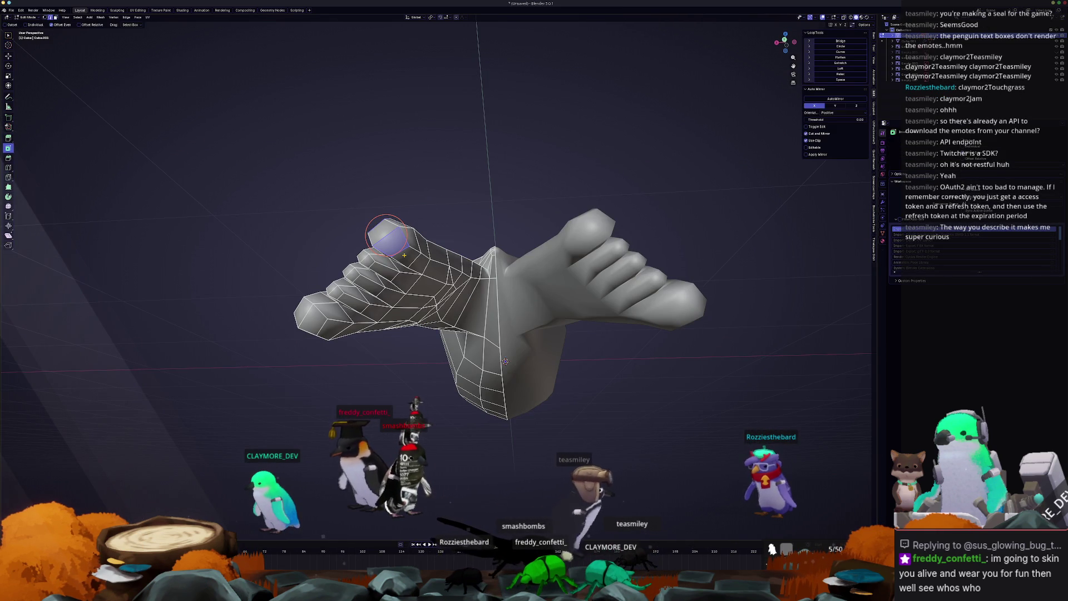
{"action": "middle_click_drag", "start_coordinate": [379, 227], "coordinate": [423, 261]}
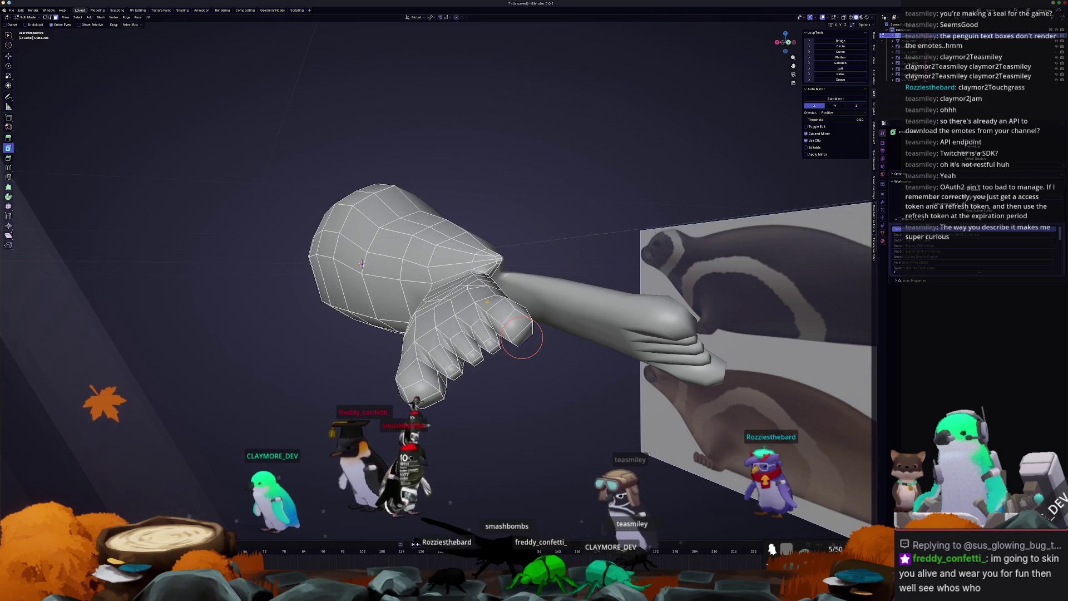
{"action": "middle_click_drag", "start_coordinate": [502, 311], "coordinate": [345, 199]}
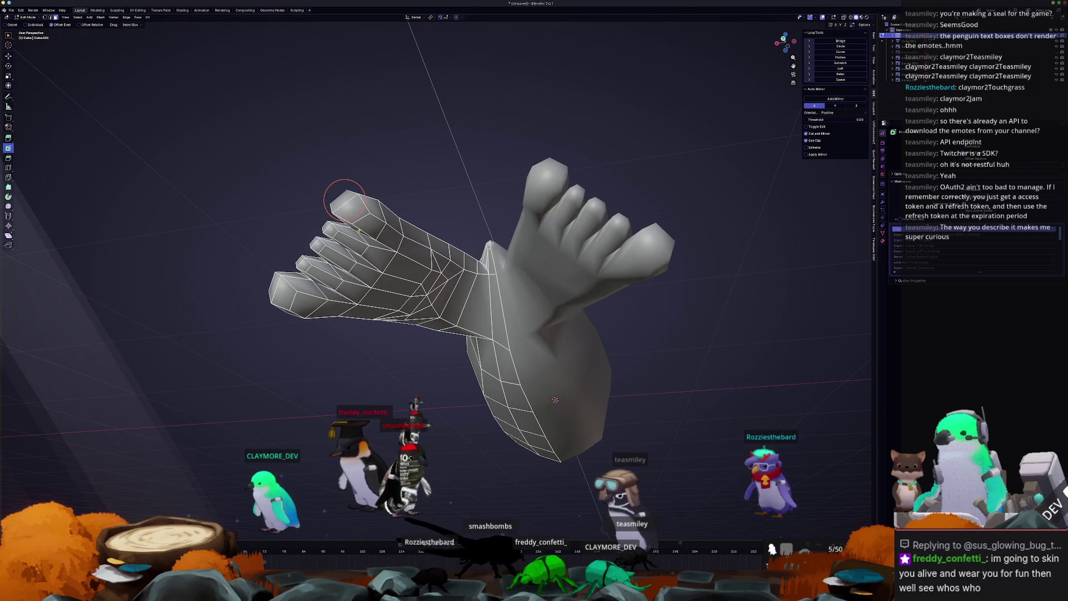
{"action": "middle_click_drag", "start_coordinate": [556, 400], "coordinate": [425, 291]}
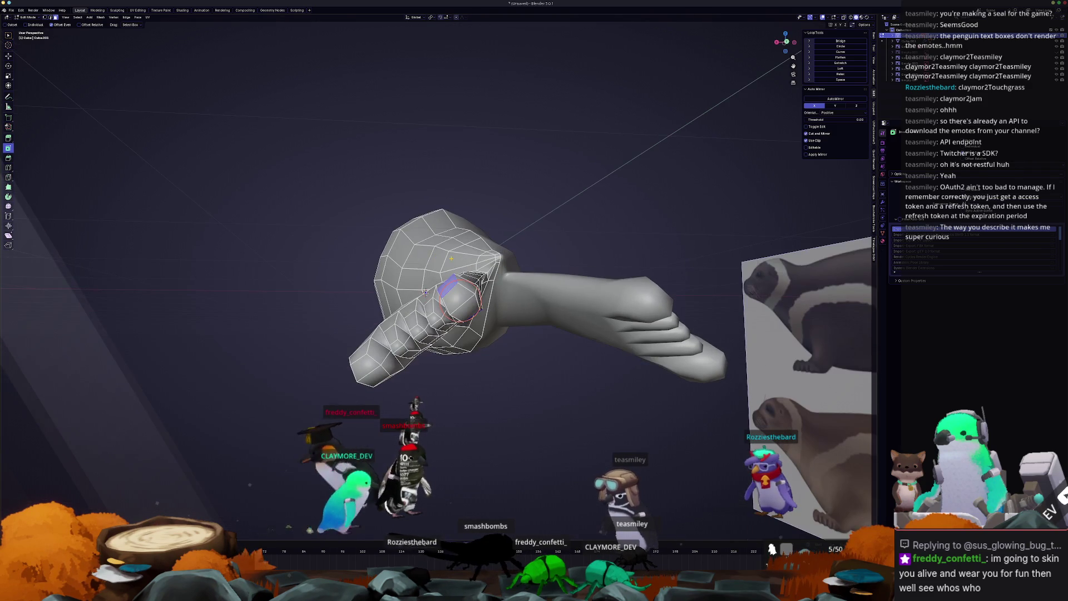
{"action": "left_click", "coordinate": [458, 261]}
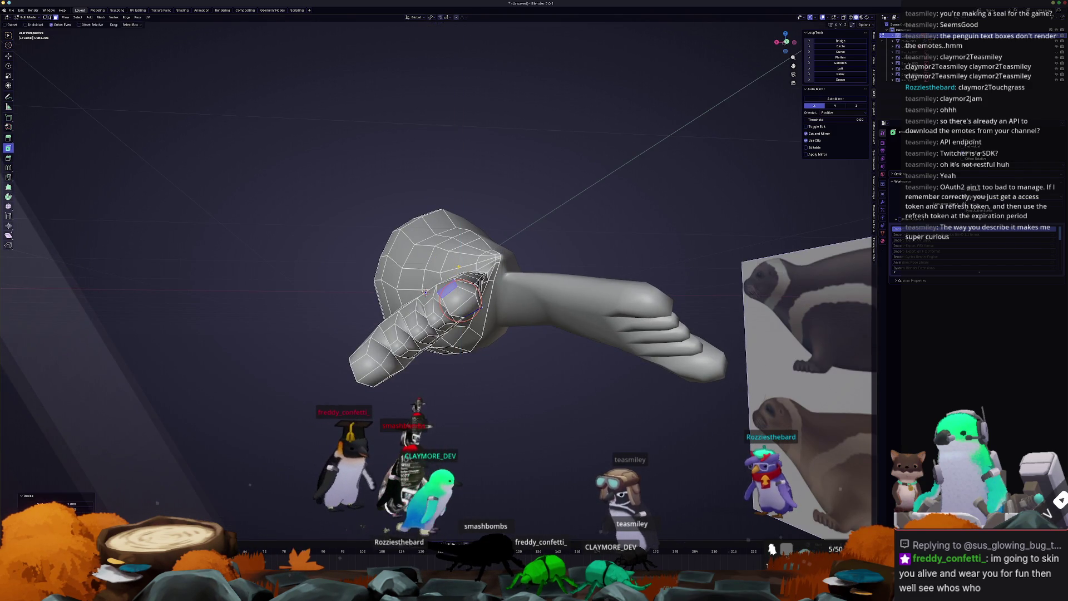
{"action": "left_click", "coordinate": [504, 270]}
- Edge-slide the inner toe's edges to adjust the webbing
{"action": "mouse_move", "coordinate": [503, 270]}
{"action": "middle_mouse_down"}
{"action": "mouse_move", "coordinate": [390, 233]}
{"action": "mouse_move", "coordinate": [434, 253]}
{"action": "mouse_move", "coordinate": [679, 170]}
{"action": "mouse_move", "coordinate": [597, 201]}
{"action": "middle_mouse_up"}
{"action": "left_click", "coordinate": [472, 284]}
{"action": "mouse_move", "coordinate": [477, 274]}
{"action": "middle_mouse_down"}
{"action": "mouse_move", "coordinate": [452, 320]}
{"action": "mouse_move", "coordinate": [415, 315]}
{"action": "middle_mouse_up"}
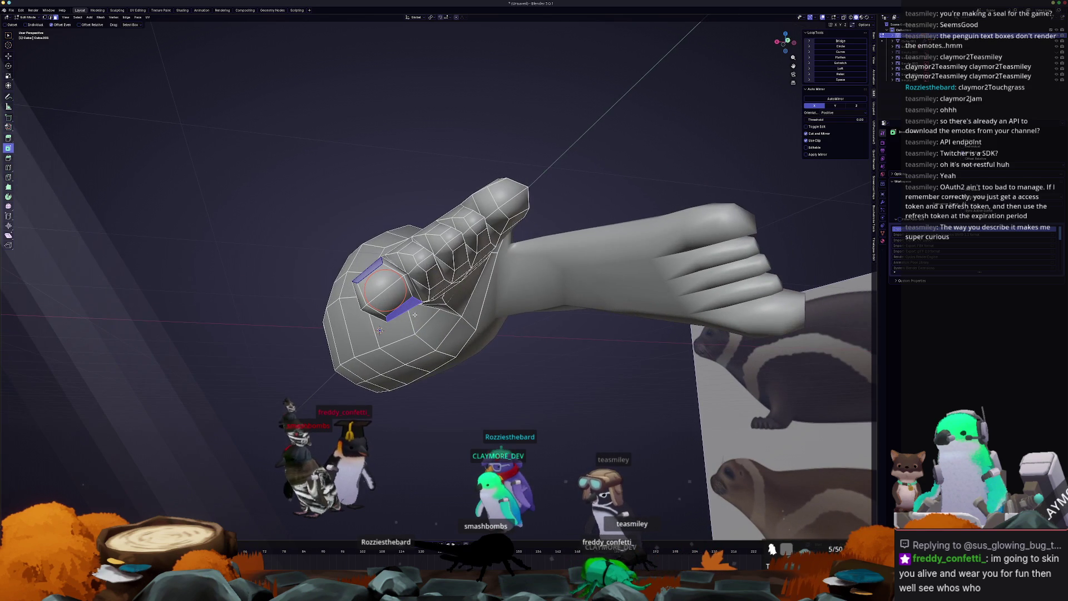
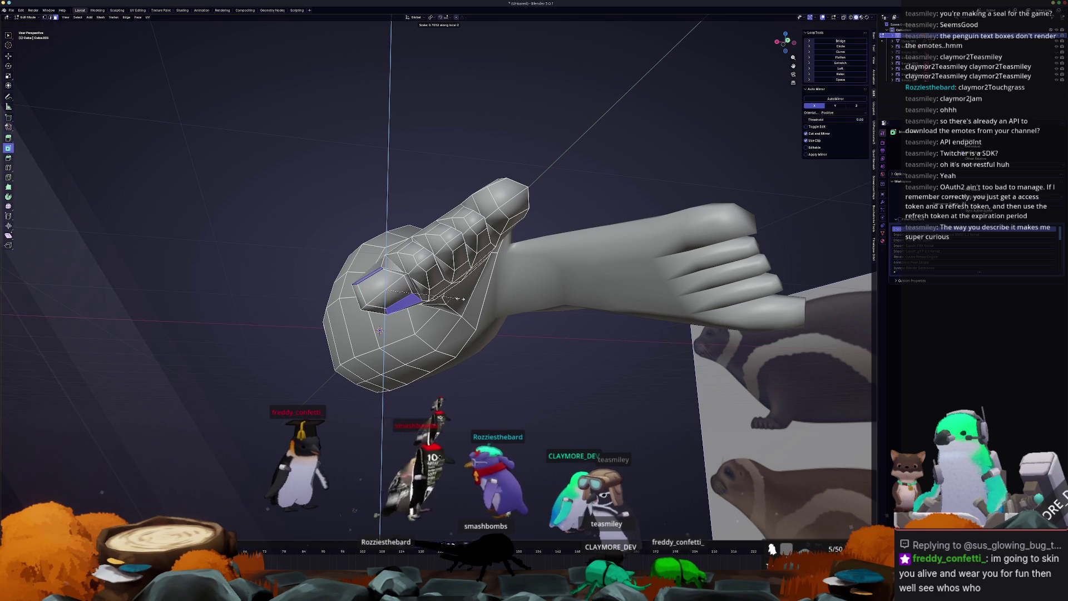
- Leave mesh editing and check the seal against the references in front and right orthographic views
{"action": "key", "text": "Tab"}
{"action": "scroll", "coordinate": [398, 327], "scroll_direction": "down", "scroll_amount": 5}
{"action": "mouse_move", "coordinate": [411, 328]}
{"action": "middle_mouse_down"}
{"action": "mouse_move", "coordinate": [452, 329]}
{"action": "mouse_move", "coordinate": [431, 315]}
{"action": "mouse_move", "coordinate": [484, 319]}
{"action": "middle_mouse_up"}
{"action": "key", "text": "Tab"}
{"action": "key", "text": "KP_1"}
{"action": "scroll", "coordinate": [454, 322], "scroll_direction": "up", "scroll_amount": 5}
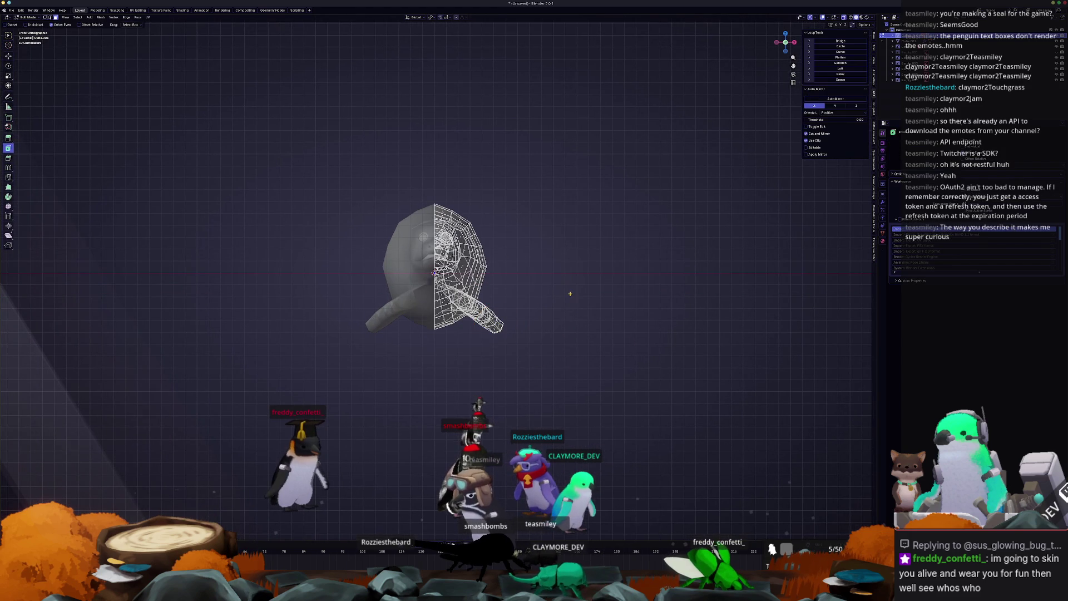
{"action": "key", "text": "KP_3"}
{"action": "scroll", "coordinate": [448, 305], "scroll_direction": "up", "scroll_amount": 3}
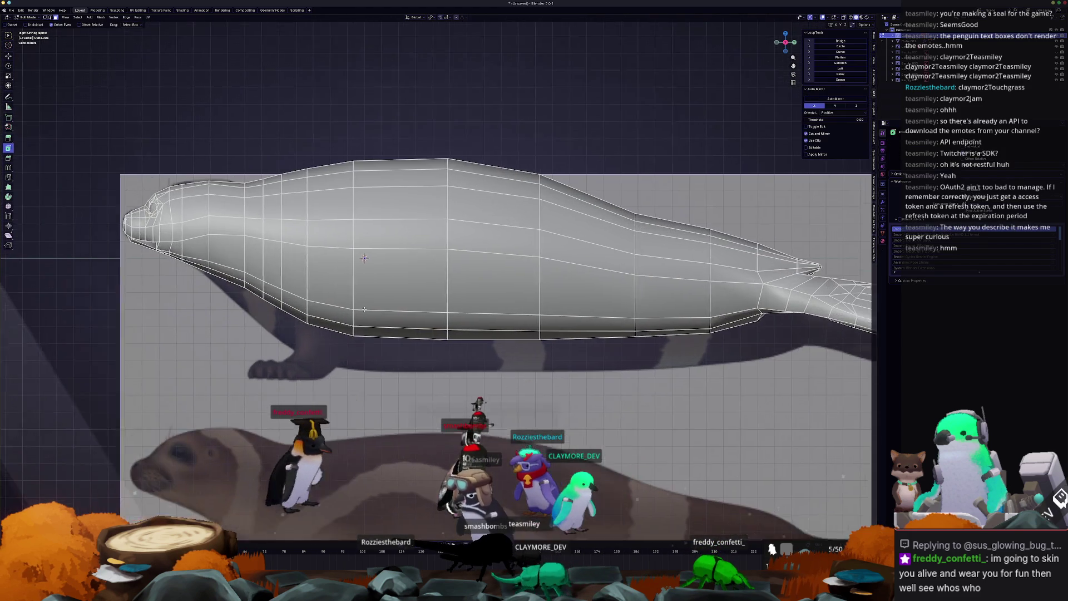
{"action": "scroll", "coordinate": [448, 306], "scroll_direction": "down", "scroll_amount": 2}
{"action": "key", "text": "Tab"}
{"action": "scroll", "coordinate": [502, 305], "scroll_direction": "down", "scroll_amount": 5}
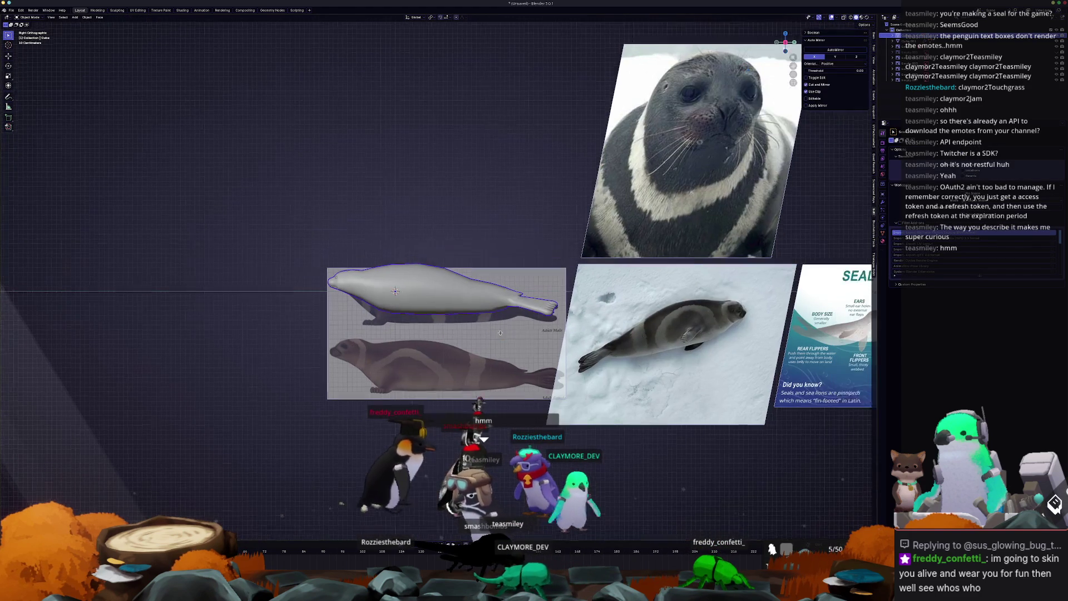
- Select the side-view seal reference image and pan across the reference images
{"action": "left_click", "coordinate": [635, 361]}
{"action": "scroll", "coordinate": [635, 361], "scroll_direction": "down", "scroll_amount": 2}
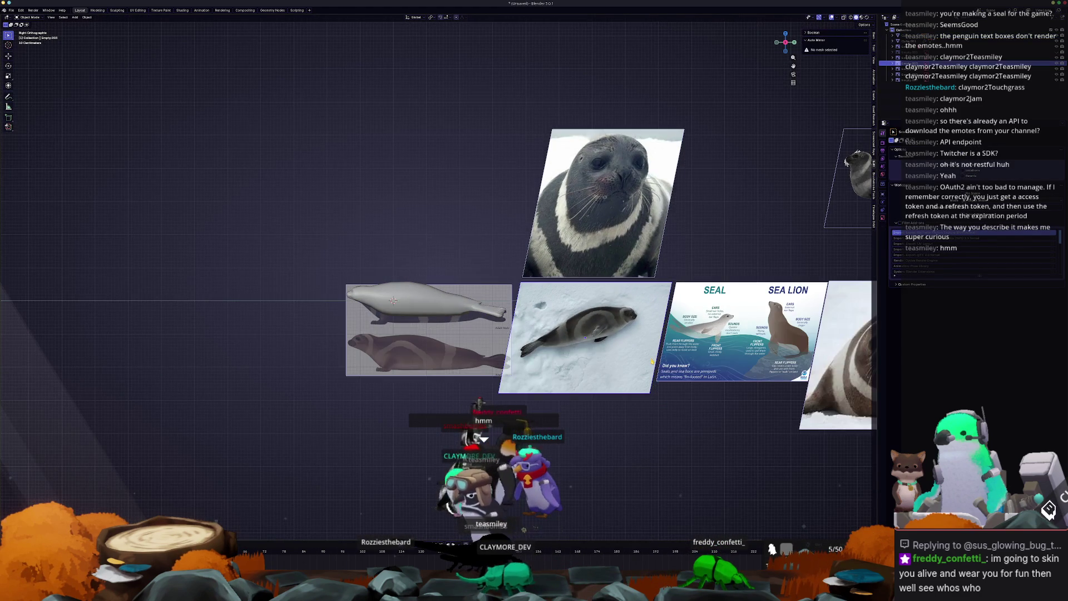
{"action": "scroll", "coordinate": [652, 361], "scroll_direction": "down", "scroll_amount": 2}
{"action": "mouse_move", "coordinate": [652, 361]}
{"action": "middle_mouse_down", "text": "shift"}
{"action": "mouse_move", "coordinate": [548, 311]}
{"action": "mouse_move", "coordinate": [523, 286]}
{"action": "middle_mouse_up", "text": "shift"}
{"action": "scroll", "coordinate": [549, 311], "scroll_direction": "up", "scroll_amount": 5}
{"action": "mouse_move", "coordinate": [611, 209]}
{"action": "middle_mouse_down", "text": "shift"}
{"action": "mouse_move", "coordinate": [539, 257]}
{"action": "mouse_move", "coordinate": [484, 275]}
{"action": "mouse_move", "coordinate": [434, 356]}
{"action": "middle_mouse_up", "text": "shift"}
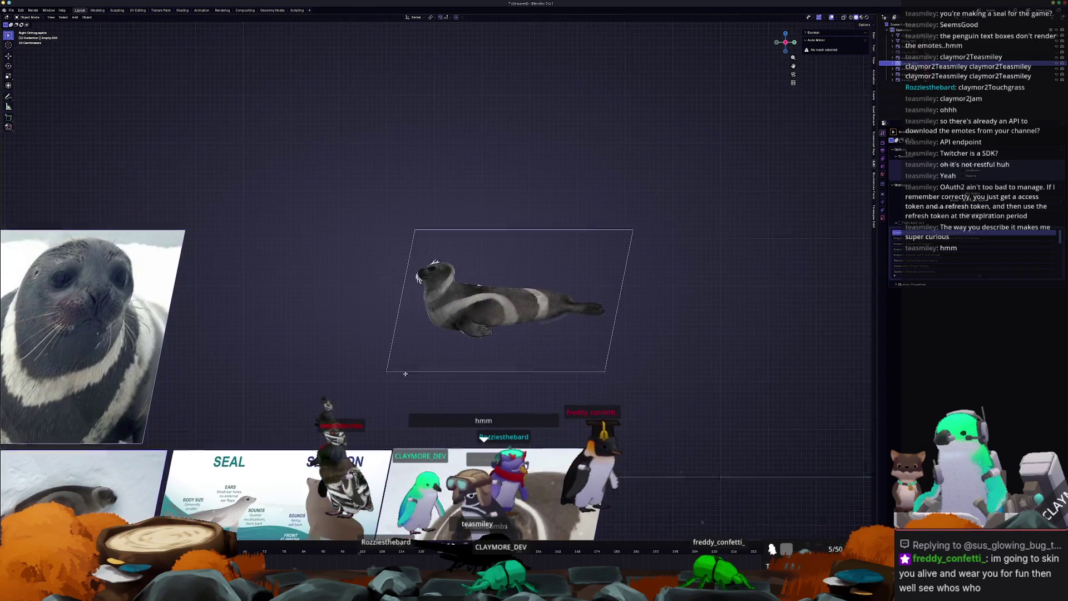
- Reposition the seal photo higher up in the view
{"action": "key", "text": "Delete"}
{"action": "scroll", "coordinate": [458, 358], "scroll_direction": "down", "scroll_amount": 4}
{"action": "scroll", "coordinate": [447, 381], "scroll_direction": "up", "scroll_amount": 4}
{"action": "left_click", "coordinate": [406, 269]}
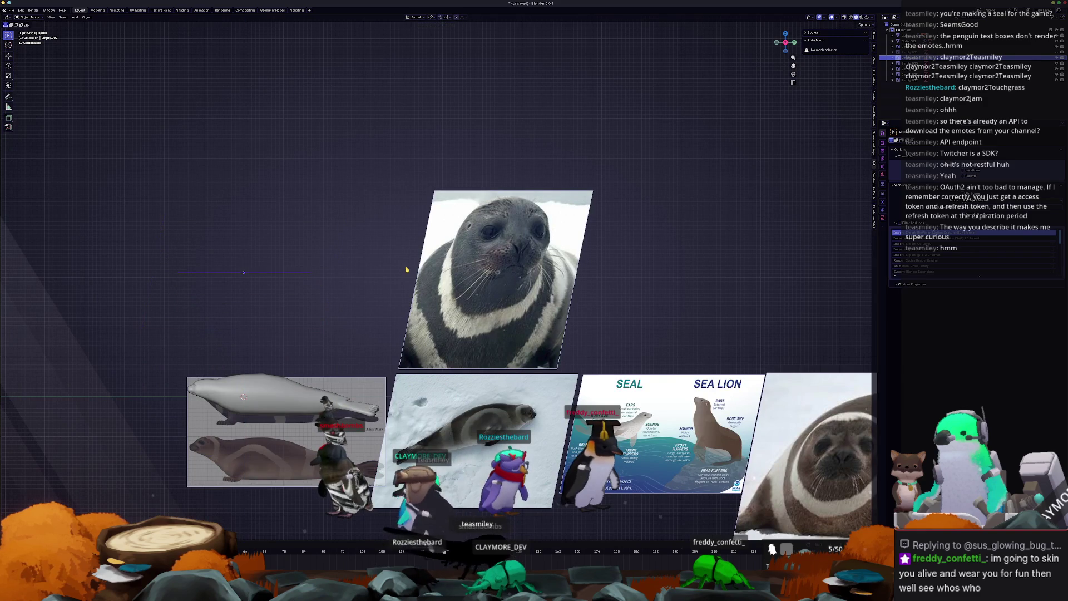
{"action": "left_click", "coordinate": [406, 268]}
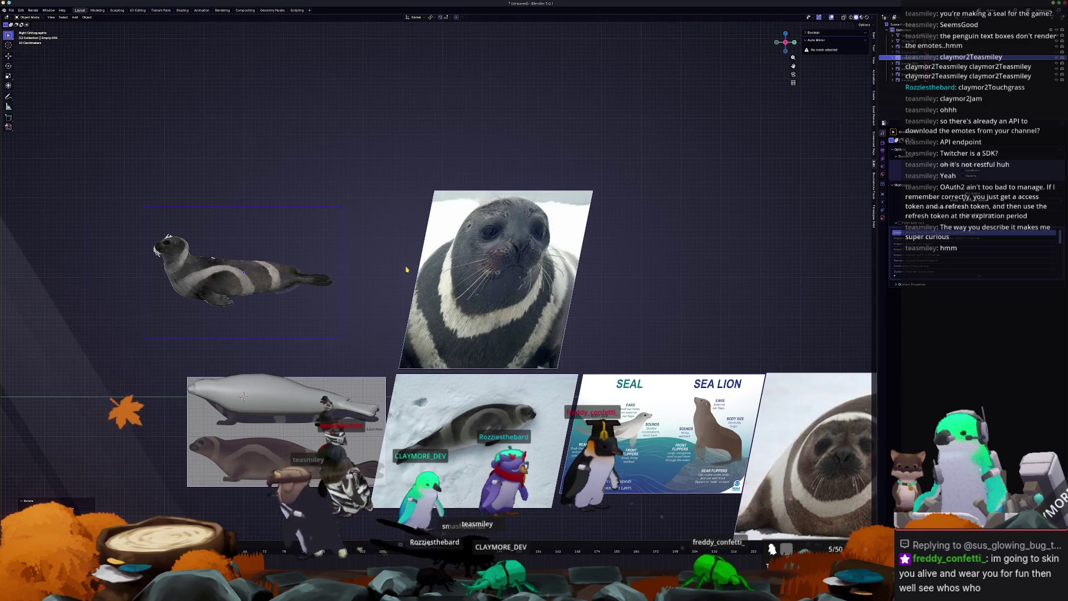
{"action": "scroll", "coordinate": [406, 269], "scroll_direction": "up", "scroll_amount": 5}
- Move the seal photo, clear its location to the origin, and place it again
{"action": "key", "text": "g"}
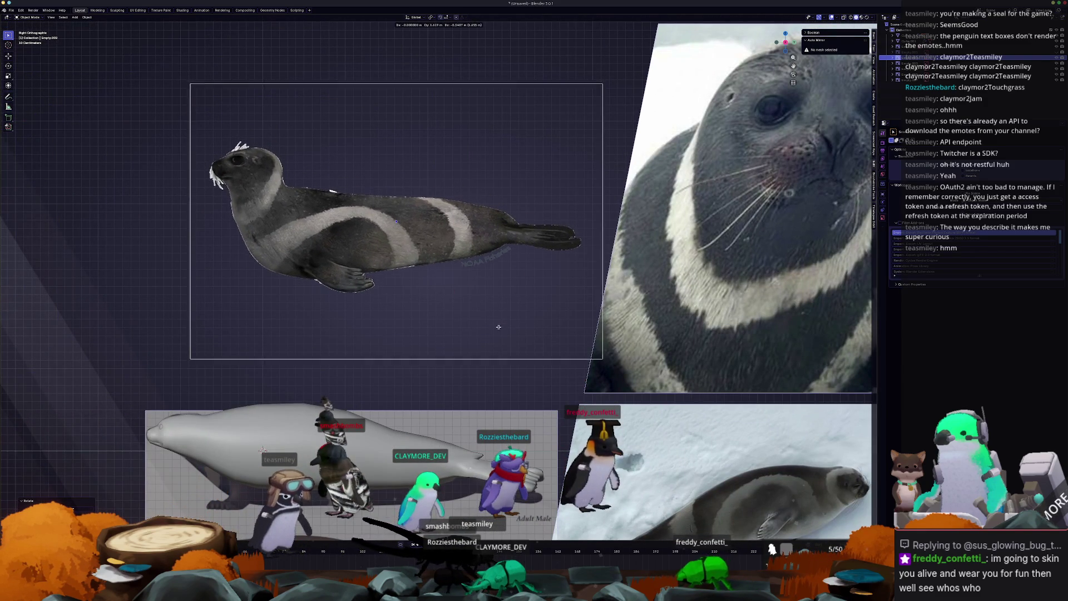
{"action": "left_click", "coordinate": [499, 326]}
{"action": "scroll", "coordinate": [316, 443], "scroll_direction": "down", "scroll_amount": 2}
{"action": "middle_click_drag", "start_coordinate": [417, 288], "coordinate": [468, 213], "text": "shift"}
{"action": "key", "text": "alt+g"}
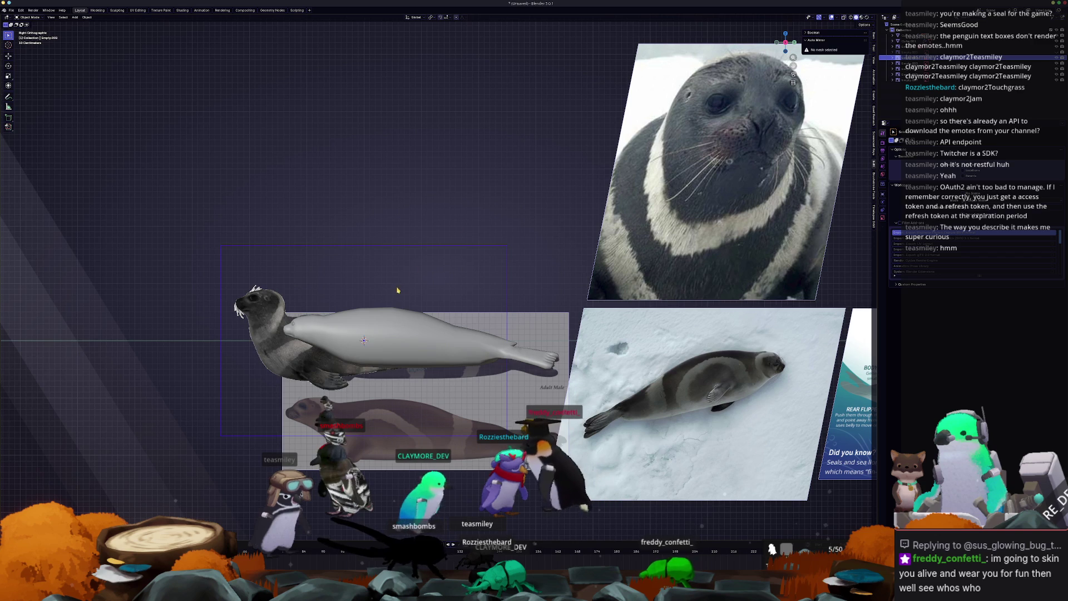
{"action": "key", "text": "g"}
{"action": "left_click", "coordinate": [401, 297]}
- Tilt, resize and reposition the seal photo to match the mesh outline
{"action": "key", "text": "g"}
{"action": "scroll", "coordinate": [429, 336], "scroll_direction": "up", "scroll_amount": 3}
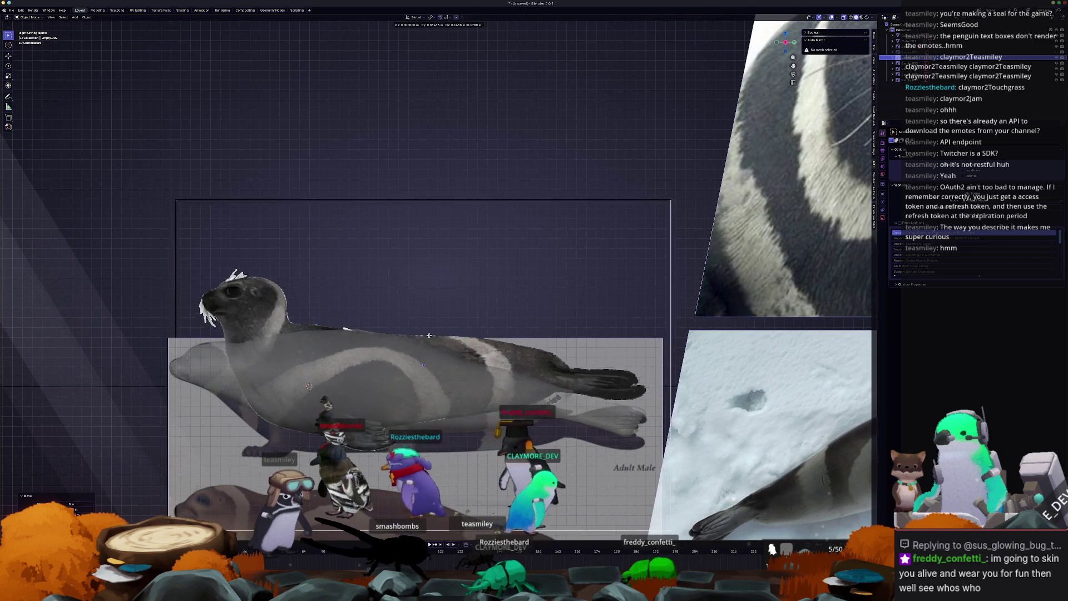
{"action": "key", "text": "r"}
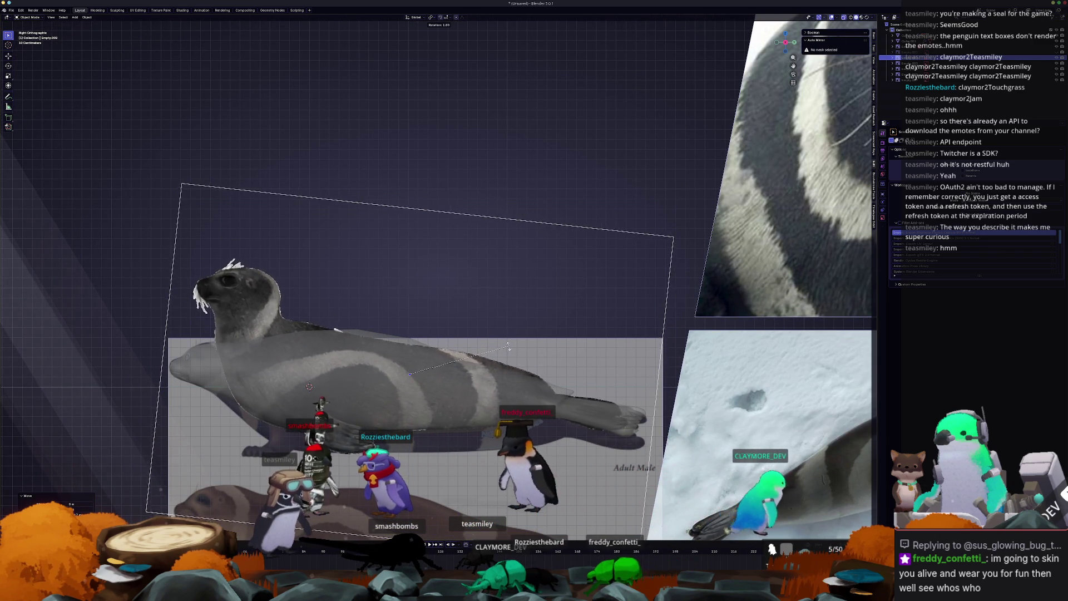
{"action": "left_click", "coordinate": [508, 346]}
{"action": "key", "text": "g"}
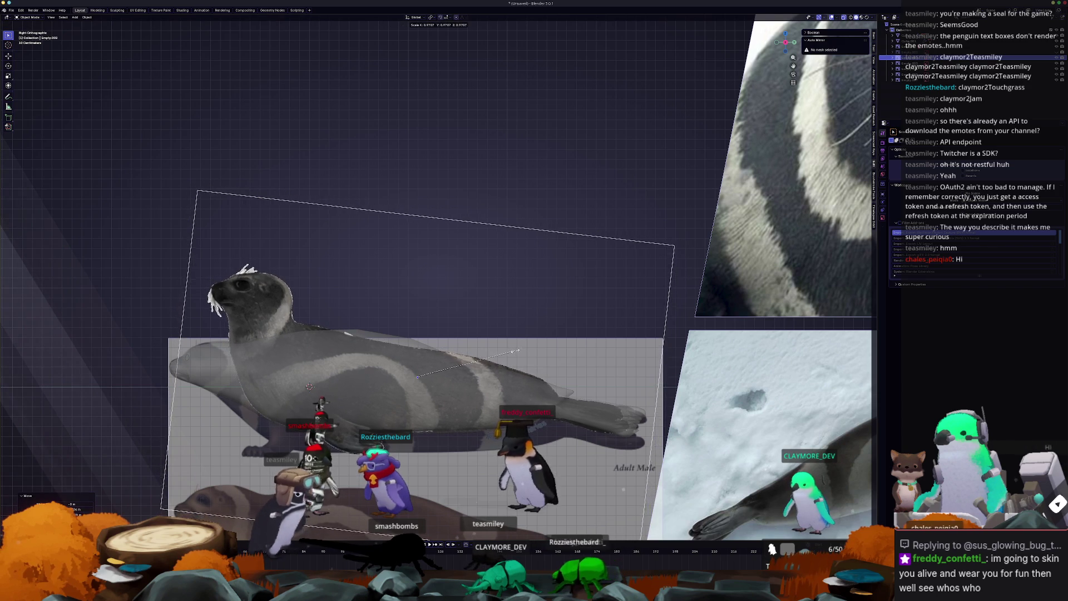
{"action": "left_click", "coordinate": [519, 351]}
{"action": "key", "text": "g"}
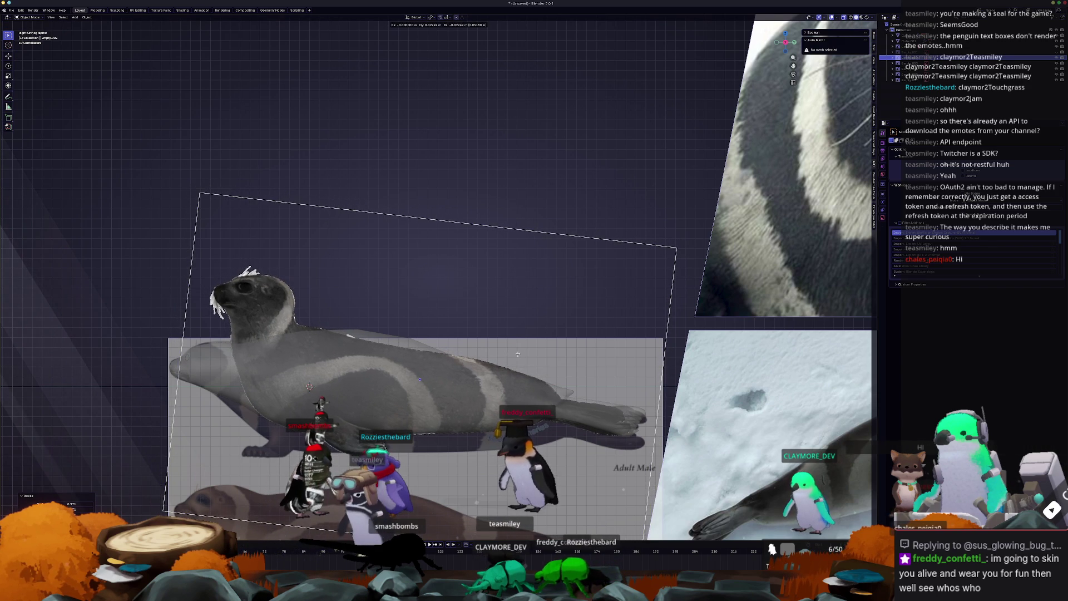
{"action": "left_click", "coordinate": [517, 354]}
- Fine-tune the seal photo with a slight rotation and a position nudge
{"action": "scroll", "coordinate": [518, 354], "scroll_direction": "up", "scroll_amount": 1}
{"action": "key", "text": "s"}
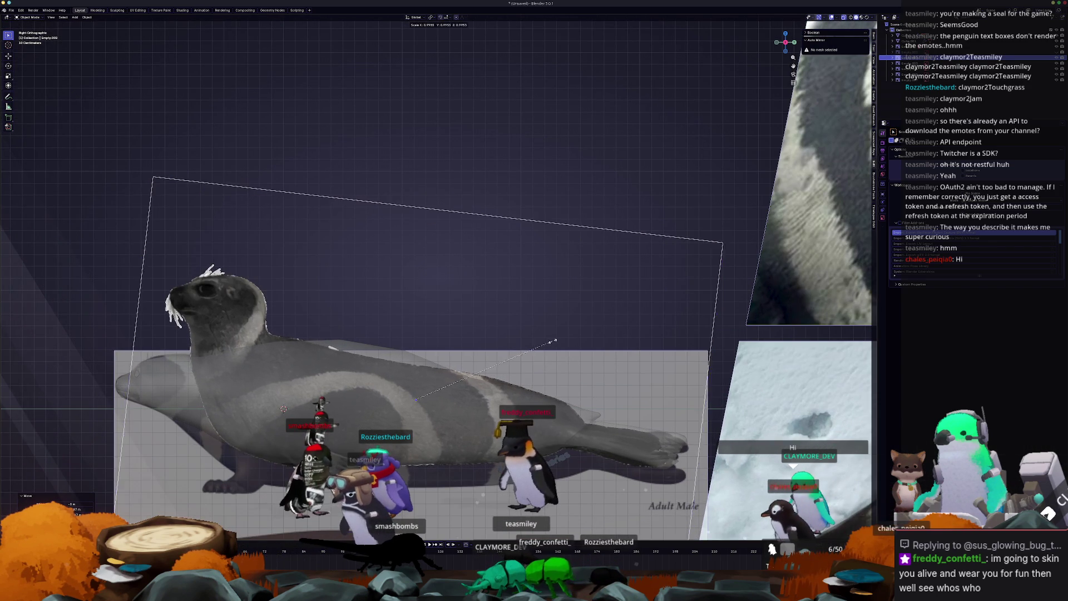
{"action": "key", "text": "r"}
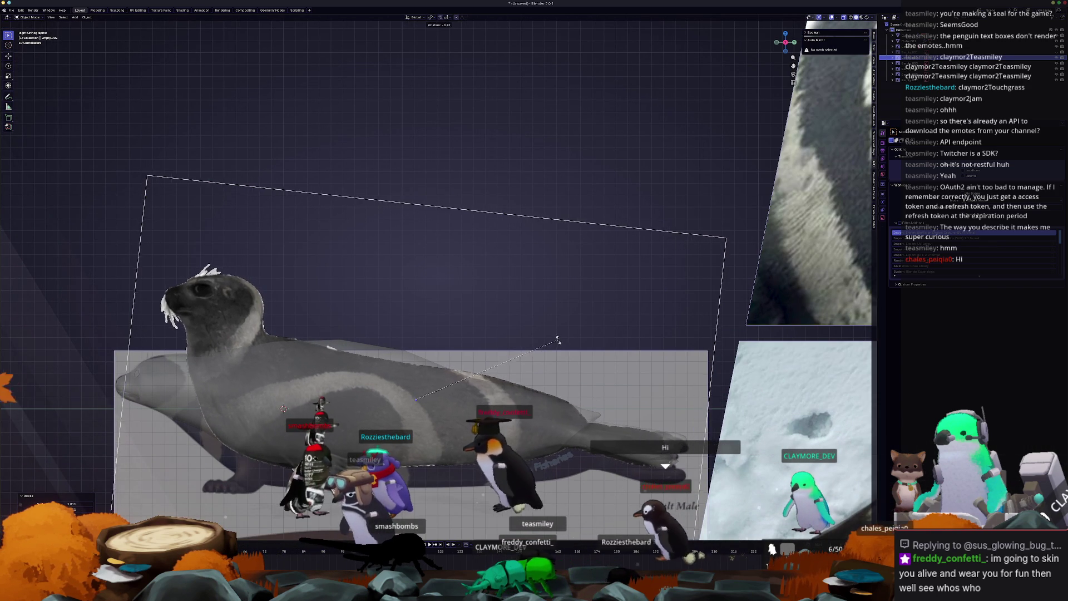
{"action": "left_click", "coordinate": [560, 342]}
{"action": "key", "text": "g"}
{"action": "left_click", "coordinate": [534, 355]}
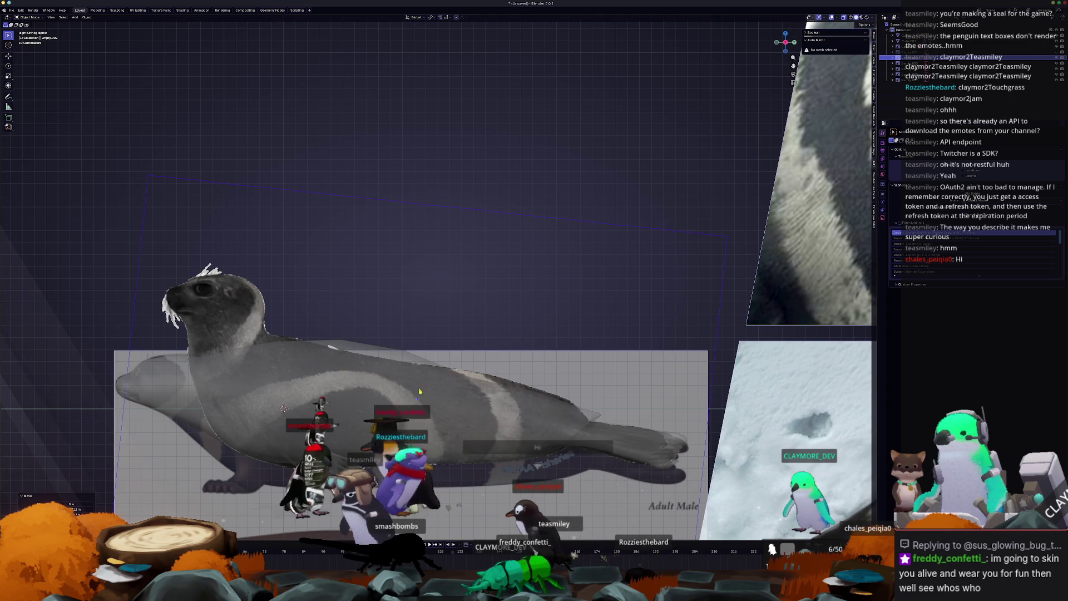
- Select the seal mesh and enter Edit Mode
{"action": "left_click", "coordinate": [461, 377]}
{"action": "key", "text": "Tab"}
{"action": "middle_click_drag", "start_coordinate": [269, 454], "coordinate": [343, 380], "text": "shift"}
{"action": "scroll", "coordinate": [343, 381], "scroll_direction": "up", "scroll_amount": 2}
- Edge-slide the lower belly edge loop upward
{"action": "left_click", "coordinate": [368, 360]}
{"action": "left_click", "coordinate": [371, 400]}
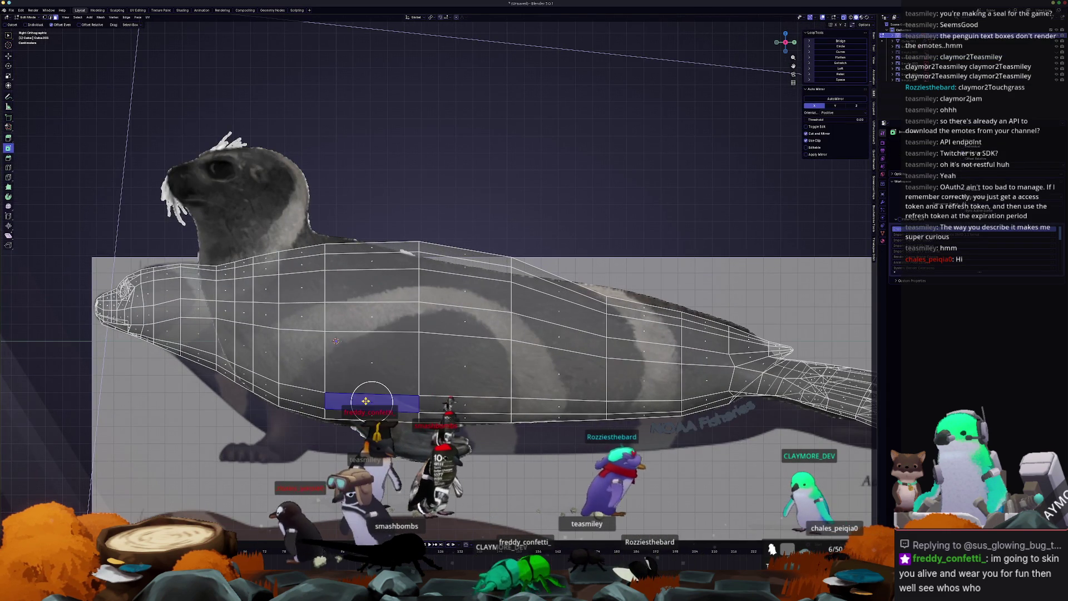
{"action": "key", "text": "g"}
{"action": "key", "text": "g"}
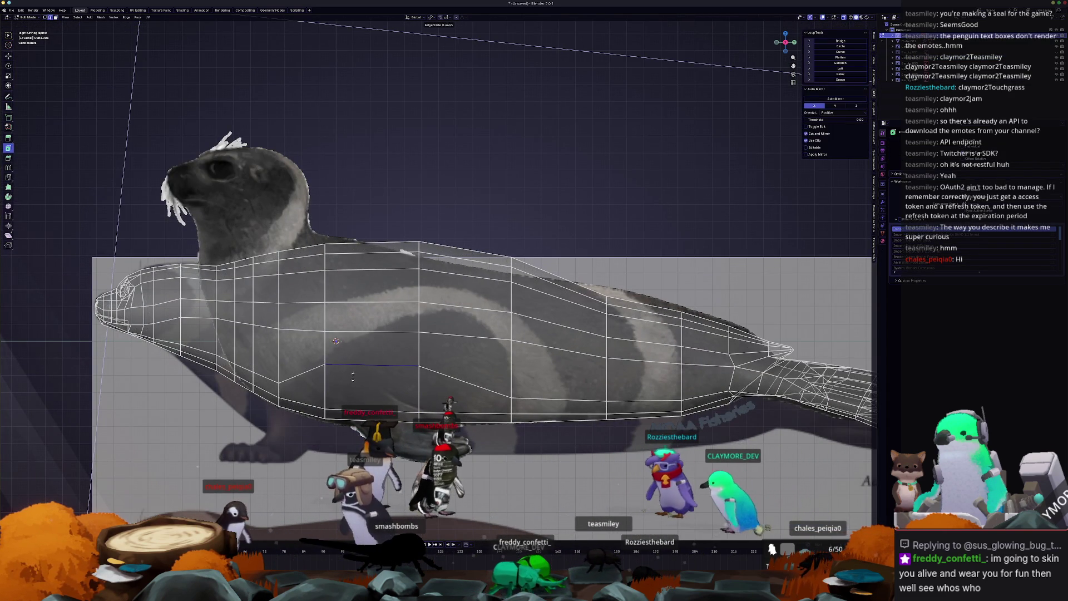
{"action": "left_click", "coordinate": [352, 382]}
- Slide two tail-area vertical loops toward the head, then orbit to the underside
{"action": "left_click", "coordinate": [326, 384], "text": "alt"}
{"action": "key", "text": "g"}
{"action": "key", "text": "g"}
{"action": "left_click", "coordinate": [311, 389]}
{"action": "left_click", "coordinate": [418, 387], "text": "alt"}
{"action": "key", "text": "g"}
{"action": "key", "text": "g"}
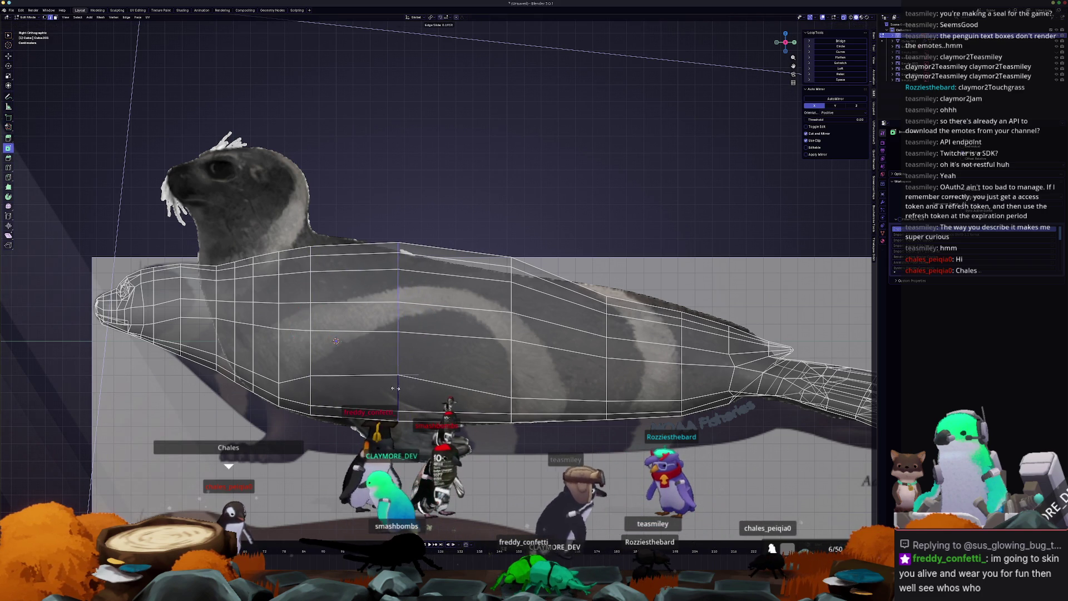
{"action": "left_click", "coordinate": [390, 389]}
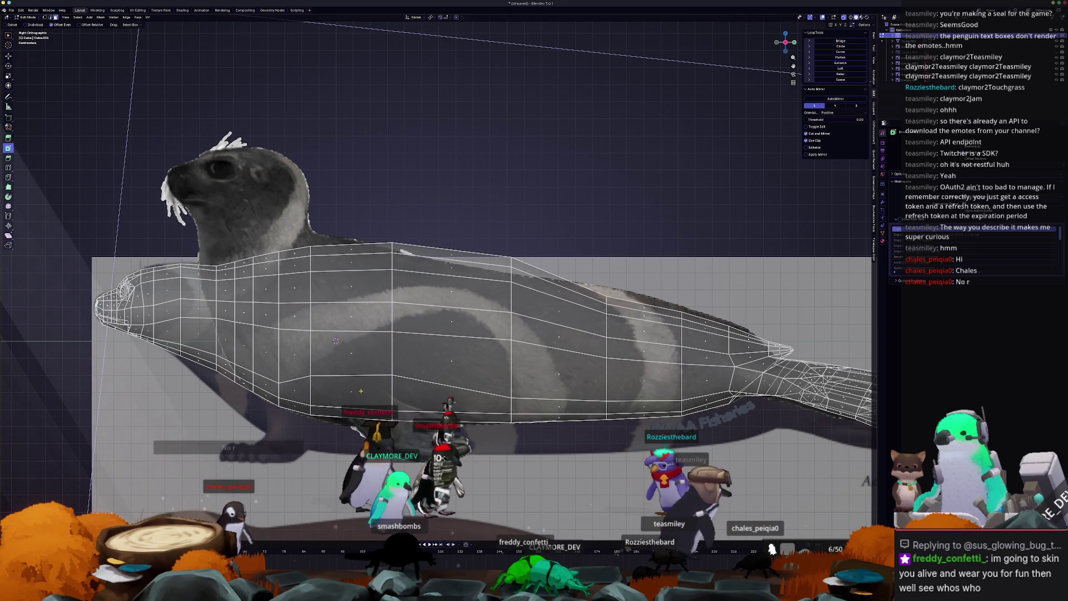
{"action": "key", "text": "3"}
{"action": "left_click", "coordinate": [356, 386]}
{"action": "mouse_move", "coordinate": [356, 386]}
{"action": "middle_mouse_down"}
{"action": "mouse_move", "coordinate": [596, 354]}
{"action": "mouse_move", "coordinate": [552, 349]}
{"action": "middle_mouse_up"}
{"action": "scroll", "coordinate": [595, 354], "scroll_direction": "up", "scroll_amount": 5}
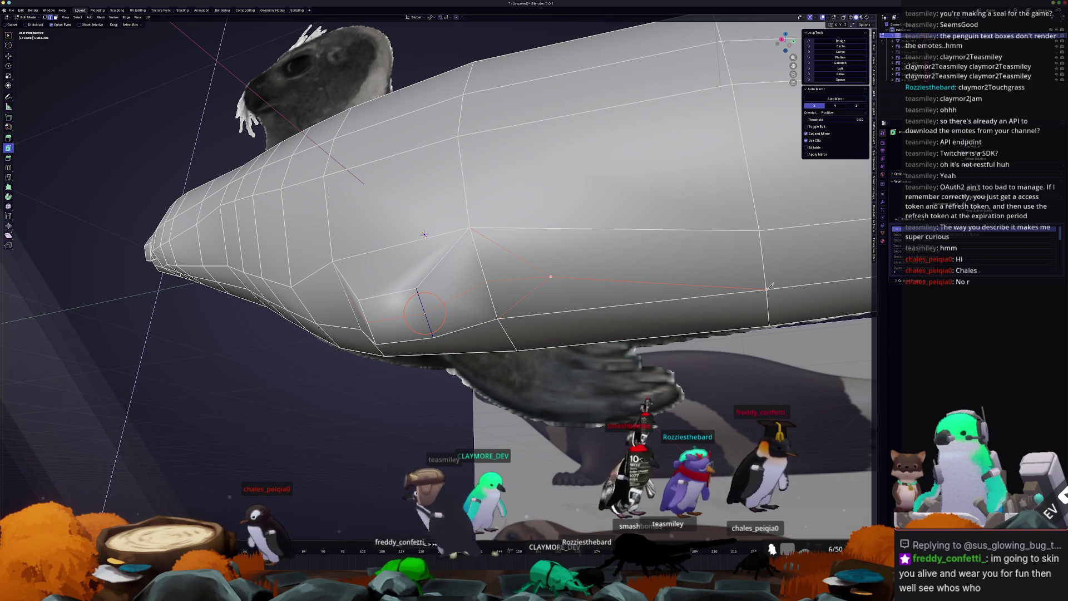
- Trace a knife cut across the belly faces near the front flipper
{"action": "middle_click_drag", "start_coordinate": [770, 286], "coordinate": [536, 307]}
{"action": "key", "text": "Escape"}
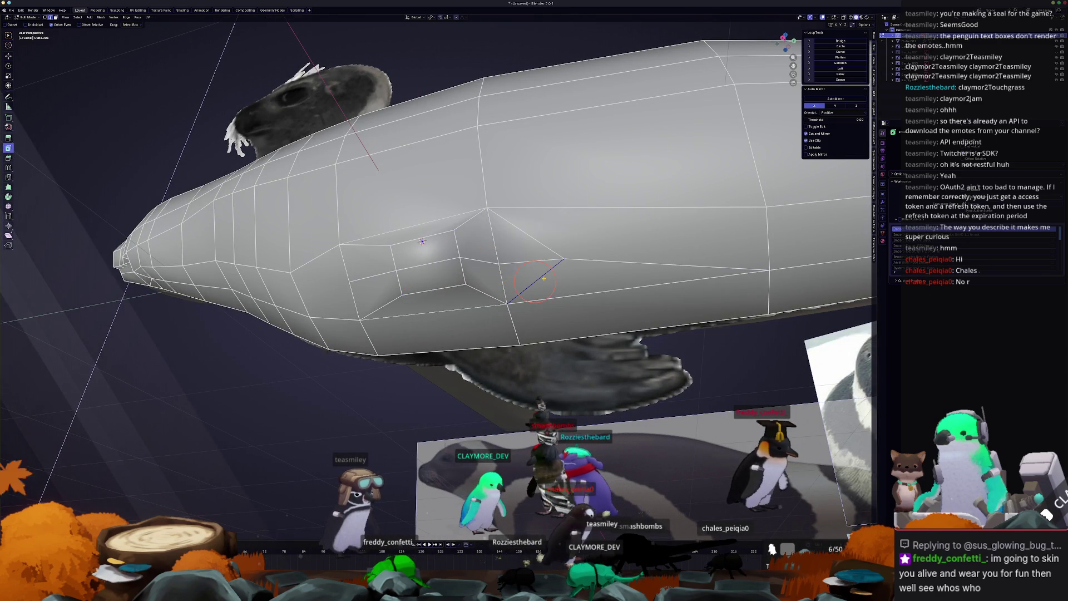
{"action": "right_click", "coordinate": [588, 263]}
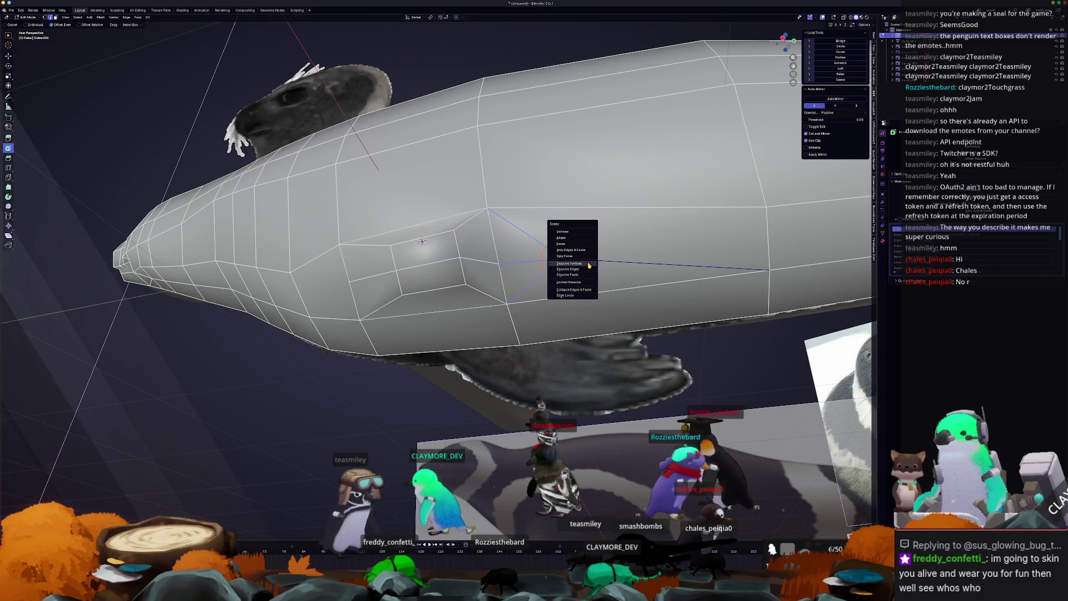
{"action": "left_click", "coordinate": [580, 269]}
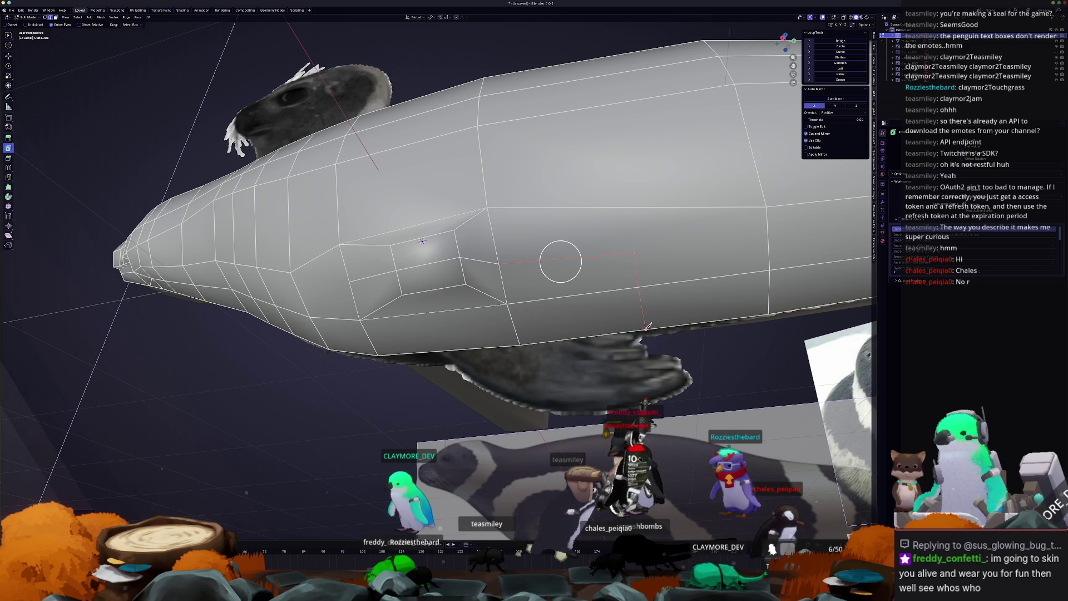
{"action": "left_click", "coordinate": [647, 328]}
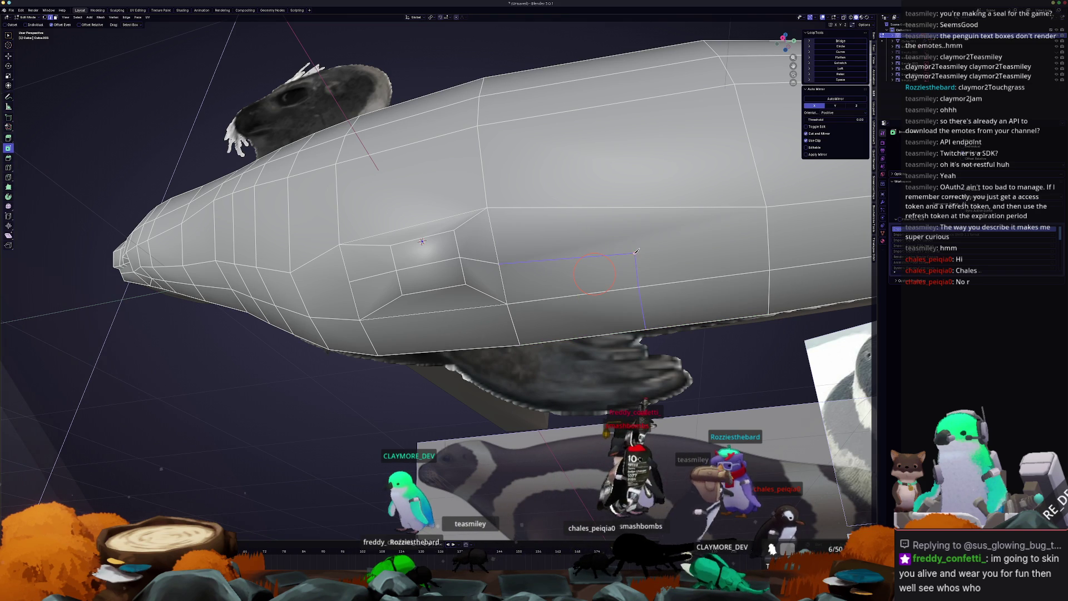
{"action": "left_click", "coordinate": [768, 205]}
{"action": "middle_click_drag", "start_coordinate": [469, 286], "coordinate": [514, 271]}
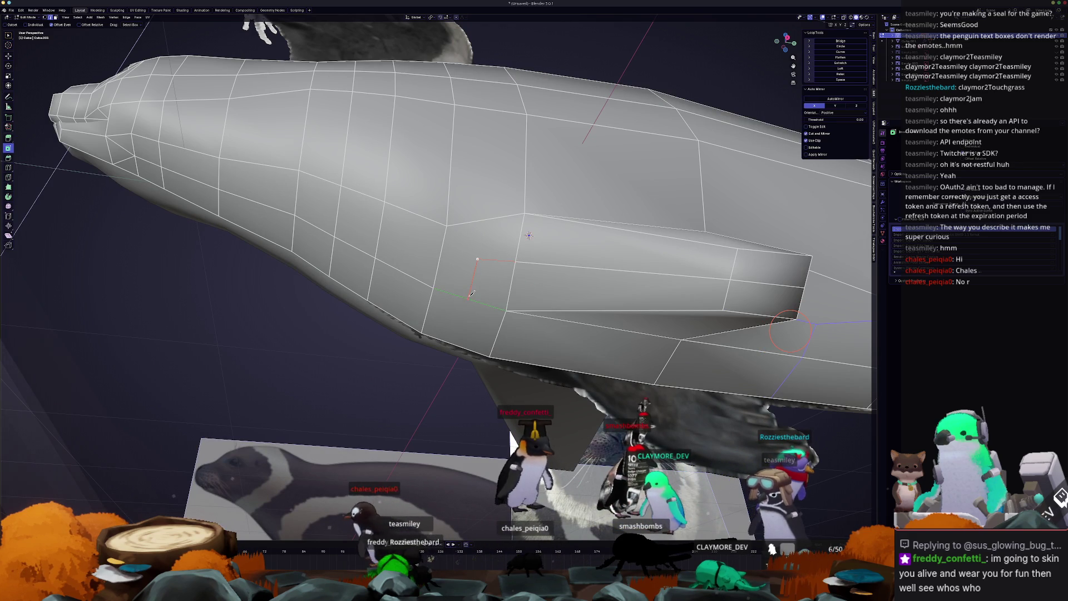
- Commit the knife cut and edge-slide the new edge and the lower diagonal edge
{"action": "key", "text": "Return"}
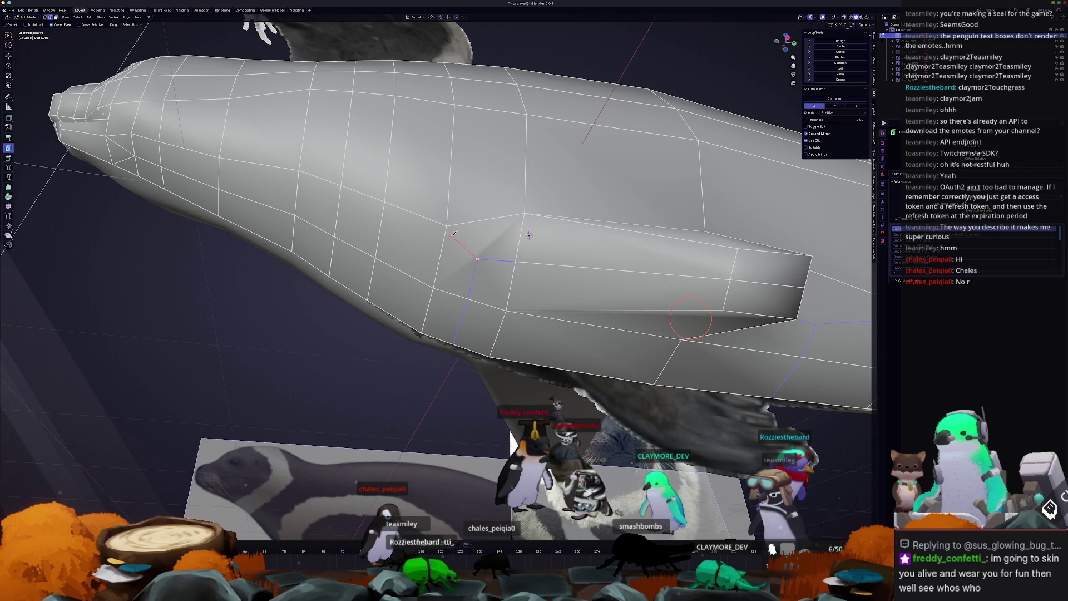
{"action": "mouse_move", "coordinate": [449, 225]}
{"action": "middle_mouse_down"}
{"action": "mouse_move", "coordinate": [528, 264]}
{"action": "mouse_move", "coordinate": [469, 306]}
{"action": "mouse_move", "coordinate": [483, 199]}
{"action": "middle_mouse_up"}
{"action": "key", "text": "g"}
{"action": "key", "text": "g"}
{"action": "left_click", "coordinate": [516, 300]}
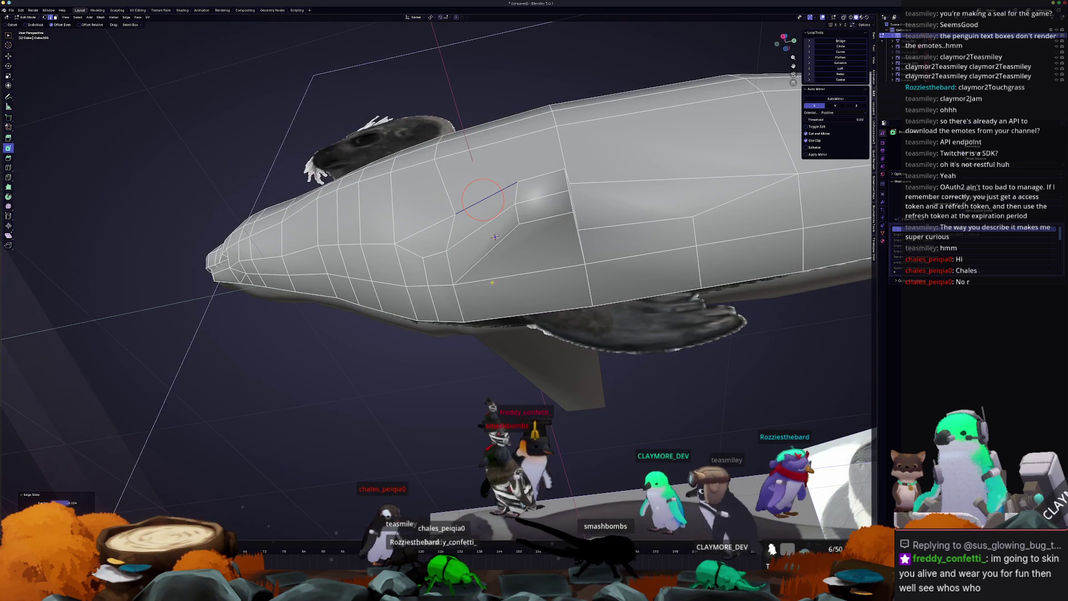
{"action": "left_click", "coordinate": [496, 238]}
{"action": "key", "text": "g"}
{"action": "key", "text": "g"}
{"action": "left_click", "coordinate": [495, 238]}
- Slide two vertices along their edges to tidy the cut around the flap
{"action": "middle_click_drag", "start_coordinate": [496, 237], "coordinate": [483, 216]}
{"action": "middle_click_drag", "start_coordinate": [506, 303], "coordinate": [516, 217]}
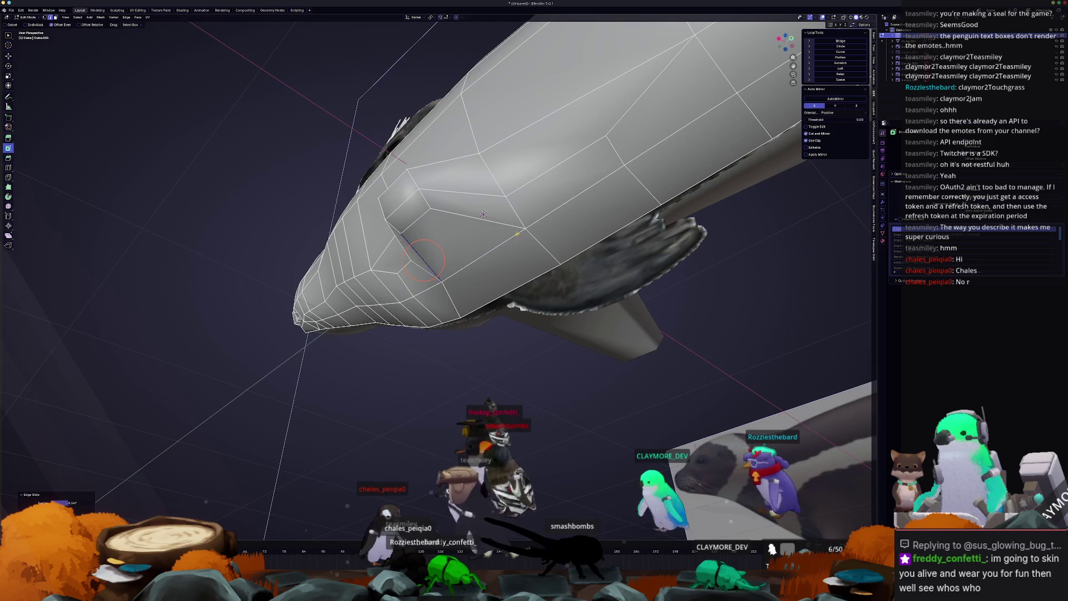
{"action": "left_click", "coordinate": [517, 215]}
{"action": "key", "text": "g"}
{"action": "key", "text": "g"}
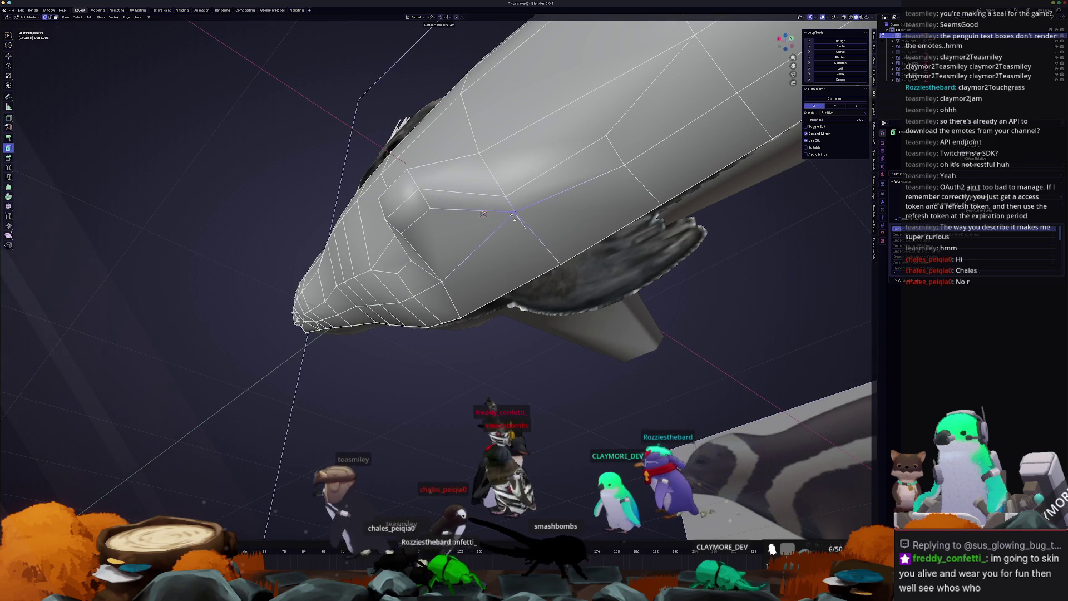
{"action": "left_click", "coordinate": [514, 215]}
{"action": "mouse_move", "coordinate": [511, 212]}
{"action": "middle_mouse_down"}
{"action": "mouse_move", "coordinate": [444, 294]}
{"action": "mouse_move", "coordinate": [470, 300]}
{"action": "middle_mouse_up"}
{"action": "left_click", "coordinate": [427, 243]}
{"action": "key", "text": "g"}
{"action": "key", "text": "g"}
{"action": "left_click", "coordinate": [436, 257]}
{"action": "middle_click_drag", "start_coordinate": [436, 258], "coordinate": [483, 320]}
- Circle-select the flipper's lower edge and switch to Right Orthographic view
{"action": "left_click", "coordinate": [429, 391]}
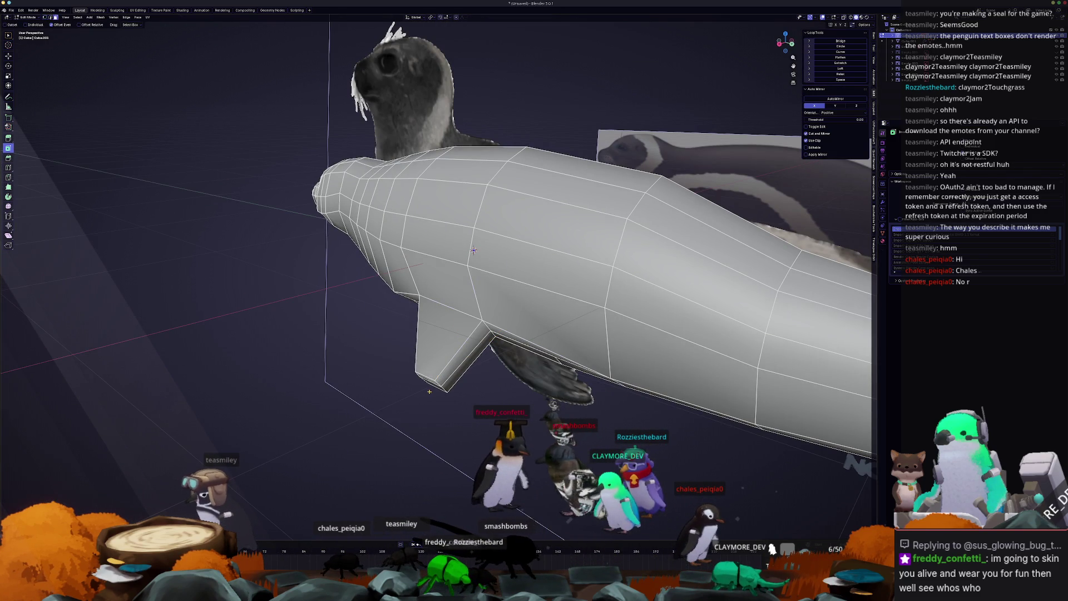
{"action": "key", "text": "c"}
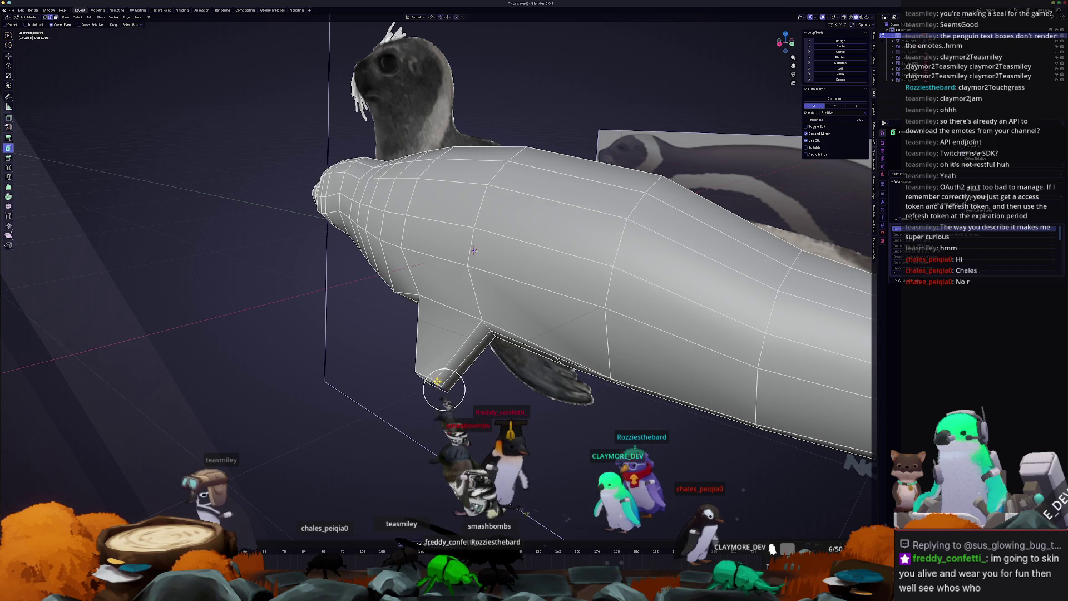
{"action": "middle_click_drag", "start_coordinate": [437, 382], "coordinate": [440, 386]}
{"action": "key", "text": "Escape"}
{"action": "key", "text": "g"}
{"action": "key", "text": "g"}
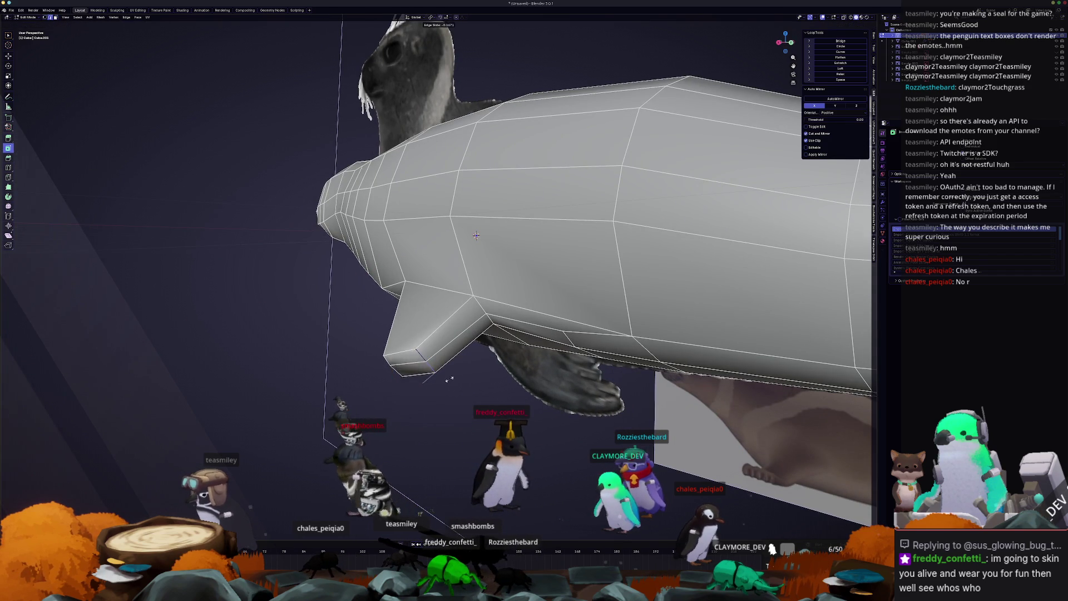
{"action": "key", "text": "Escape"}
{"action": "key", "text": "c"}
{"action": "left_click", "coordinate": [440, 346]}
{"action": "key", "text": "KP_3"}
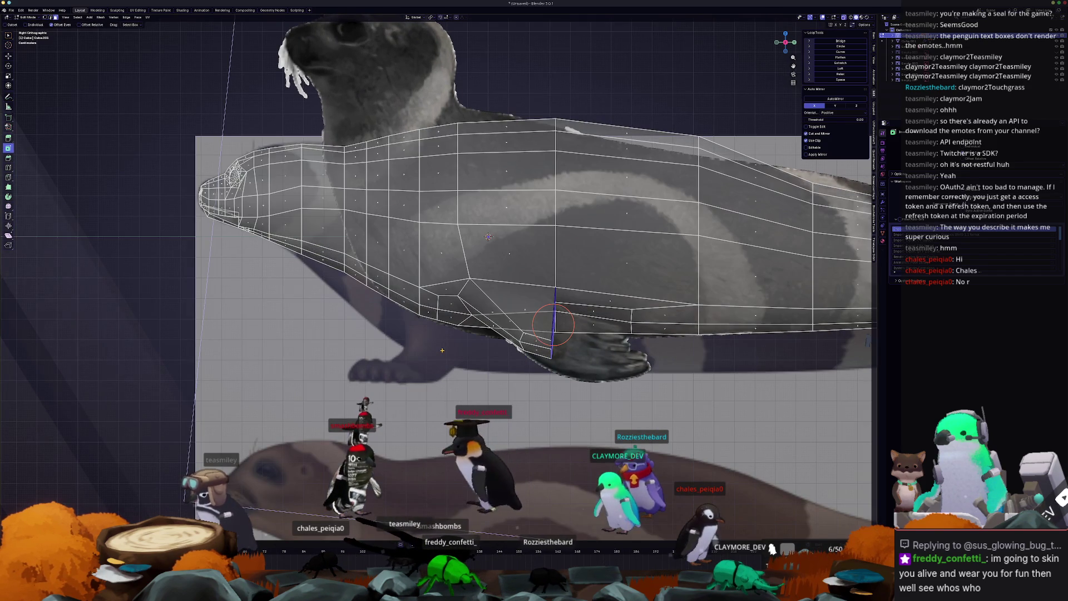
- Extrude the flipper's lower edge downward and turn off see-through display
{"action": "key", "text": "Escape"}
{"action": "key", "text": "e"}
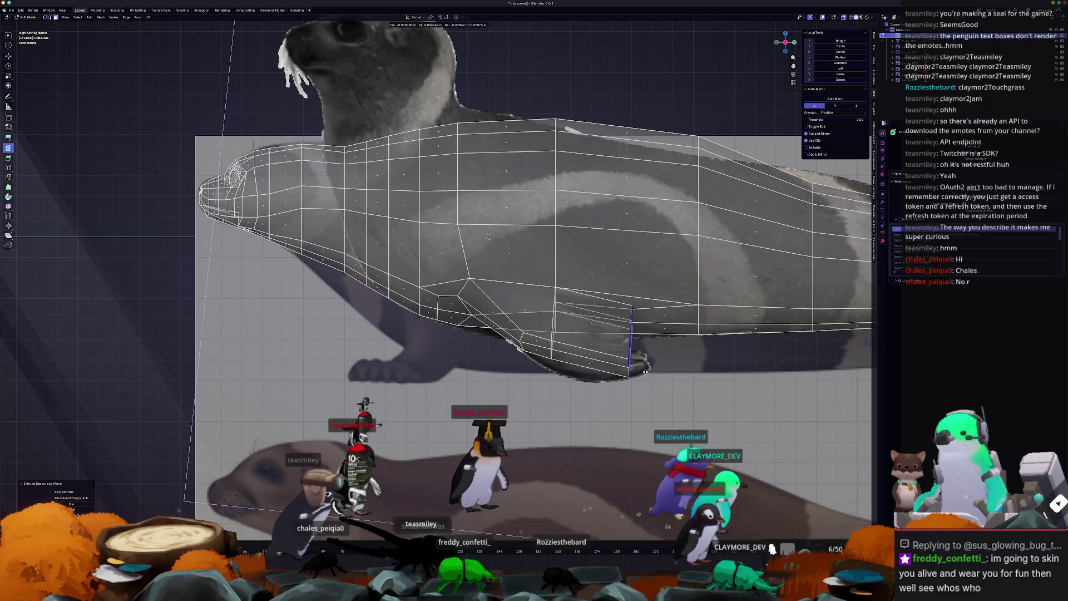
{"action": "left_click", "coordinate": [649, 372]}
{"action": "key", "text": "alt+z"}
{"action": "mouse_move", "coordinate": [648, 371]}
{"action": "middle_mouse_down"}
{"action": "mouse_move", "coordinate": [511, 391]}
{"action": "mouse_move", "coordinate": [484, 326]}
{"action": "mouse_move", "coordinate": [485, 294]}
{"action": "middle_mouse_up"}
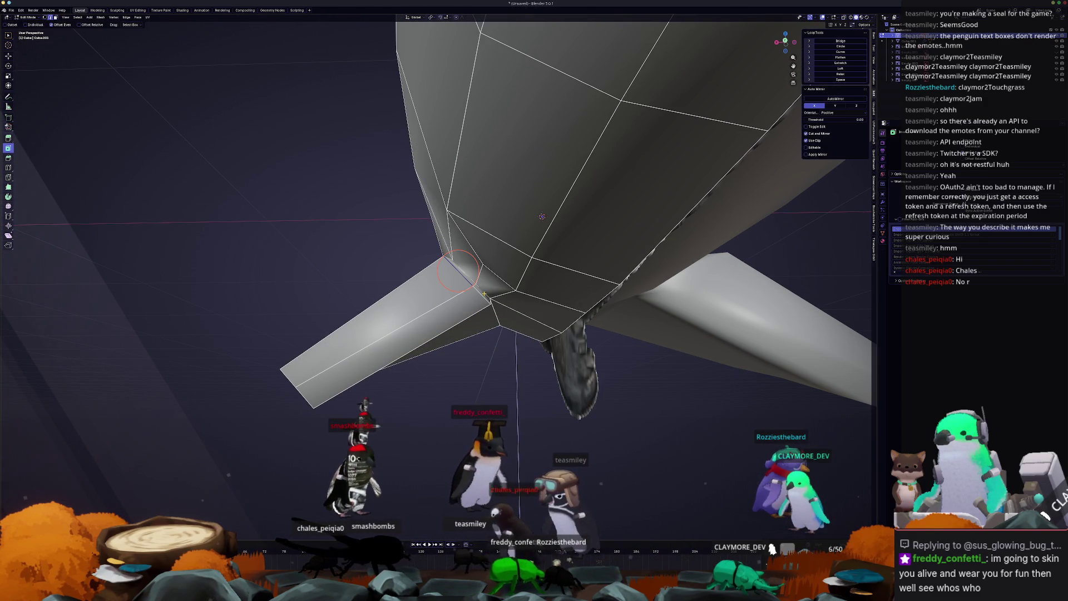
- Slide the flipper's root loop outward and flatten two flipper faces with LoopTools Flatten
{"action": "key", "text": "g"}
{"action": "key", "text": "g"}
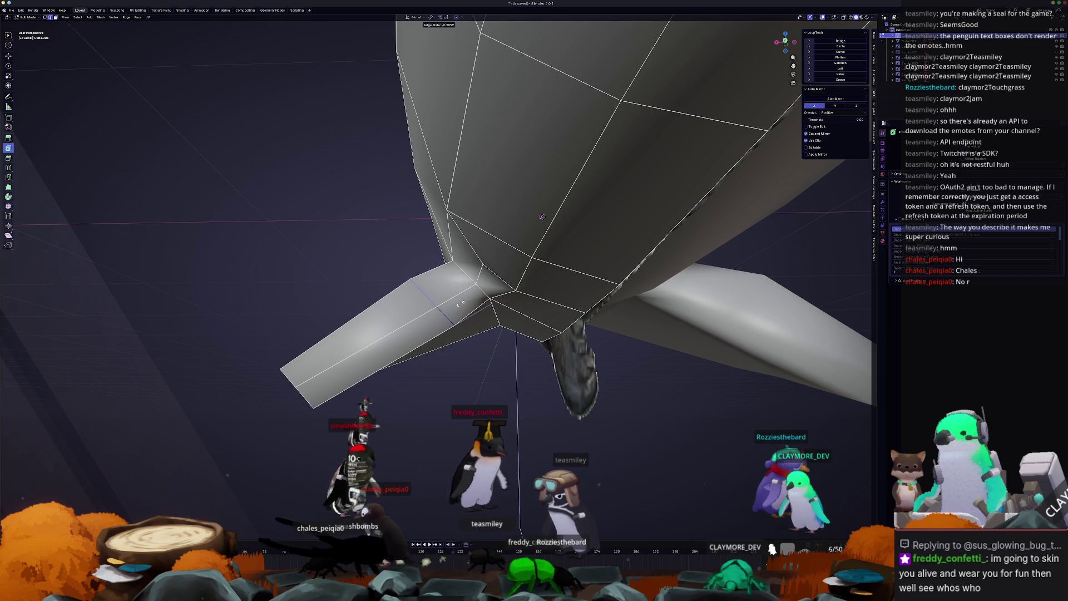
{"action": "left_click", "coordinate": [430, 320]}
{"action": "mouse_move", "coordinate": [430, 319]}
{"action": "middle_mouse_down"}
{"action": "mouse_move", "coordinate": [448, 167]}
{"action": "mouse_move", "coordinate": [500, 275]}
{"action": "mouse_move", "coordinate": [401, 289]}
{"action": "middle_mouse_up"}
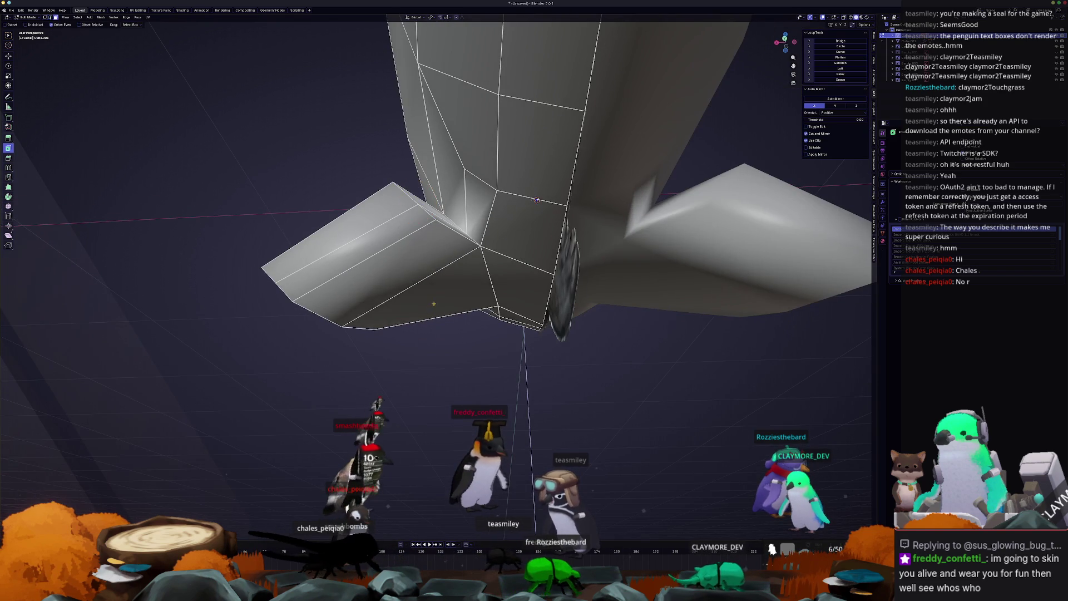
{"action": "left_click_drag", "start_coordinate": [434, 278], "coordinate": [384, 283]}
{"action": "left_click", "coordinate": [840, 58]}
- Select more flipper faces, edge-slide a flipper loop, and vertex-slide a vertex
{"action": "middle_click_drag", "start_coordinate": [410, 291], "coordinate": [495, 345]}
{"action": "left_click_drag", "start_coordinate": [495, 345], "coordinate": [503, 354]}
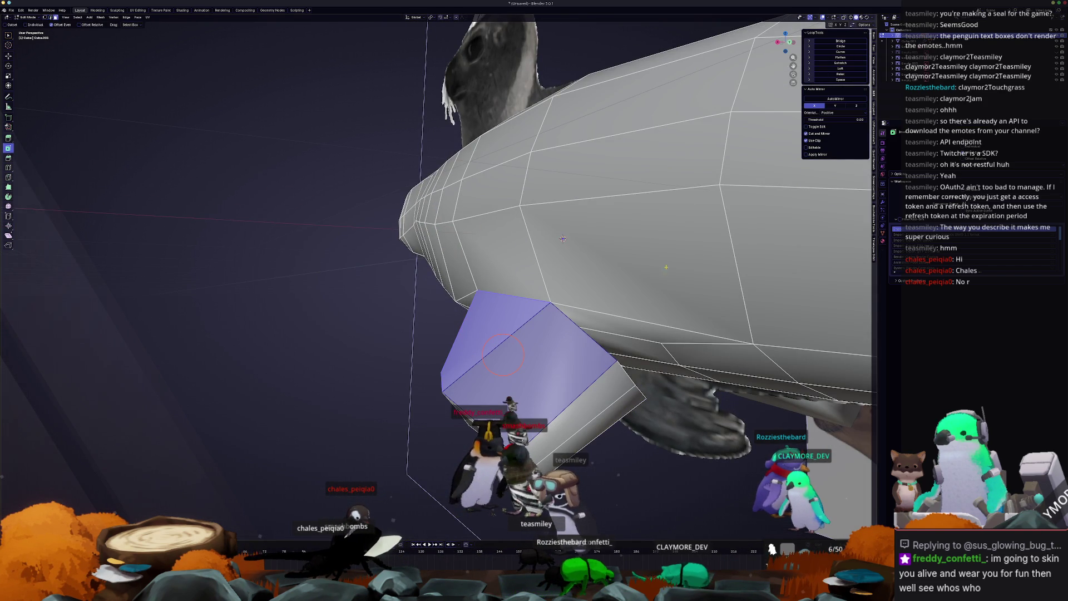
{"action": "mouse_move", "coordinate": [503, 355]}
{"action": "middle_mouse_down"}
{"action": "mouse_move", "coordinate": [403, 320]}
{"action": "mouse_move", "coordinate": [478, 296]}
{"action": "middle_mouse_up"}
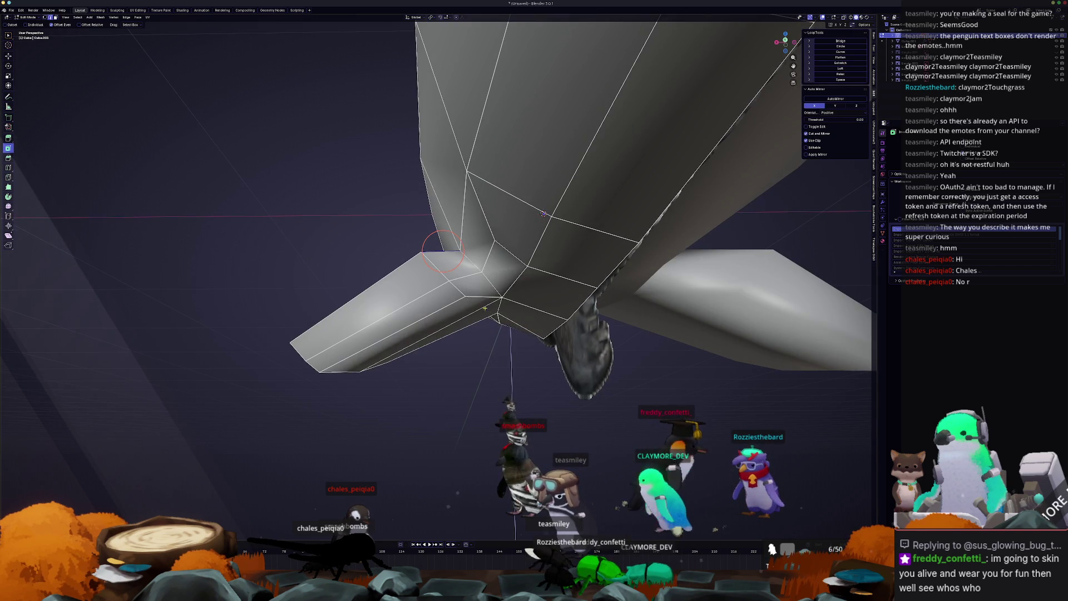
{"action": "key", "text": "g"}
{"action": "key", "text": "g"}
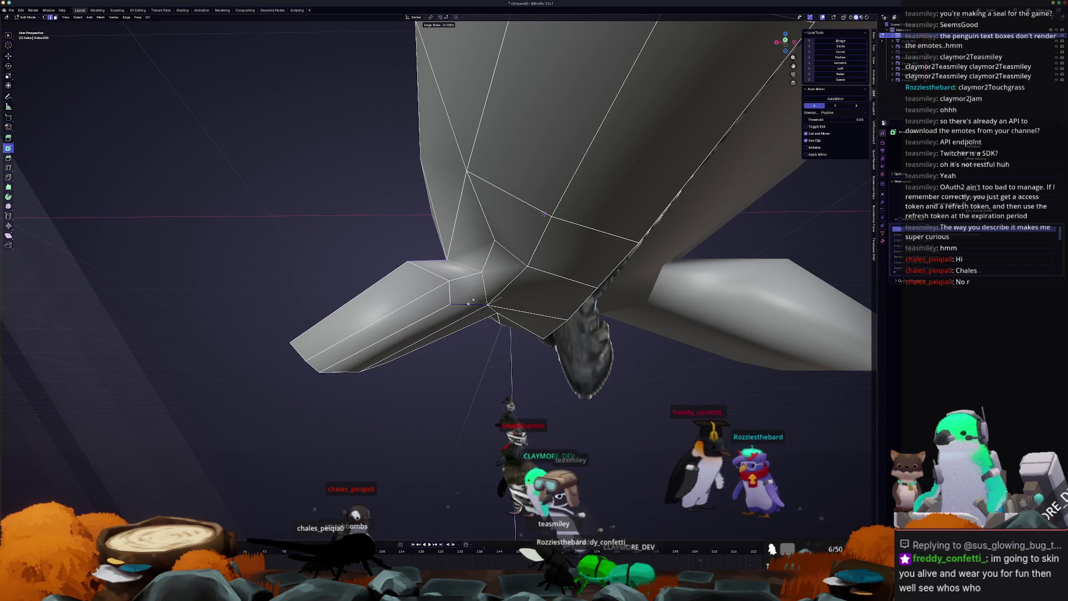
{"action": "left_click", "coordinate": [472, 301]}
{"action": "key", "text": "ctrl+e"}
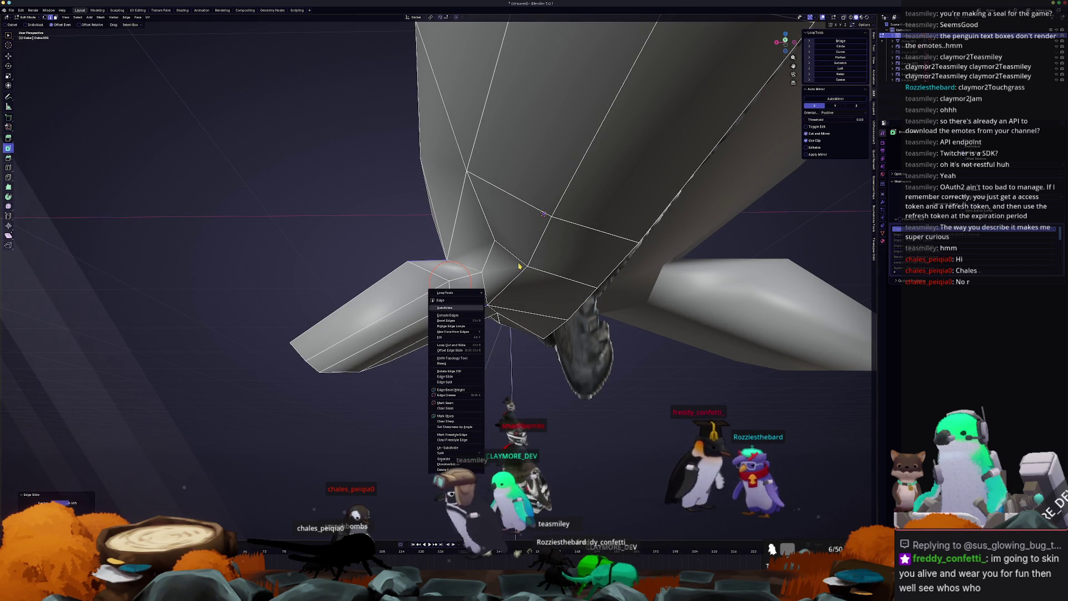
{"action": "mouse_move", "coordinate": [519, 266]}
{"action": "middle_mouse_down"}
{"action": "mouse_move", "coordinate": [498, 359]}
{"action": "mouse_move", "coordinate": [493, 320]}
{"action": "mouse_move", "coordinate": [463, 270]}
{"action": "middle_mouse_up"}
{"action": "key", "text": "shift+v"}
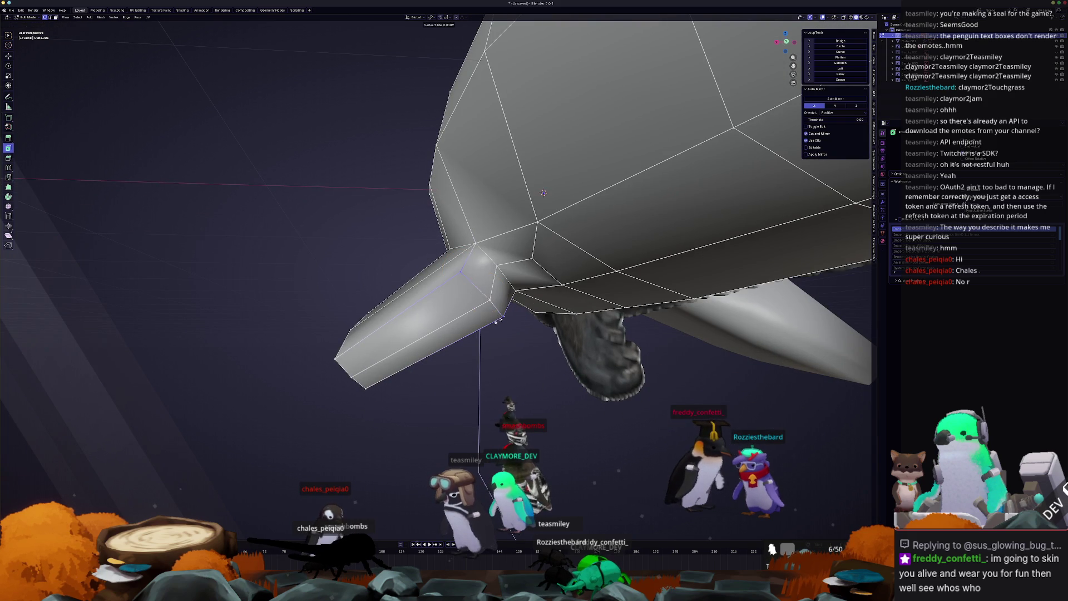
{"action": "left_click", "coordinate": [487, 323]}
- Edge-slide two more edges on and near the flipper
{"action": "middle_click_drag", "start_coordinate": [487, 322], "coordinate": [559, 387]}
{"action": "mouse_move", "coordinate": [569, 316]}
{"action": "middle_mouse_down"}
{"action": "mouse_move", "coordinate": [553, 323]}
{"action": "mouse_move", "coordinate": [530, 191]}
{"action": "mouse_move", "coordinate": [497, 240]}
{"action": "mouse_move", "coordinate": [429, 281]}
{"action": "mouse_move", "coordinate": [421, 321]}
{"action": "mouse_move", "coordinate": [506, 277]}
{"action": "middle_mouse_up"}
{"action": "key", "text": "g"}
{"action": "key", "text": "g"}
{"action": "left_click", "coordinate": [548, 326]}
{"action": "key", "text": "g"}
{"action": "key", "text": "g"}
{"action": "left_click", "coordinate": [488, 214]}
- Select an edge near the head, then return to Object Mode and frame the whole seal
{"action": "left_click", "coordinate": [506, 277]}
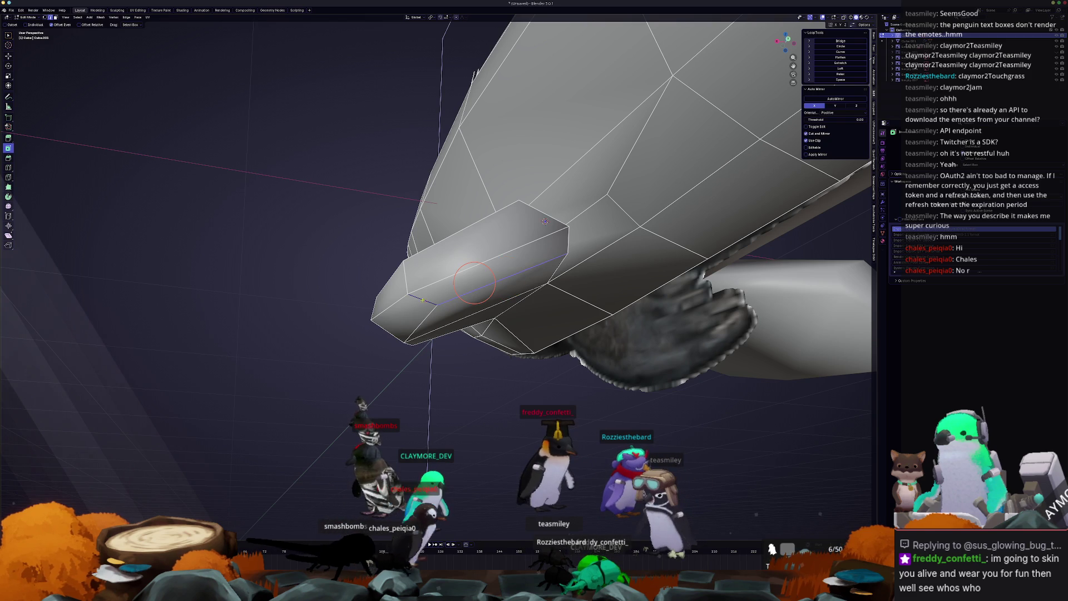
{"action": "middle_click_drag", "start_coordinate": [474, 282], "coordinate": [483, 482]}
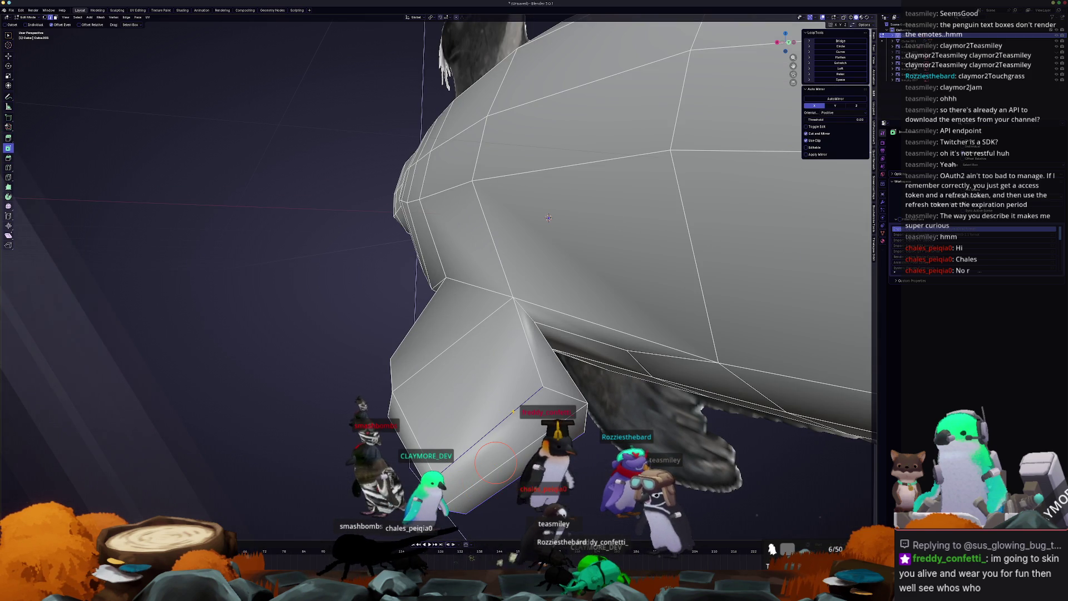
{"action": "middle_click_drag", "start_coordinate": [549, 218], "coordinate": [526, 219]}
{"action": "mouse_move", "coordinate": [425, 326]}
{"action": "middle_mouse_down"}
{"action": "mouse_move", "coordinate": [415, 205]}
{"action": "mouse_move", "coordinate": [429, 209]}
{"action": "middle_mouse_up"}
{"action": "key", "text": "g"}
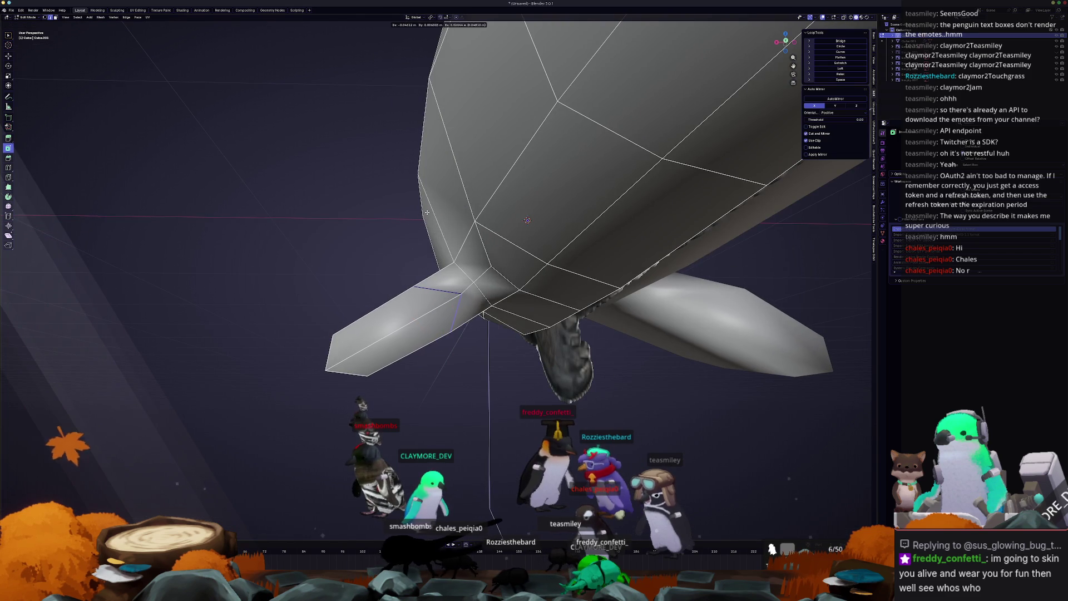
{"action": "key", "text": "Escape"}
{"action": "key", "text": "Tab"}
{"action": "key", "text": "KP_Divide"}
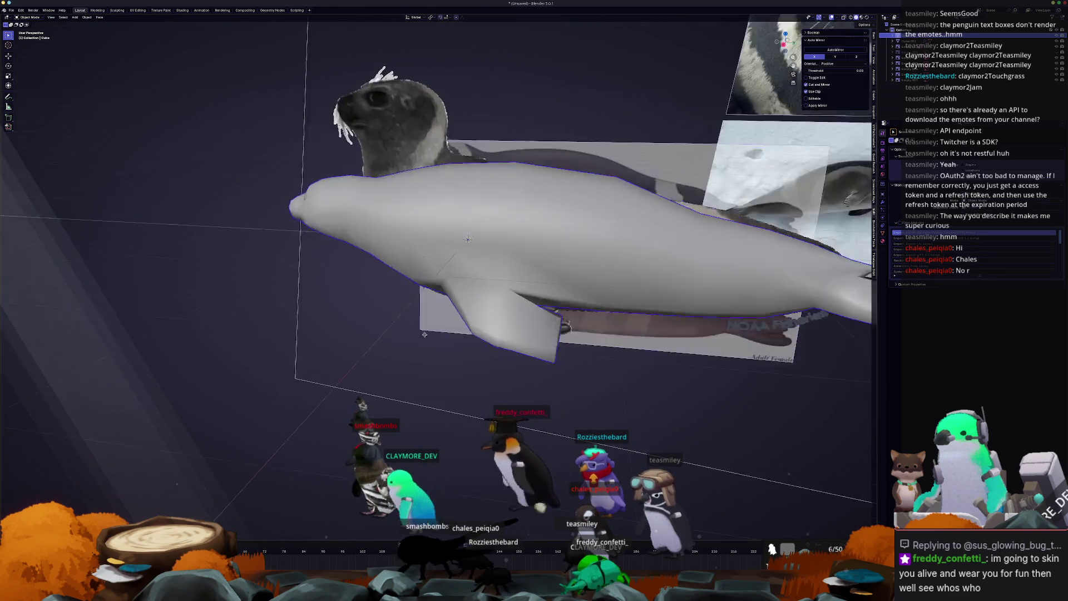
- Back in Edit Mode, nudge the edge along the flipper crease slightly
{"action": "mouse_move", "coordinate": [440, 311]}
{"action": "middle_mouse_down"}
{"action": "mouse_move", "coordinate": [445, 345]}
{"action": "mouse_move", "coordinate": [456, 334]}
{"action": "mouse_move", "coordinate": [735, 376]}
{"action": "mouse_move", "coordinate": [504, 311]}
{"action": "middle_mouse_up"}
{"action": "key", "text": "Tab"}
{"action": "scroll", "coordinate": [465, 342], "scroll_direction": "up", "scroll_amount": 5}
{"action": "left_click_drag", "start_coordinate": [504, 311], "coordinate": [502, 316]}
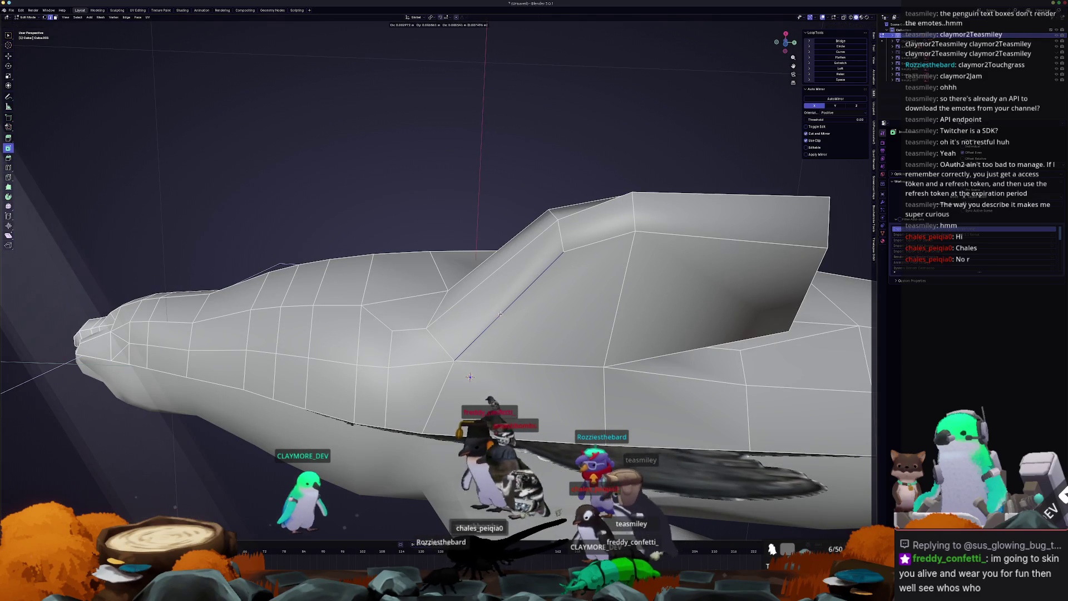
{"action": "key", "text": "g"}
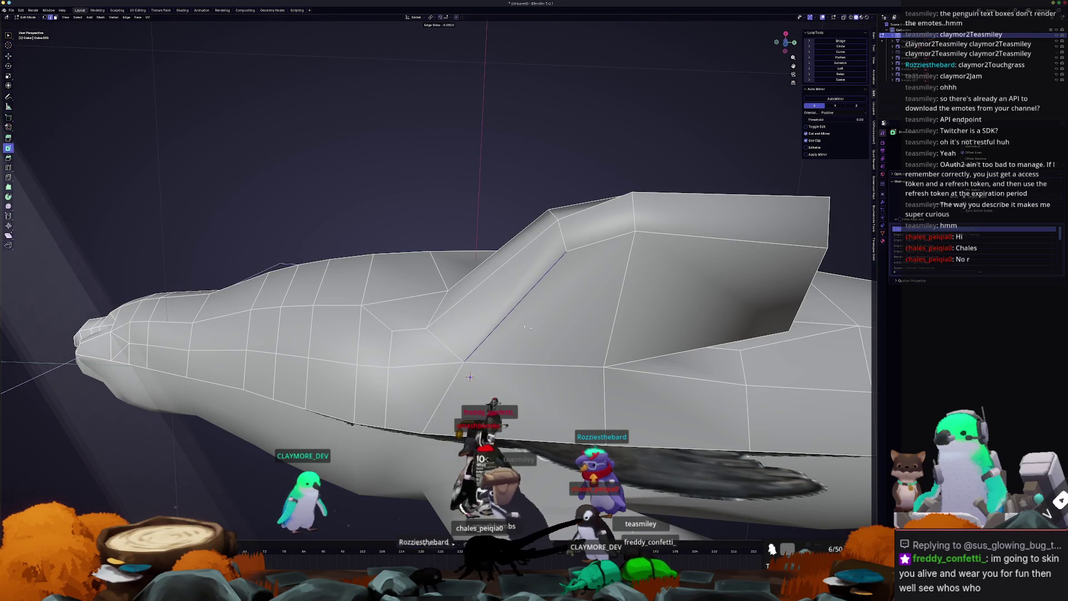
{"action": "mouse_move", "coordinate": [527, 327]}
{"action": "middle_mouse_down"}
{"action": "mouse_move", "coordinate": [504, 269]}
{"action": "mouse_move", "coordinate": [538, 299]}
{"action": "middle_mouse_up"}
{"action": "left_click", "coordinate": [531, 310]}
- Slide the flipper's side edge along the body, then move and slide a vertex
{"action": "key", "text": "g"}
{"action": "key", "text": "g"}
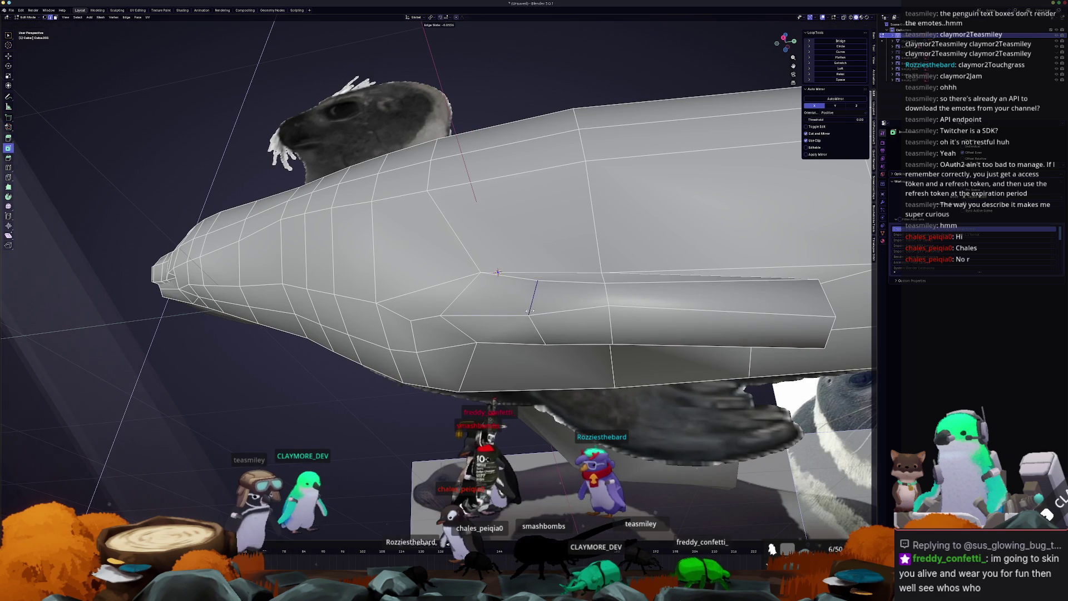
{"action": "key", "text": "g"}
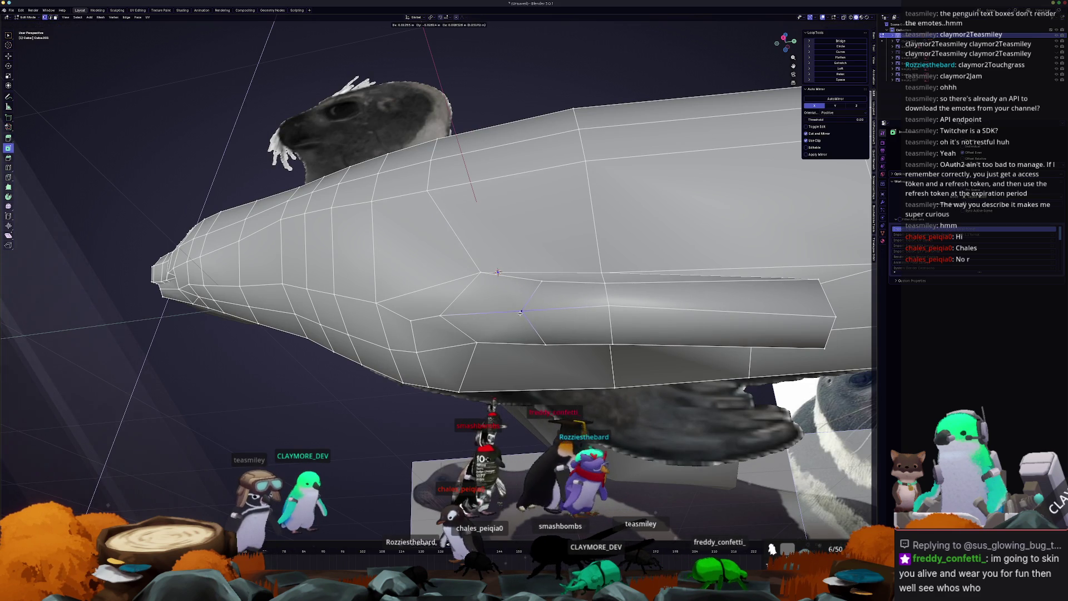
{"action": "left_click", "coordinate": [521, 312]}
{"action": "key", "text": "g"}
{"action": "key", "text": "g"}
{"action": "left_click", "coordinate": [609, 313]}
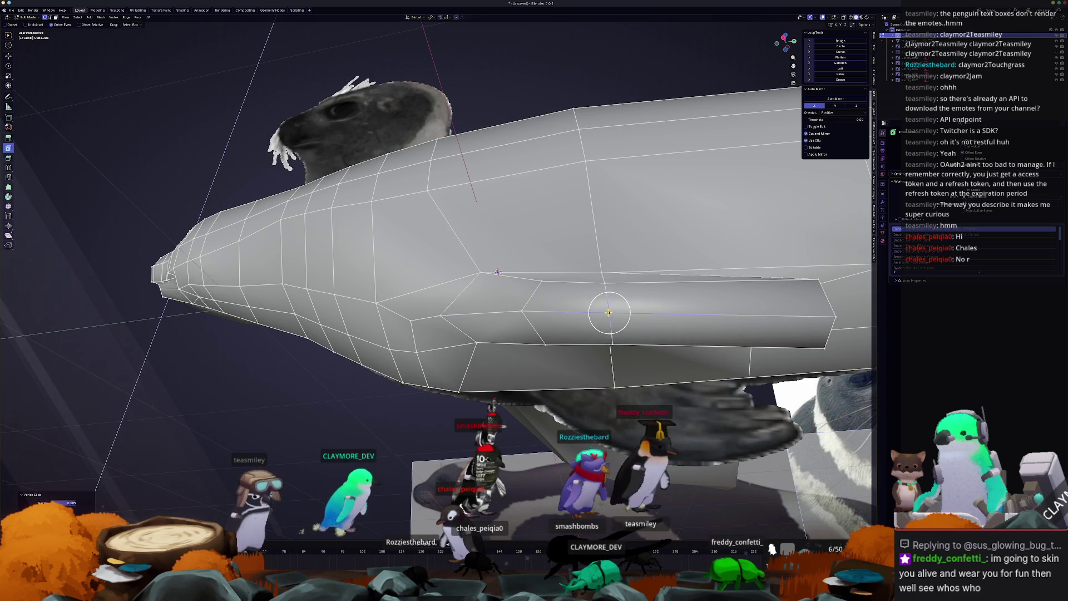
{"action": "mouse_move", "coordinate": [519, 310]}
{"action": "middle_mouse_down"}
{"action": "mouse_move", "coordinate": [429, 309]}
{"action": "mouse_move", "coordinate": [483, 352]}
{"action": "mouse_move", "coordinate": [441, 345]}
{"action": "mouse_move", "coordinate": [412, 303]}
{"action": "middle_mouse_up"}
- Raise the flipper's bottom edge upward to thin the flipper
{"action": "key", "text": "Tab"}
{"action": "key", "text": "Tab"}
{"action": "left_click_drag", "start_coordinate": [412, 303], "coordinate": [389, 295]}
{"action": "middle_click_drag", "start_coordinate": [410, 304], "coordinate": [465, 232]}
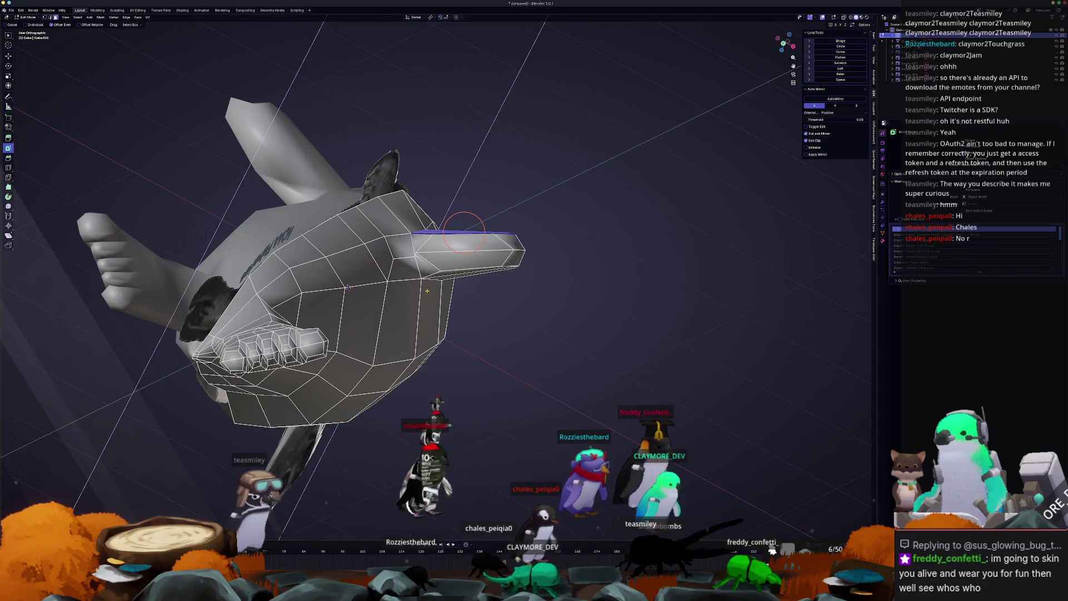
{"action": "scroll", "coordinate": [464, 232], "scroll_direction": "up", "scroll_amount": 2}
{"action": "key", "text": "g"}
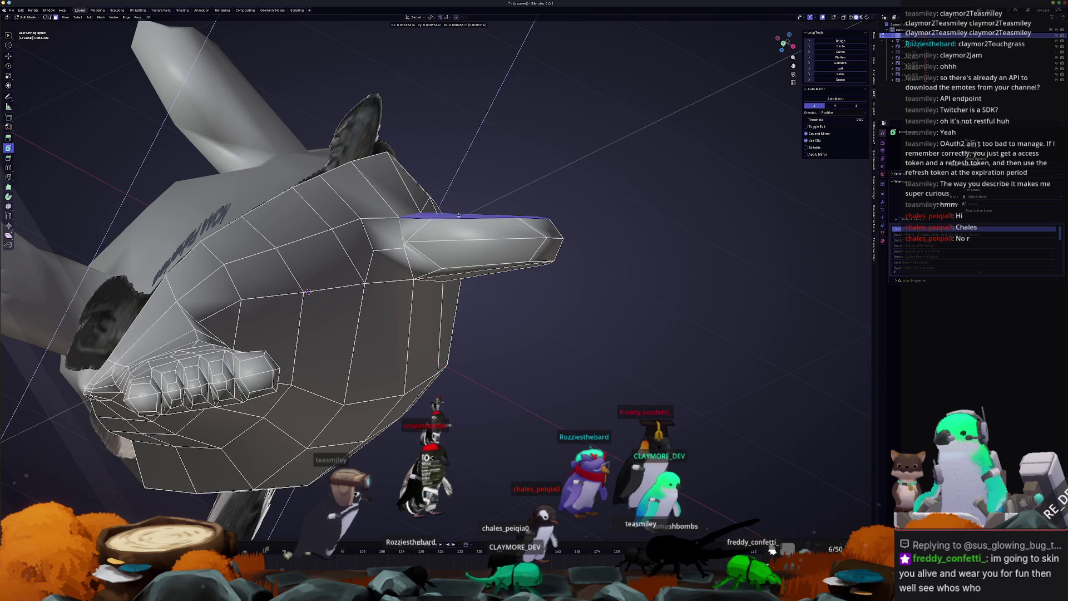
{"action": "key", "text": "Escape"}
{"action": "left_click", "coordinate": [489, 271]}
{"action": "key", "text": "g"}
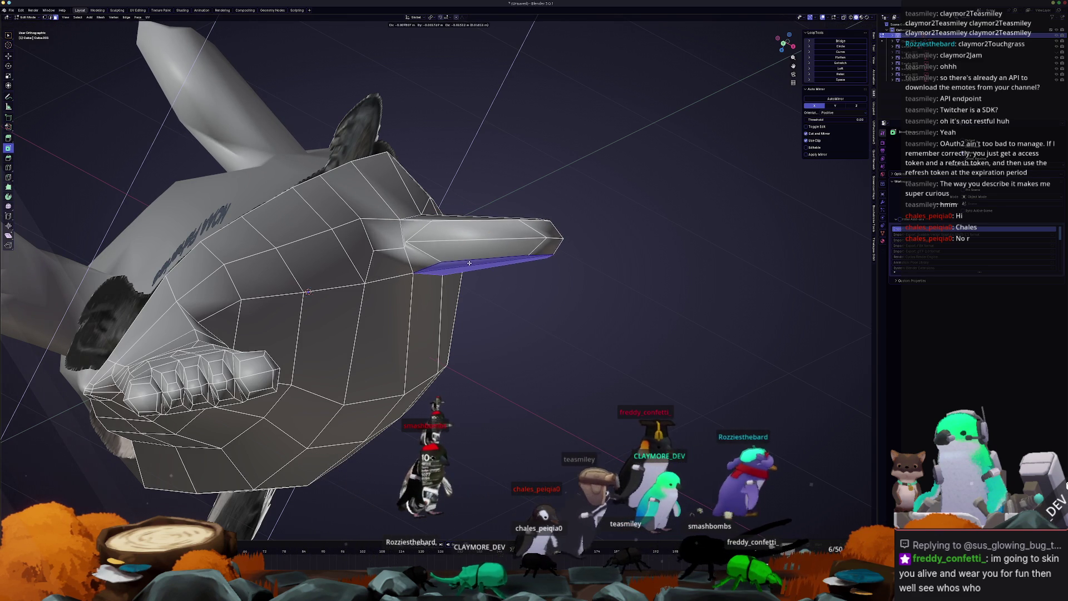
{"action": "left_click", "coordinate": [467, 259]}
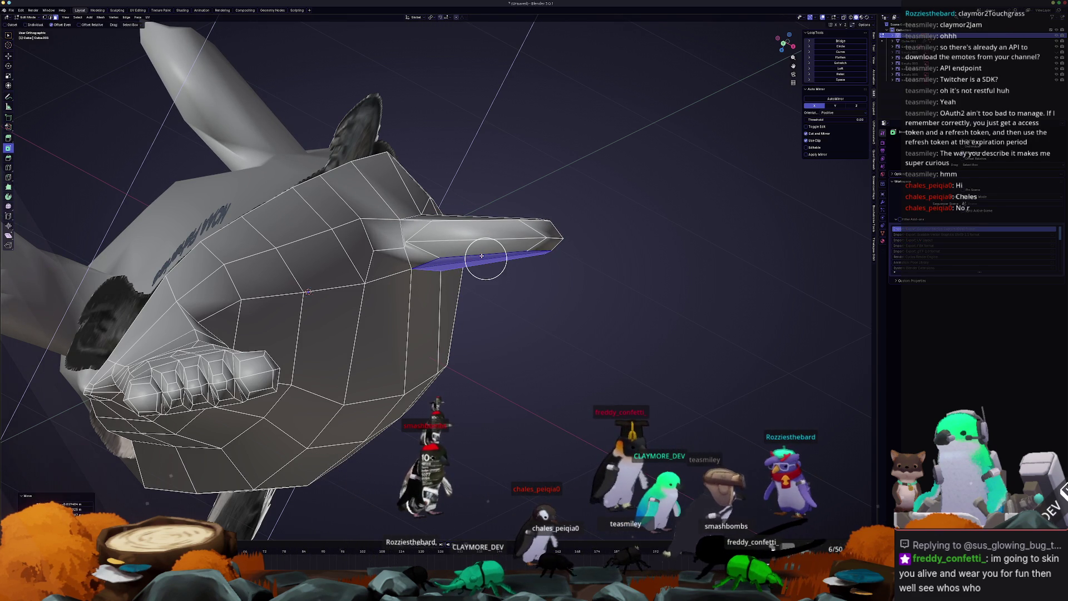
- Return to Object Mode and view the whole seal from the front (Numpad 1)
{"action": "key", "text": "Tab"}
{"action": "mouse_move", "coordinate": [484, 259]}
{"action": "middle_mouse_down"}
{"action": "mouse_move", "coordinate": [504, 313]}
{"action": "mouse_move", "coordinate": [445, 294]}
{"action": "middle_mouse_up"}
{"action": "key", "text": "KP_1"}
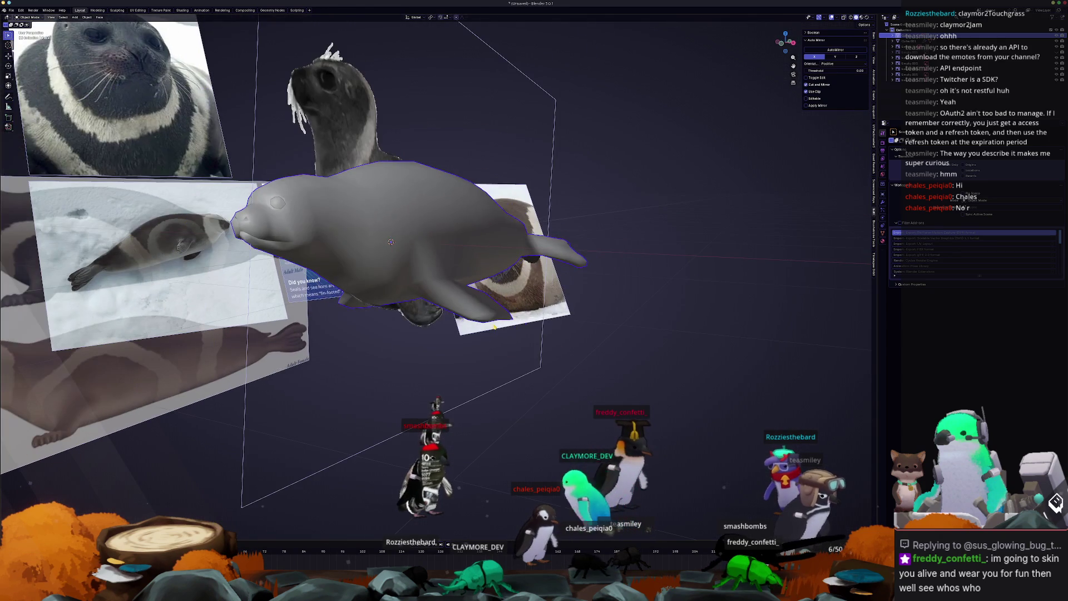
- In Edit Mode, deselect everything and slide an edge along the flipper
{"action": "key", "text": "Tab"}
{"action": "scroll", "coordinate": [446, 294], "scroll_direction": "up", "scroll_amount": 3}
{"action": "key", "text": "alt+a"}
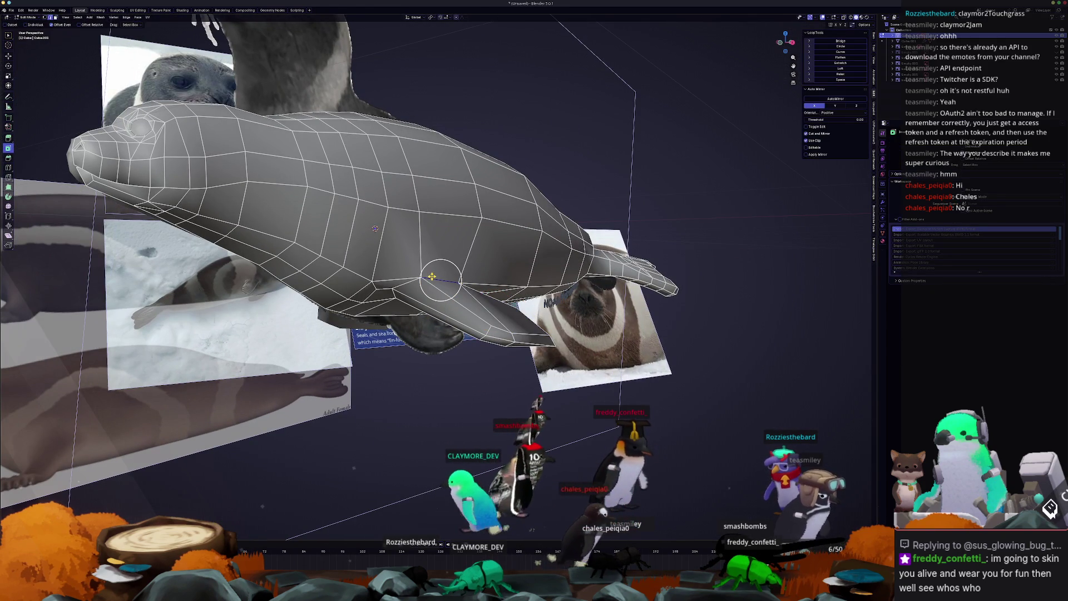
{"action": "middle_click_drag", "start_coordinate": [456, 302], "coordinate": [453, 301]}
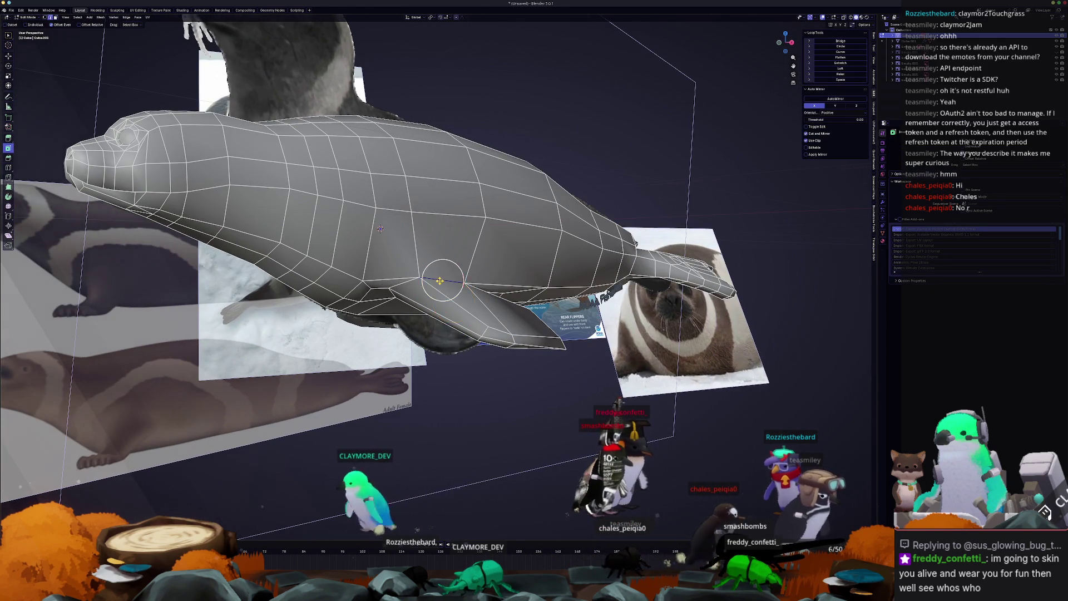
{"action": "scroll", "coordinate": [439, 281], "scroll_direction": "up", "scroll_amount": 3}
{"action": "left_click_drag", "start_coordinate": [439, 281], "coordinate": [450, 267]}
{"action": "key", "text": "g"}
{"action": "key", "text": "g"}
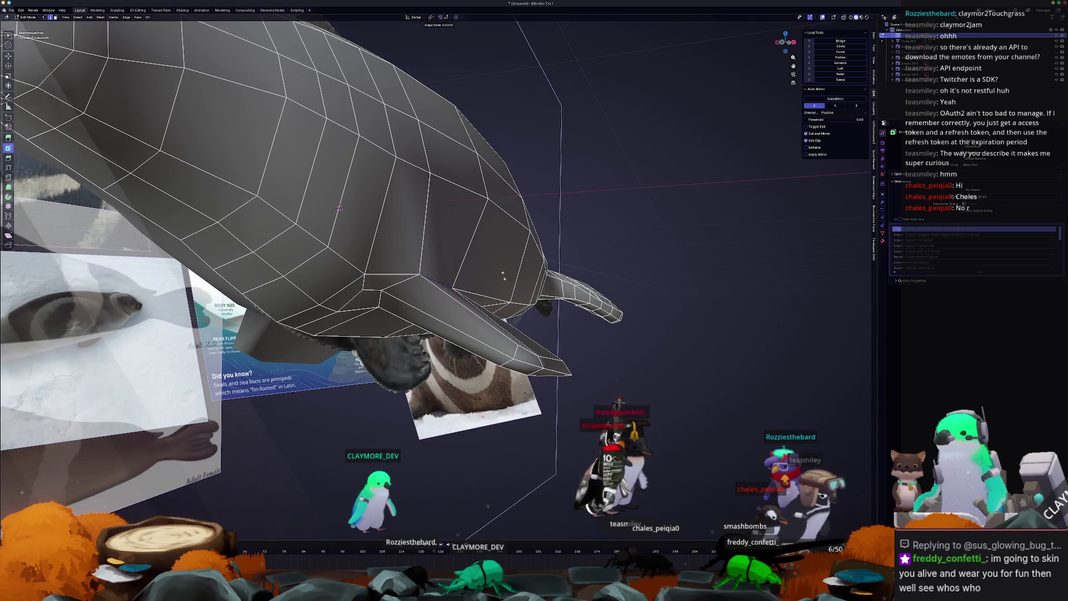
{"action": "left_click", "coordinate": [504, 281]}
{"action": "scroll", "coordinate": [506, 287], "scroll_direction": "down", "scroll_amount": 3}
- Add a Ctrl+R loop cut with 4 cuts across the flipper, viewed from below
{"action": "mouse_move", "coordinate": [506, 287]}
{"action": "middle_mouse_down"}
{"action": "mouse_move", "coordinate": [545, 346]}
{"action": "mouse_move", "coordinate": [433, 336]}
{"action": "middle_mouse_up"}
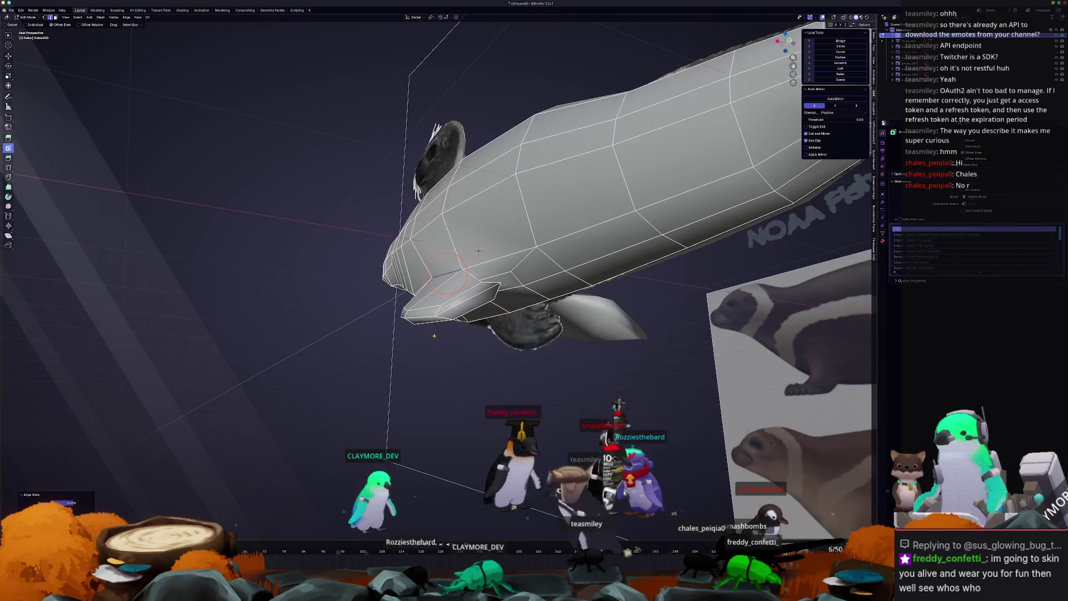
{"action": "middle_click_drag", "start_coordinate": [545, 329], "coordinate": [491, 345]}
{"action": "scroll", "coordinate": [479, 349], "scroll_direction": "up", "scroll_amount": 5}
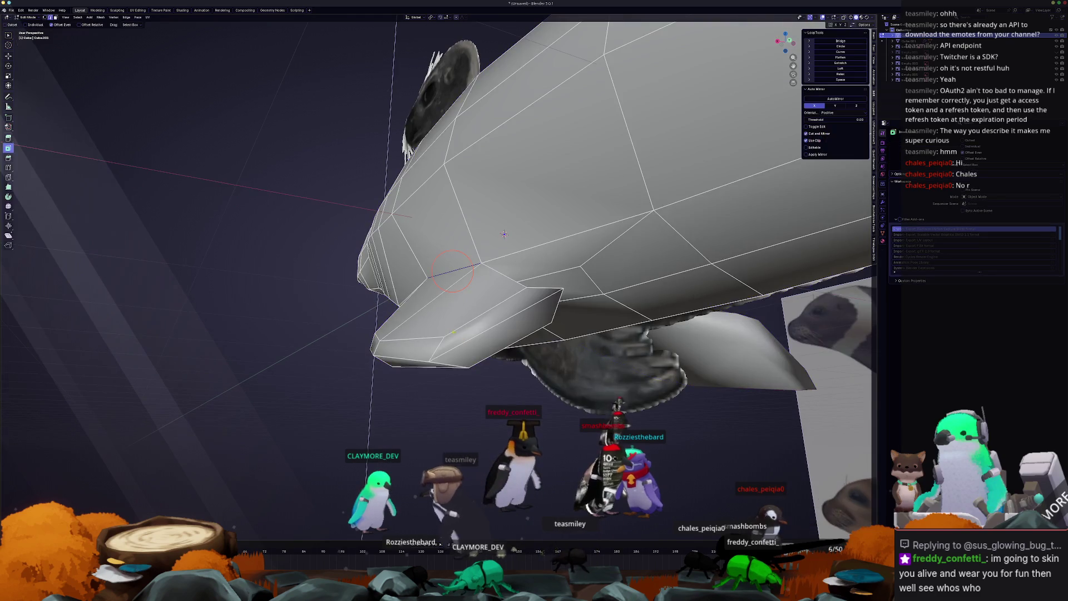
{"action": "middle_click_drag", "start_coordinate": [452, 274], "coordinate": [459, 203]}
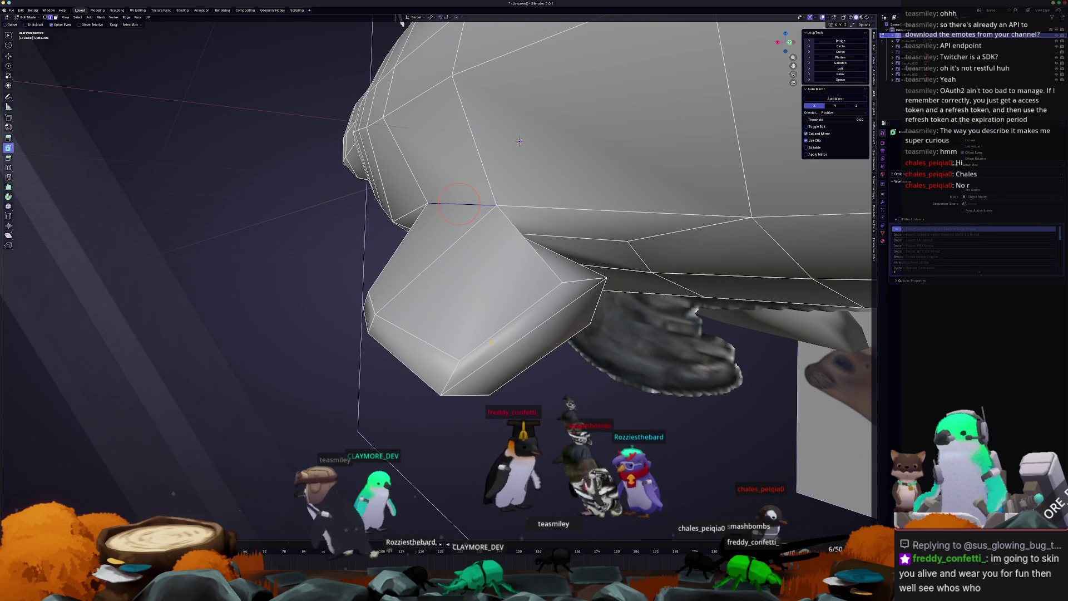
{"action": "left_click", "coordinate": [511, 320]}
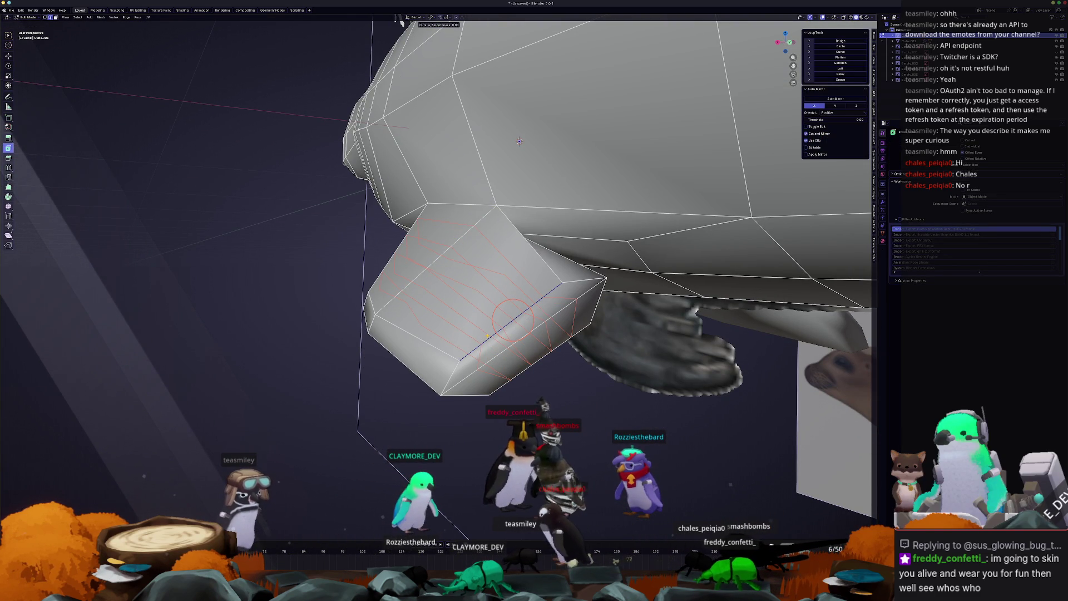
{"action": "left_click", "coordinate": [487, 335]}
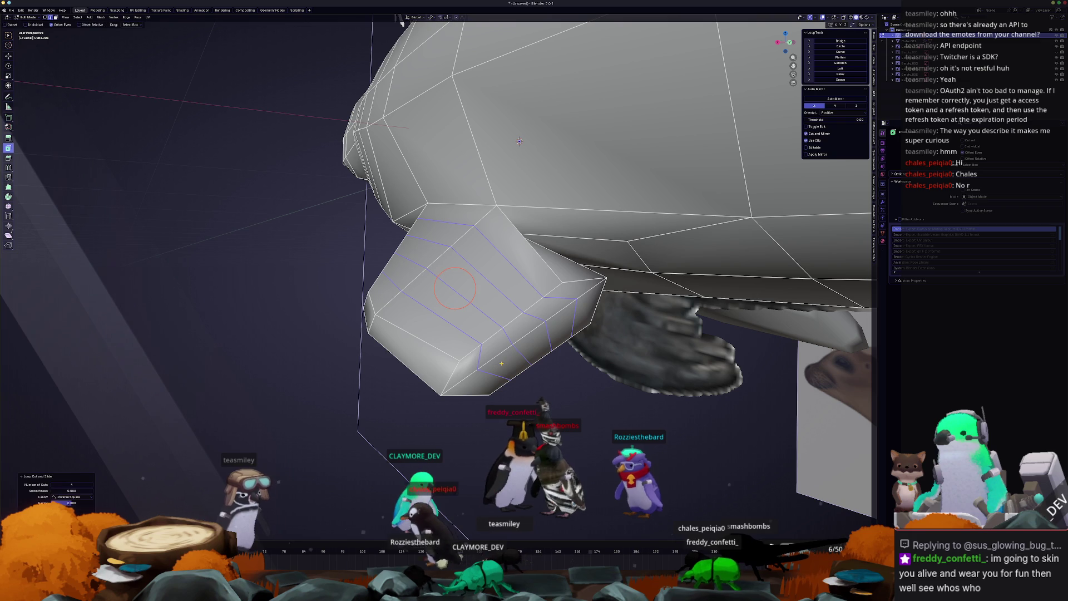
{"action": "mouse_move", "coordinate": [484, 356]}
{"action": "middle_mouse_down"}
{"action": "mouse_move", "coordinate": [463, 349]}
{"action": "mouse_move", "coordinate": [538, 326]}
{"action": "mouse_move", "coordinate": [517, 282]}
{"action": "middle_mouse_up"}
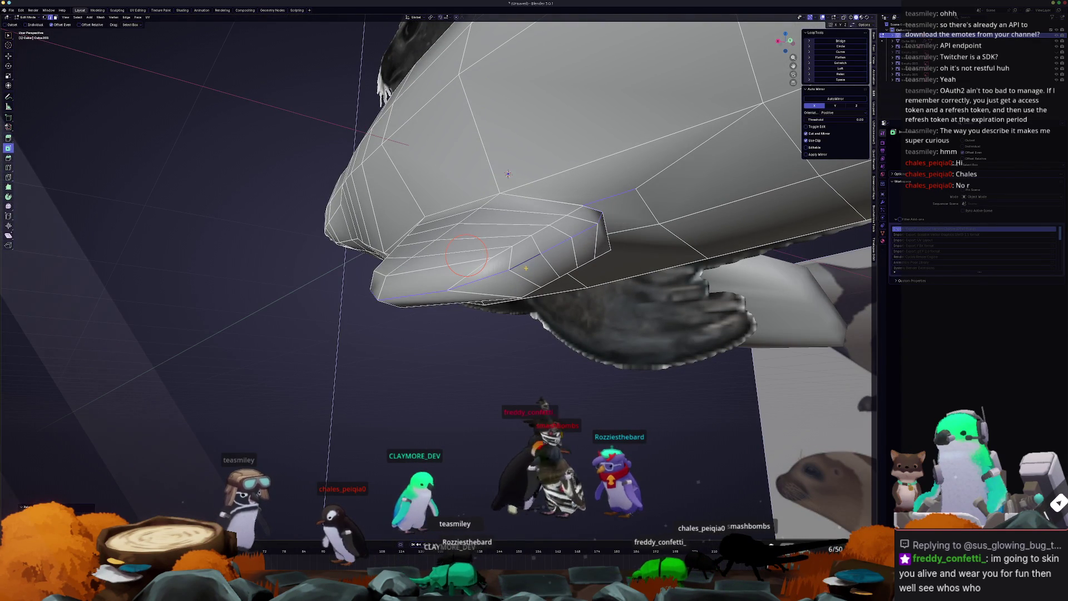
- Slide flipper vertices along their edges and slide an edge along the flipper
{"action": "middle_click_drag", "start_coordinate": [508, 281], "coordinate": [500, 311]}
{"action": "key", "text": "shift+v"}
{"action": "left_click", "coordinate": [500, 310]}
{"action": "key", "text": "c"}
{"action": "key", "text": "Escape"}
{"action": "key", "text": "shift+v"}
{"action": "left_click", "coordinate": [548, 281]}
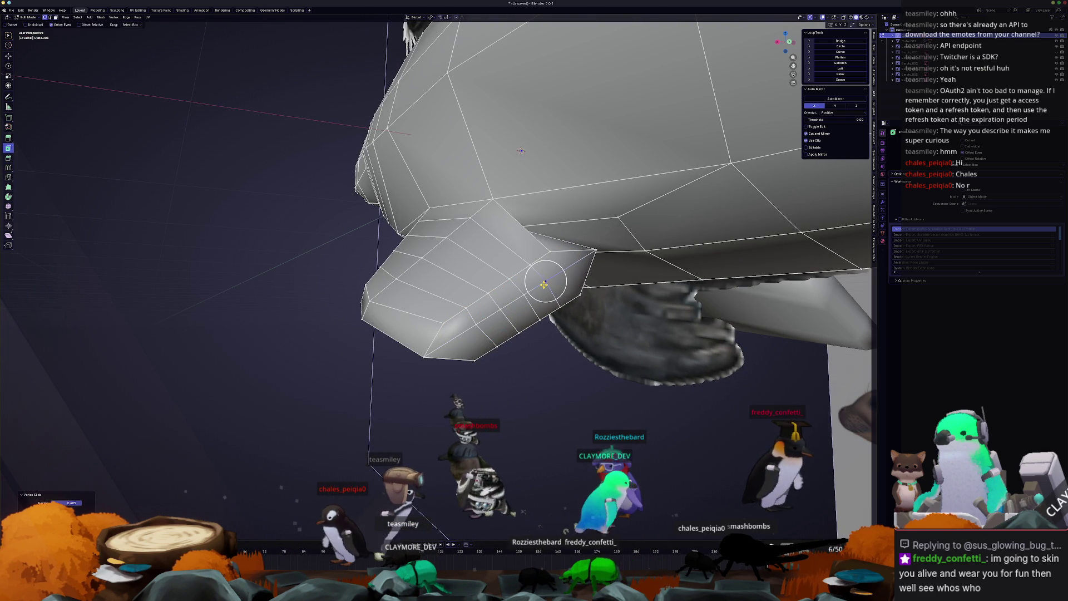
{"action": "middle_click_drag", "start_coordinate": [477, 254], "coordinate": [505, 298]}
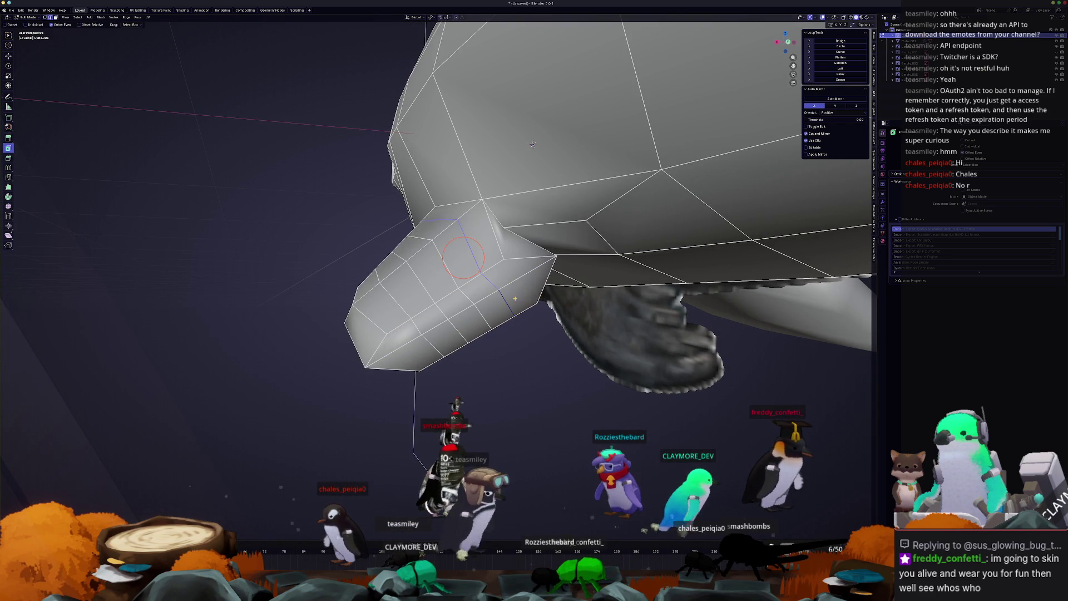
{"action": "key", "text": "Escape"}
{"action": "key", "text": "g"}
{"action": "key", "text": "g"}
{"action": "left_click", "coordinate": [495, 286]}
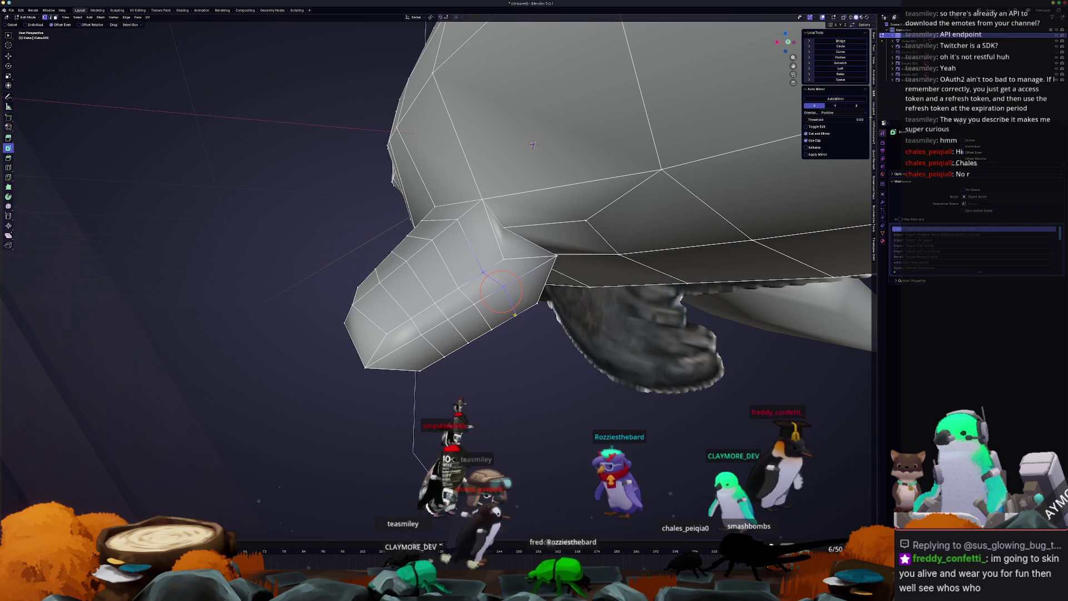
- Slide another vertex, then freely move the vertex where the flipper meets the belly
{"action": "key", "text": "g"}
{"action": "key", "text": "g"}
{"action": "left_click", "coordinate": [509, 300]}
{"action": "key", "text": "g"}
{"action": "key", "text": "g"}
{"action": "left_click", "coordinate": [489, 270]}
{"action": "key", "text": "g"}
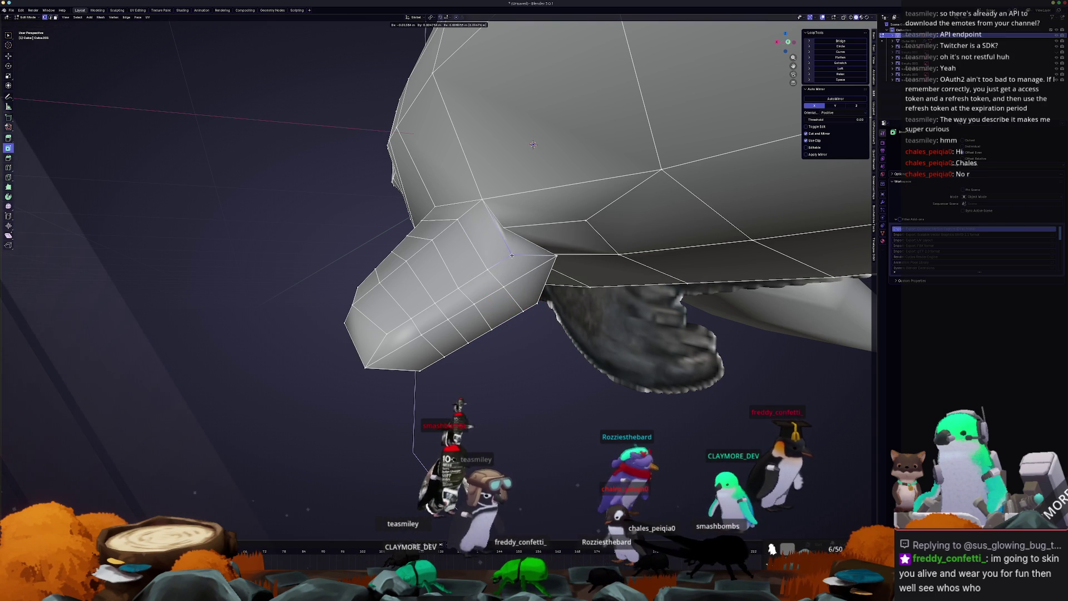
{"action": "left_click", "coordinate": [513, 254]}
{"action": "middle_click_drag", "start_coordinate": [513, 255], "coordinate": [501, 289]}
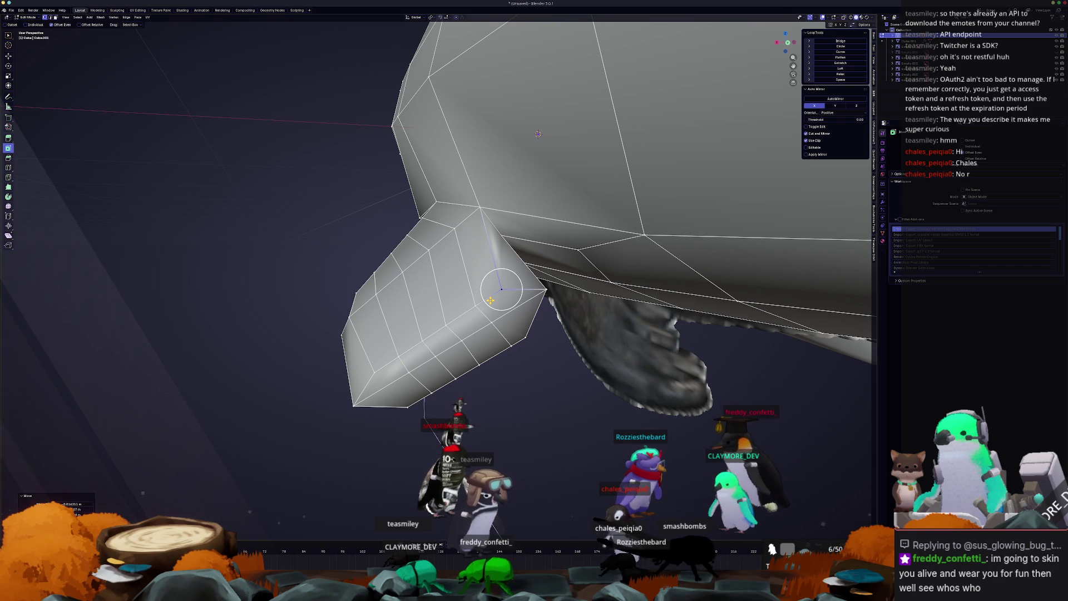
{"action": "mouse_move", "coordinate": [501, 289]}
{"action": "middle_mouse_down"}
{"action": "mouse_move", "coordinate": [471, 175]}
{"action": "mouse_move", "coordinate": [503, 259]}
{"action": "middle_mouse_up"}
- Slide two flipper vertices along their edges to refine the loops
{"action": "key", "text": "g"}
{"action": "key", "text": "g"}
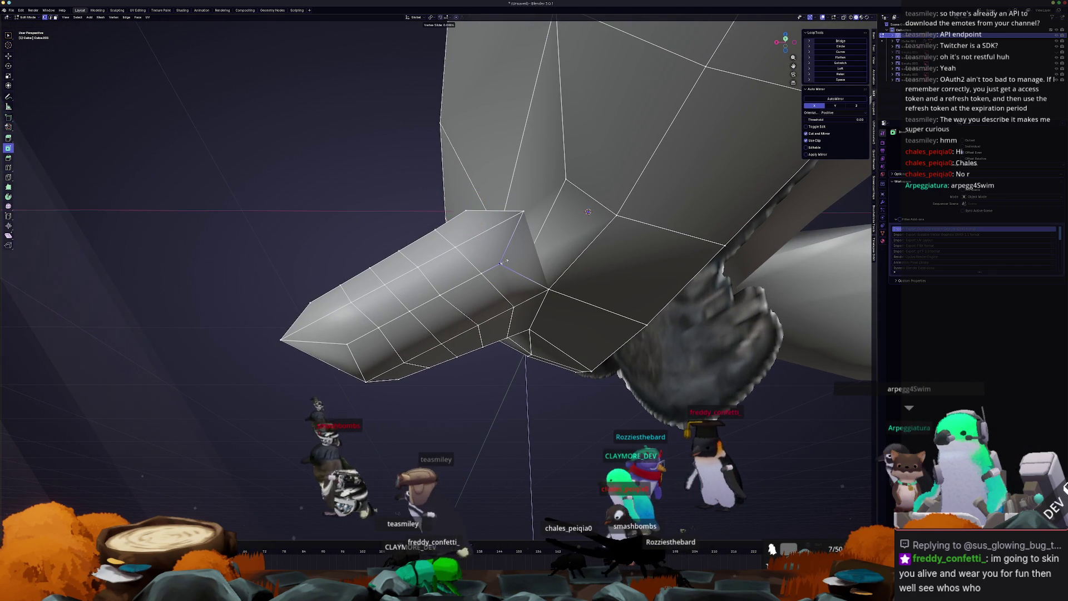
{"action": "left_click", "coordinate": [510, 258]}
{"action": "middle_click_drag", "start_coordinate": [509, 258], "coordinate": [423, 306]}
{"action": "key", "text": "g"}
{"action": "key", "text": "g"}
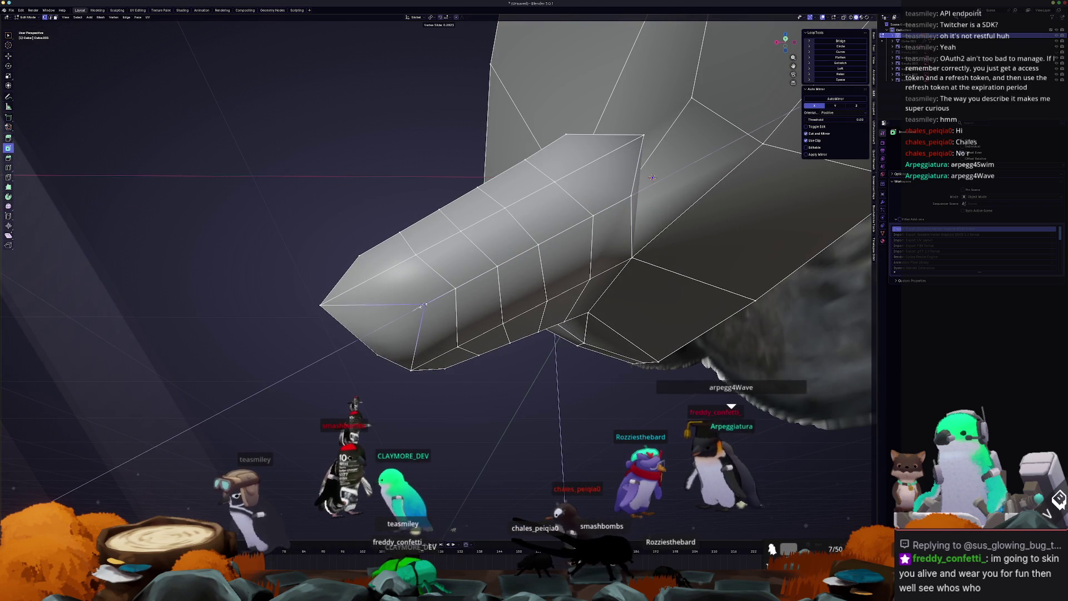
{"action": "left_click", "coordinate": [422, 306]}
{"action": "middle_click_drag", "start_coordinate": [423, 305], "coordinate": [397, 325]}
{"action": "mouse_move", "coordinate": [529, 439]}
{"action": "middle_mouse_down"}
{"action": "mouse_move", "coordinate": [543, 386]}
{"action": "mouse_move", "coordinate": [477, 381]}
{"action": "middle_mouse_up"}
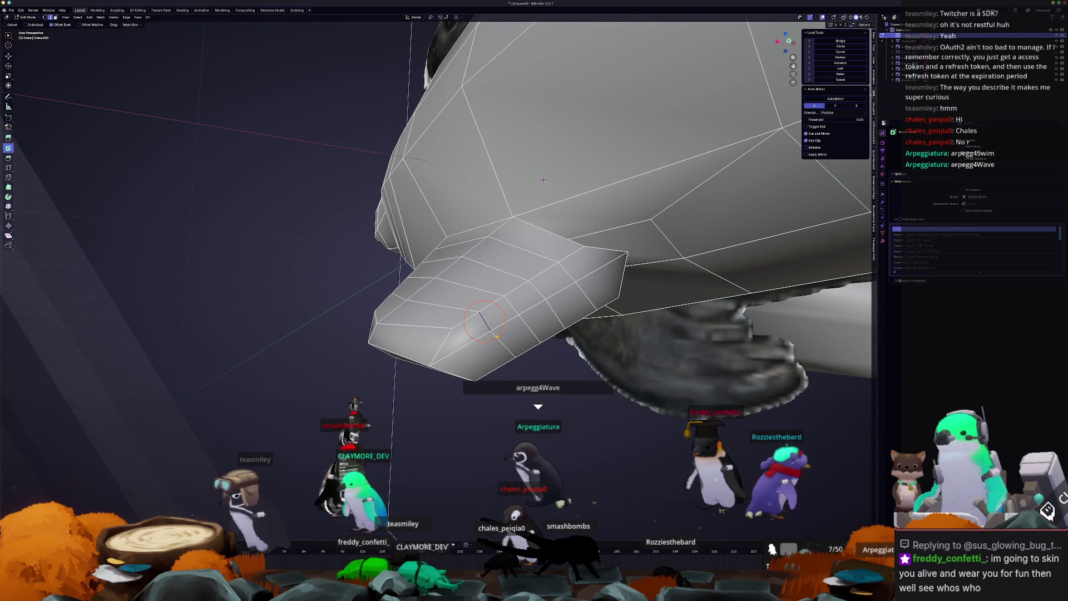
- Slide the flipper's front vertex along its edge
{"action": "key", "text": "g"}
{"action": "key", "text": "g"}
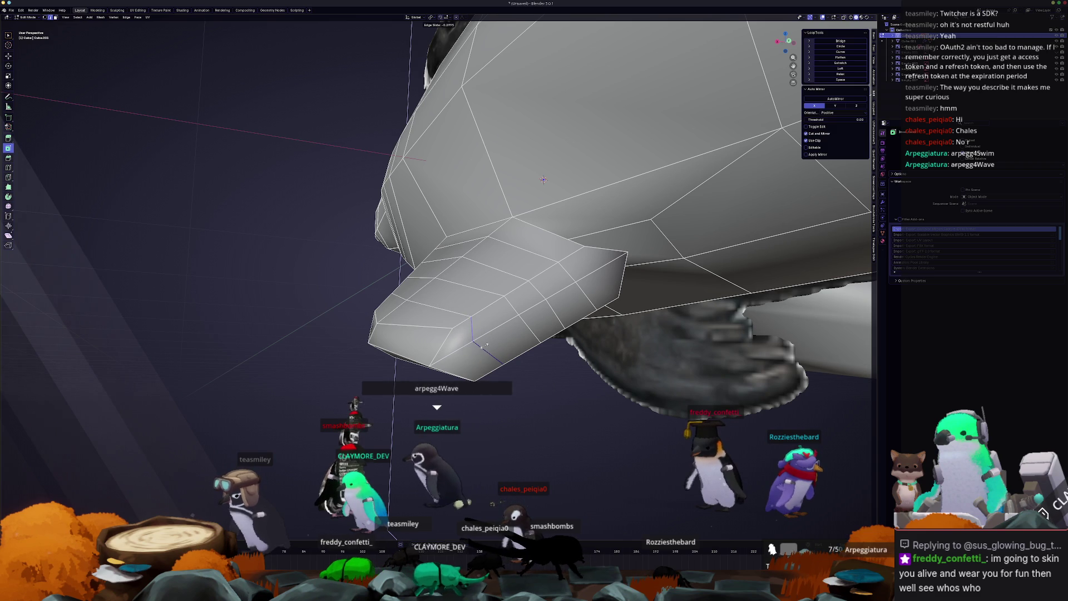
{"action": "right_click", "coordinate": [482, 345]}
{"action": "left_click", "coordinate": [480, 336]}
{"action": "key", "text": "1"}
{"action": "key", "text": "g"}
{"action": "key", "text": "g"}
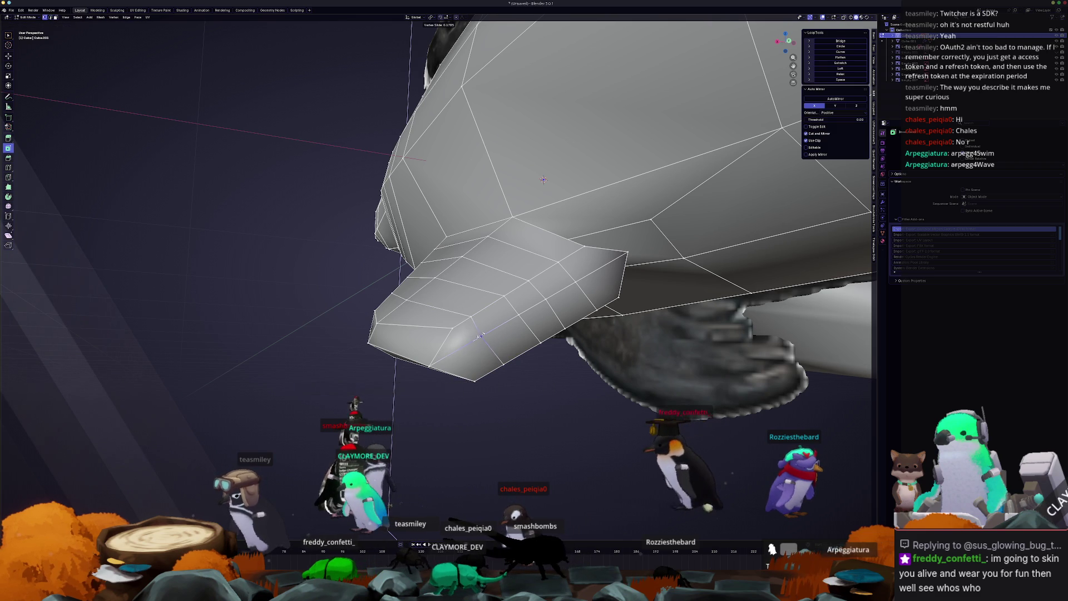
{"action": "left_click", "coordinate": [477, 334]}
{"action": "middle_click_drag", "start_coordinate": [477, 334], "coordinate": [424, 373]}
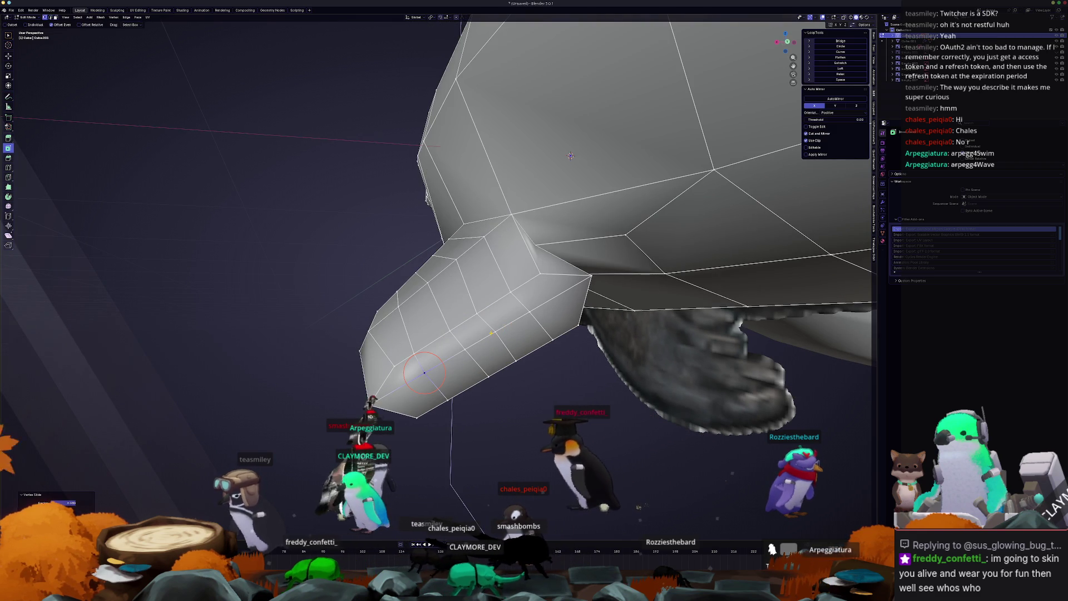
- Select an edge loop along the flipper and remove it with X > Dissolve Edges
{"action": "left_click", "coordinate": [540, 319]}
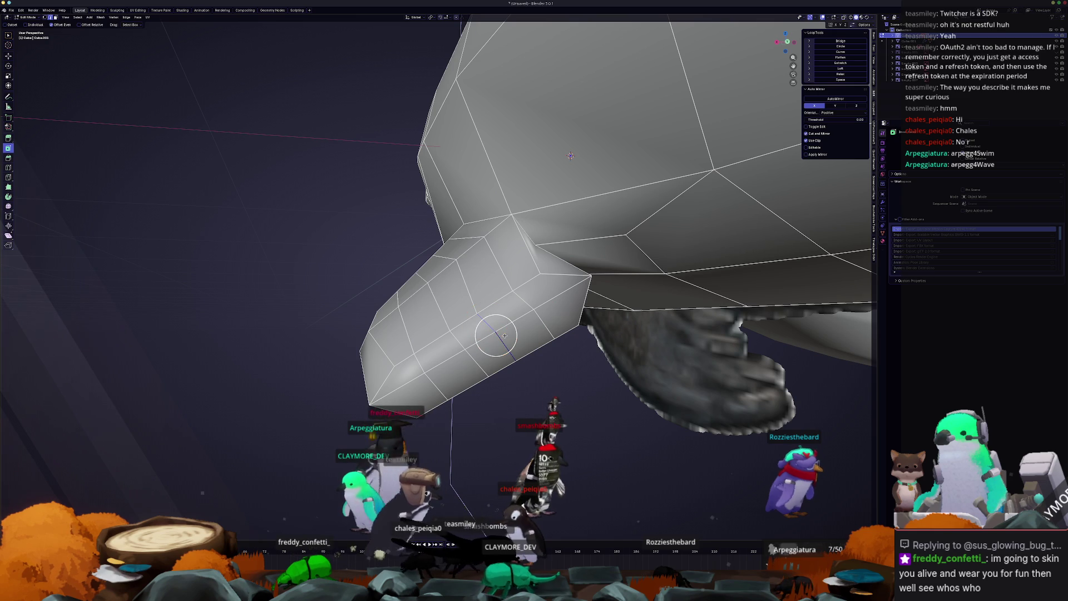
{"action": "left_click_drag", "start_coordinate": [472, 356], "coordinate": [467, 359]}
{"action": "middle_click_drag", "start_coordinate": [468, 359], "coordinate": [428, 357]}
{"action": "left_click", "coordinate": [419, 359]}
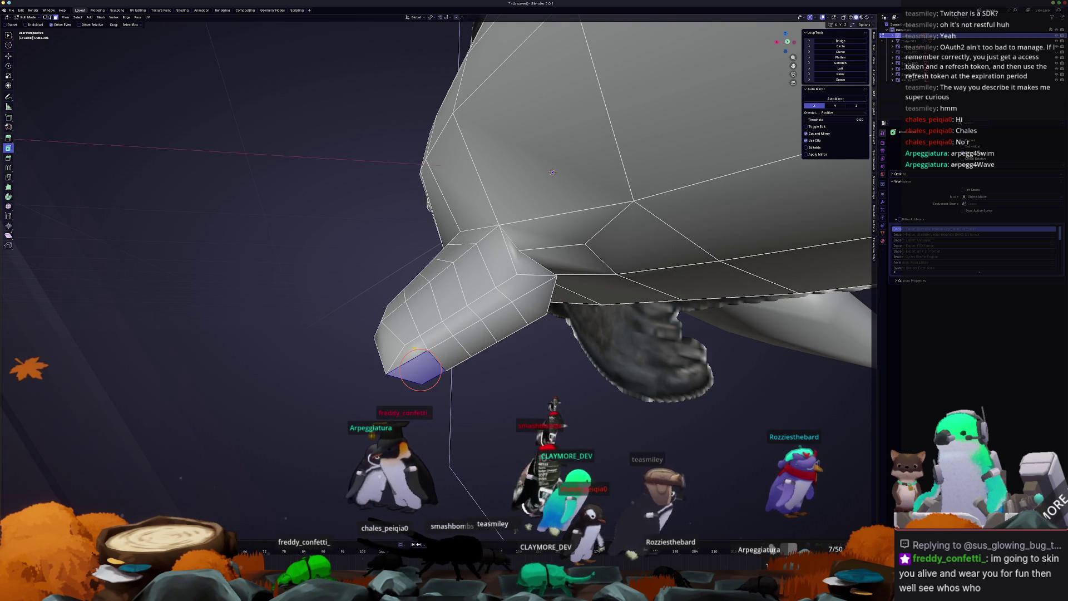
{"action": "key", "text": "2"}
{"action": "left_click", "coordinate": [407, 362]}
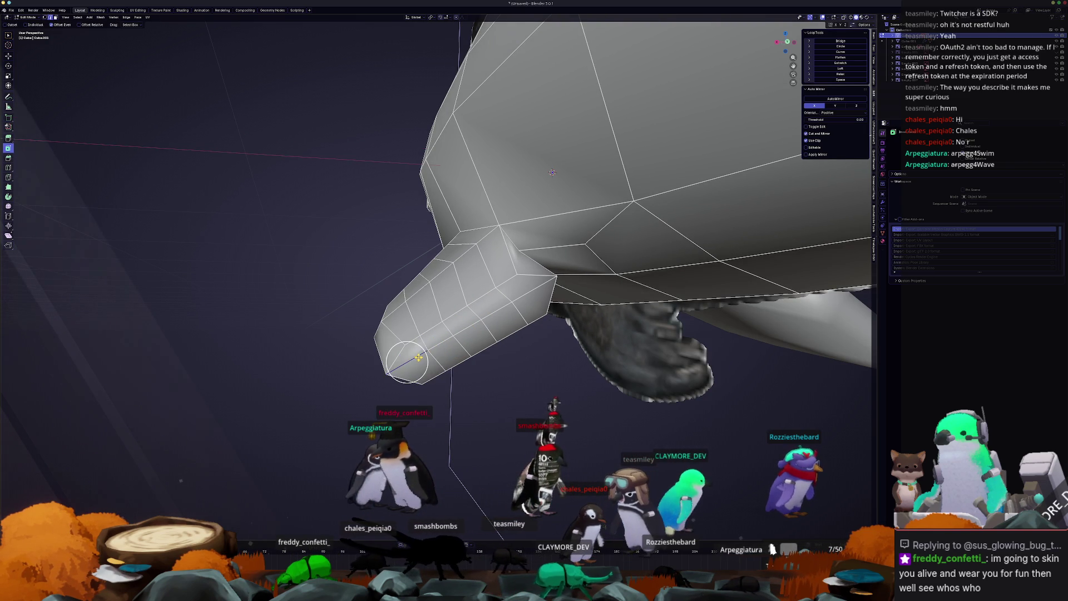
{"action": "left_click", "coordinate": [452, 335], "text": "alt"}
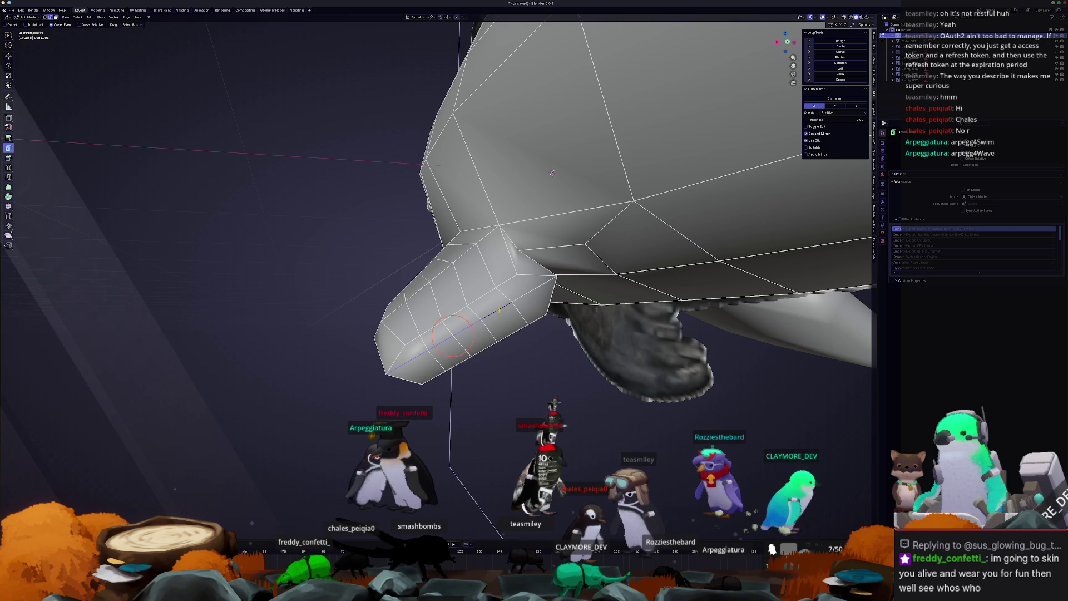
{"action": "key", "text": "x"}
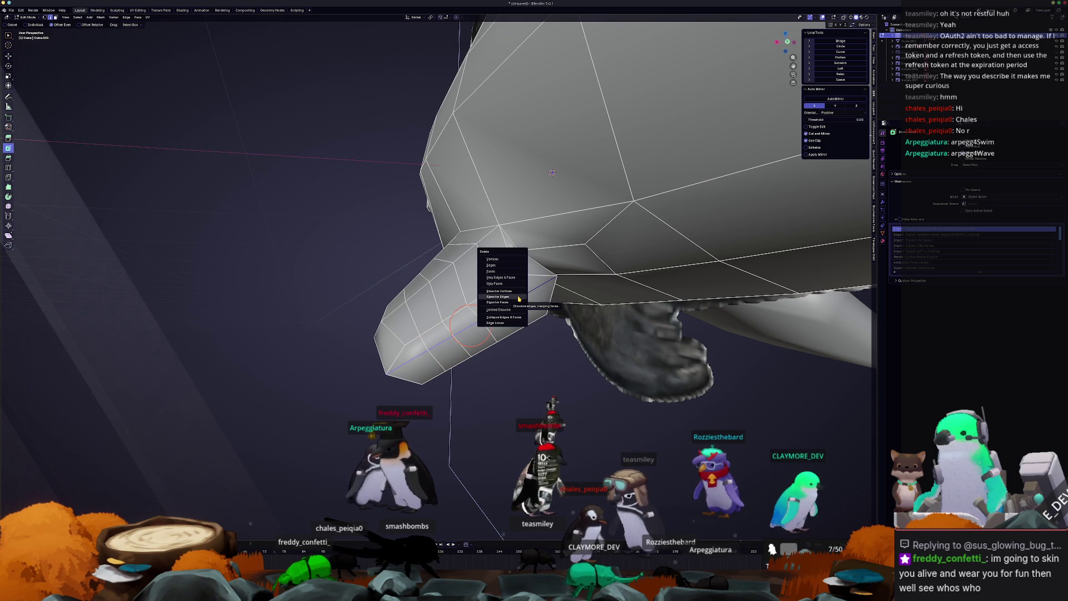
{"action": "left_click", "coordinate": [519, 299]}
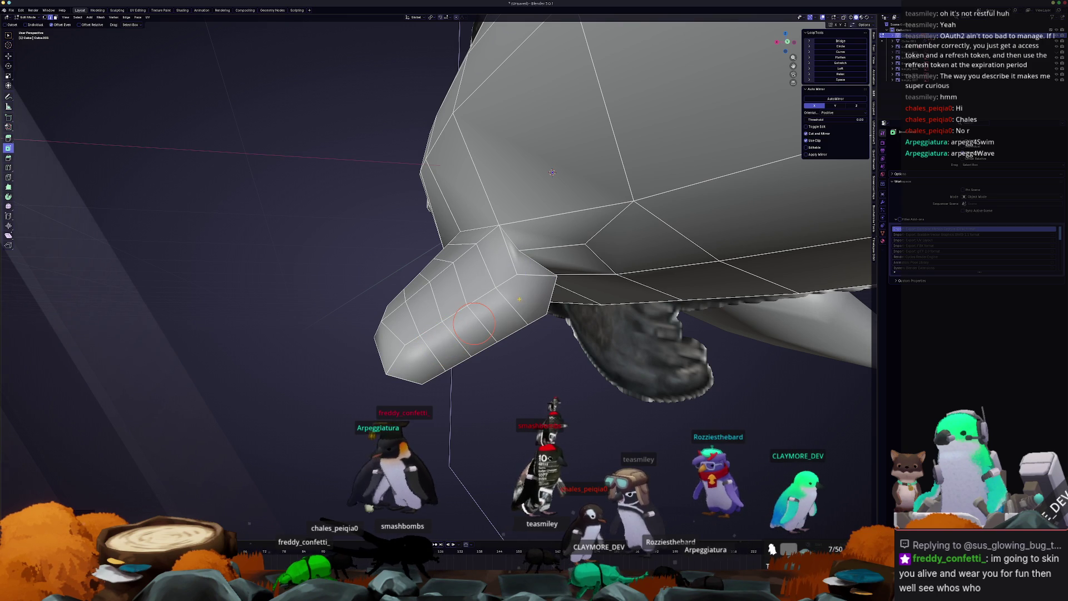
- Extrude a strip of flipper faces toward the tip
{"action": "key", "text": "c"}
{"action": "mouse_move", "coordinate": [525, 297]}
{"action": "left_mouse_down"}
{"action": "mouse_move", "coordinate": [445, 342]}
{"action": "mouse_move", "coordinate": [436, 378]}
{"action": "left_mouse_up"}
{"action": "middle_click_drag", "start_coordinate": [502, 336], "coordinate": [545, 325]}
{"action": "key", "text": "e"}
{"action": "left_click", "coordinate": [556, 322]}
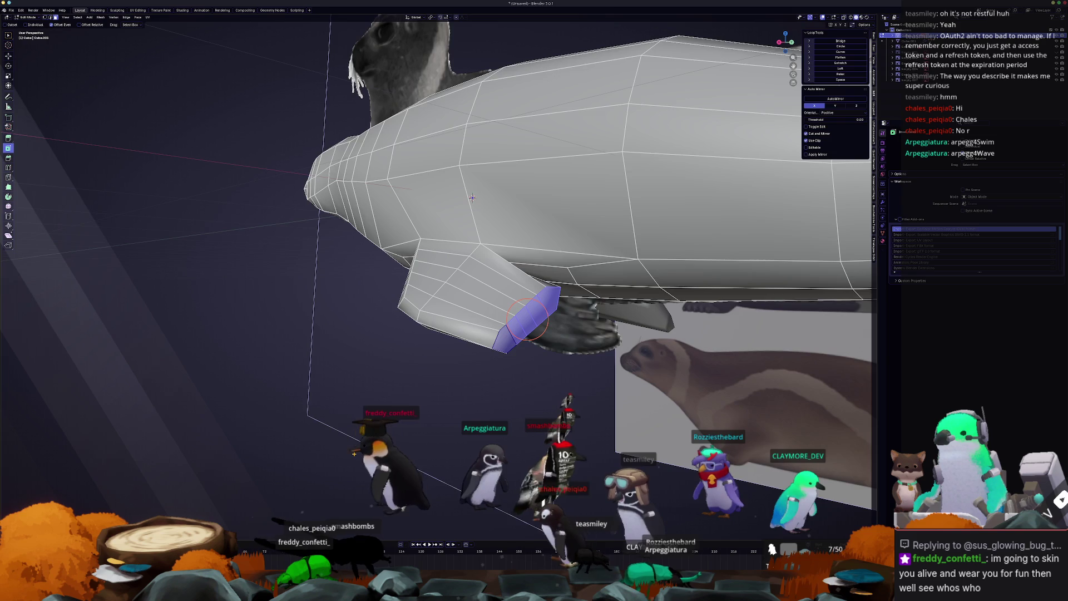
{"action": "scroll", "coordinate": [577, 342], "scroll_direction": "up", "scroll_amount": 2}
{"action": "key", "text": "alt+a"}
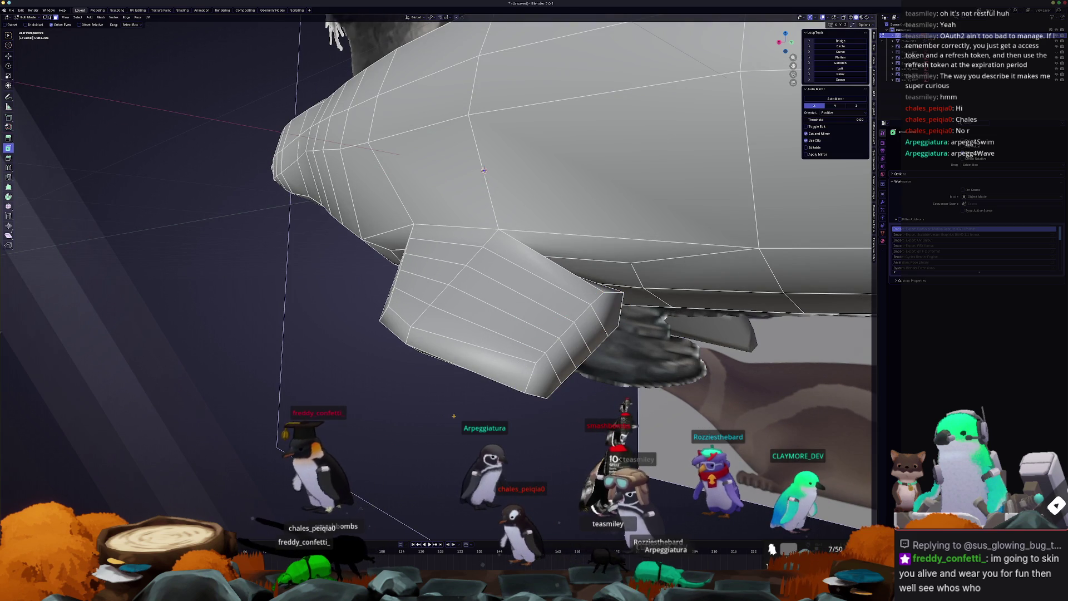
- With X-ray on in Right Ortho view, move the flipper's end face along the reference
{"action": "left_click", "coordinate": [578, 338], "text": "alt"}
{"action": "left_click", "coordinate": [606, 310]}
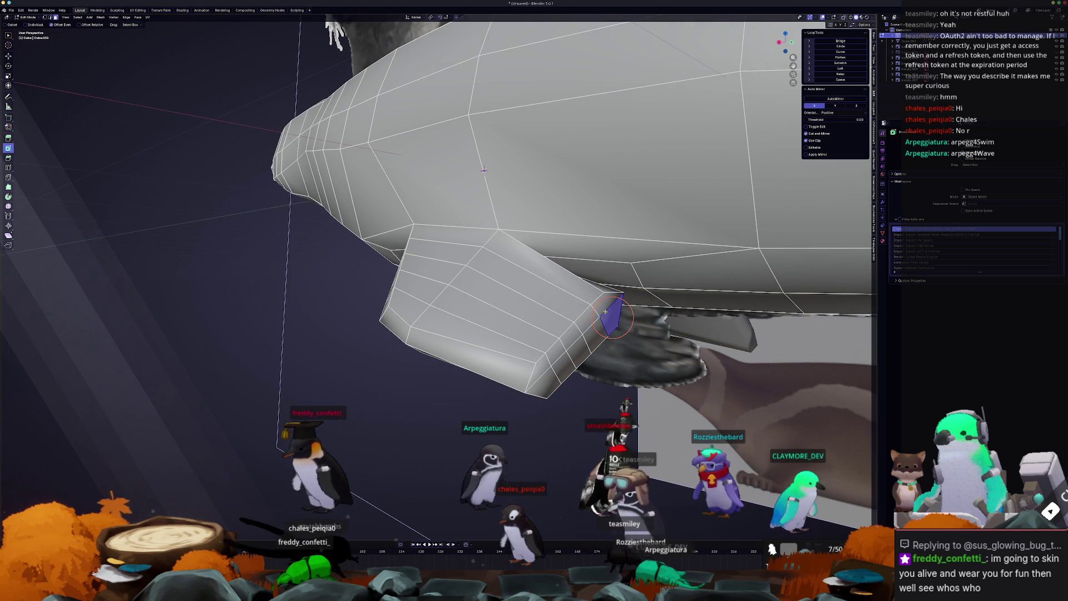
{"action": "key", "text": "alt+z"}
{"action": "key", "text": "KP_3"}
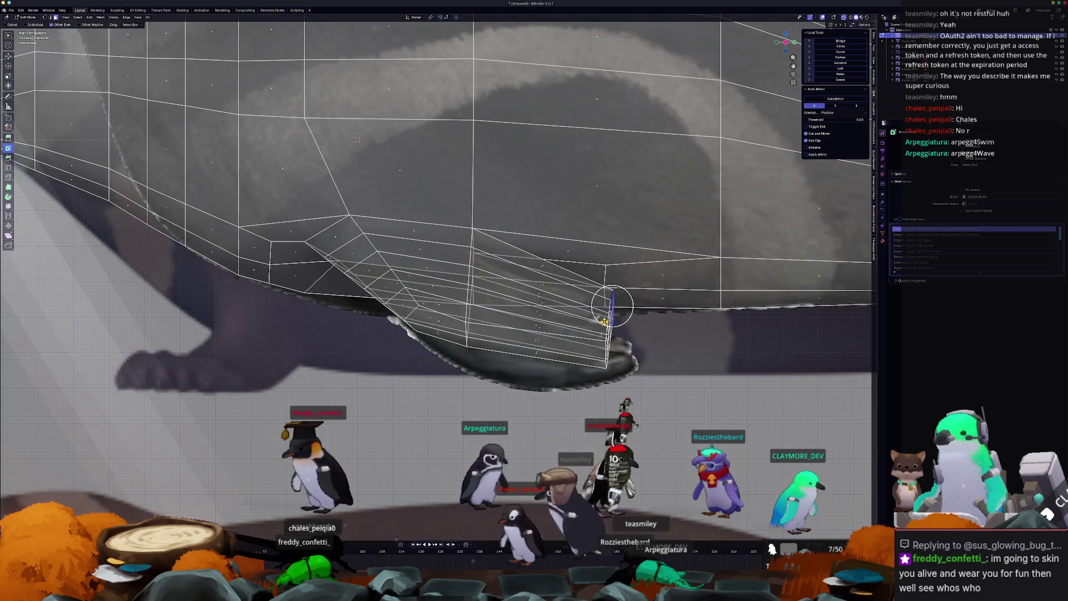
{"action": "middle_click_drag", "start_coordinate": [612, 305], "coordinate": [543, 333], "text": "shift"}
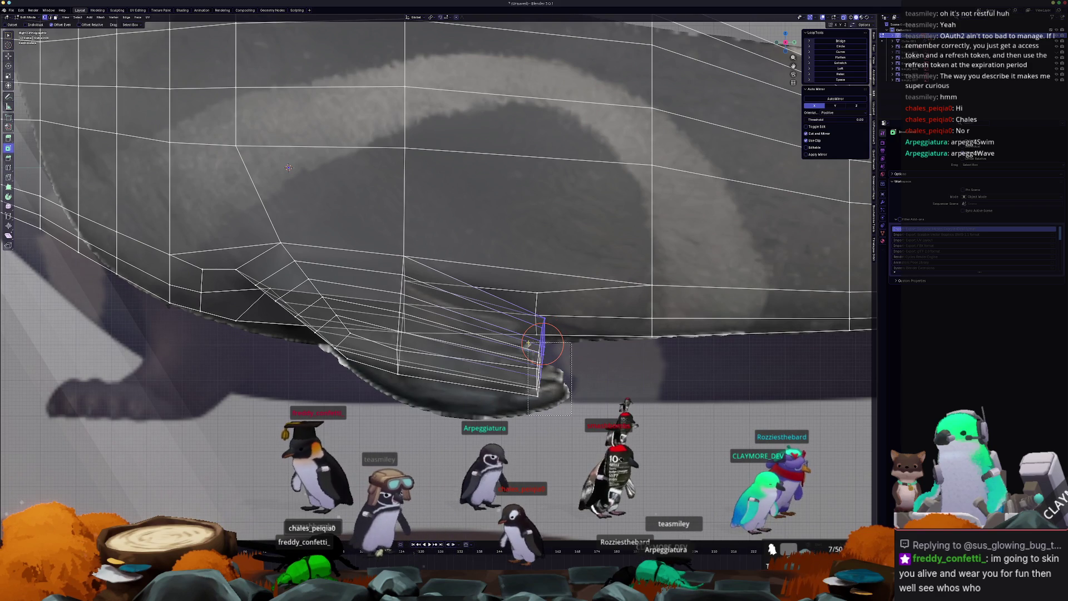
{"action": "key", "text": "g"}
{"action": "left_click", "coordinate": [508, 337]}
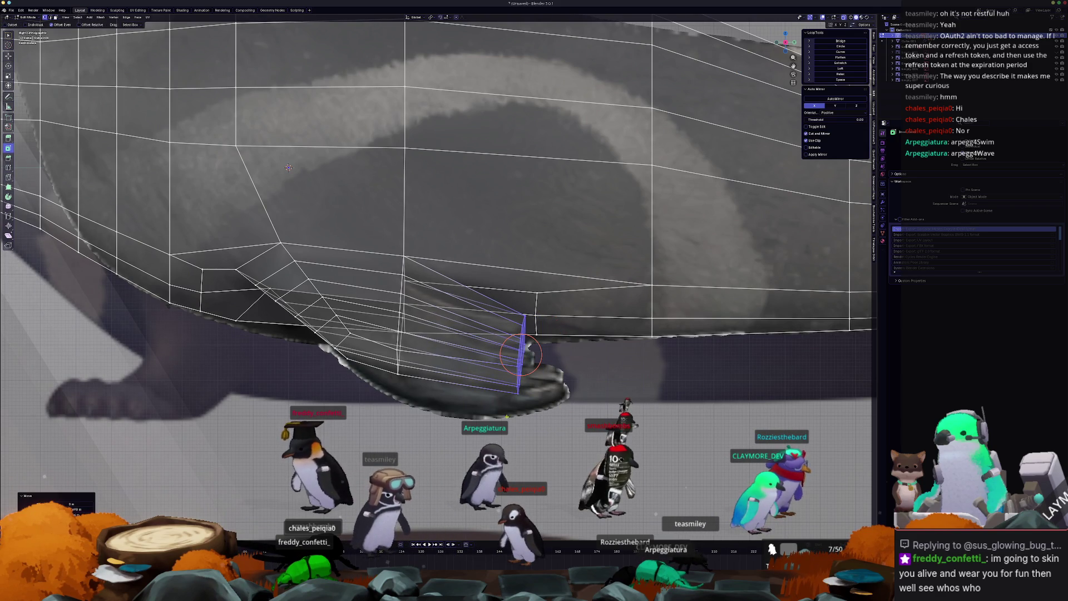
- Extrude the small end face toward the seal's rear in side view
{"action": "left_click", "coordinate": [489, 366]}
{"action": "middle_click_drag", "start_coordinate": [489, 366], "coordinate": [448, 371]}
{"action": "left_click", "coordinate": [528, 336]}
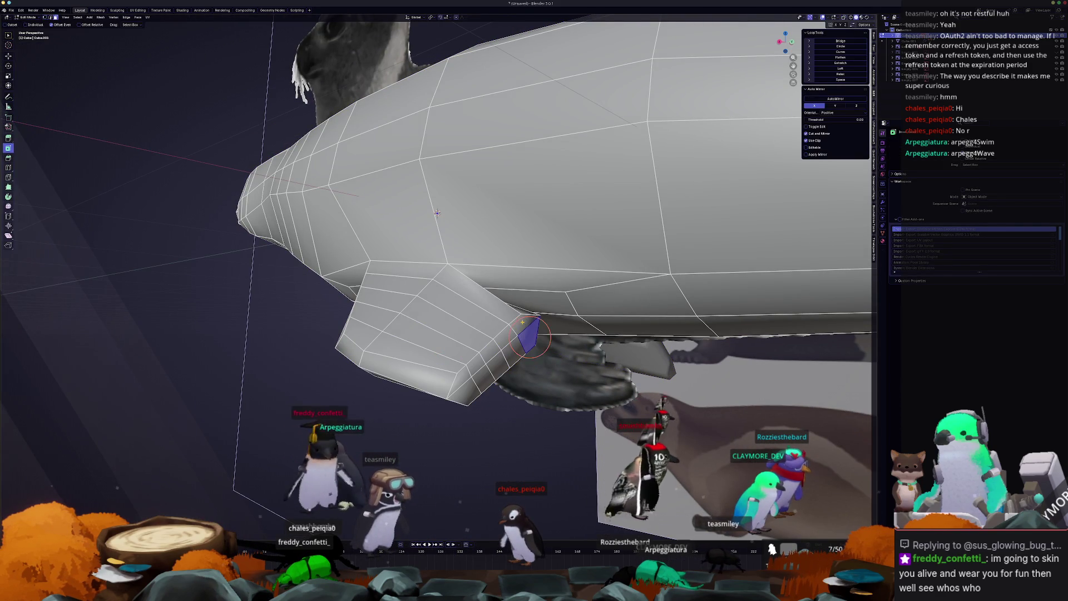
{"action": "key", "text": "KP_3"}
{"action": "left_click_drag", "start_coordinate": [526, 340], "coordinate": [542, 332]}
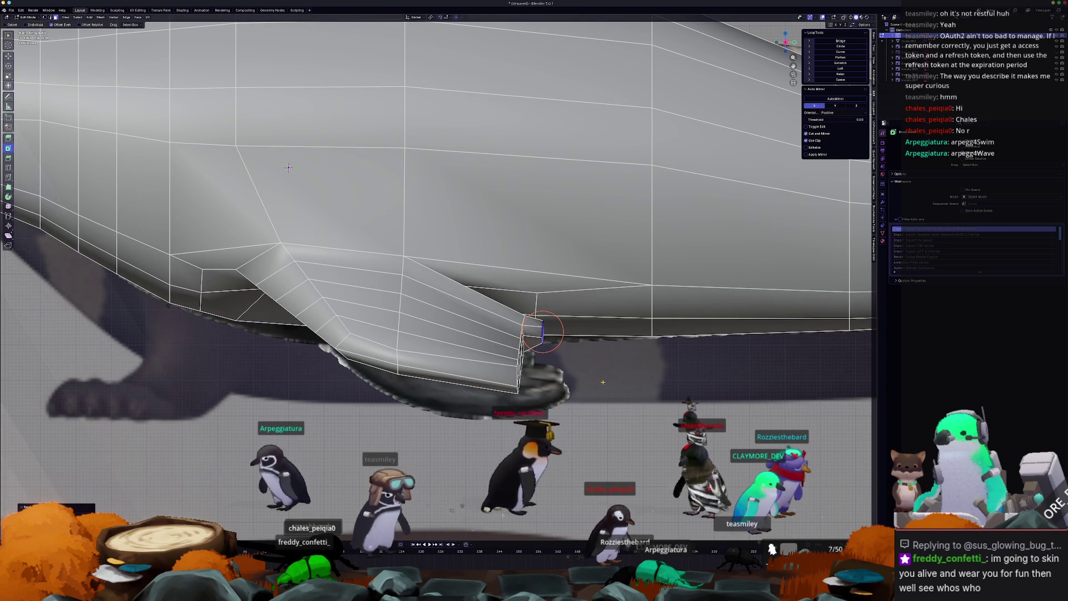
{"action": "mouse_move", "coordinate": [603, 379]}
{"action": "middle_mouse_down"}
{"action": "mouse_move", "coordinate": [555, 351]}
{"action": "mouse_move", "coordinate": [483, 337]}
{"action": "middle_mouse_up"}
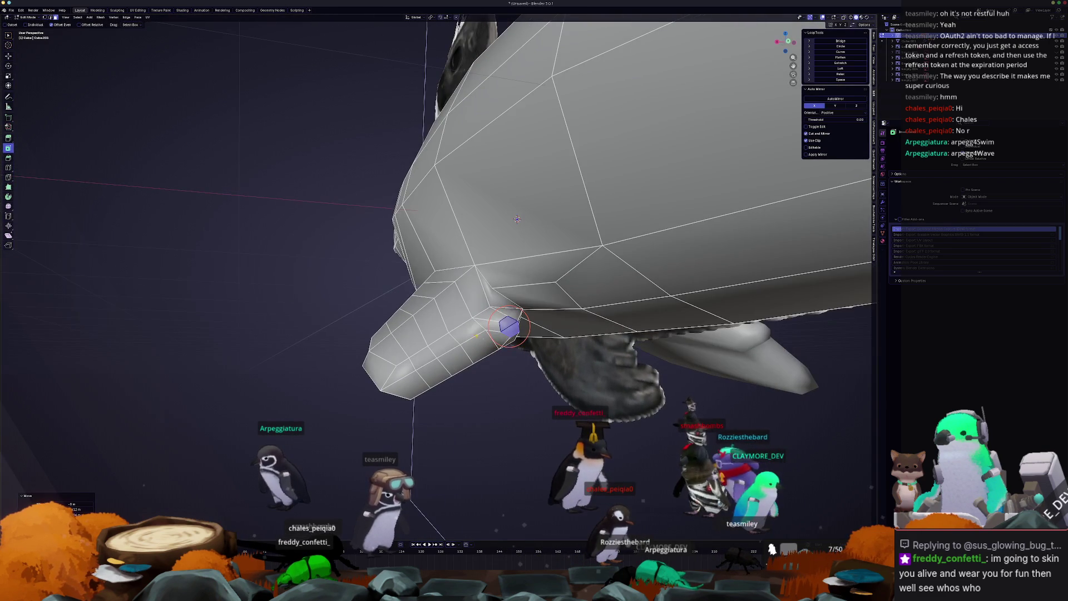
{"action": "left_click", "coordinate": [473, 346]}
{"action": "key", "text": "KP_3"}
{"action": "scroll", "coordinate": [528, 376], "scroll_direction": "up", "scroll_amount": 3}
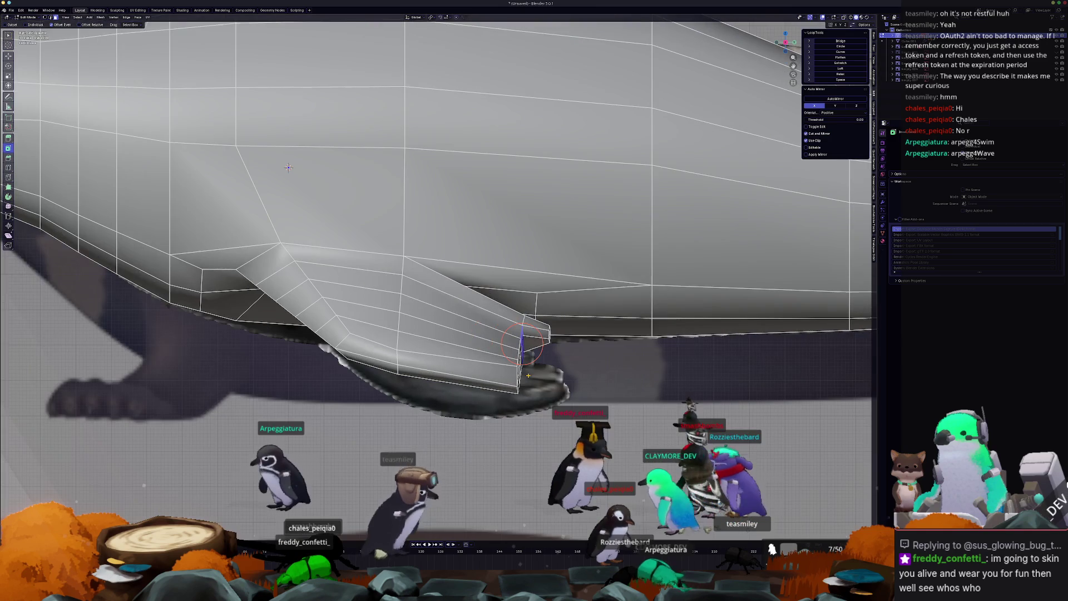
- Extrude the end face outward, shift and scale it down, undoing the resulting twist
{"action": "key", "text": "e"}
{"action": "left_click", "coordinate": [603, 361]}
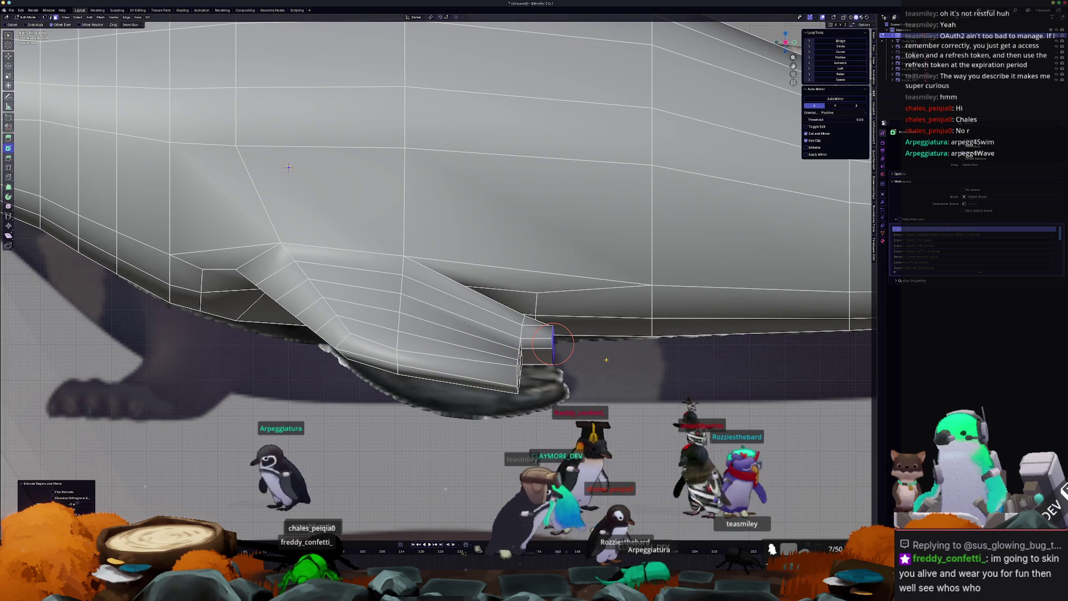
{"action": "key", "text": "g"}
{"action": "left_click", "coordinate": [613, 363]}
{"action": "key", "text": "s"}
{"action": "left_click", "coordinate": [631, 364]}
{"action": "mouse_move", "coordinate": [631, 362]}
{"action": "middle_mouse_down"}
{"action": "mouse_move", "coordinate": [625, 381]}
{"action": "mouse_move", "coordinate": [486, 362]}
{"action": "middle_mouse_up"}
{"action": "key", "text": "ctrl+z"}
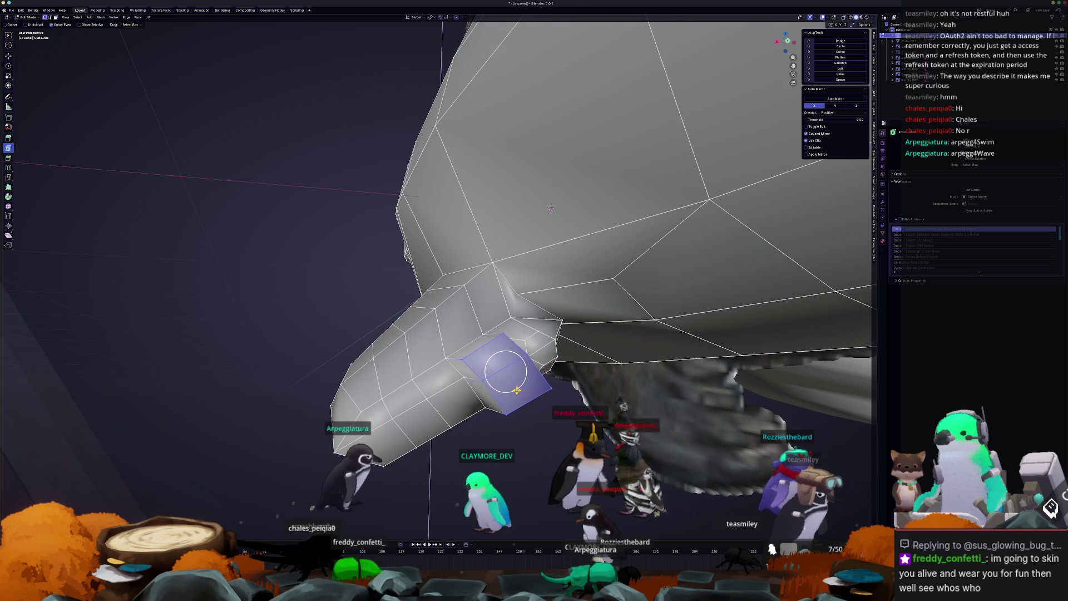
- Grab the fin-tip vertices, pull them outward, and orbit around the fin to inspect it
{"action": "mouse_move", "coordinate": [551, 207]}
{"action": "middle_mouse_down"}
{"action": "mouse_move", "coordinate": [519, 171]}
{"action": "mouse_move", "coordinate": [488, 241]}
{"action": "mouse_move", "coordinate": [564, 219]}
{"action": "middle_mouse_up"}
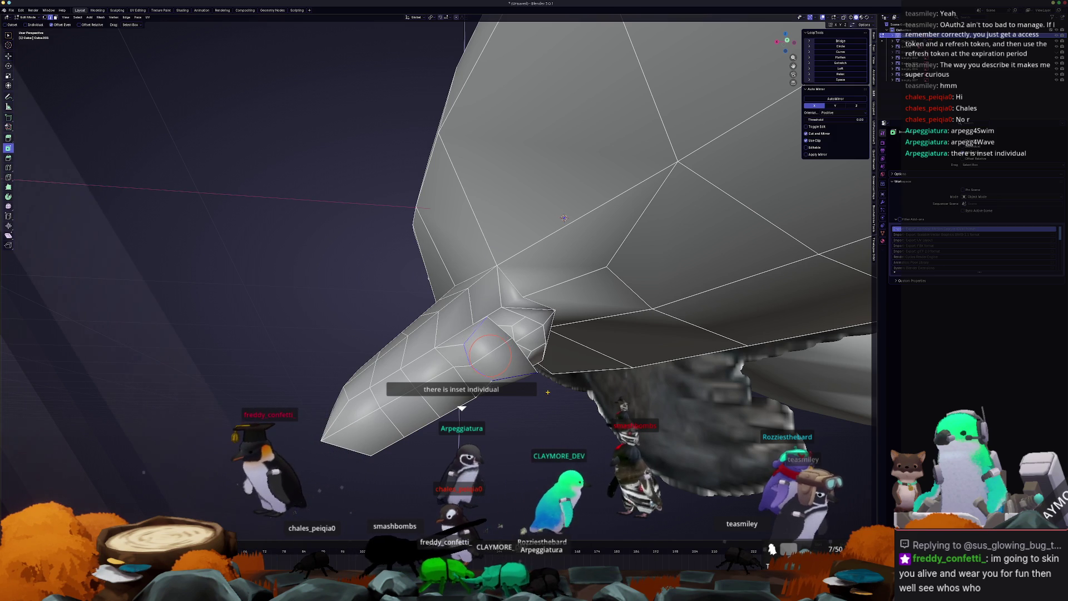
{"action": "mouse_move", "coordinate": [565, 218]}
{"action": "middle_mouse_down"}
{"action": "mouse_move", "coordinate": [677, 152]}
{"action": "mouse_move", "coordinate": [654, 164]}
{"action": "mouse_move", "coordinate": [570, 156]}
{"action": "mouse_move", "coordinate": [494, 219]}
{"action": "mouse_move", "coordinate": [253, 129]}
{"action": "middle_mouse_up"}
{"action": "key", "text": "g"}
{"action": "left_click", "coordinate": [569, 156]}
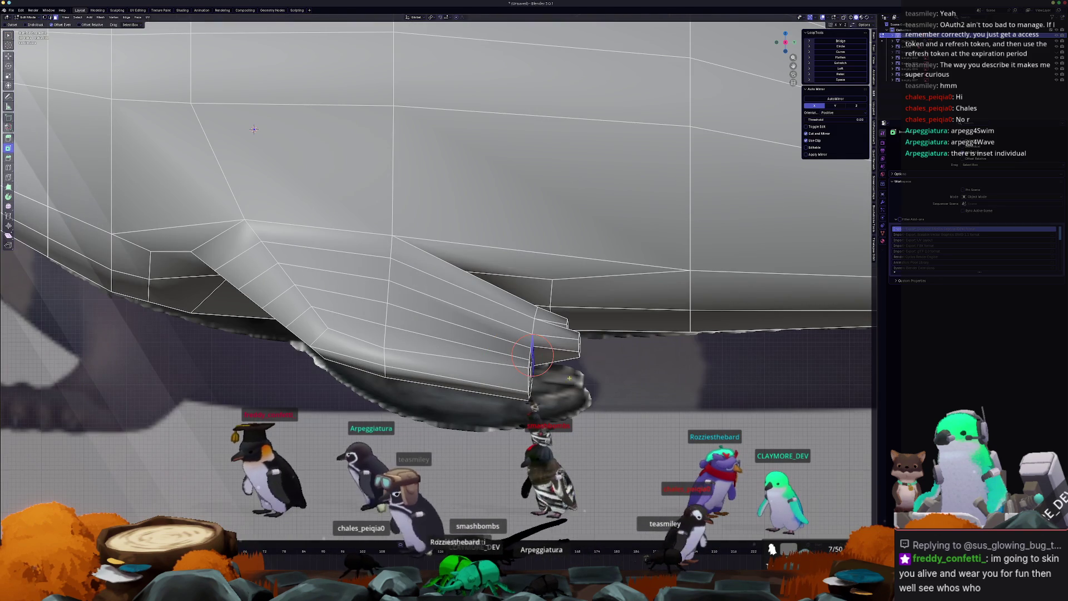
{"action": "key", "text": "g"}
{"action": "left_click", "coordinate": [301, 159]}
{"action": "middle_click_drag", "start_coordinate": [300, 159], "coordinate": [419, 190]}
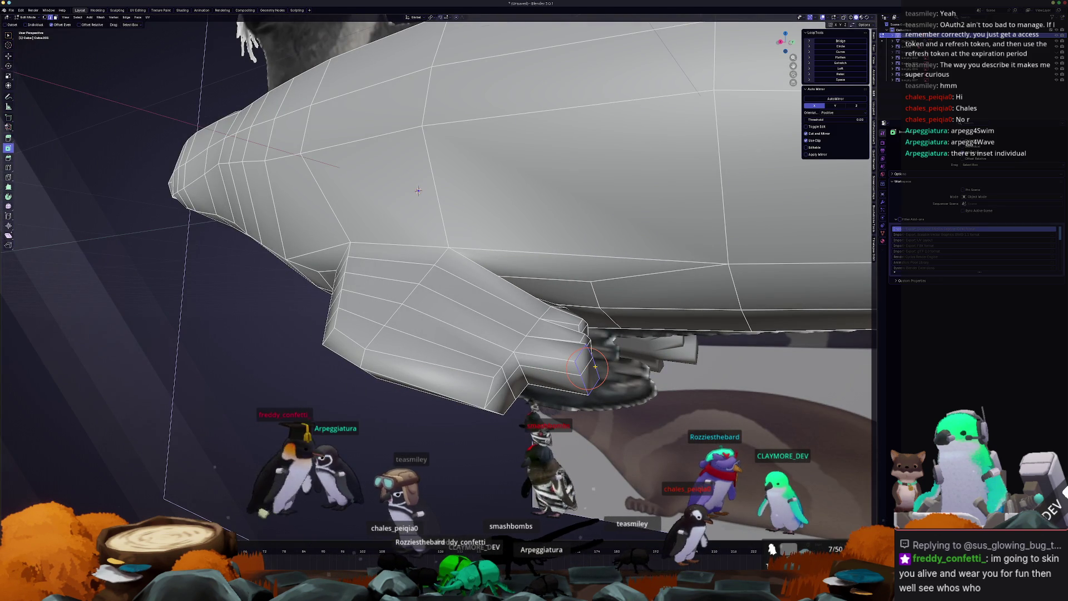
{"action": "middle_click_drag", "start_coordinate": [419, 190], "coordinate": [563, 181]}
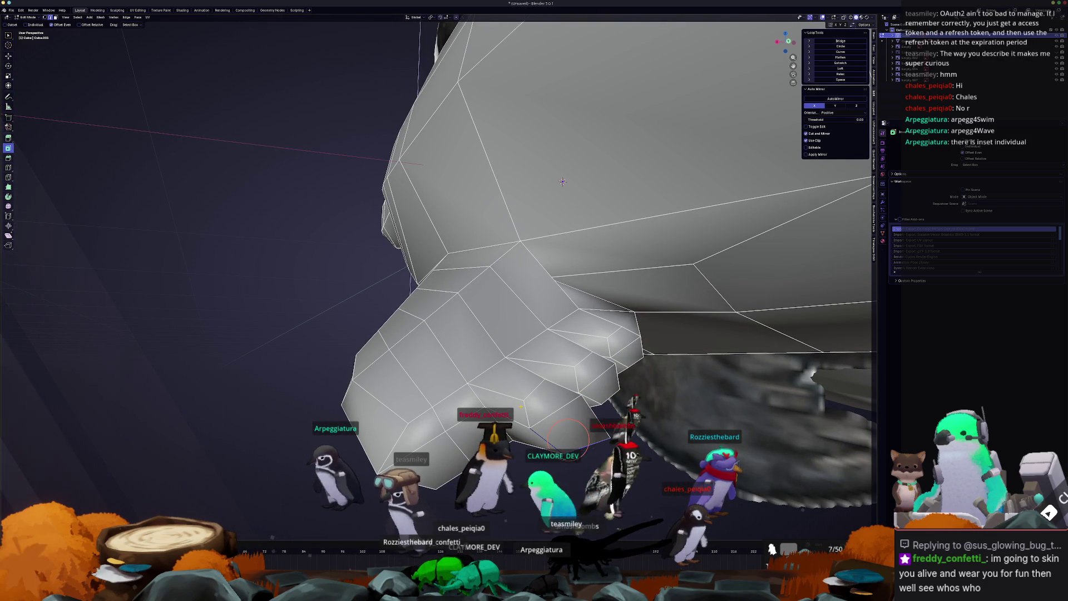
{"action": "middle_click_drag", "start_coordinate": [562, 181], "coordinate": [611, 152]}
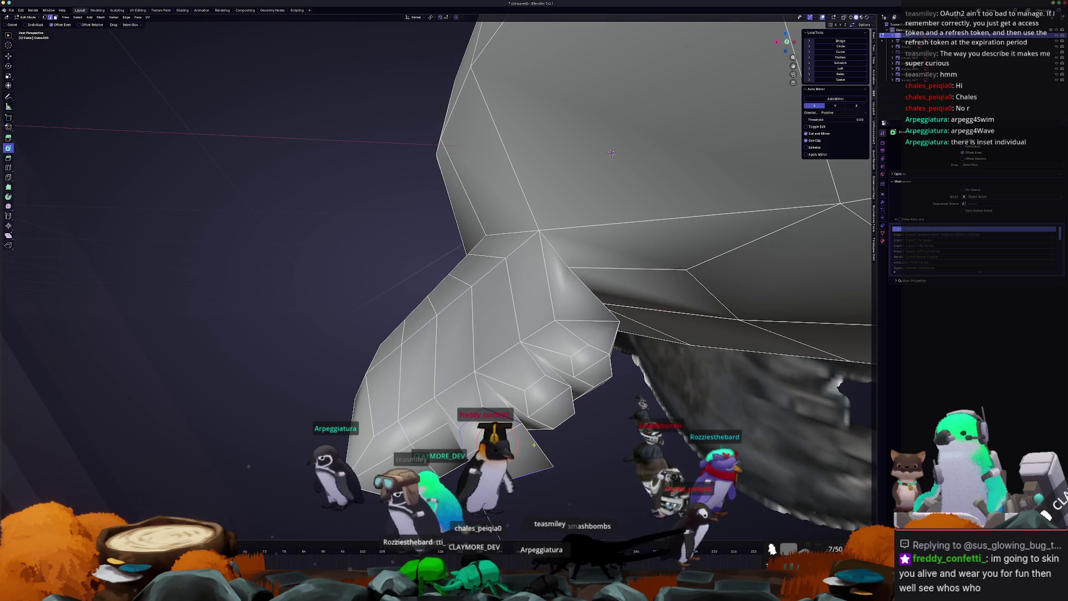
{"action": "mouse_move", "coordinate": [611, 153]}
{"action": "middle_mouse_down"}
{"action": "mouse_move", "coordinate": [620, 175]}
{"action": "mouse_move", "coordinate": [737, 163]}
{"action": "middle_mouse_up"}
- Slide a flipper vertex along its edge, then grow the selection to the hexagonal face region
{"action": "left_click", "coordinate": [496, 387]}
{"action": "key", "text": "g"}
{"action": "key", "text": "g"}
{"action": "left_click", "coordinate": [482, 368]}
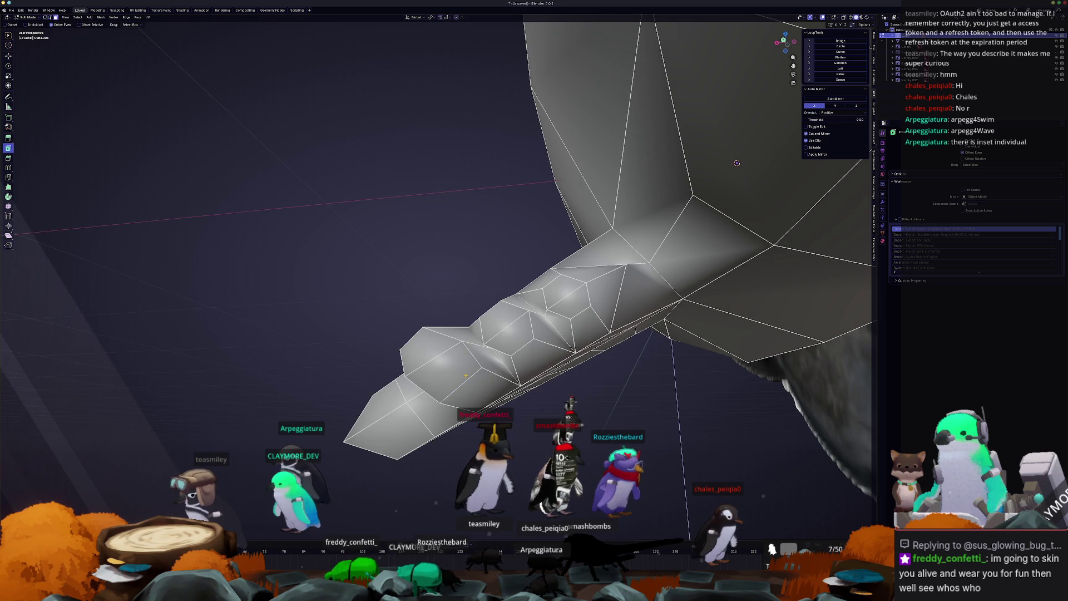
{"action": "left_click", "coordinate": [443, 368], "text": "shift"}
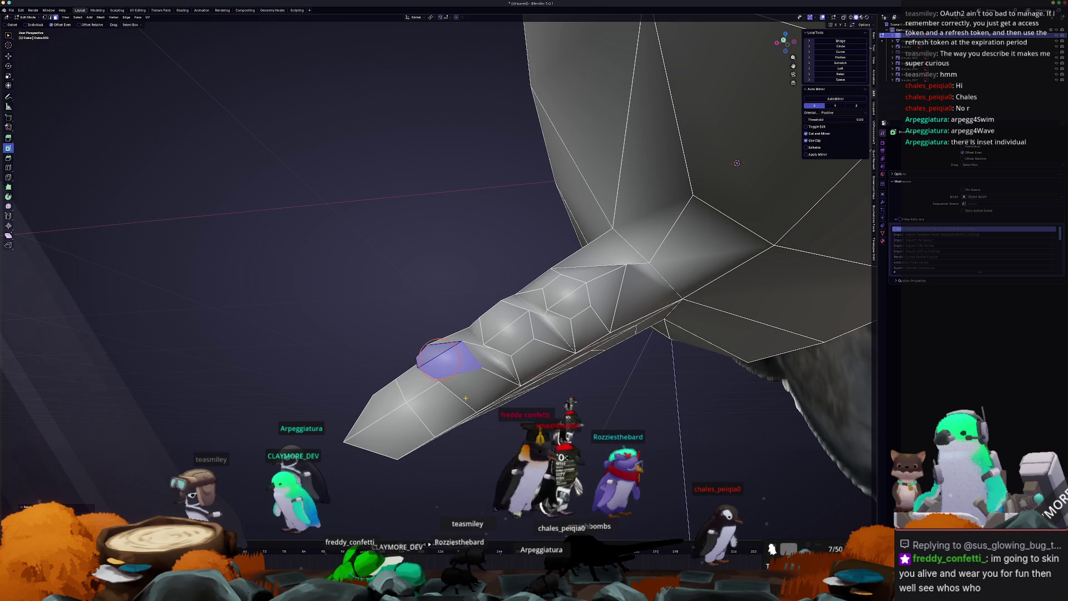
{"action": "key", "text": "1"}
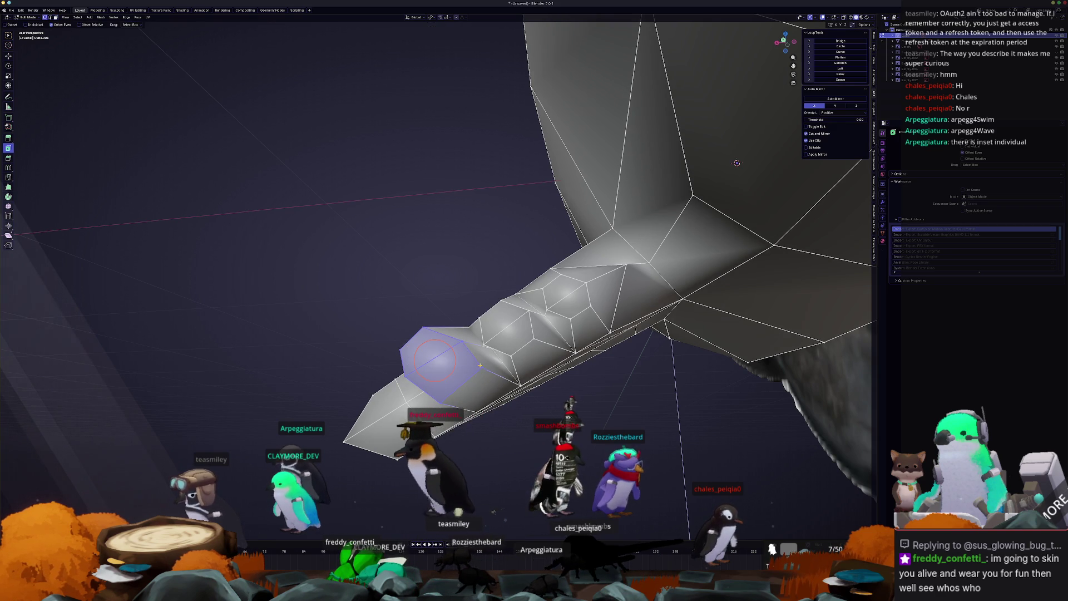
{"action": "key", "text": "Tab"}
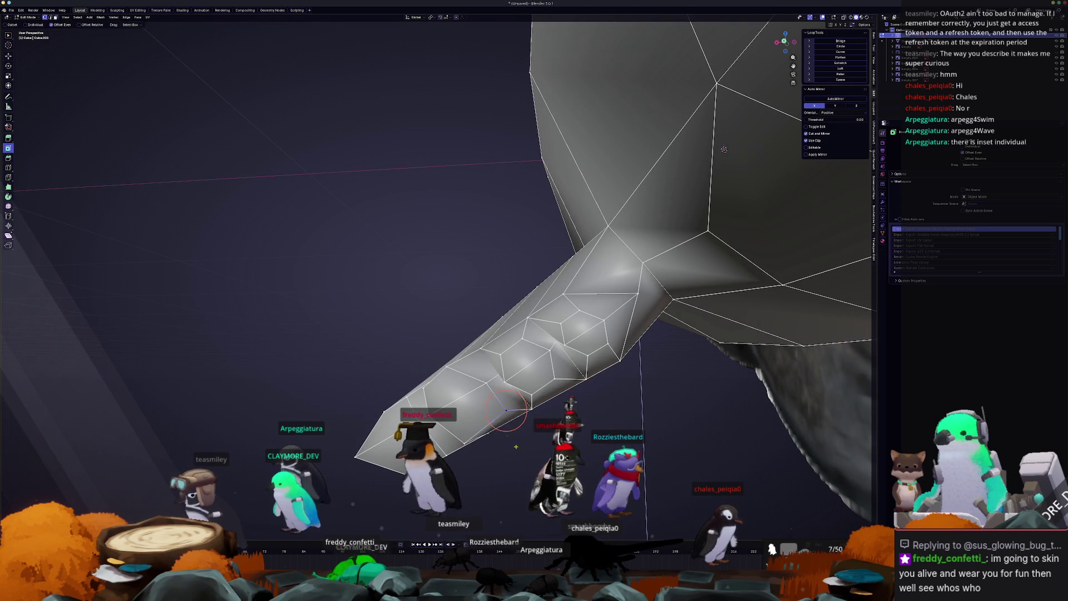
{"action": "key", "text": "Tab"}
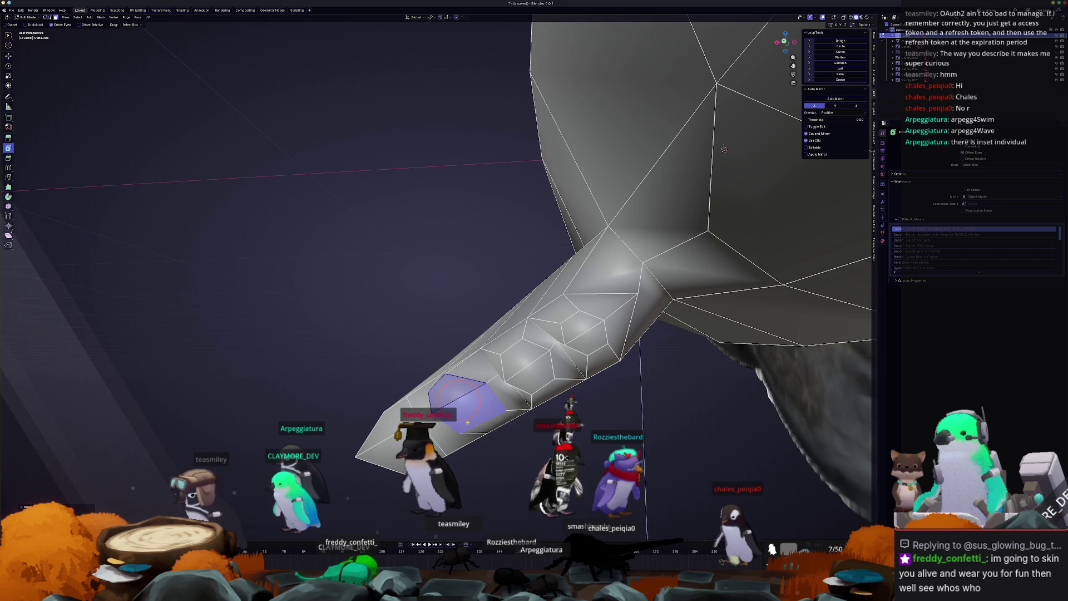
- Slide two more flipper-digit vertices along their edges with Shift+V
{"action": "key", "text": "shift+v"}
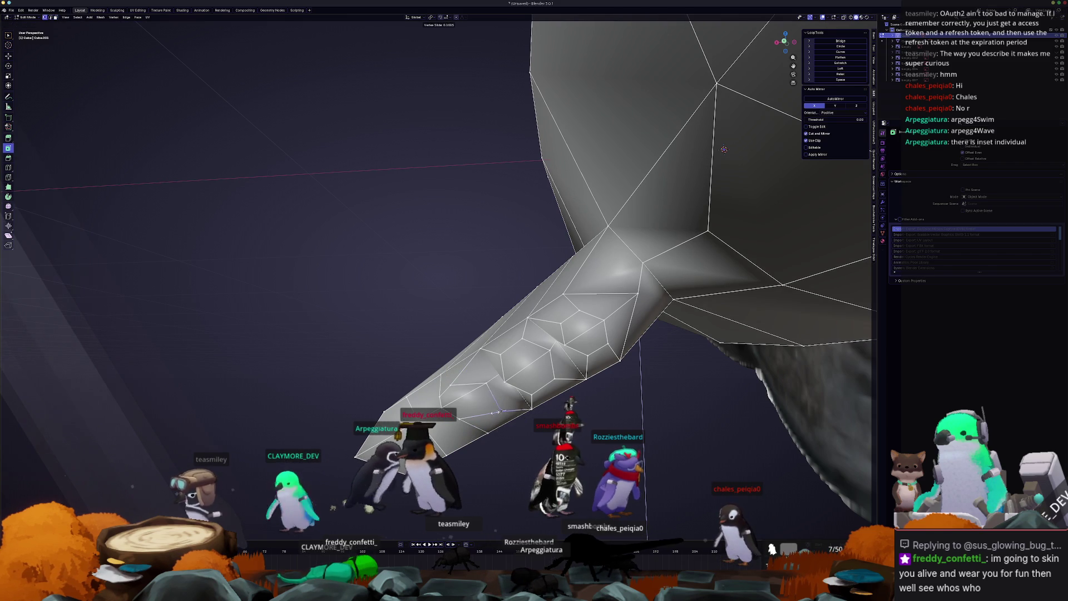
{"action": "left_click", "coordinate": [488, 409]}
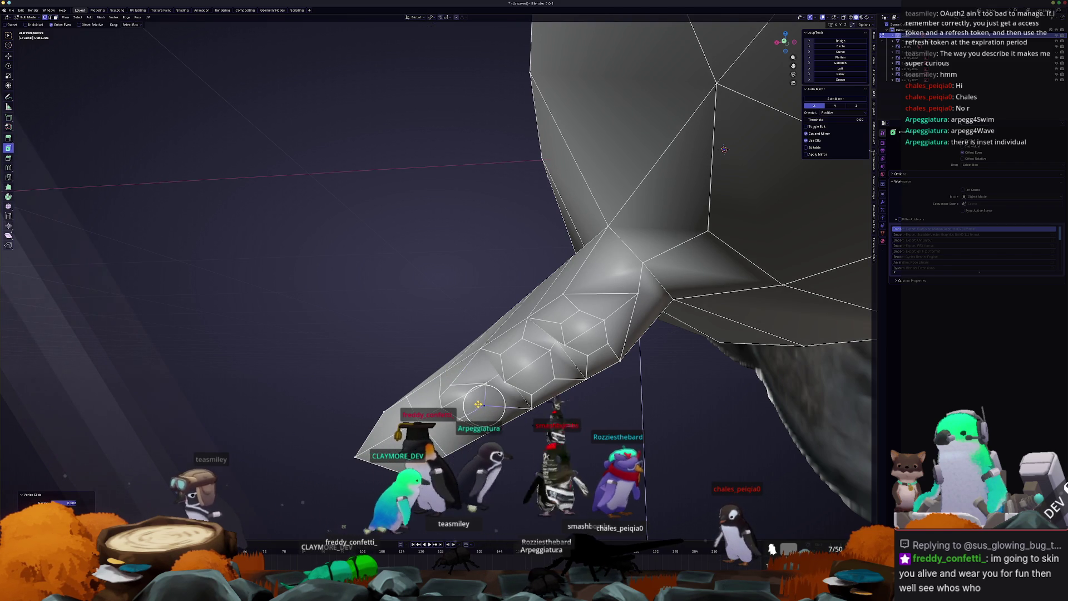
{"action": "middle_click_drag", "start_coordinate": [489, 409], "coordinate": [479, 398]}
{"action": "key", "text": "shift+v"}
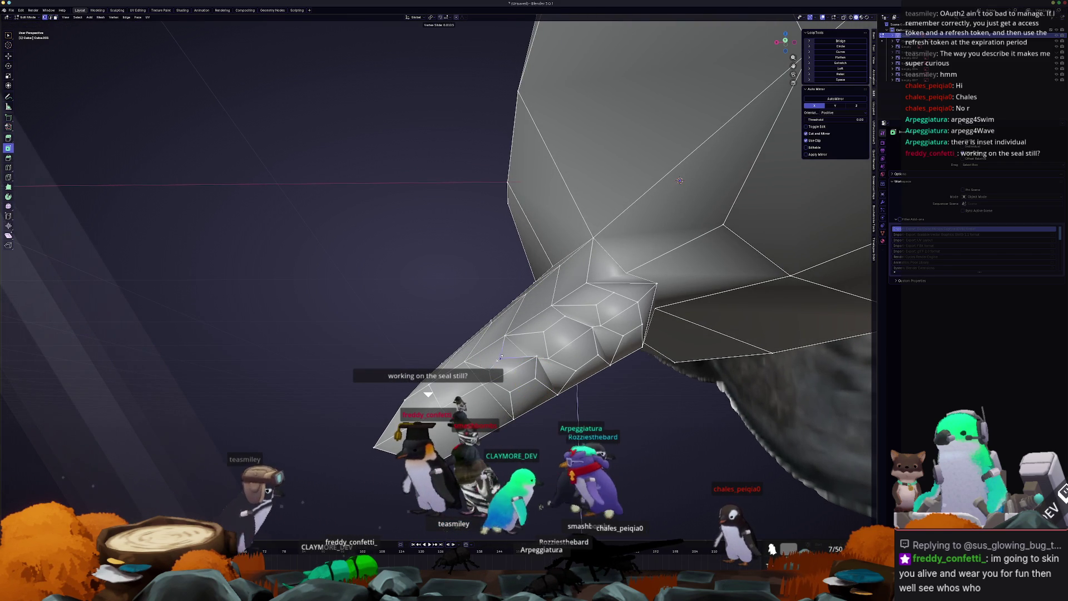
{"action": "left_click", "coordinate": [514, 351]}
{"action": "key", "text": "shift+v"}
{"action": "left_click", "coordinate": [490, 363]}
{"action": "middle_click_drag", "start_coordinate": [489, 363], "coordinate": [474, 355]}
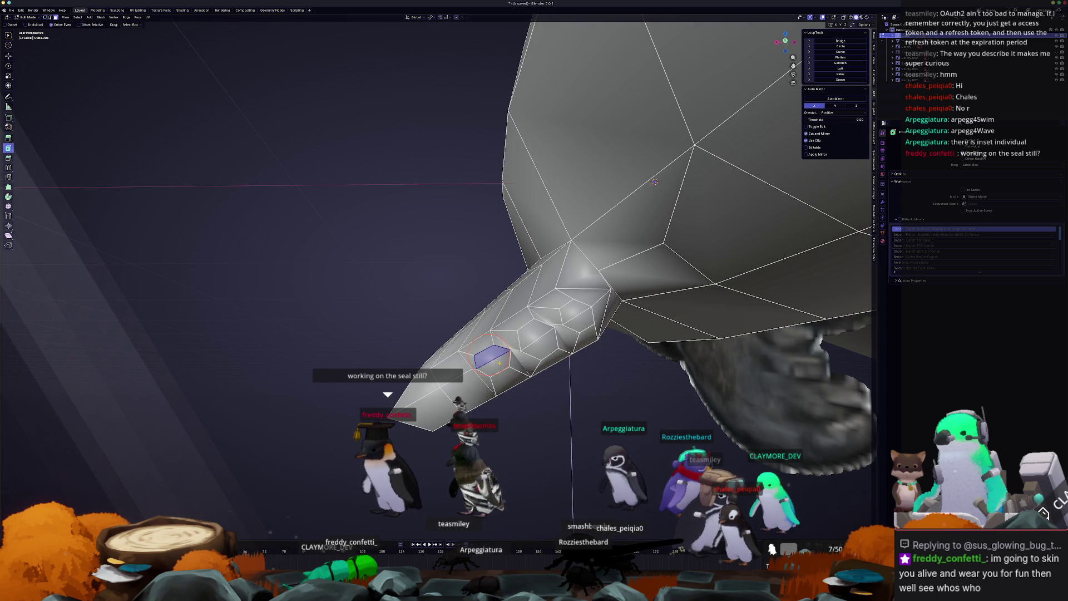
- Scale the selected flipper face uniformly to reshape it
{"action": "key", "text": "s"}
{"action": "key", "text": "z"}
{"action": "key", "text": "z"}
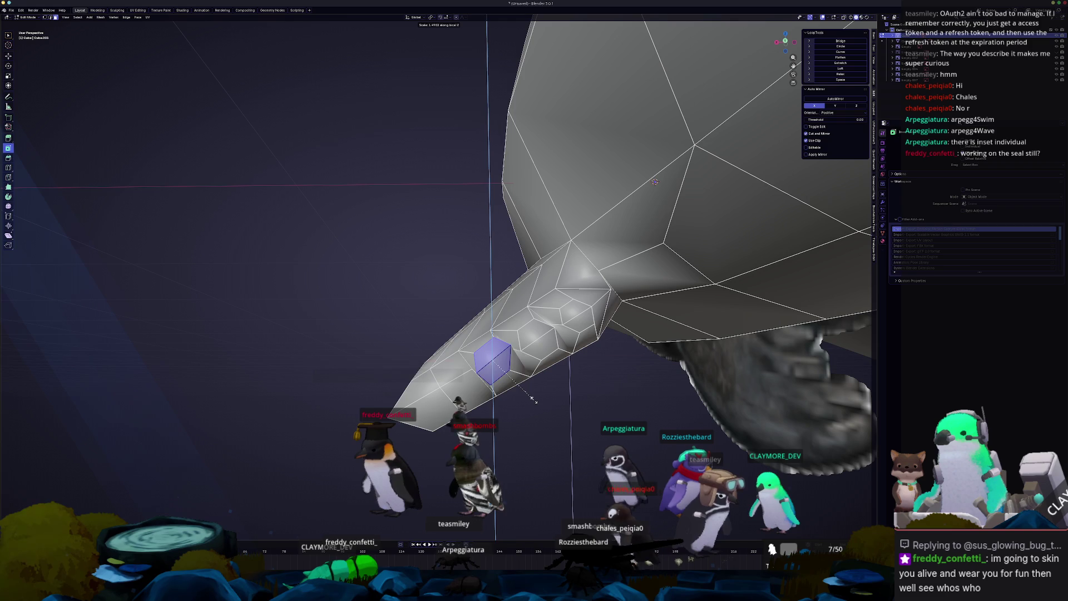
{"action": "key", "text": "z"}
{"action": "mouse_move", "coordinate": [531, 409]}
{"action": "middle_mouse_down"}
{"action": "mouse_move", "coordinate": [543, 435]}
{"action": "mouse_move", "coordinate": [553, 356]}
{"action": "mouse_move", "coordinate": [631, 300]}
{"action": "middle_mouse_up"}
{"action": "left_click", "coordinate": [531, 428]}
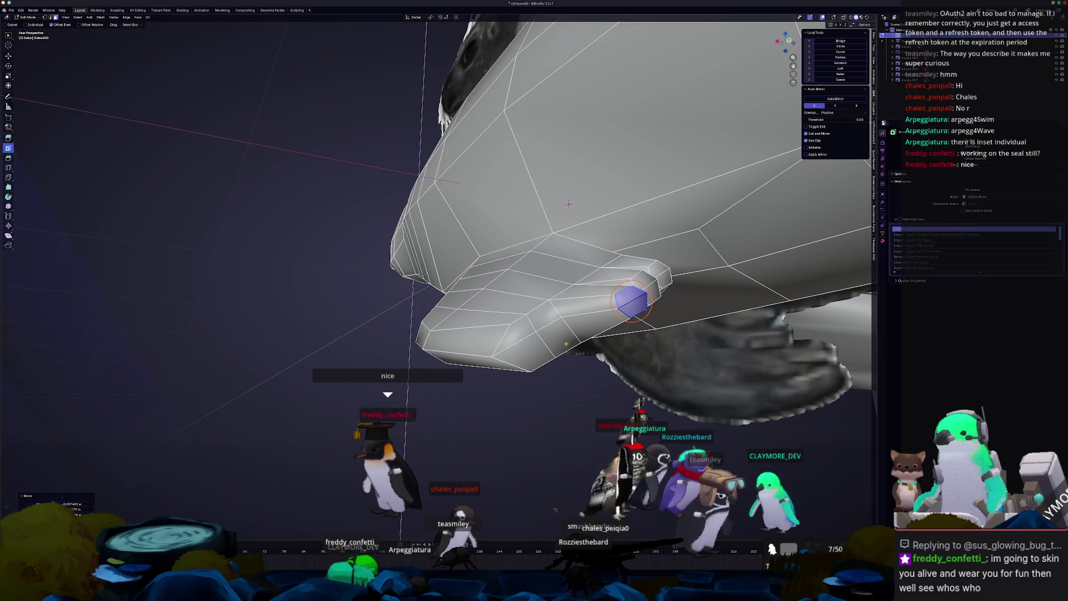
- In Right Ortho view, move the flipper tip outward to lengthen the flipper
{"action": "key", "text": "ctrl+KP_3"}
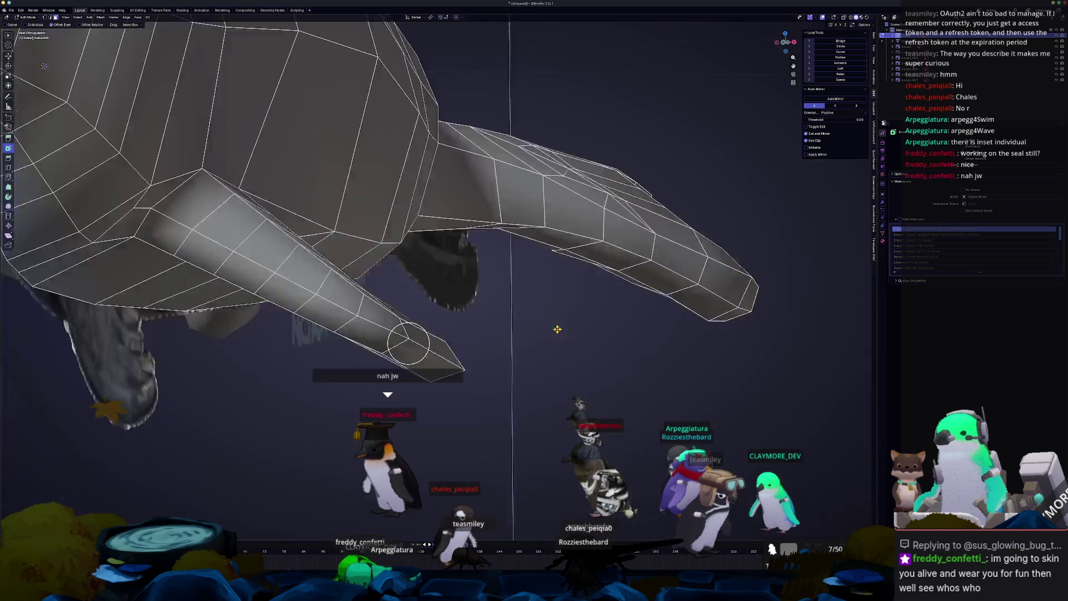
{"action": "key", "text": "KP_3"}
{"action": "mouse_move", "coordinate": [557, 329]}
{"action": "middle_mouse_down"}
{"action": "mouse_move", "coordinate": [490, 312]}
{"action": "mouse_move", "coordinate": [512, 334]}
{"action": "mouse_move", "coordinate": [503, 347]}
{"action": "middle_mouse_up"}
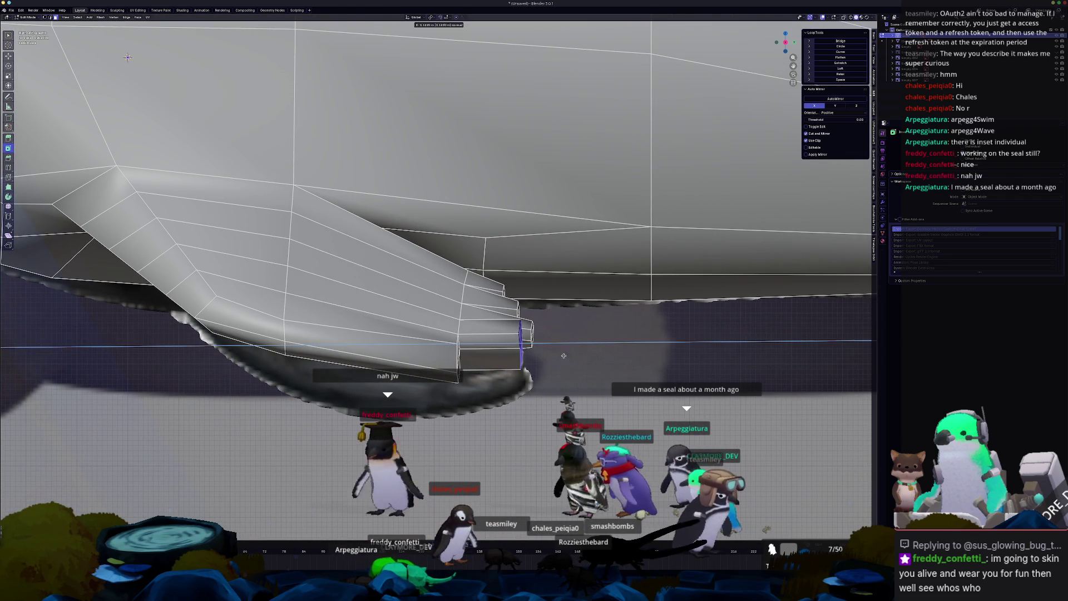
{"action": "left_click", "coordinate": [598, 367]}
{"action": "middle_click_drag", "start_coordinate": [598, 367], "coordinate": [656, 367]}
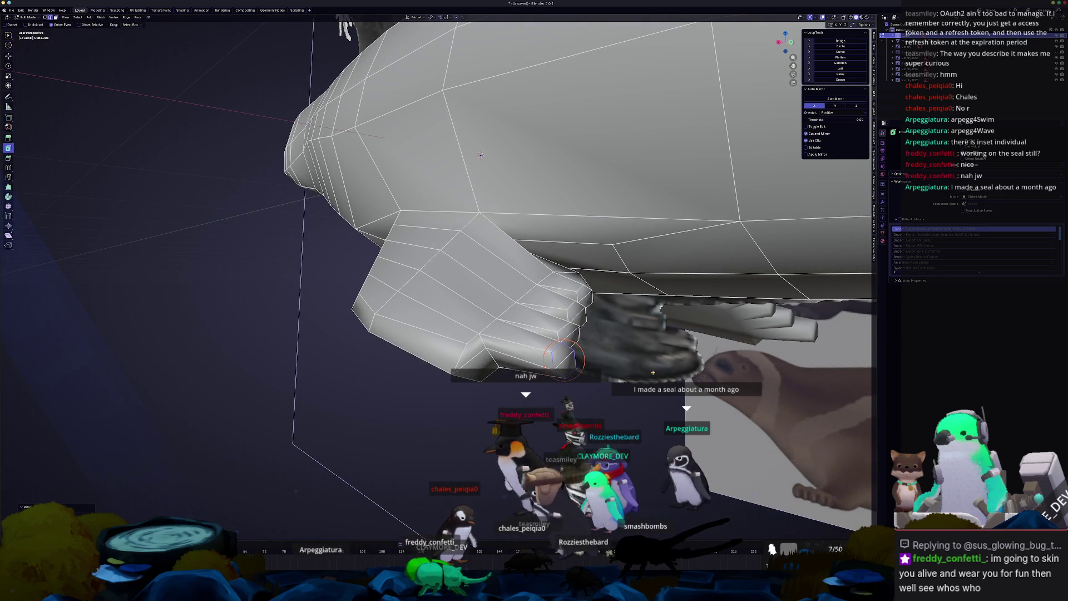
- Scale and reposition the fingertip vertices on the flipper
{"action": "middle_click_drag", "start_coordinate": [612, 393], "coordinate": [532, 412]}
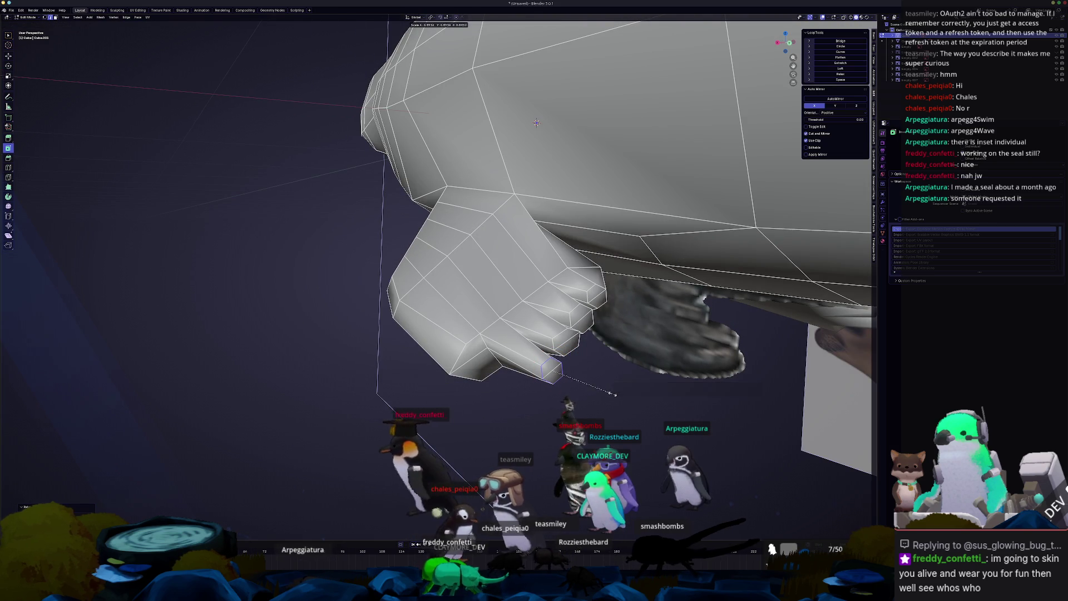
{"action": "left_click", "coordinate": [618, 393]}
{"action": "key", "text": "g"}
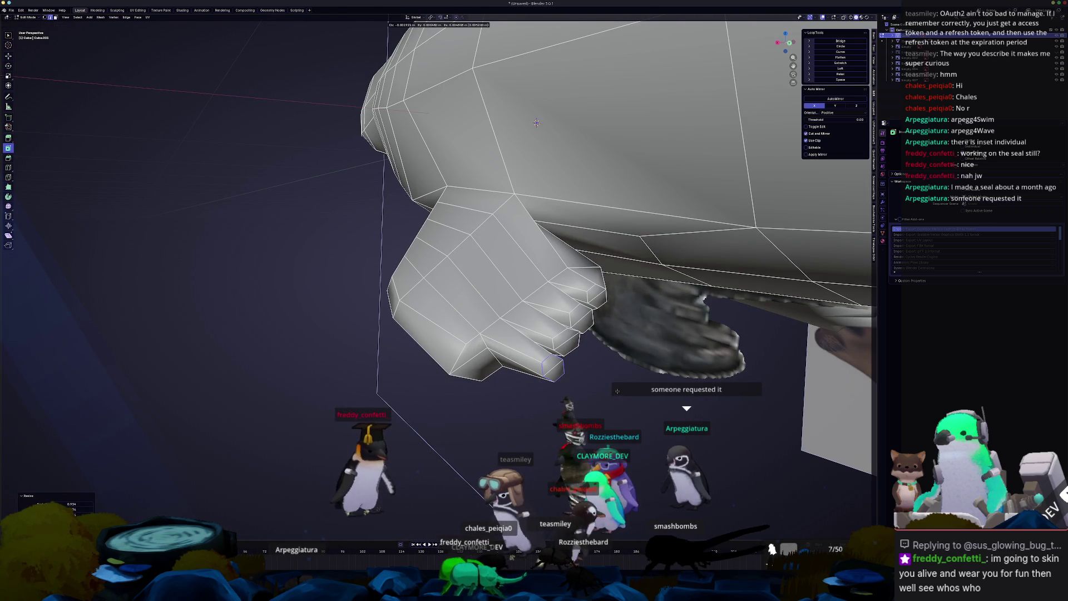
{"action": "left_click", "coordinate": [618, 393]}
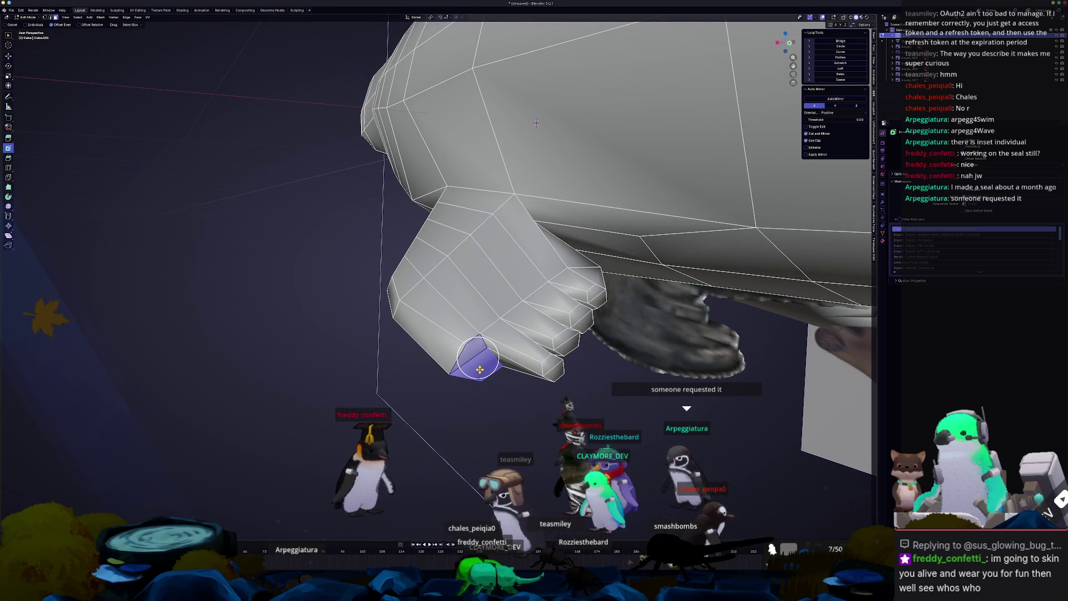
- Extrude the fingertip face outward in the right side view
{"action": "key", "text": "KP_3"}
{"action": "key", "text": "e"}
{"action": "left_click", "coordinate": [595, 382]}
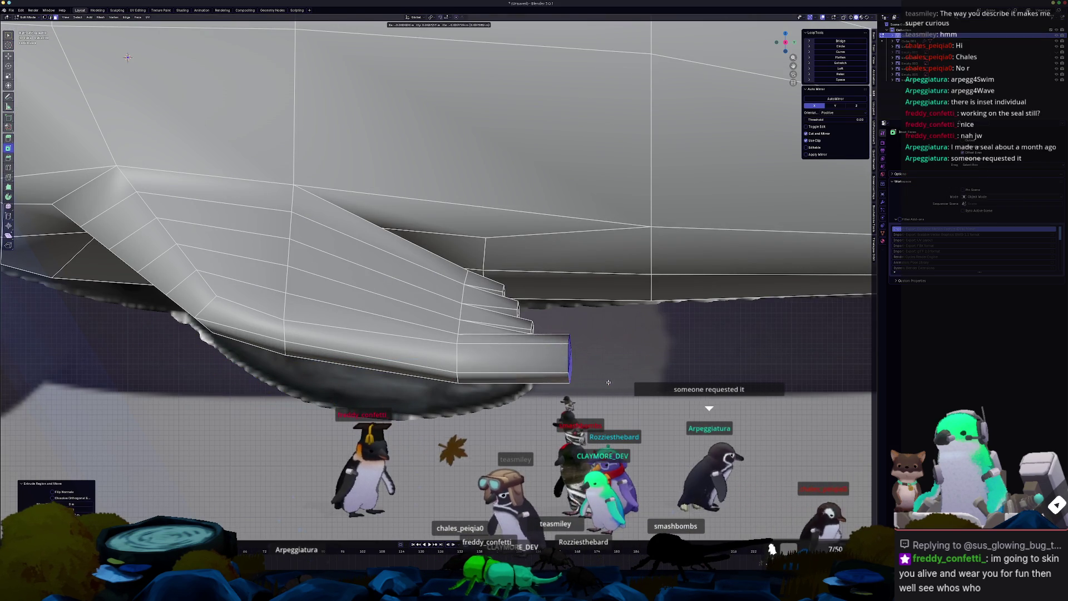
{"action": "mouse_move", "coordinate": [594, 384]}
{"action": "middle_mouse_down"}
{"action": "mouse_move", "coordinate": [591, 398]}
{"action": "mouse_move", "coordinate": [609, 396]}
{"action": "mouse_move", "coordinate": [545, 376]}
{"action": "middle_mouse_up"}
- Add an edge loop across the new fingertip segment and scale it
{"action": "key", "text": "ctrl+r"}
{"action": "left_click", "coordinate": [518, 371]}
{"action": "key", "text": "shift+r"}
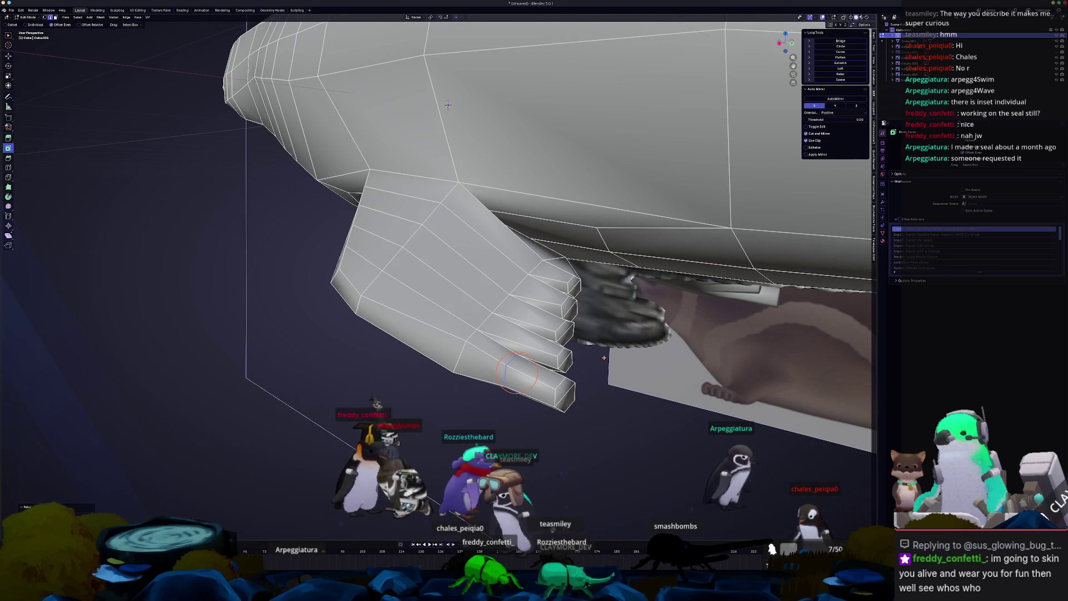
{"action": "key", "text": "s"}
{"action": "left_click", "coordinate": [628, 360]}
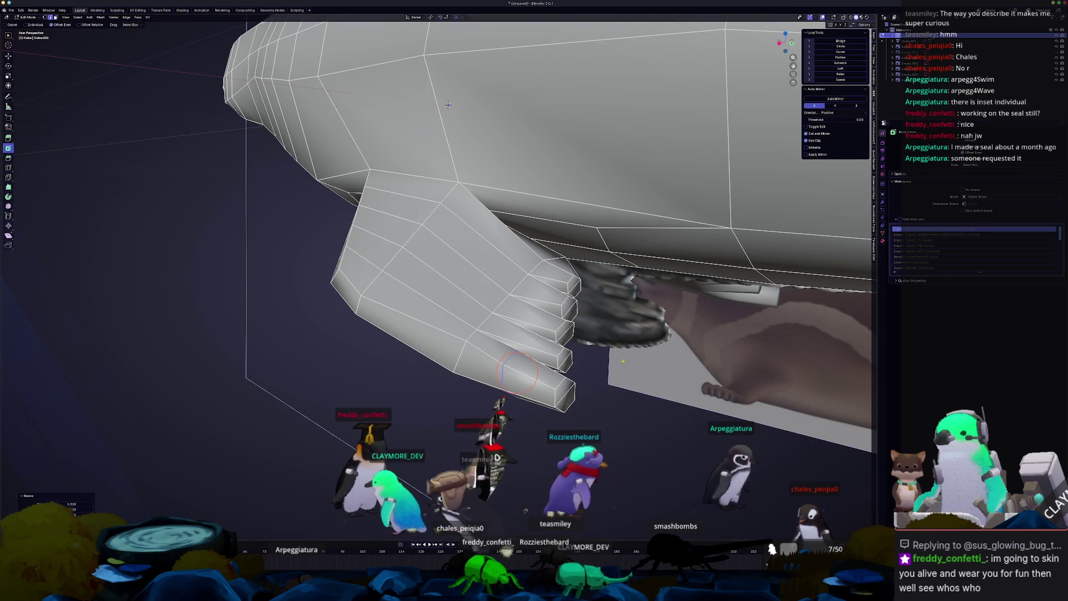
- Move the fingertip selection along global Y, then bring the Twitch channel window over Blender
{"action": "middle_click_drag", "start_coordinate": [448, 104], "coordinate": [464, 396]}
{"action": "key", "text": "g"}
{"action": "key", "text": "y"}
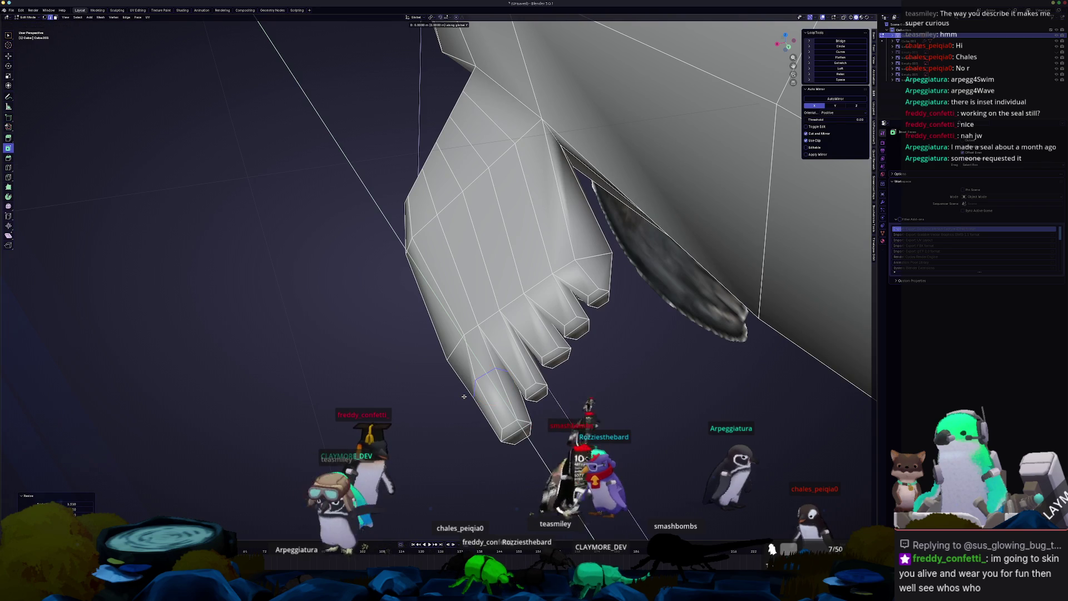
{"action": "left_click", "coordinate": [464, 398]}
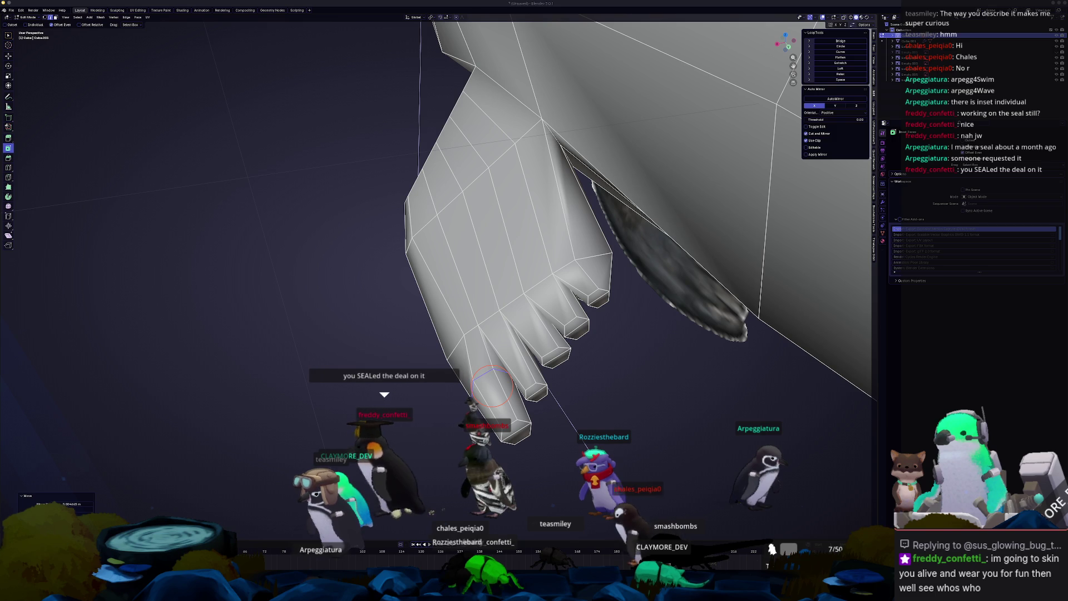
{"action": "left_click_drag", "start_coordinate": [1067, 221], "coordinate": [616, 221]}
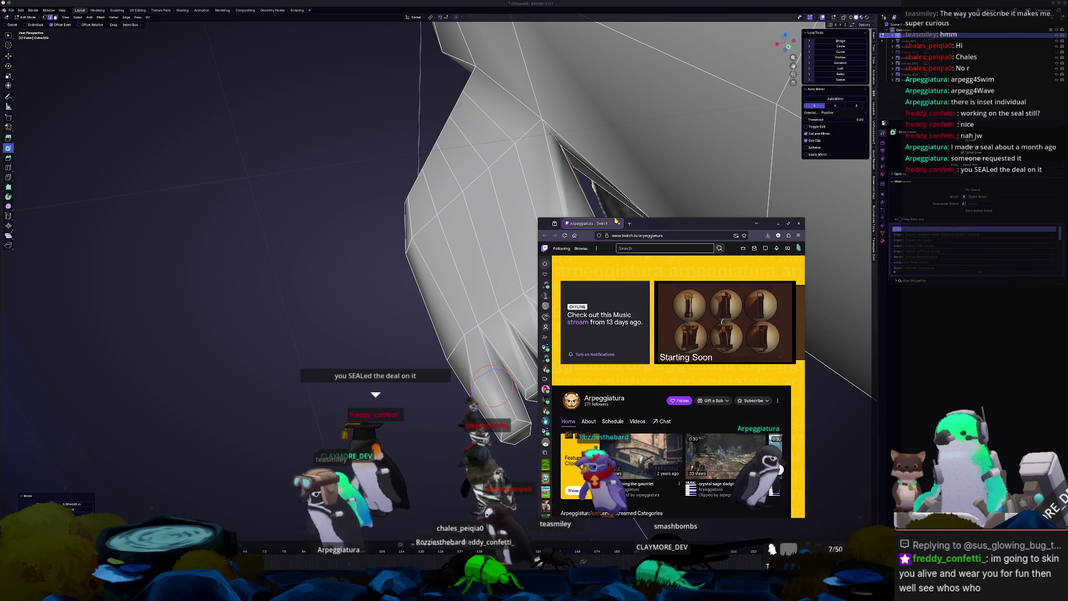
- Browse the channel's Videos and About pages, then open its linked games page
{"action": "scroll", "coordinate": [634, 382], "scroll_direction": "down", "scroll_amount": 2}
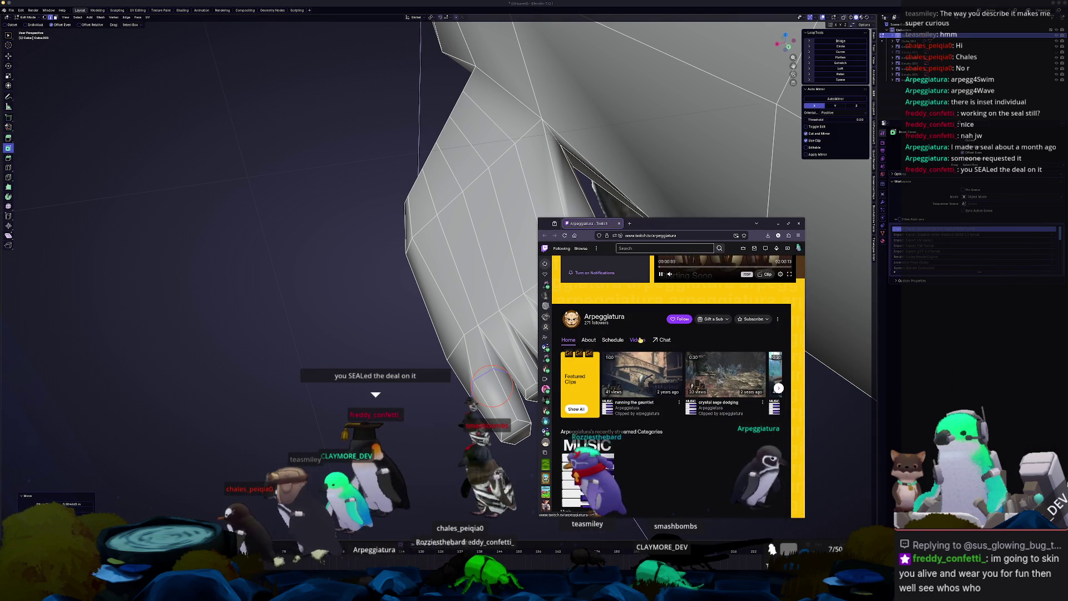
{"action": "left_click", "coordinate": [638, 339]}
{"action": "scroll", "coordinate": [675, 406], "scroll_direction": "down", "scroll_amount": 1}
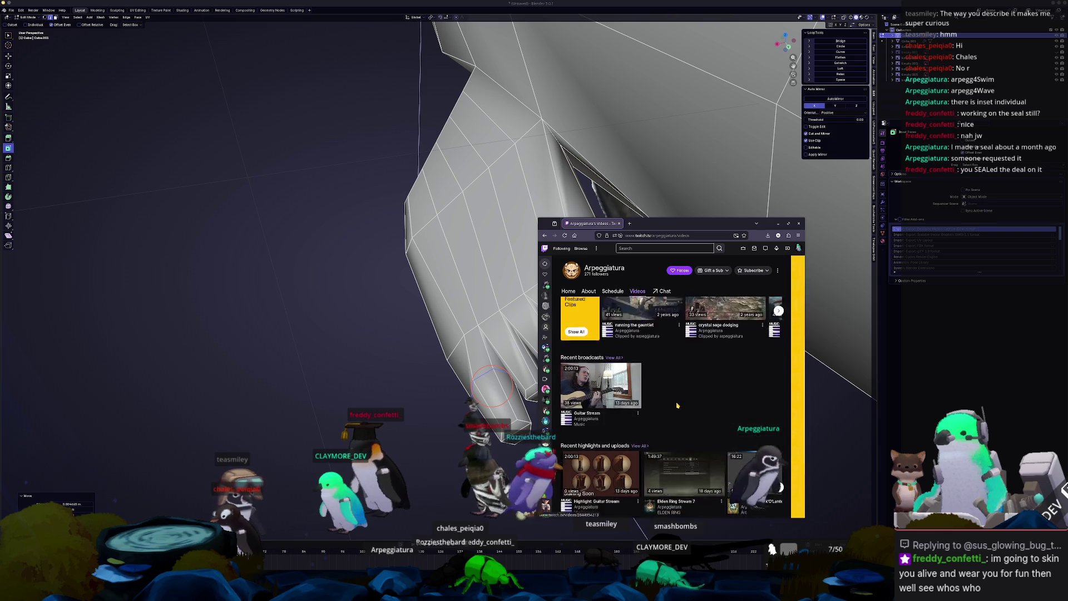
{"action": "scroll", "coordinate": [677, 404], "scroll_direction": "down", "scroll_amount": 1}
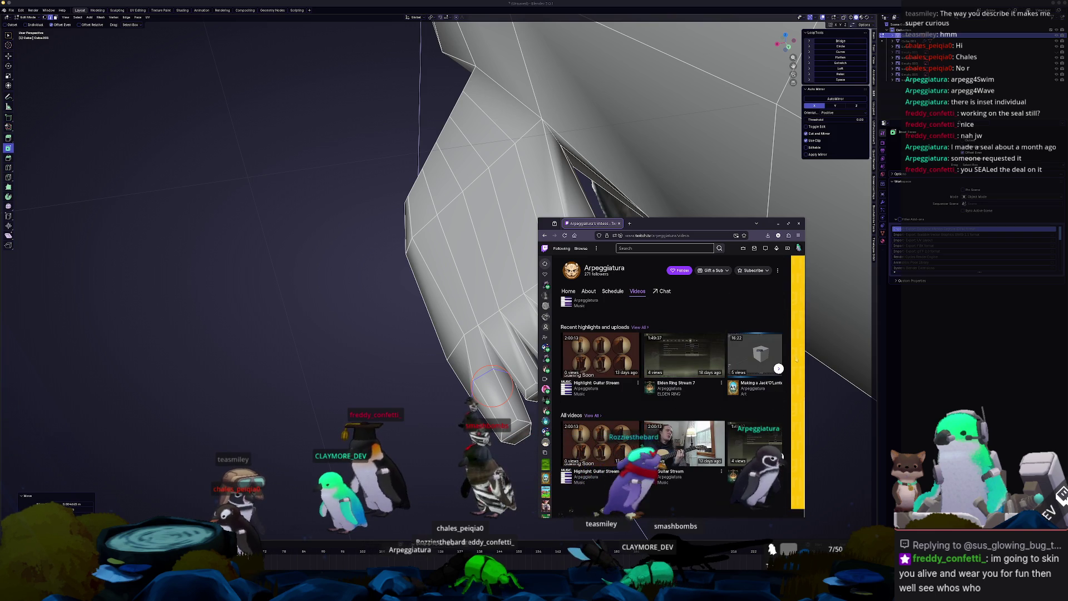
{"action": "scroll", "coordinate": [797, 363], "scroll_direction": "up", "scroll_amount": 3}
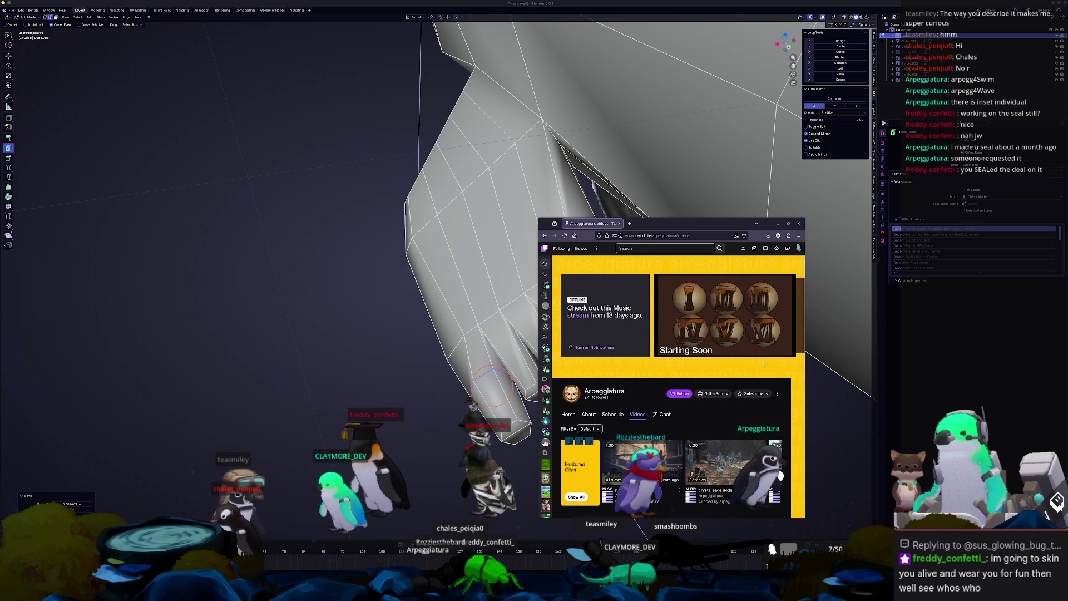
{"action": "left_click", "coordinate": [588, 415]}
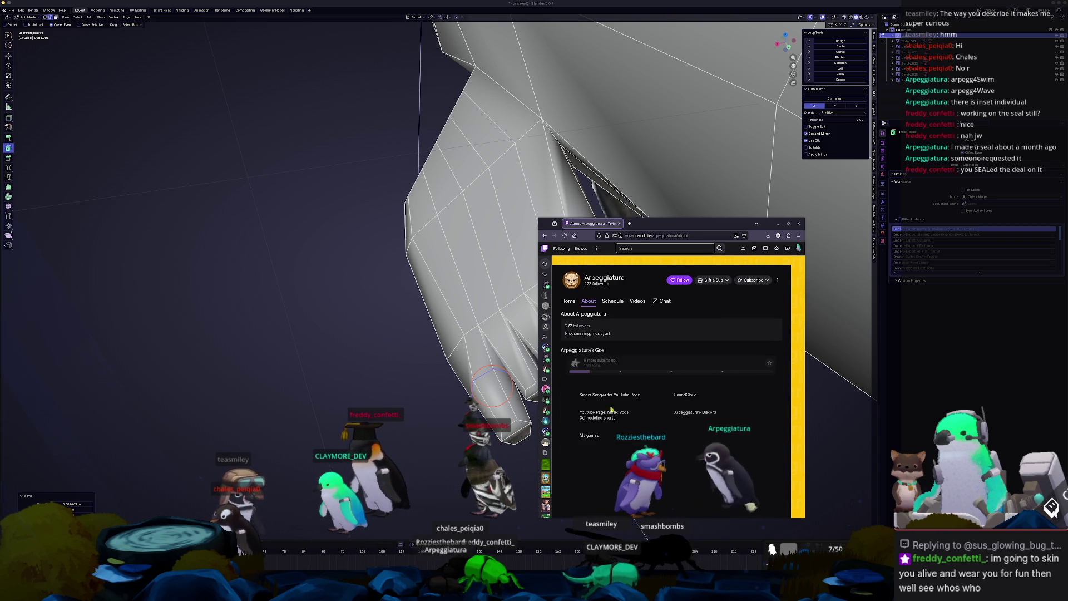
{"action": "scroll", "coordinate": [650, 334], "scroll_direction": "down", "scroll_amount": 3}
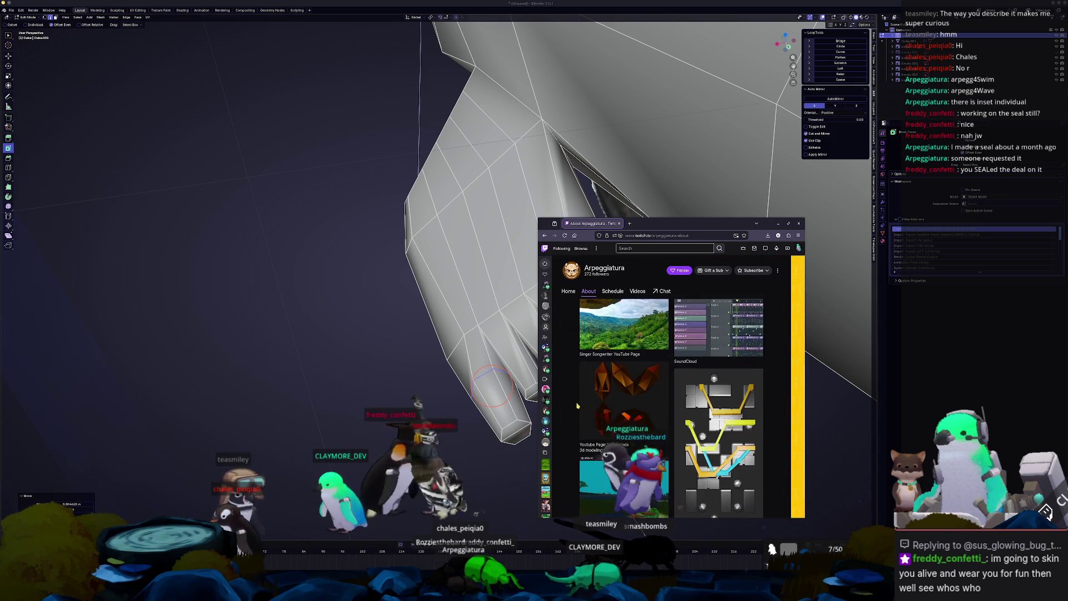
{"action": "left_click", "coordinate": [609, 472]}
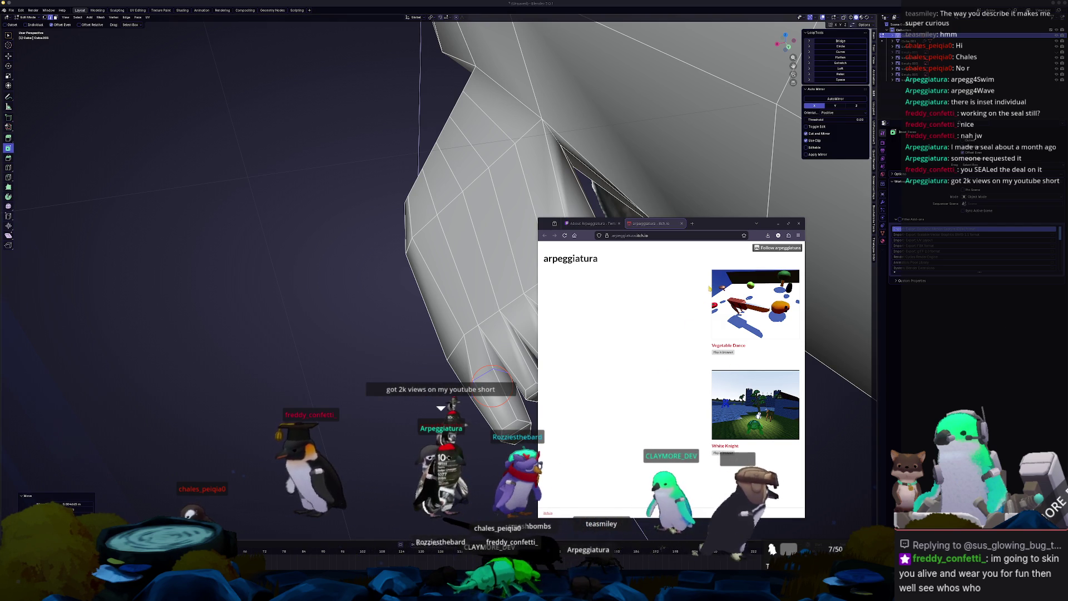
- Close the games tab and hide the browser to return to the seal model
{"action": "middle_click", "coordinate": [659, 225]}
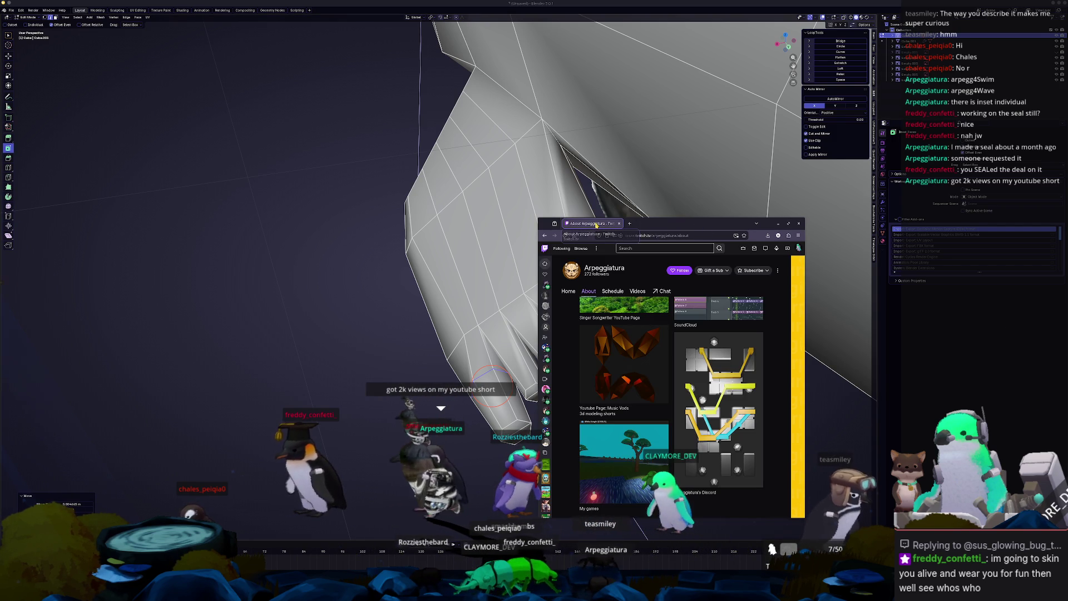
{"action": "left_click", "coordinate": [778, 223]}
{"action": "scroll", "coordinate": [559, 397], "scroll_direction": "up", "scroll_amount": 3}
{"action": "middle_click_drag", "start_coordinate": [558, 397], "coordinate": [553, 344]}
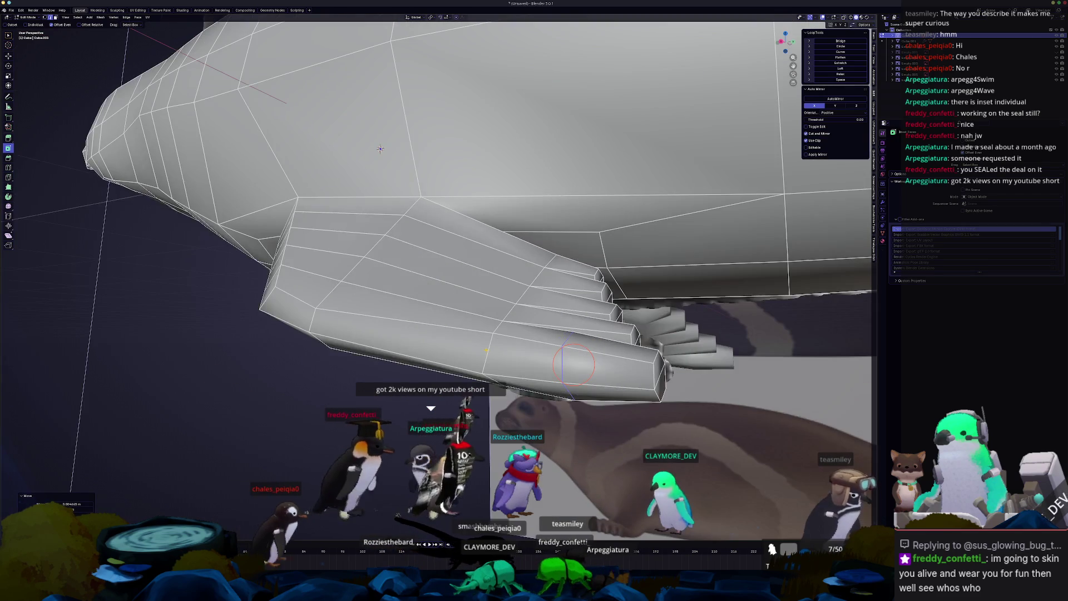
- Orbit around the rear flipper and enlarge the selected loop slightly
{"action": "mouse_move", "coordinate": [380, 148]}
{"action": "middle_mouse_down"}
{"action": "mouse_move", "coordinate": [680, 335]}
{"action": "mouse_move", "coordinate": [813, 200]}
{"action": "middle_mouse_up"}
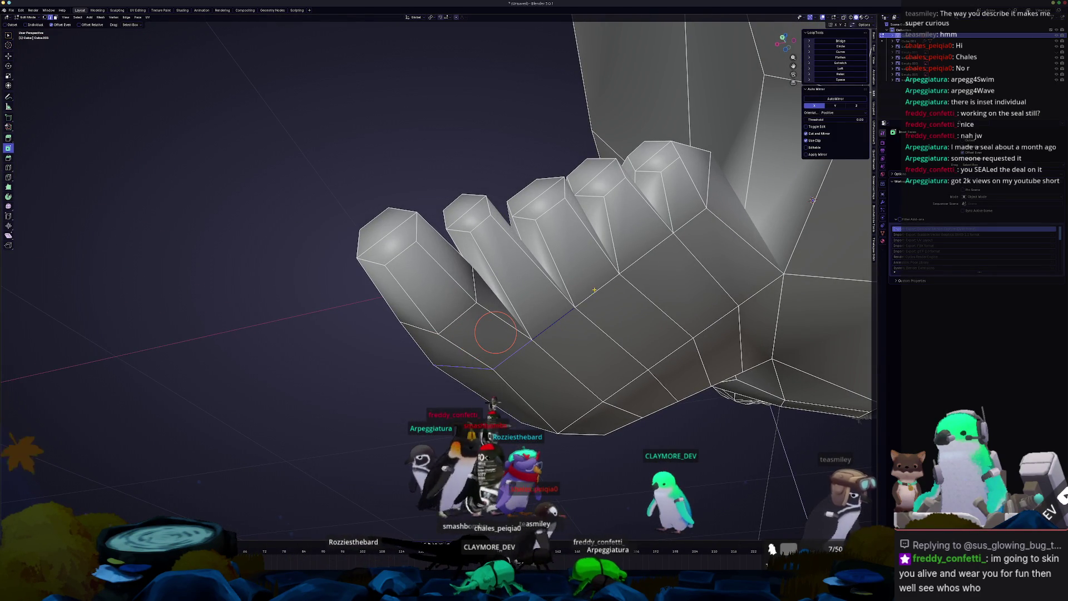
{"action": "middle_click_drag", "start_coordinate": [696, 191], "coordinate": [625, 315]}
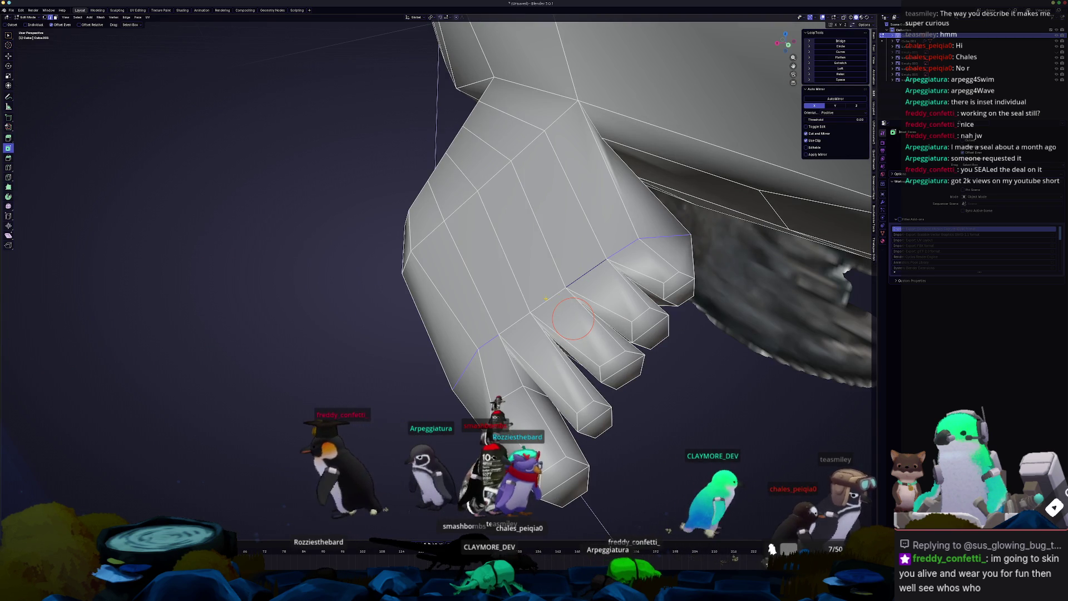
{"action": "middle_click_drag", "start_coordinate": [570, 317], "coordinate": [515, 340]}
{"action": "key", "text": "s"}
{"action": "left_click", "coordinate": [558, 328]}
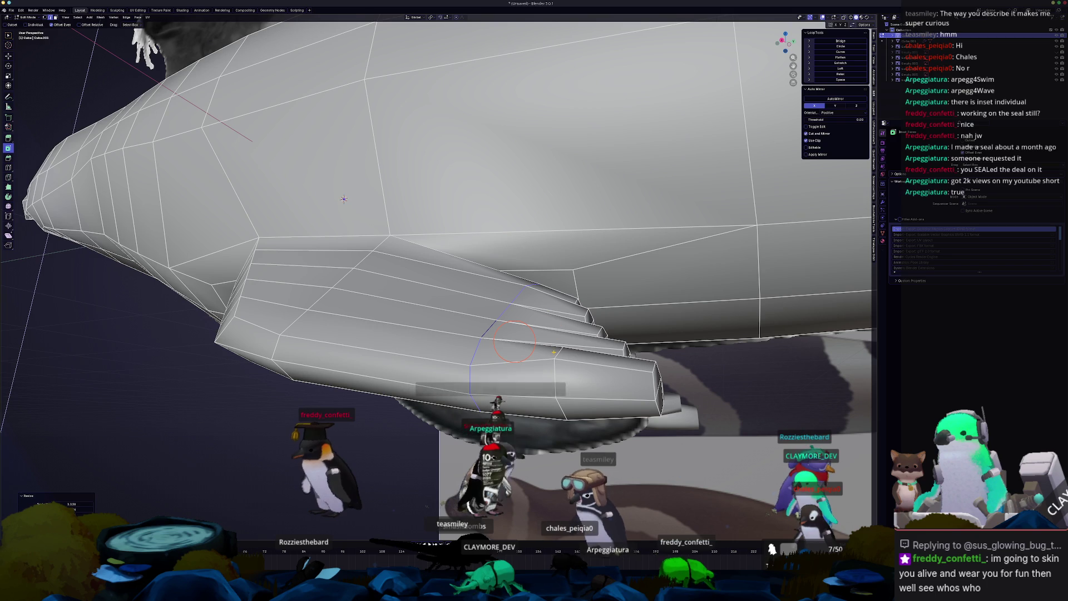
- Shift the selected flipper loop and rotate it twice to tilt it
{"action": "left_click", "coordinate": [566, 381]}
{"action": "mouse_move", "coordinate": [566, 373]}
{"action": "middle_mouse_down"}
{"action": "mouse_move", "coordinate": [572, 366]}
{"action": "mouse_move", "coordinate": [526, 379]}
{"action": "mouse_move", "coordinate": [492, 404]}
{"action": "mouse_move", "coordinate": [508, 429]}
{"action": "mouse_move", "coordinate": [553, 405]}
{"action": "mouse_move", "coordinate": [683, 399]}
{"action": "mouse_move", "coordinate": [420, 392]}
{"action": "middle_mouse_up"}
{"action": "key", "text": "g"}
{"action": "left_click", "coordinate": [572, 365]}
{"action": "key", "text": "r"}
{"action": "left_click", "coordinate": [557, 370]}
{"action": "key", "text": "r"}
{"action": "left_click", "coordinate": [498, 401]}
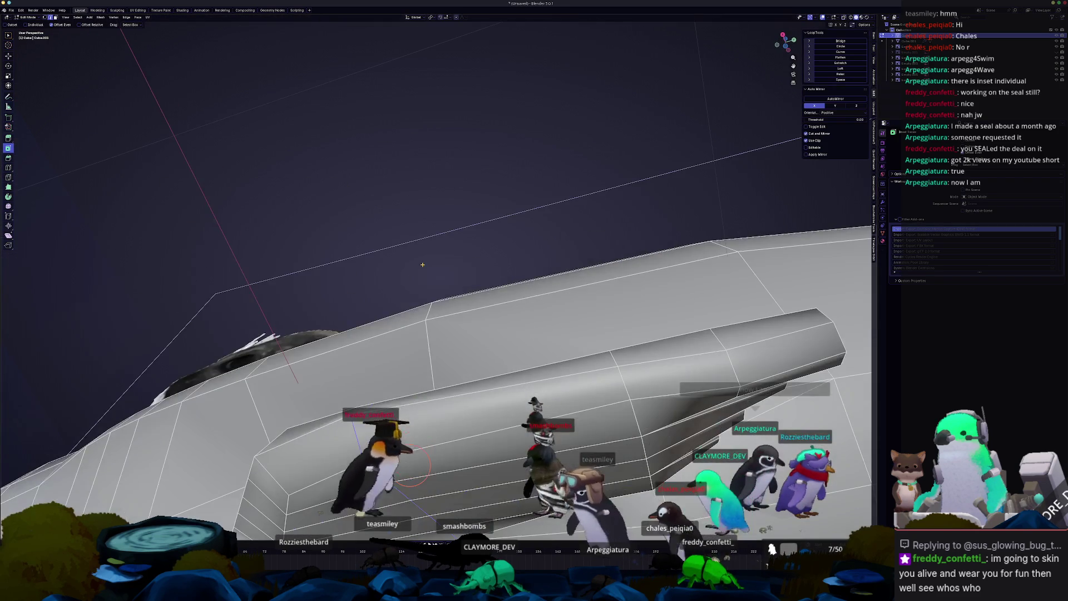
- Select the edge loop along the body's underside and place the 3D cursor on the flipper
{"action": "middle_click_drag", "start_coordinate": [381, 441], "coordinate": [410, 215]}
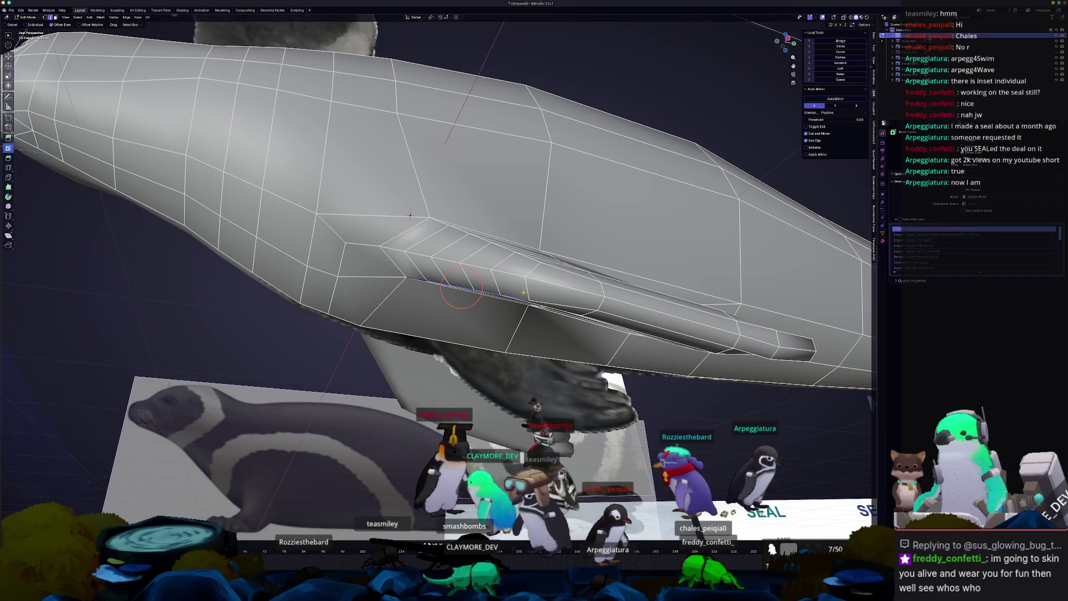
{"action": "middle_click_drag", "start_coordinate": [462, 287], "coordinate": [487, 253]}
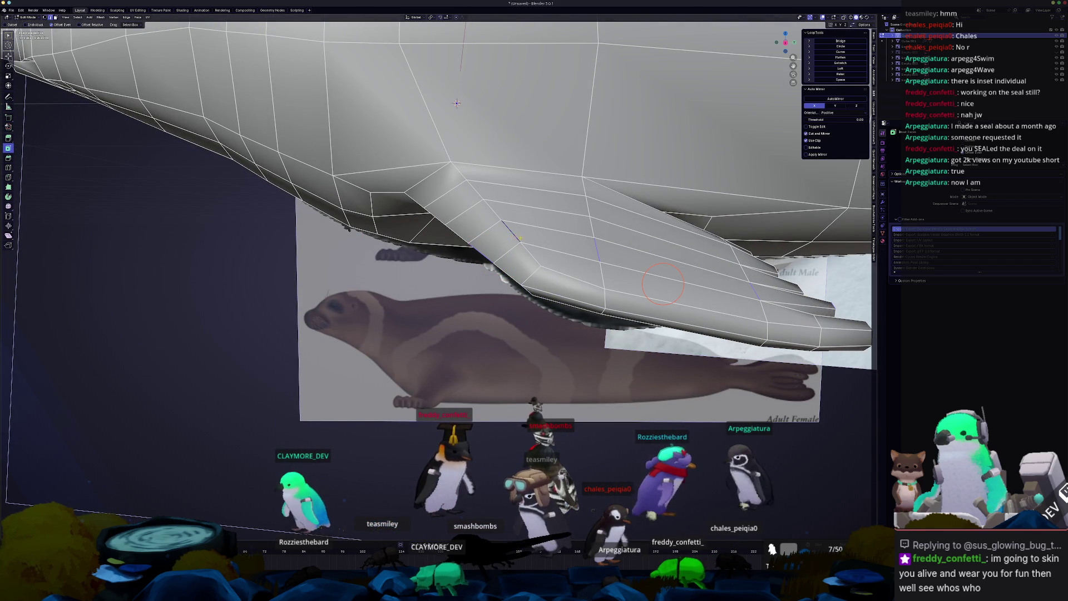
{"action": "mouse_move", "coordinate": [518, 237]}
{"action": "middle_mouse_down"}
{"action": "mouse_move", "coordinate": [549, 263]}
{"action": "mouse_move", "coordinate": [516, 310]}
{"action": "middle_mouse_up"}
{"action": "left_click", "coordinate": [620, 280], "text": "alt"}
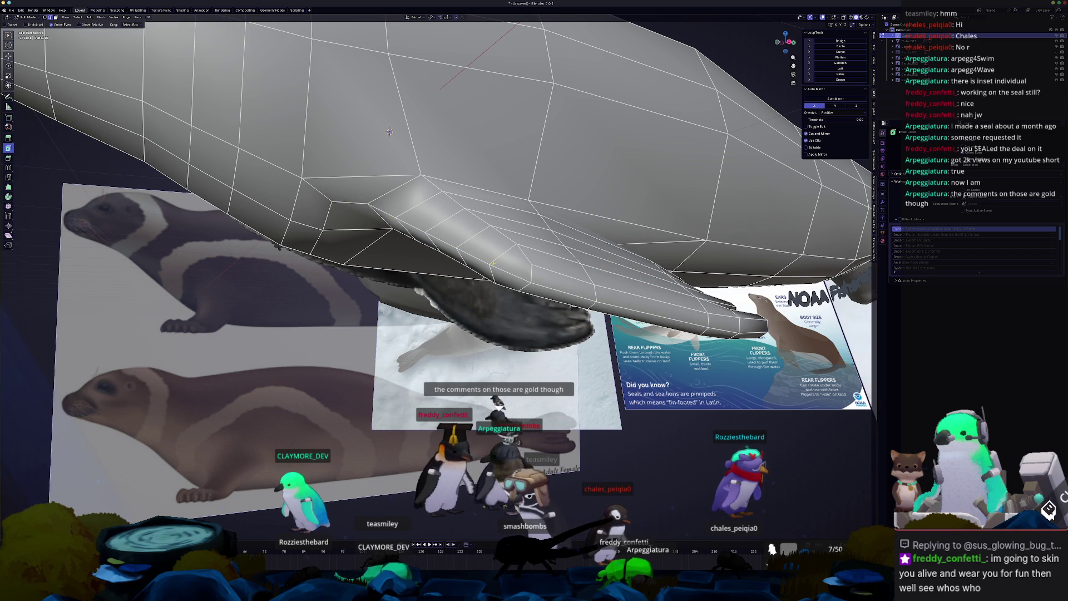
{"action": "middle_click_drag", "start_coordinate": [507, 265], "coordinate": [472, 275]}
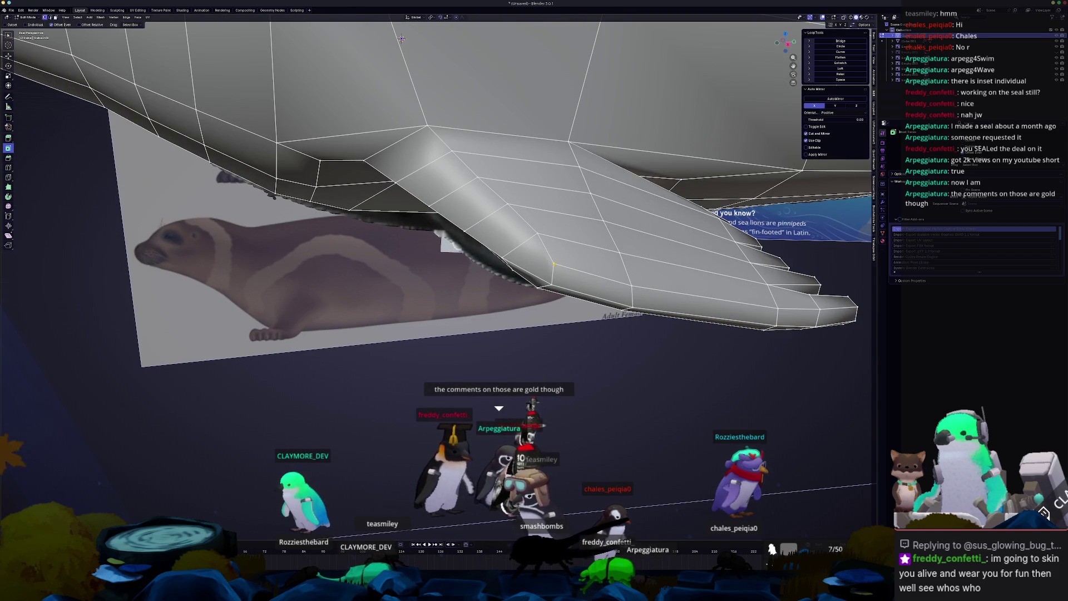
{"action": "scroll", "coordinate": [548, 267], "scroll_direction": "up", "scroll_amount": 3}
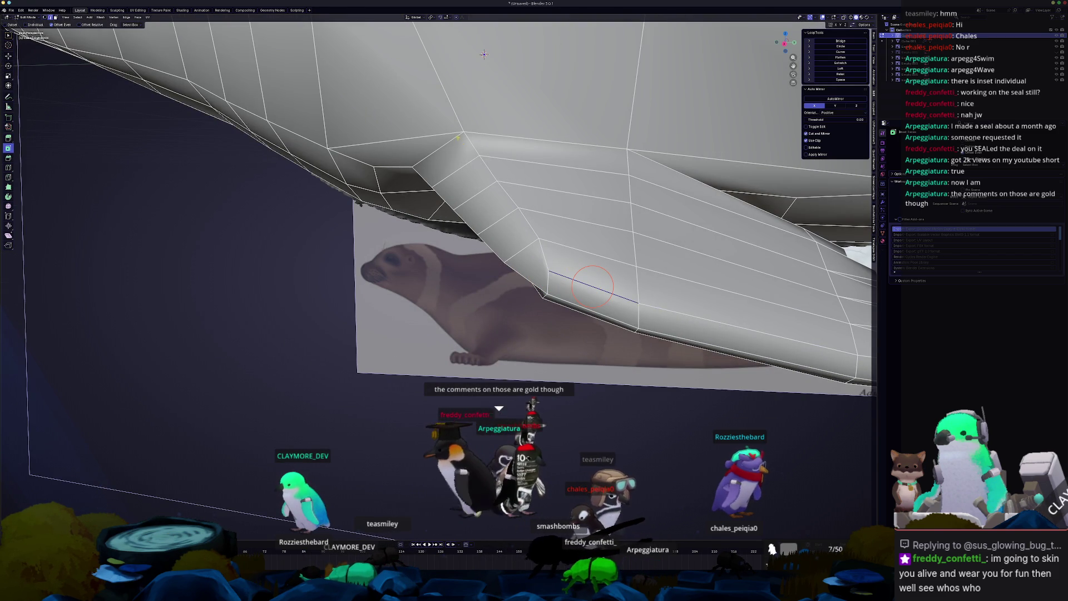
{"action": "middle_click_drag", "start_coordinate": [592, 287], "coordinate": [506, 279]}
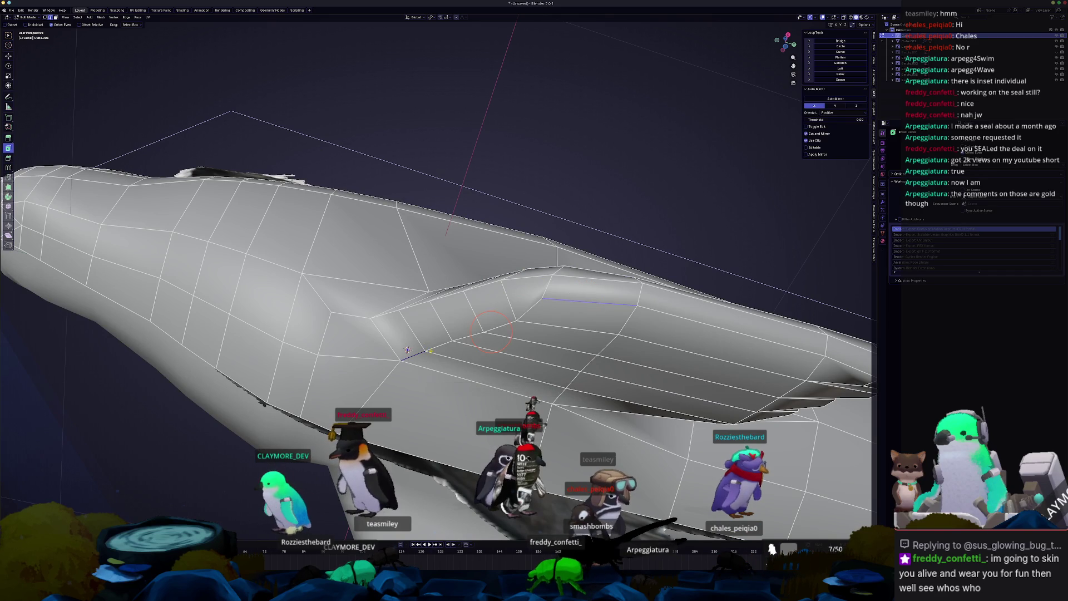
{"action": "mouse_move", "coordinate": [541, 304]}
{"action": "middle_mouse_down"}
{"action": "mouse_move", "coordinate": [533, 309]}
{"action": "mouse_move", "coordinate": [526, 289]}
{"action": "mouse_move", "coordinate": [523, 304]}
{"action": "mouse_move", "coordinate": [481, 295]}
{"action": "mouse_move", "coordinate": [521, 264]}
{"action": "mouse_move", "coordinate": [434, 366]}
{"action": "middle_mouse_up"}
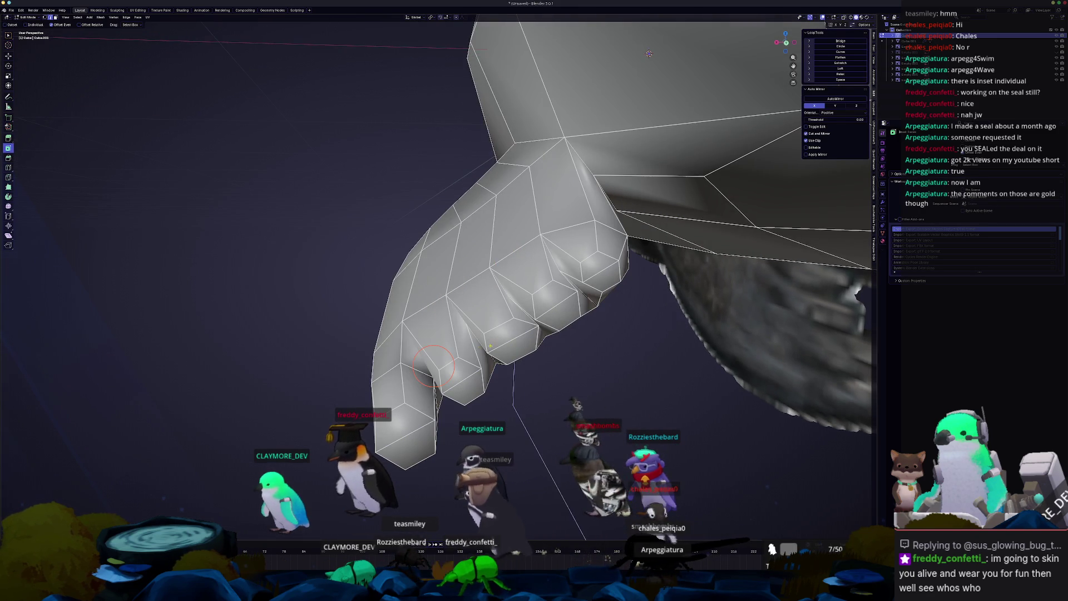
{"action": "right_click", "coordinate": [437, 394], "text": "shift"}
- Move the selected part of the flipper to a new position
{"action": "mouse_move", "coordinate": [448, 402]}
{"action": "middle_mouse_down"}
{"action": "mouse_move", "coordinate": [480, 403]}
{"action": "mouse_move", "coordinate": [437, 324]}
{"action": "middle_mouse_up"}
{"action": "key", "text": "g"}
{"action": "left_click", "coordinate": [452, 407]}
- Cut a new loop across one finger and nudge a vertex near the third finger's base
{"action": "scroll", "coordinate": [479, 403], "scroll_direction": "up", "scroll_amount": 3}
{"action": "scroll", "coordinate": [438, 325], "scroll_direction": "up", "scroll_amount": 2}
{"action": "mouse_move", "coordinate": [437, 268]}
{"action": "middle_mouse_down"}
{"action": "mouse_move", "coordinate": [424, 232]}
{"action": "mouse_move", "coordinate": [496, 328]}
{"action": "mouse_move", "coordinate": [490, 343]}
{"action": "mouse_move", "coordinate": [471, 337]}
{"action": "mouse_move", "coordinate": [478, 309]}
{"action": "middle_mouse_up"}
{"action": "left_click", "coordinate": [479, 310]}
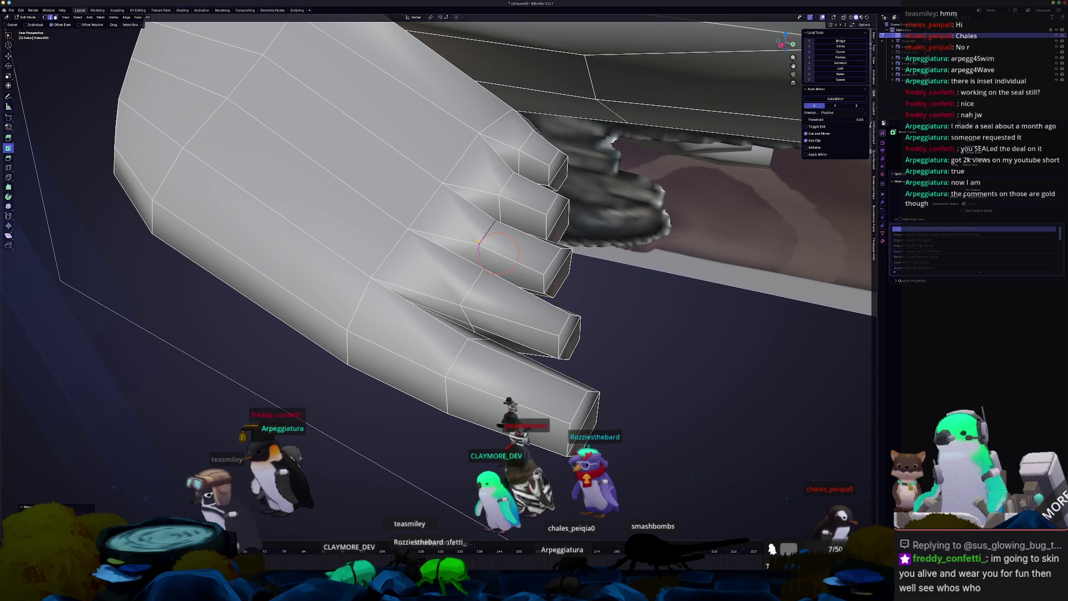
{"action": "left_click_drag", "start_coordinate": [484, 307], "coordinate": [485, 308]}
- Inspect the finger shapes from several angles, then return to Object Mode
{"action": "middle_click_drag", "start_coordinate": [485, 306], "coordinate": [503, 325]}
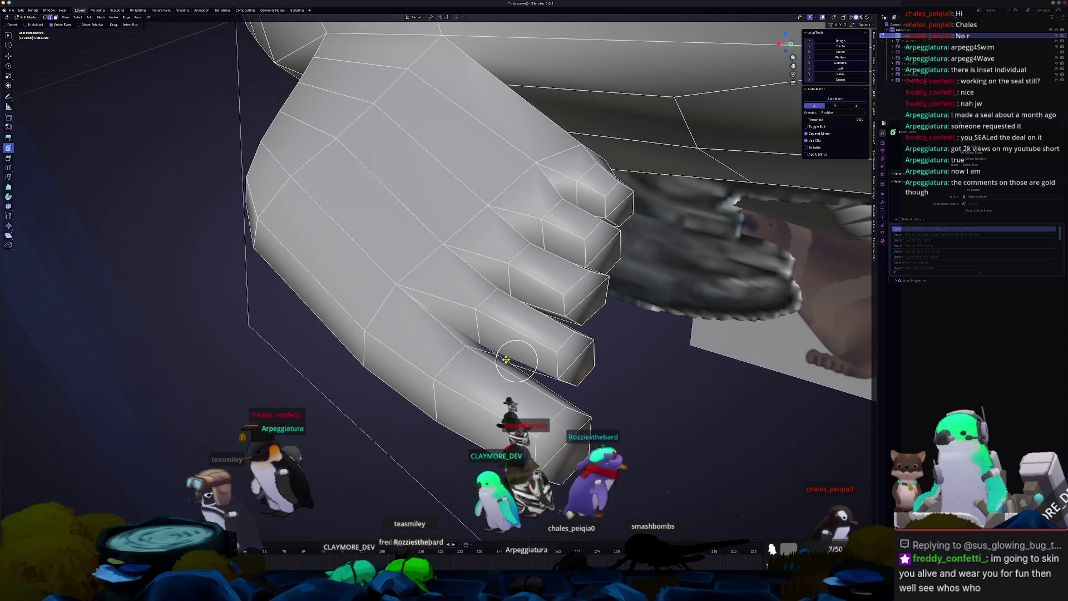
{"action": "mouse_move", "coordinate": [532, 381]}
{"action": "middle_mouse_down"}
{"action": "mouse_move", "coordinate": [524, 376]}
{"action": "mouse_move", "coordinate": [562, 329]}
{"action": "middle_mouse_up"}
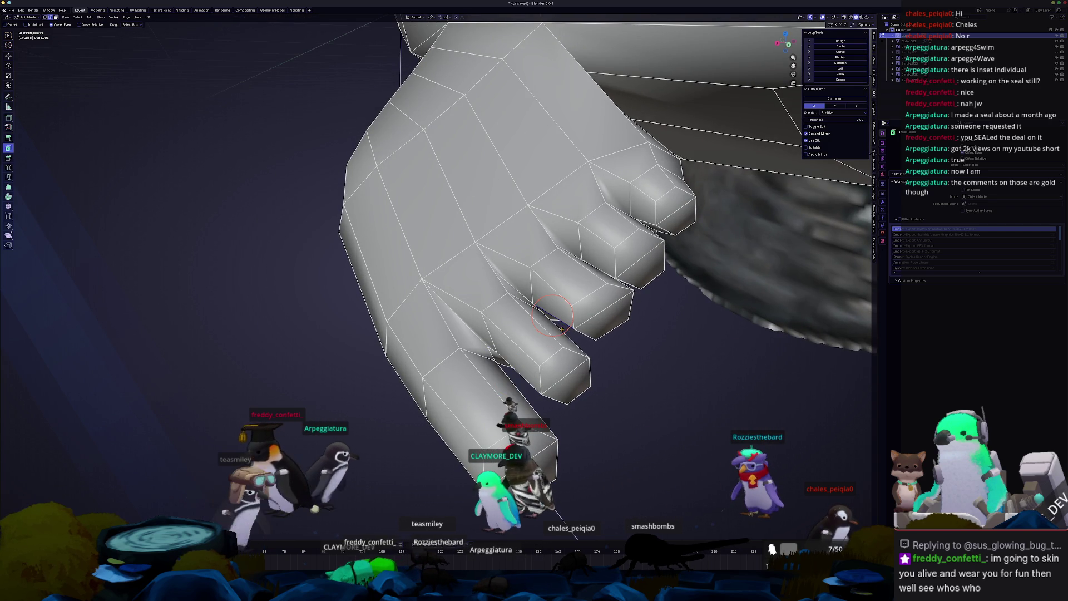
{"action": "middle_click_drag", "start_coordinate": [562, 329], "coordinate": [612, 306]}
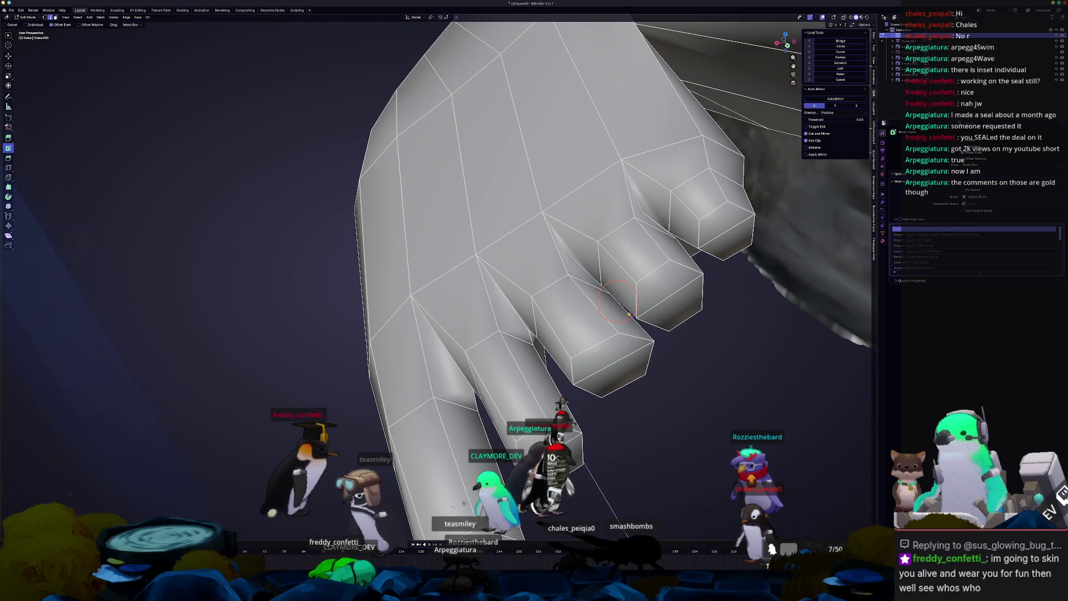
{"action": "middle_click_drag", "start_coordinate": [617, 302], "coordinate": [542, 326]}
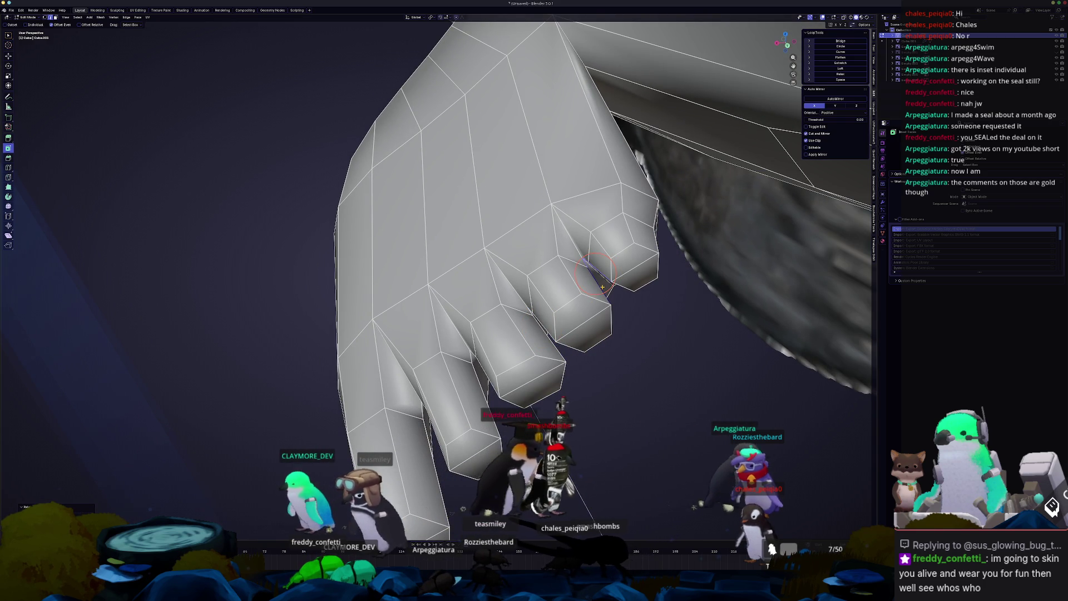
{"action": "middle_click_drag", "start_coordinate": [602, 287], "coordinate": [592, 336]}
{"action": "key", "text": "Tab"}
{"action": "middle_click_drag", "start_coordinate": [533, 277], "coordinate": [500, 346]}
- Zoom and orbit around the shaded flipper, then bring the Discord art-share channel over Blender
{"action": "scroll", "coordinate": [528, 325], "scroll_direction": "up", "scroll_amount": 3}
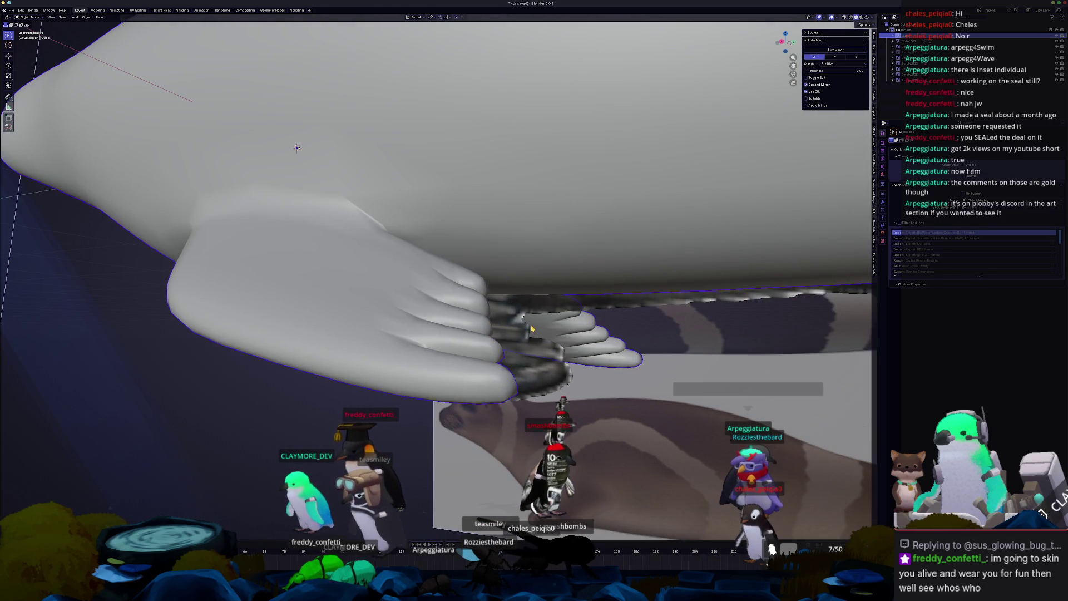
{"action": "scroll", "coordinate": [532, 328], "scroll_direction": "up", "scroll_amount": 1}
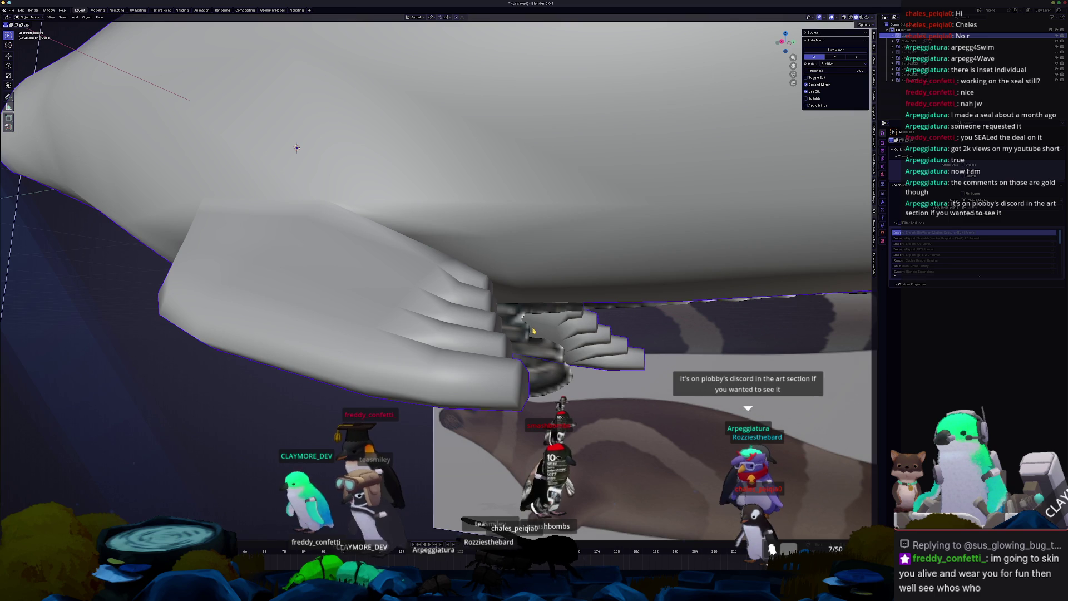
{"action": "middle_click_drag", "start_coordinate": [535, 333], "coordinate": [508, 352]}
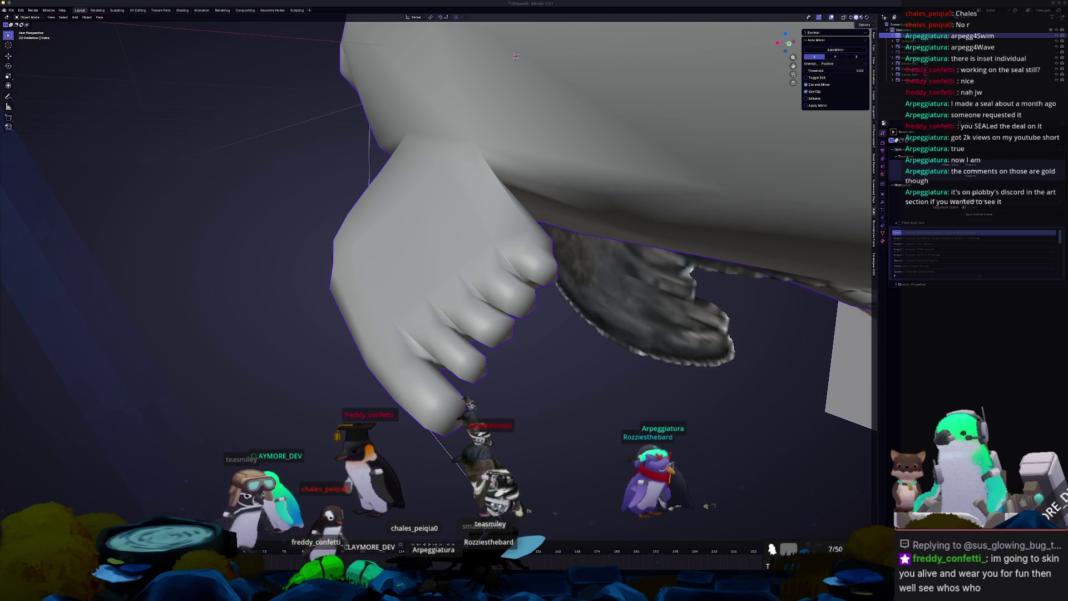
{"action": "left_click_drag", "start_coordinate": [1067, 242], "coordinate": [779, 242]}
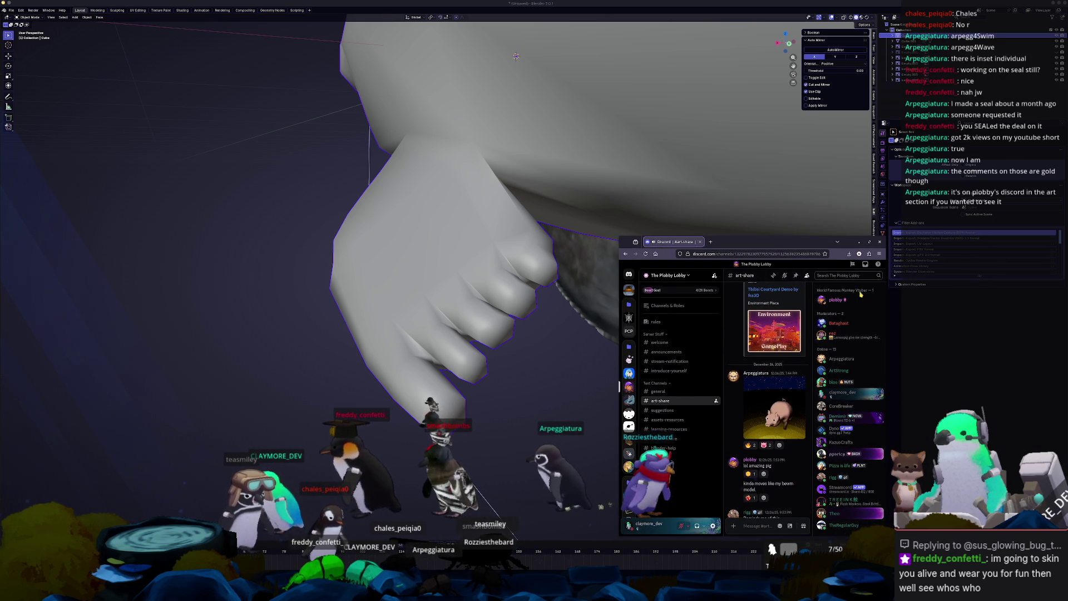
- Enlarge the Discord window and view the T-Rex image at full size
{"action": "mouse_move", "coordinate": [759, 434]}
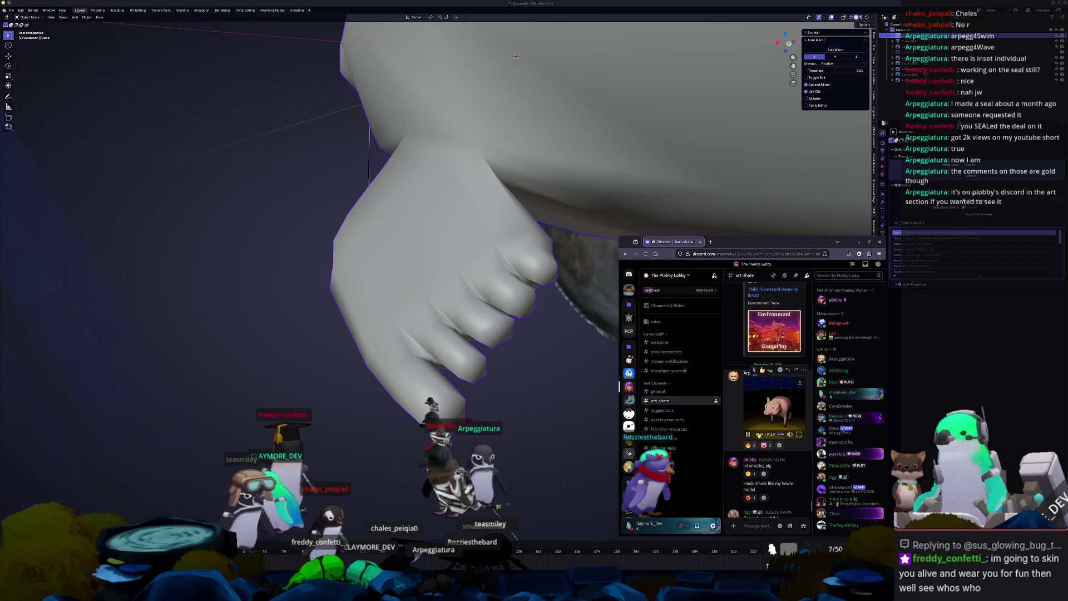
{"action": "scroll", "coordinate": [749, 434], "scroll_direction": "down", "scroll_amount": 5}
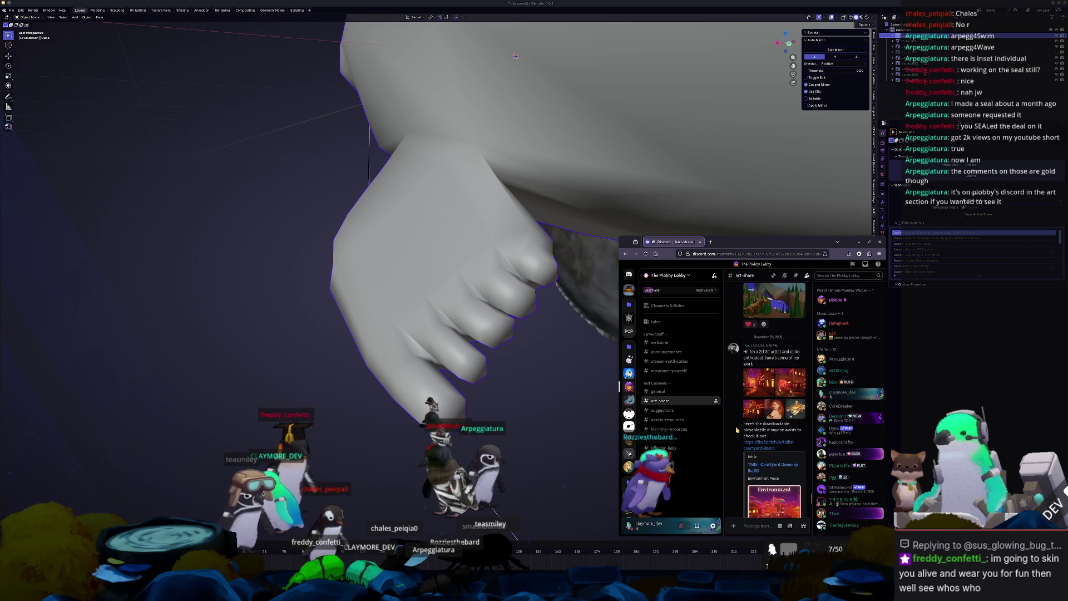
{"action": "scroll", "coordinate": [741, 433], "scroll_direction": "up", "scroll_amount": 1}
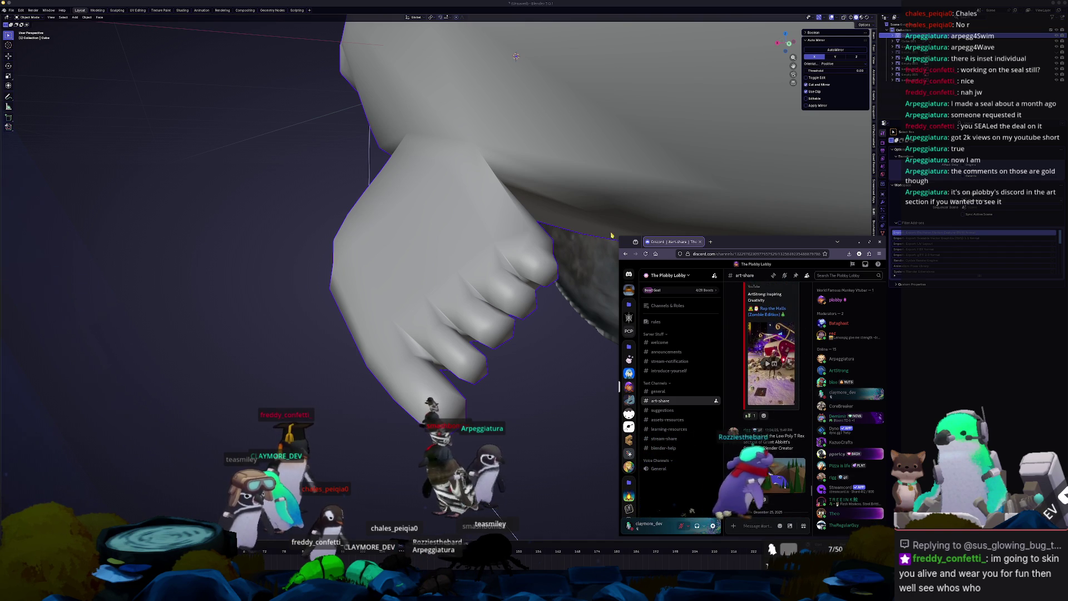
{"action": "mouse_move", "coordinate": [618, 236]}
{"action": "left_mouse_down"}
{"action": "mouse_move", "coordinate": [442, 106]}
{"action": "mouse_move", "coordinate": [425, 109]}
{"action": "left_mouse_up"}
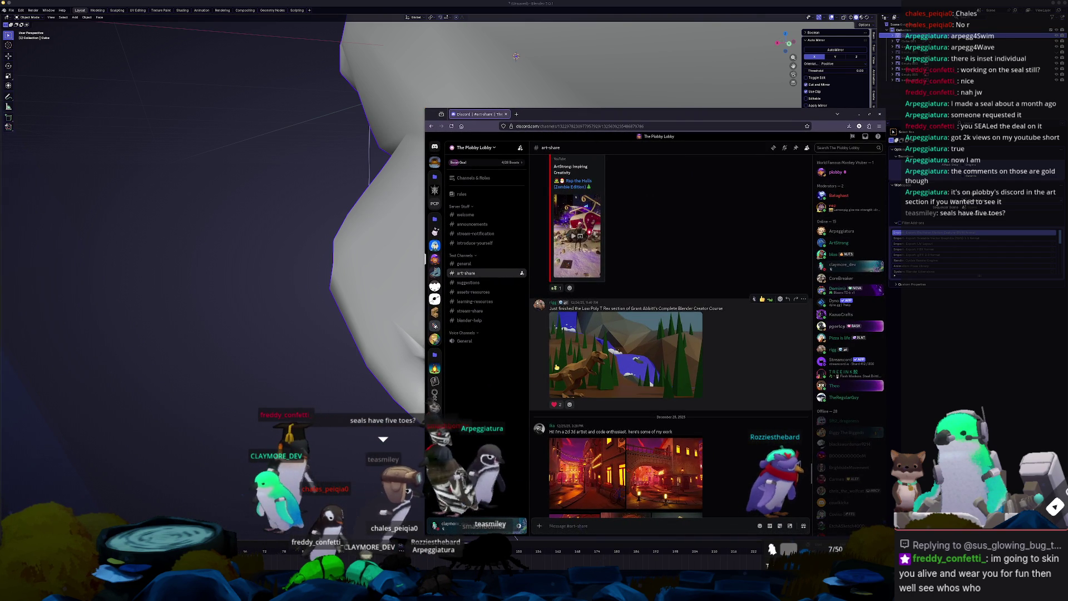
{"action": "left_click", "coordinate": [573, 381]}
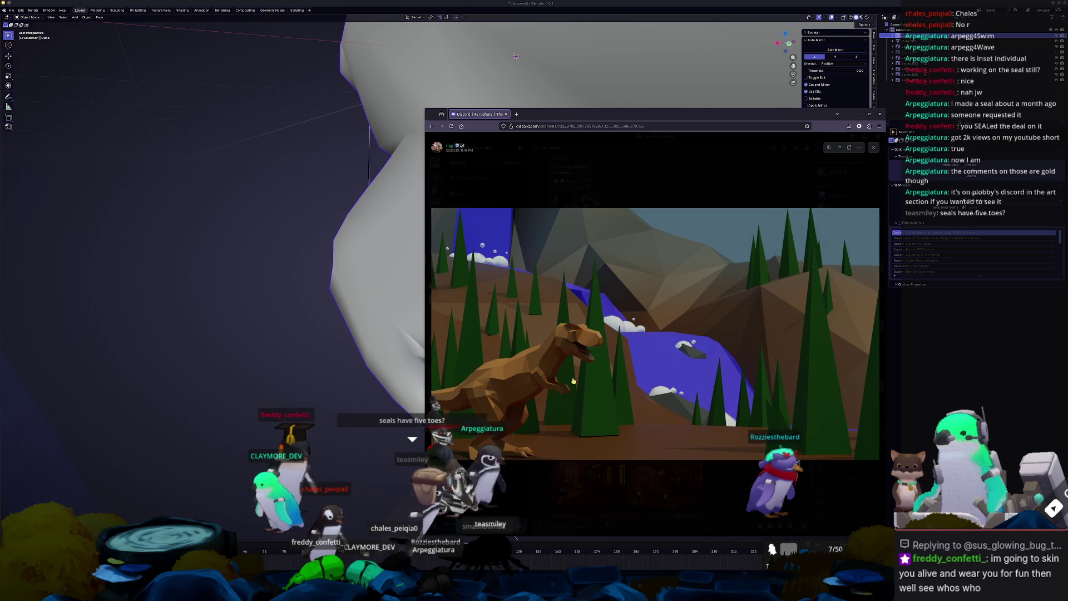
{"action": "left_click", "coordinate": [727, 467]}
- Scroll up to view the green lion image and the cardboard character screenshot full size
{"action": "scroll", "coordinate": [758, 398], "scroll_direction": "up", "scroll_amount": 5}
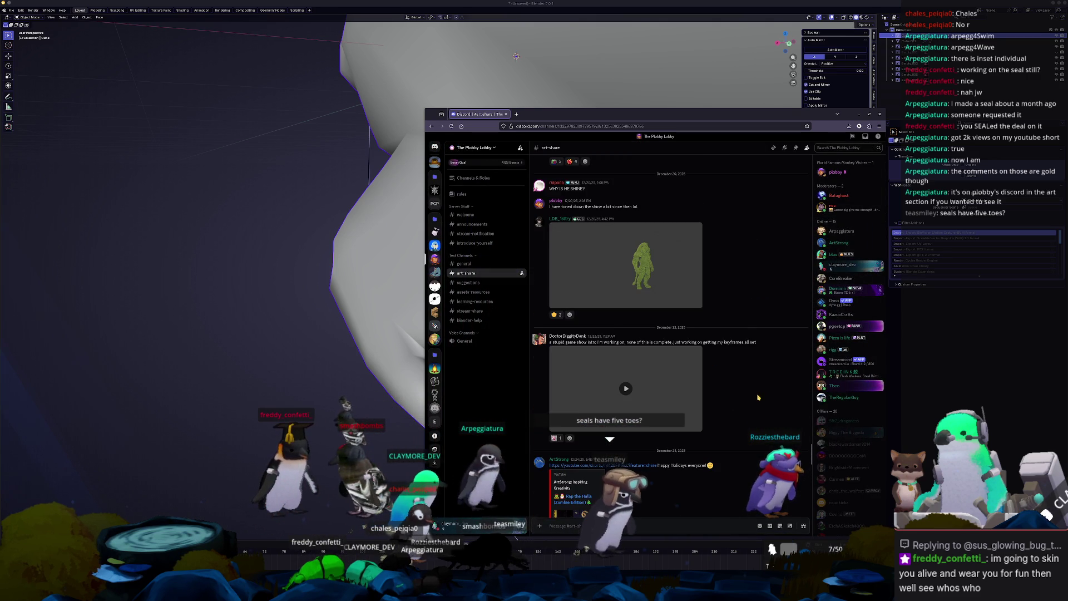
{"action": "left_click", "coordinate": [679, 289]}
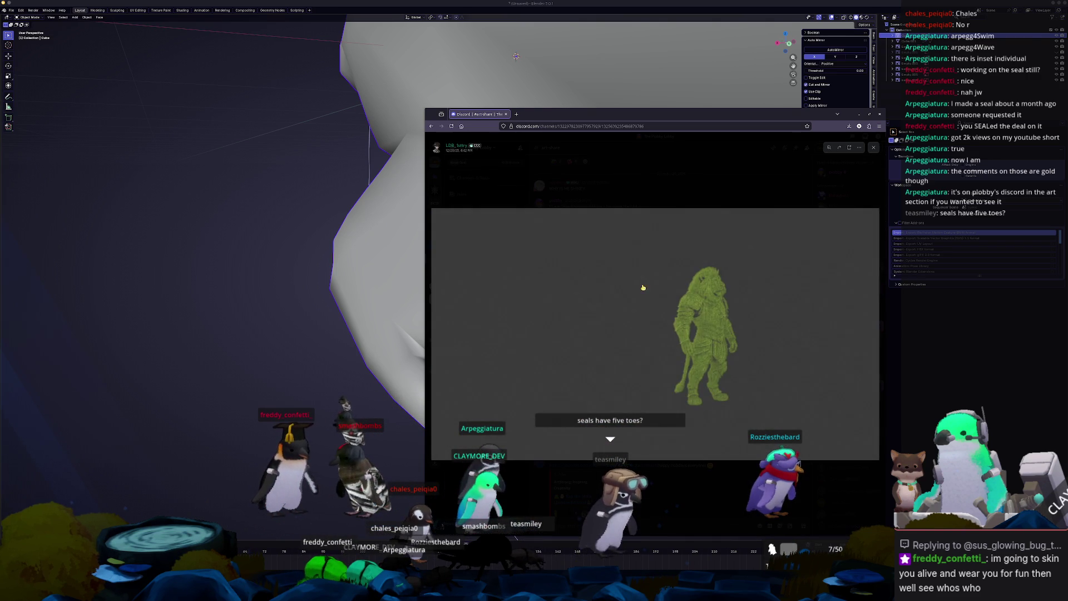
{"action": "left_click", "coordinate": [739, 492]}
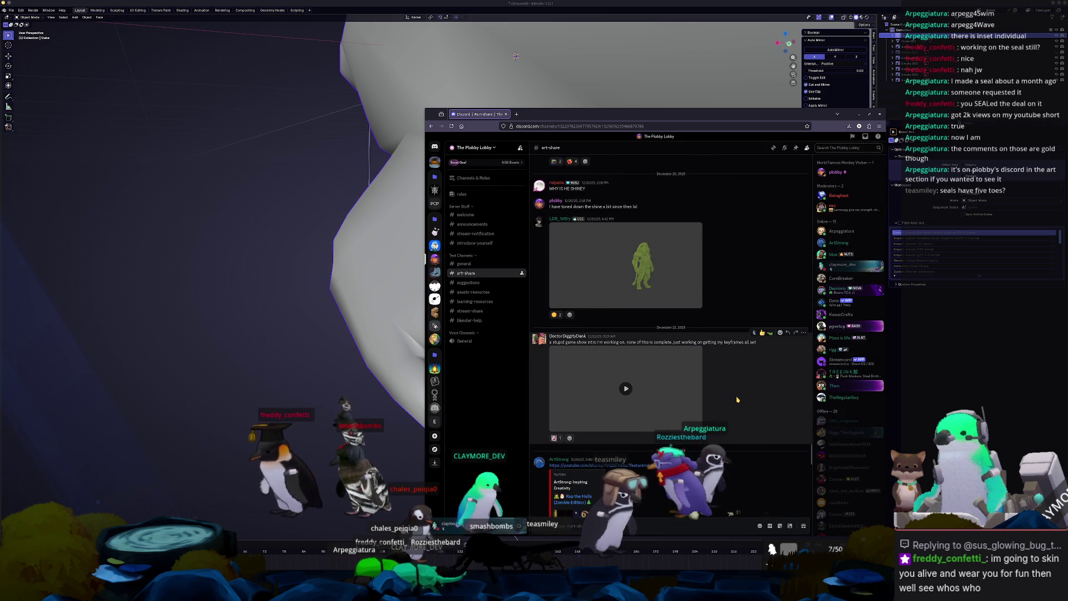
{"action": "scroll", "coordinate": [738, 399], "scroll_direction": "up", "scroll_amount": 5}
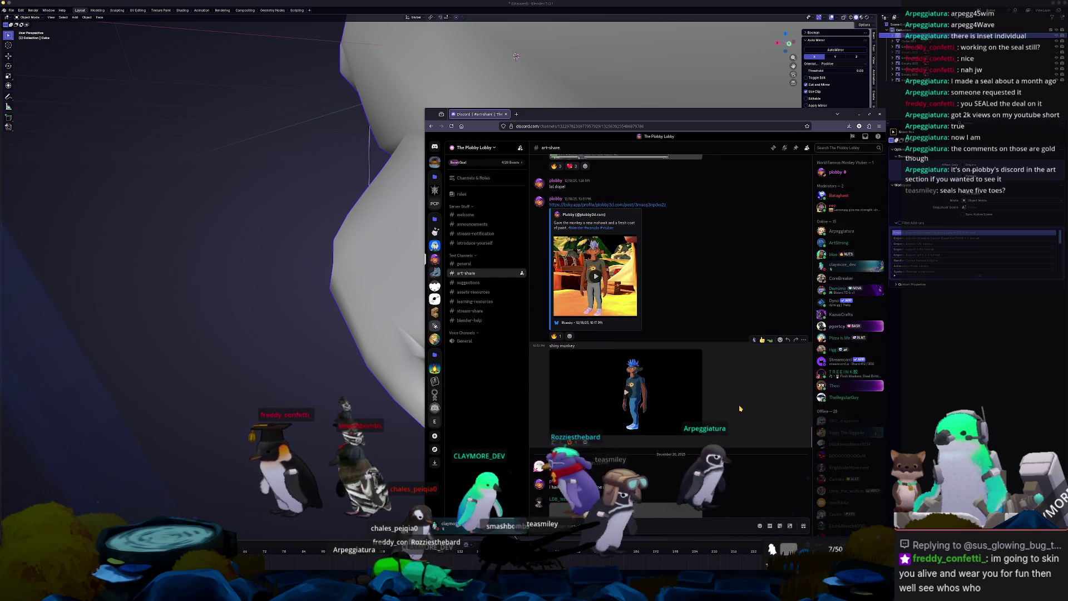
{"action": "scroll", "coordinate": [740, 407], "scroll_direction": "up", "scroll_amount": 6}
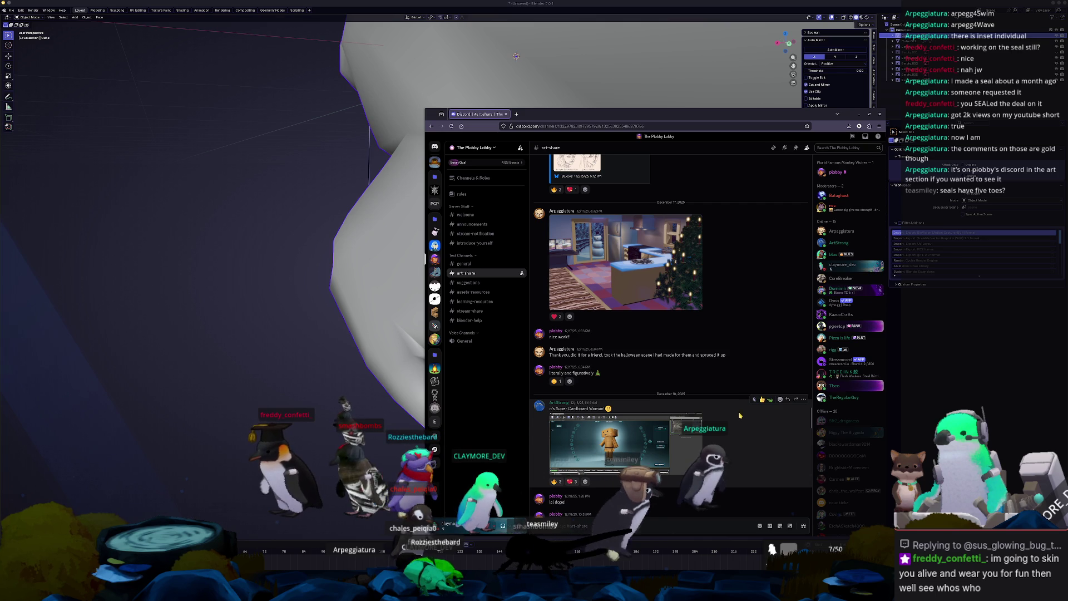
{"action": "left_click", "coordinate": [632, 445]}
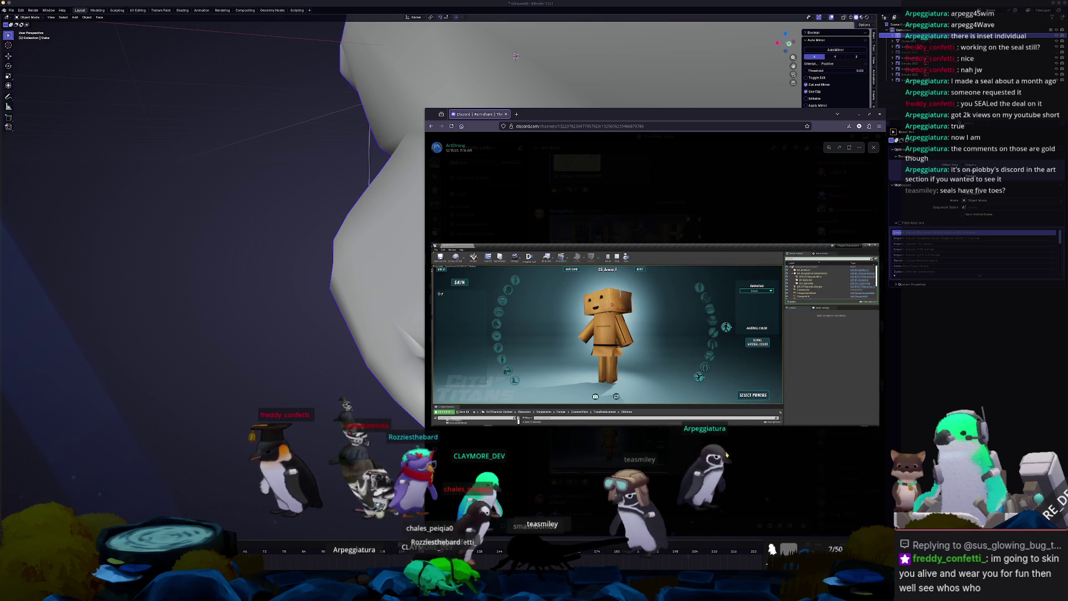
{"action": "left_click", "coordinate": [724, 452]}
- Scroll further up and enlarge the three-view character model image
{"action": "scroll", "coordinate": [715, 445], "scroll_direction": "up", "scroll_amount": 3}
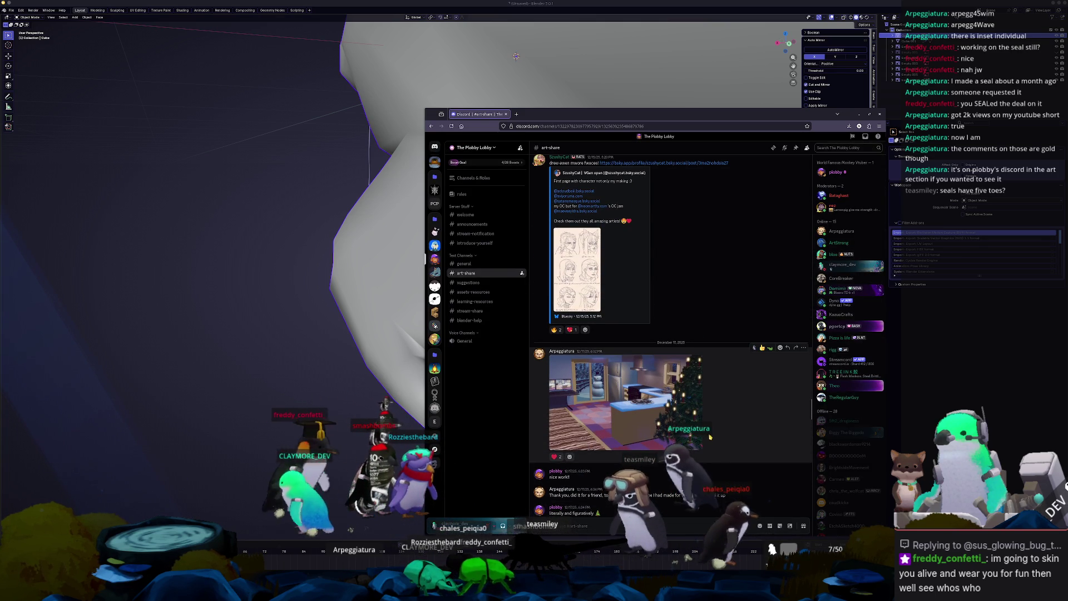
{"action": "scroll", "coordinate": [706, 438], "scroll_direction": "up", "scroll_amount": 5}
{"action": "scroll", "coordinate": [707, 439], "scroll_direction": "up", "scroll_amount": 5}
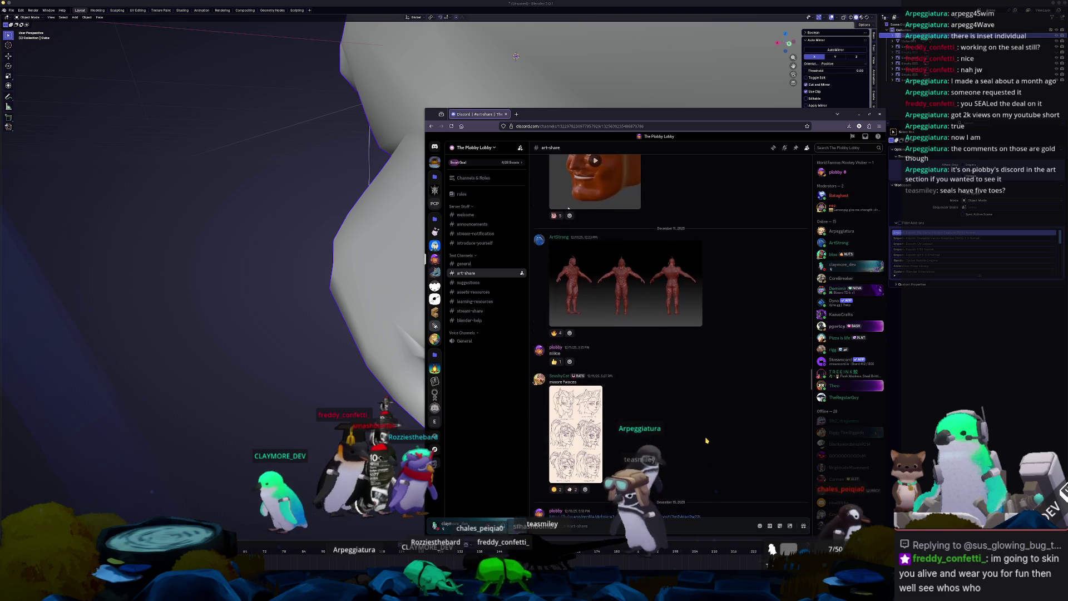
{"action": "left_click", "coordinate": [690, 446]}
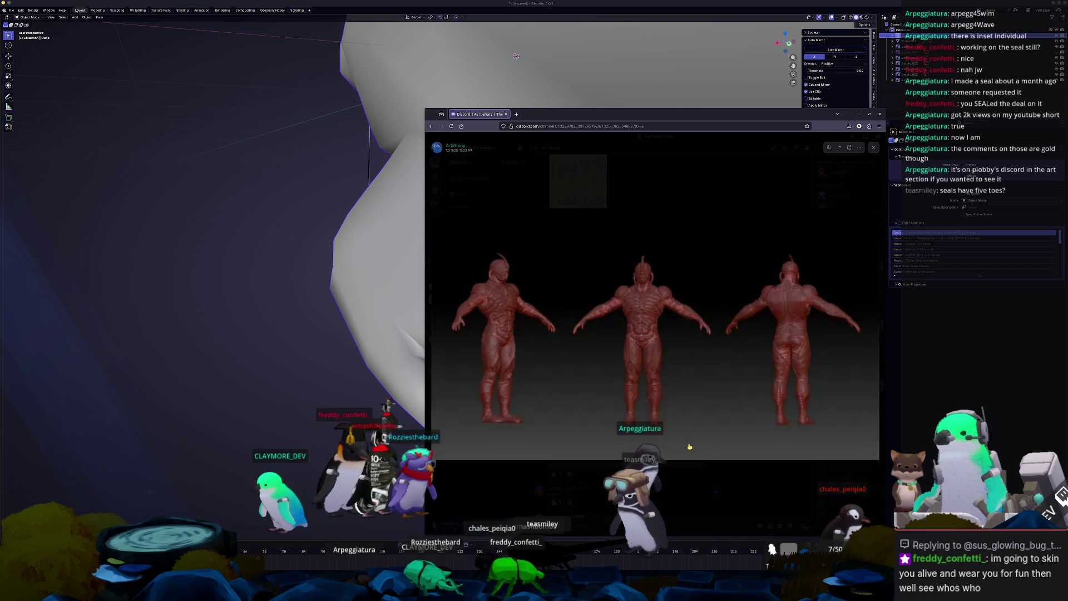
{"action": "left_click", "coordinate": [722, 493]}
- Scroll to the earlier seal render, then close Discord to return to Blender
{"action": "scroll", "coordinate": [595, 391], "scroll_direction": "up", "scroll_amount": 2}
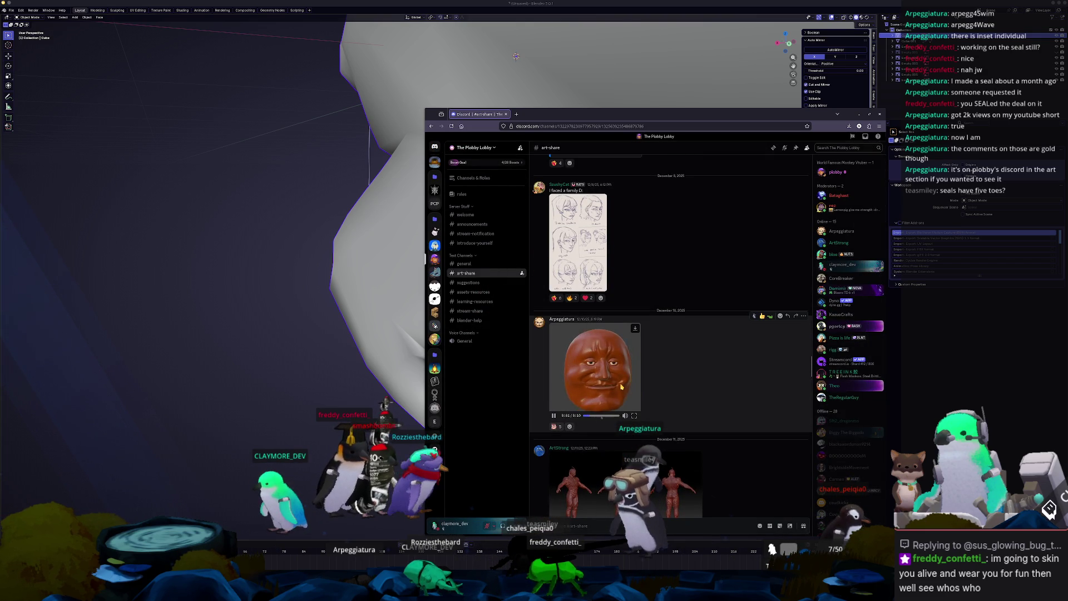
{"action": "scroll", "coordinate": [713, 392], "scroll_direction": "up", "scroll_amount": 10}
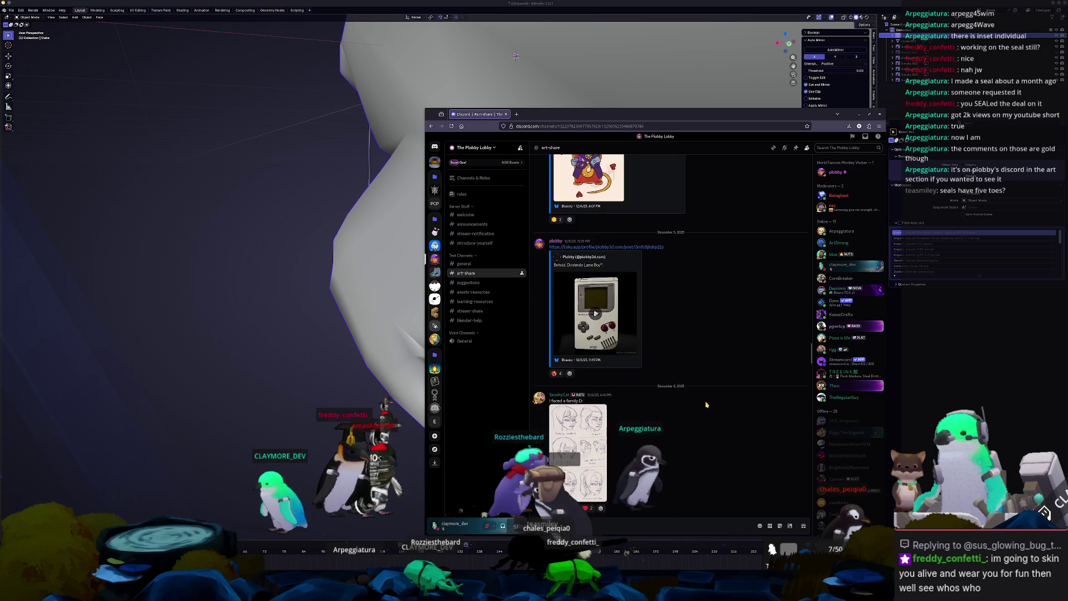
{"action": "scroll", "coordinate": [717, 414], "scroll_direction": "up", "scroll_amount": 3}
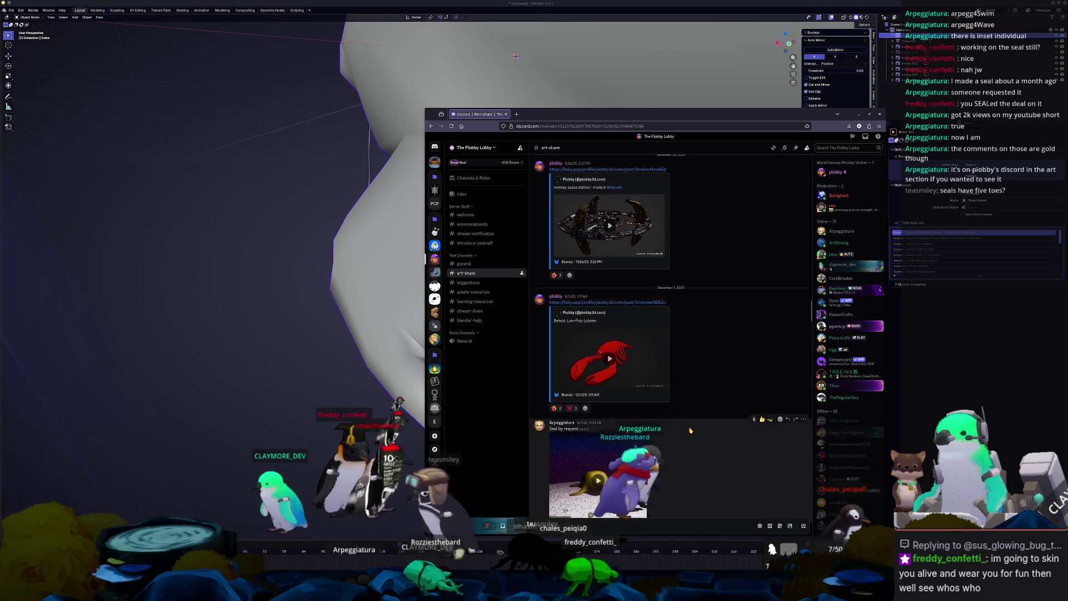
{"action": "scroll", "coordinate": [595, 385], "scroll_direction": "down", "scroll_amount": 4}
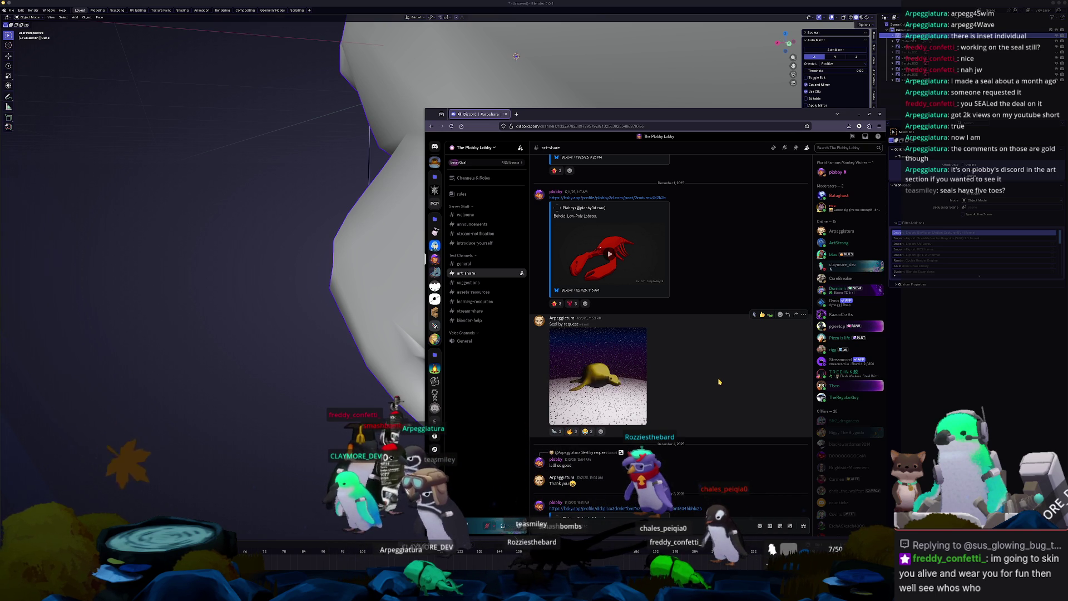
{"action": "mouse_move", "coordinate": [591, 406]}
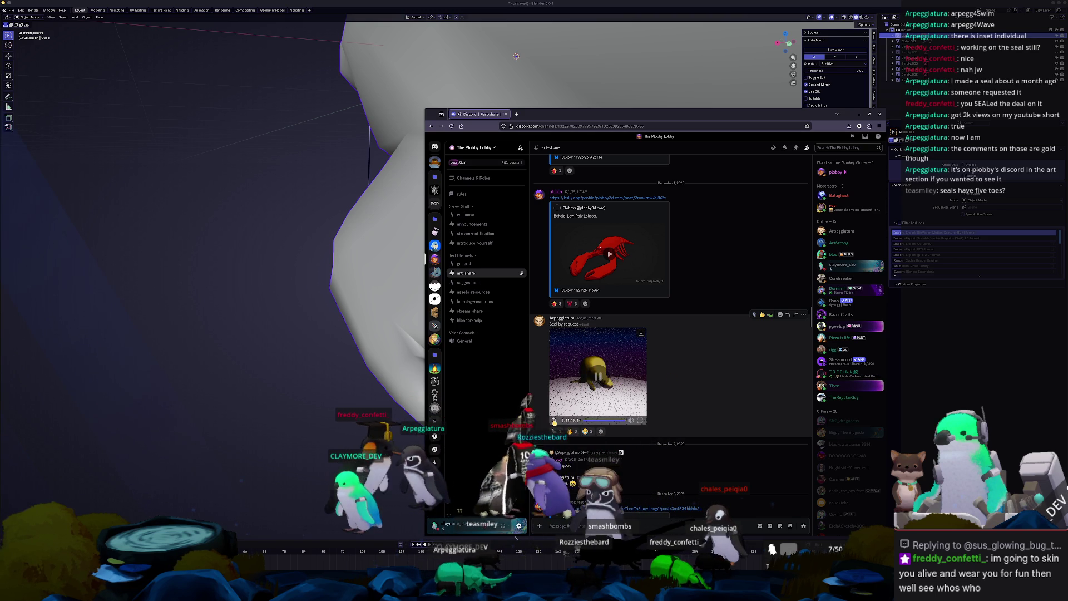
{"action": "scroll", "coordinate": [693, 373], "scroll_direction": "down", "scroll_amount": 10}
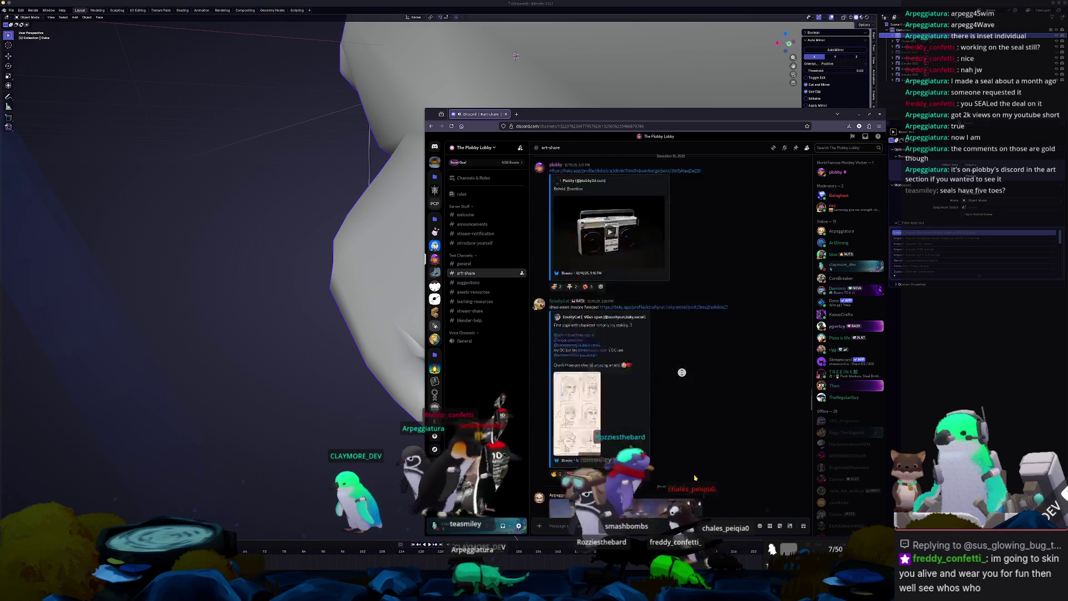
{"action": "left_click", "coordinate": [879, 114]}
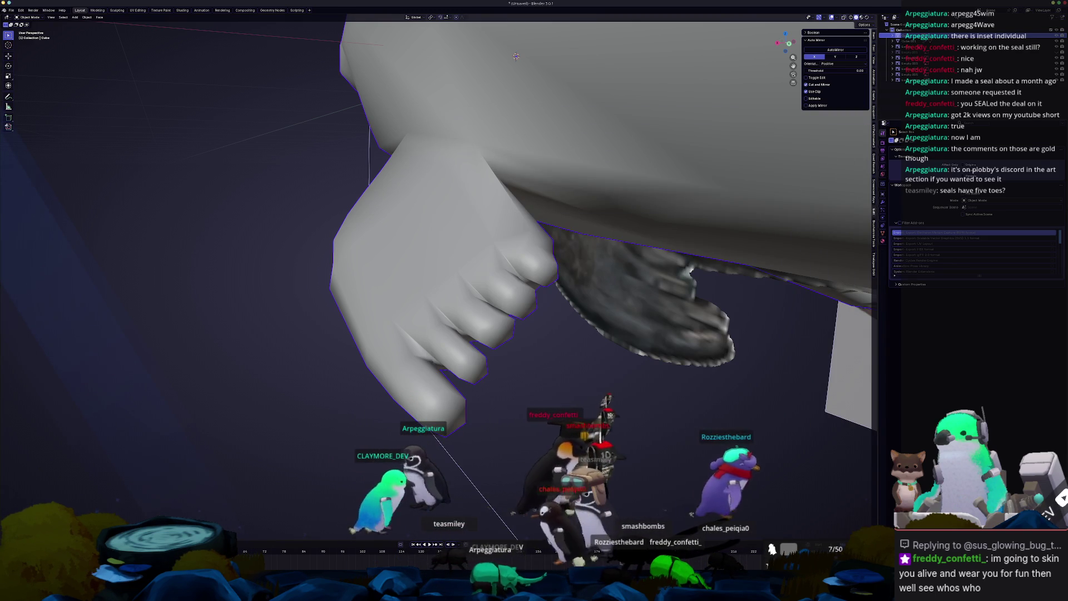
- Orbit under the seal, enter Edit Mode, and slide a fore-flipper edge loop toward the toes
{"action": "mouse_move", "coordinate": [706, 439]}
{"action": "middle_mouse_down"}
{"action": "mouse_move", "coordinate": [644, 411]}
{"action": "mouse_move", "coordinate": [686, 427]}
{"action": "middle_mouse_up"}
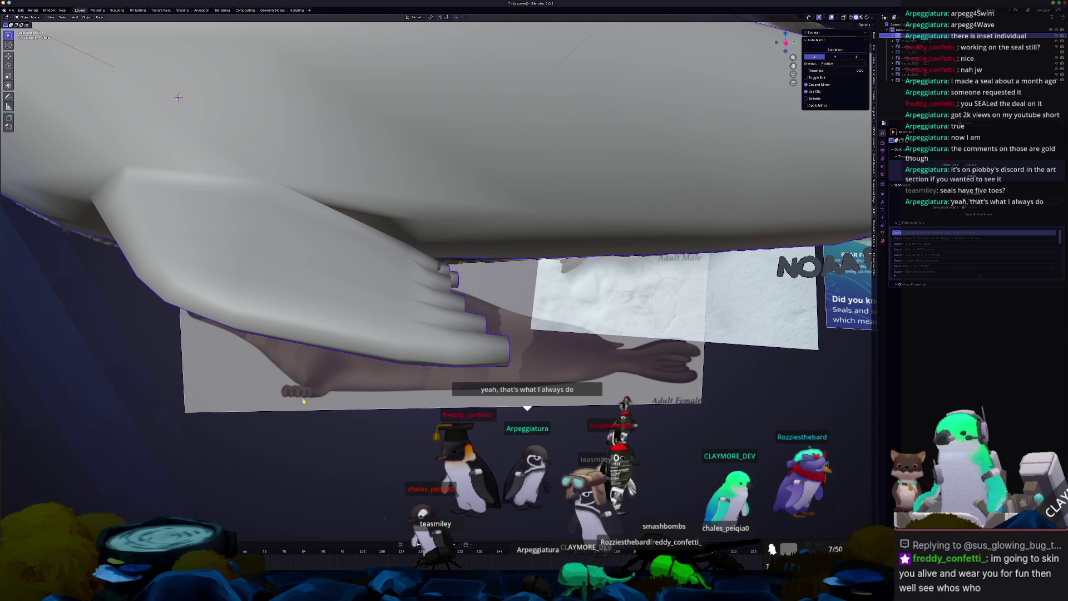
{"action": "middle_click_drag", "start_coordinate": [393, 384], "coordinate": [347, 376]}
{"action": "key", "text": "Tab"}
{"action": "mouse_move", "coordinate": [426, 351]}
{"action": "middle_mouse_down"}
{"action": "mouse_move", "coordinate": [440, 381]}
{"action": "mouse_move", "coordinate": [523, 281]}
{"action": "middle_mouse_up"}
{"action": "key", "text": "g"}
{"action": "key", "text": "g"}
{"action": "left_click", "coordinate": [285, 360]}
{"action": "middle_click_drag", "start_coordinate": [286, 360], "coordinate": [584, 69]}
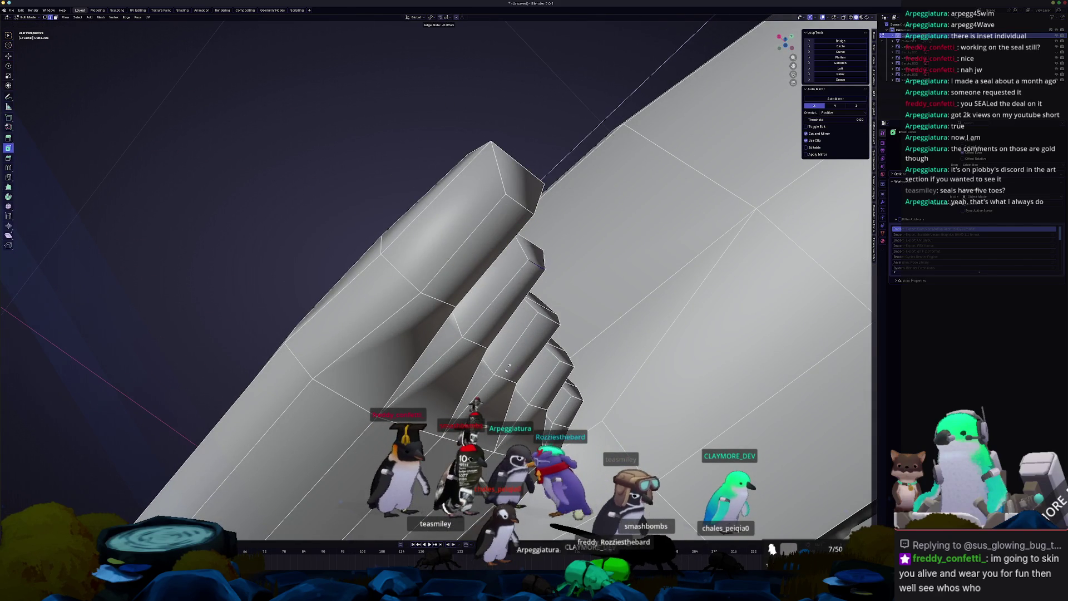
- Edge-slide several toe loops on the flipper to tighten the toes
{"action": "left_click", "coordinate": [503, 372]}
{"action": "middle_click_drag", "start_coordinate": [503, 371], "coordinate": [543, 65]}
{"action": "middle_click_drag", "start_coordinate": [522, 358], "coordinate": [475, 339]}
{"action": "key", "text": "g"}
{"action": "key", "text": "g"}
{"action": "left_click", "coordinate": [521, 352]}
{"action": "left_click", "coordinate": [546, 245]}
{"action": "mouse_move", "coordinate": [546, 246]}
{"action": "middle_mouse_down"}
{"action": "mouse_move", "coordinate": [575, 345]}
{"action": "mouse_move", "coordinate": [540, 305]}
{"action": "mouse_move", "coordinate": [472, 334]}
{"action": "mouse_move", "coordinate": [556, 317]}
{"action": "middle_mouse_up"}
{"action": "key", "text": "g"}
{"action": "key", "text": "g"}
{"action": "left_click", "coordinate": [538, 304]}
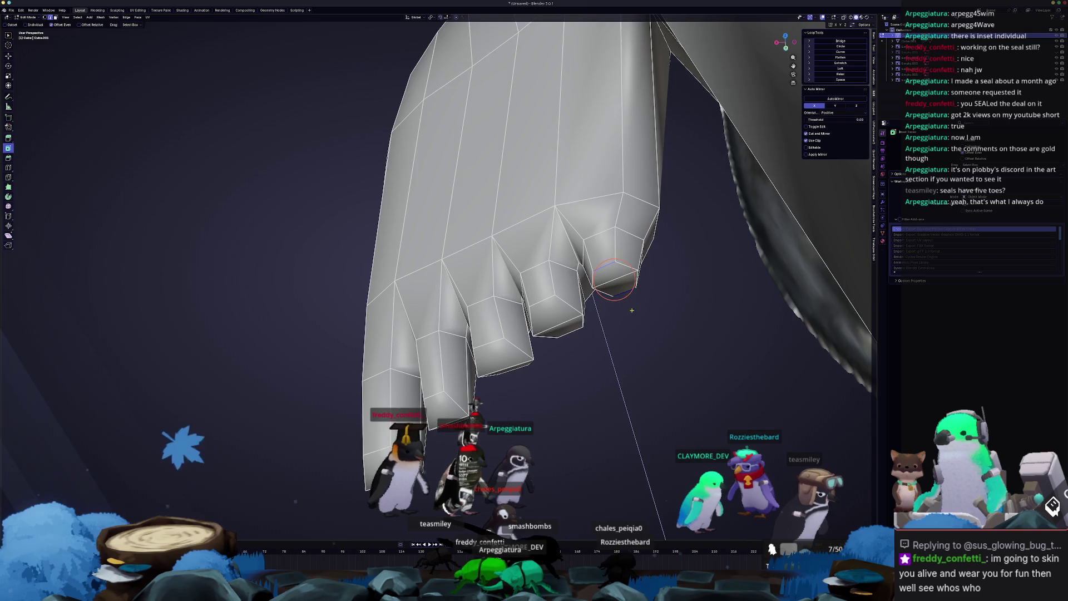
{"action": "scroll", "coordinate": [603, 298], "scroll_direction": "up", "scroll_amount": 5}
{"action": "scroll", "coordinate": [602, 298], "scroll_direction": "down", "scroll_amount": 5}
{"action": "key", "text": "g"}
{"action": "key", "text": "g"}
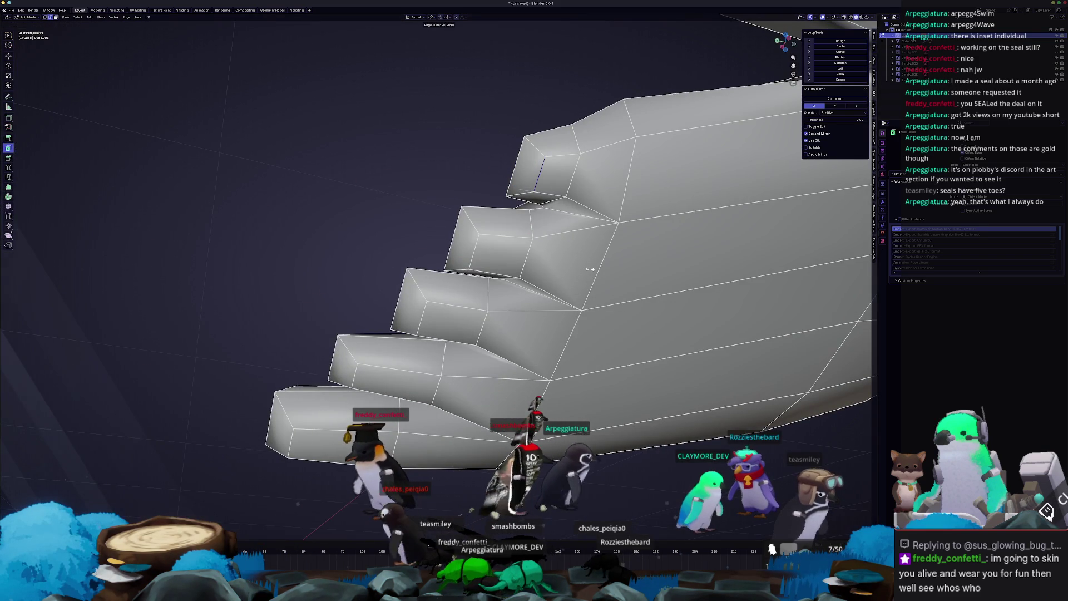
{"action": "left_click", "coordinate": [590, 269]}
- Check the seal from below in Object Mode, then select an edge path along the rear flipper
{"action": "key", "text": "Tab"}
{"action": "mouse_move", "coordinate": [589, 269]}
{"action": "middle_mouse_down"}
{"action": "mouse_move", "coordinate": [490, 298]}
{"action": "mouse_move", "coordinate": [400, 274]}
{"action": "mouse_move", "coordinate": [461, 309]}
{"action": "mouse_move", "coordinate": [557, 224]}
{"action": "mouse_move", "coordinate": [531, 295]}
{"action": "mouse_move", "coordinate": [568, 315]}
{"action": "mouse_move", "coordinate": [21, 201]}
{"action": "mouse_move", "coordinate": [410, 312]}
{"action": "mouse_move", "coordinate": [353, 217]}
{"action": "mouse_move", "coordinate": [405, 265]}
{"action": "middle_mouse_up"}
{"action": "scroll", "coordinate": [504, 285], "scroll_direction": "down", "scroll_amount": 3}
{"action": "scroll", "coordinate": [504, 285], "scroll_direction": "down", "scroll_amount": 5}
{"action": "key", "text": "Tab"}
{"action": "scroll", "coordinate": [558, 224], "scroll_direction": "up", "scroll_amount": 5}
{"action": "left_click", "coordinate": [540, 487], "text": "ctrl"}
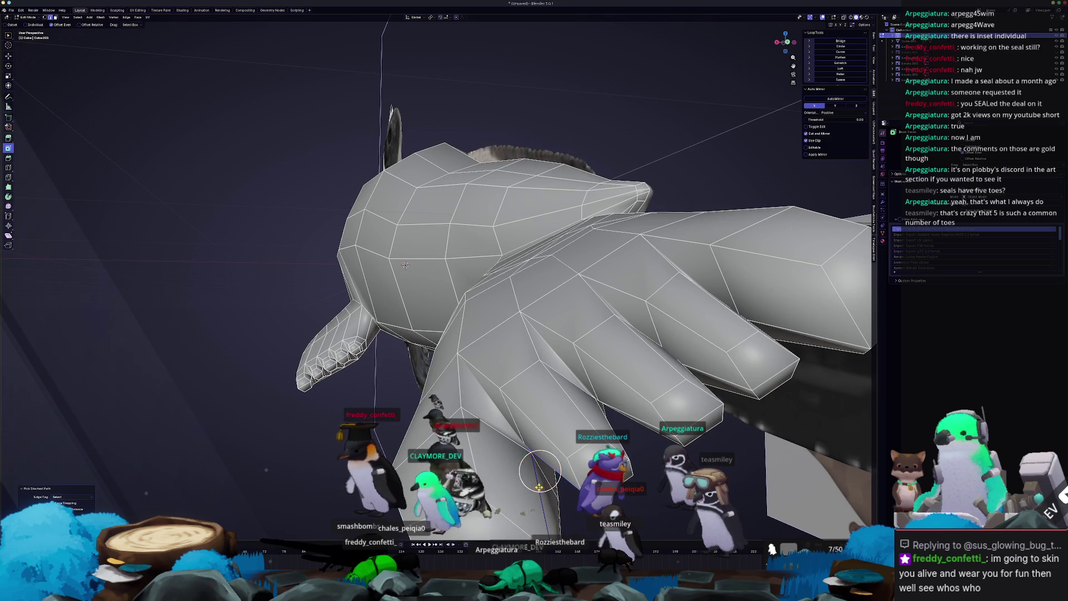
{"action": "mouse_move", "coordinate": [405, 265]}
{"action": "middle_mouse_down"}
{"action": "mouse_move", "coordinate": [416, 326]}
{"action": "mouse_move", "coordinate": [509, 319]}
{"action": "middle_mouse_up"}
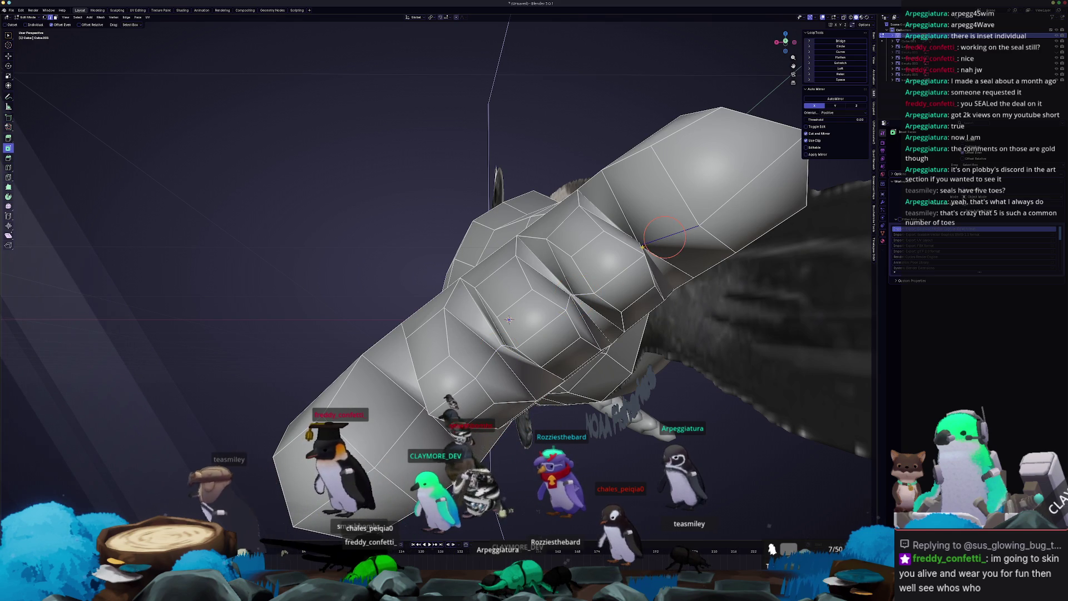
{"action": "middle_click_drag", "start_coordinate": [509, 319], "coordinate": [542, 299]}
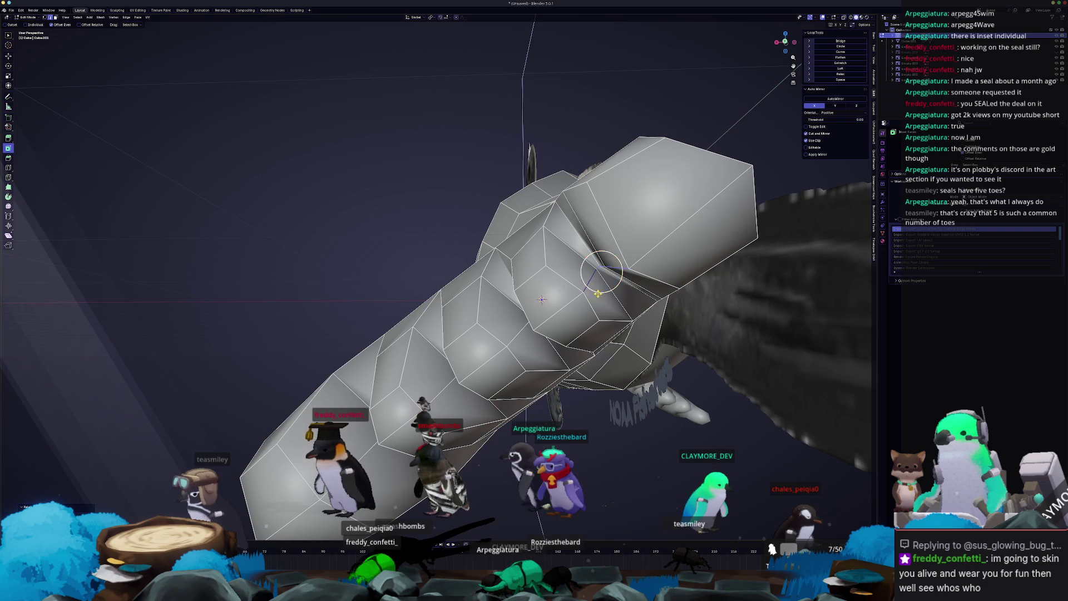
{"action": "key", "text": "Tab"}
{"action": "mouse_move", "coordinate": [612, 270]}
{"action": "middle_mouse_down"}
{"action": "mouse_move", "coordinate": [501, 362]}
{"action": "mouse_move", "coordinate": [470, 328]}
{"action": "mouse_move", "coordinate": [514, 352]}
{"action": "mouse_move", "coordinate": [457, 340]}
{"action": "mouse_move", "coordinate": [495, 321]}
{"action": "mouse_move", "coordinate": [456, 267]}
{"action": "mouse_move", "coordinate": [659, 287]}
{"action": "middle_mouse_up"}
{"action": "key", "text": "Tab"}
{"action": "key", "text": "Tab"}
{"action": "key", "text": "Tab"}
{"action": "middle_click_drag", "start_coordinate": [485, 324], "coordinate": [441, 407]}
{"action": "key", "text": "Tab"}
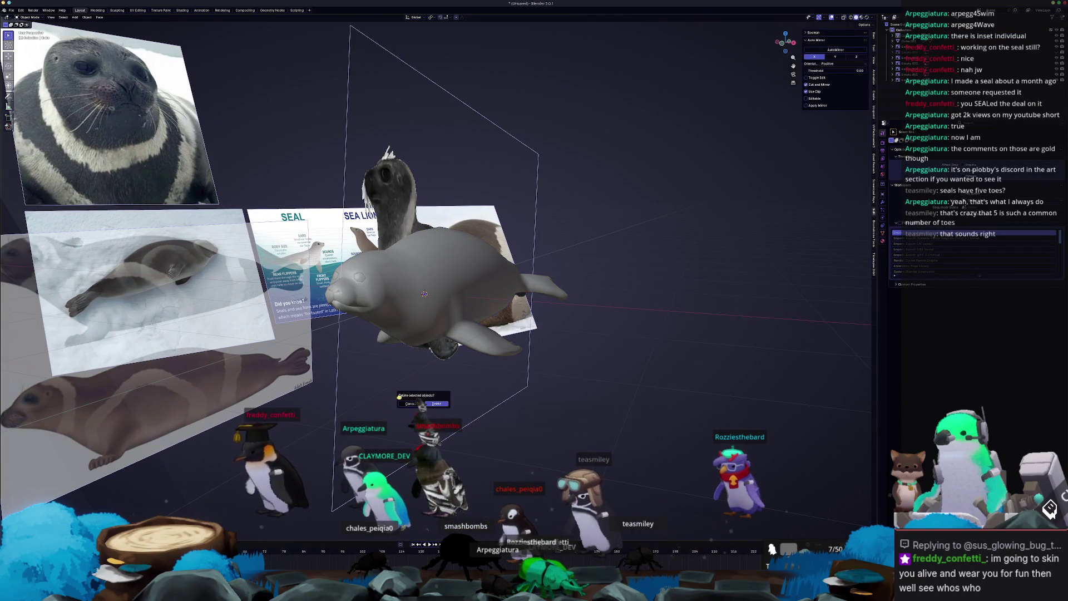
- Move the standing-seal reference image left and closer to the seal
{"action": "left_click", "coordinate": [410, 346]}
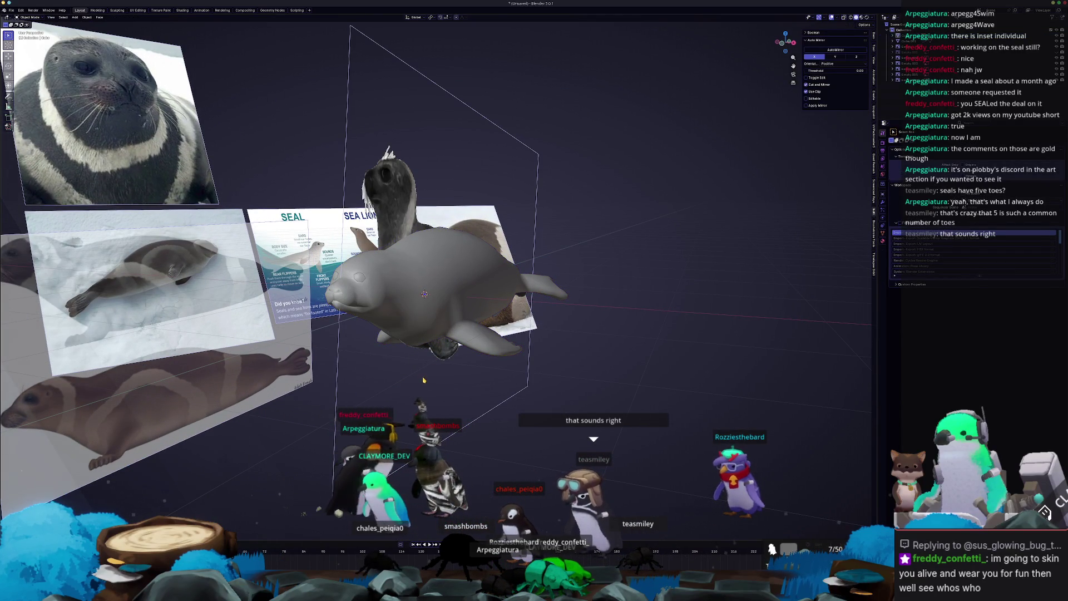
{"action": "mouse_move", "coordinate": [441, 359]}
{"action": "left_mouse_down"}
{"action": "mouse_move", "coordinate": [307, 409]}
{"action": "mouse_move", "coordinate": [261, 409]}
{"action": "mouse_move", "coordinate": [296, 415]}
{"action": "left_mouse_up"}
{"action": "mouse_move", "coordinate": [16, 236]}
{"action": "middle_mouse_down"}
{"action": "mouse_move", "coordinate": [108, 250]}
{"action": "mouse_move", "coordinate": [119, 429]}
{"action": "mouse_move", "coordinate": [361, 439]}
{"action": "middle_mouse_up"}
{"action": "scroll", "coordinate": [530, 271], "scroll_direction": "up", "scroll_amount": 3}
- In edge mode, slide a head edge loop and a snout edge loop toward the nose
{"action": "left_click", "coordinate": [530, 272]}
{"action": "key", "text": "Tab"}
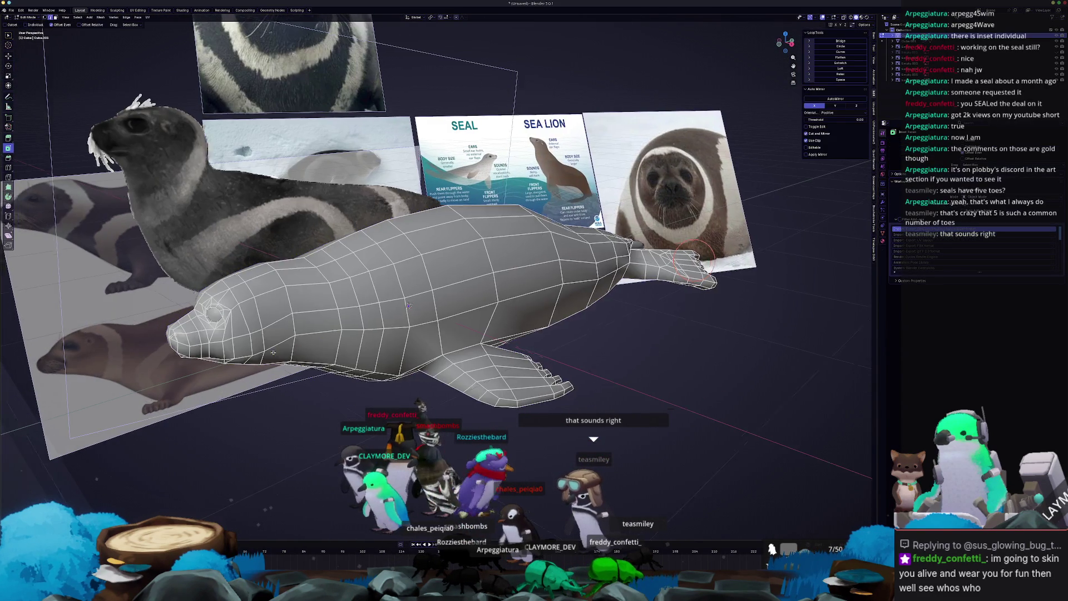
{"action": "scroll", "coordinate": [529, 271], "scroll_direction": "up", "scroll_amount": 2}
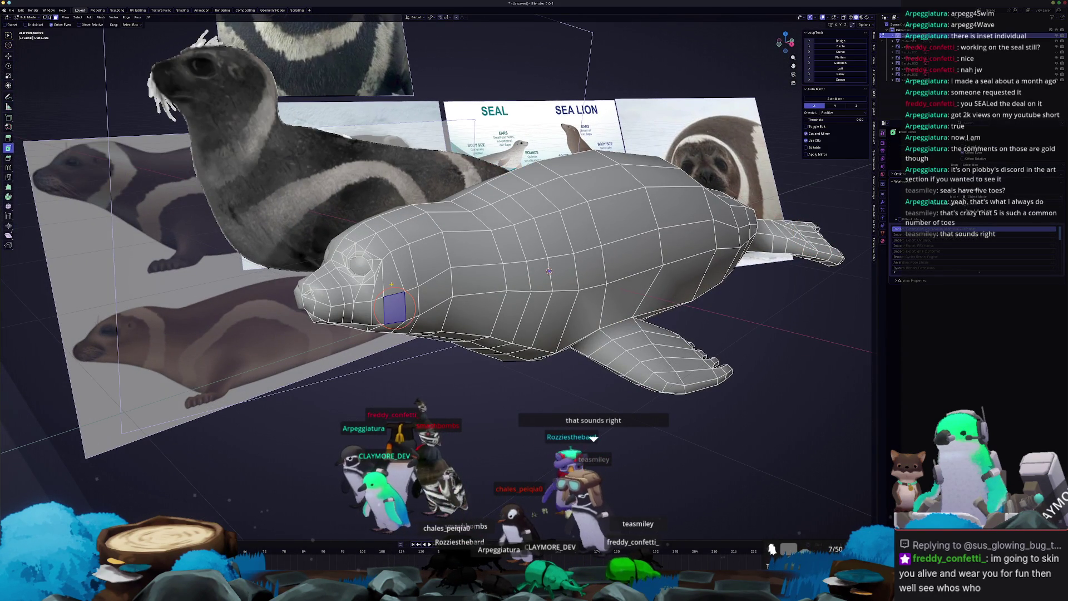
{"action": "key", "text": "2"}
{"action": "left_click", "coordinate": [418, 276], "text": "alt"}
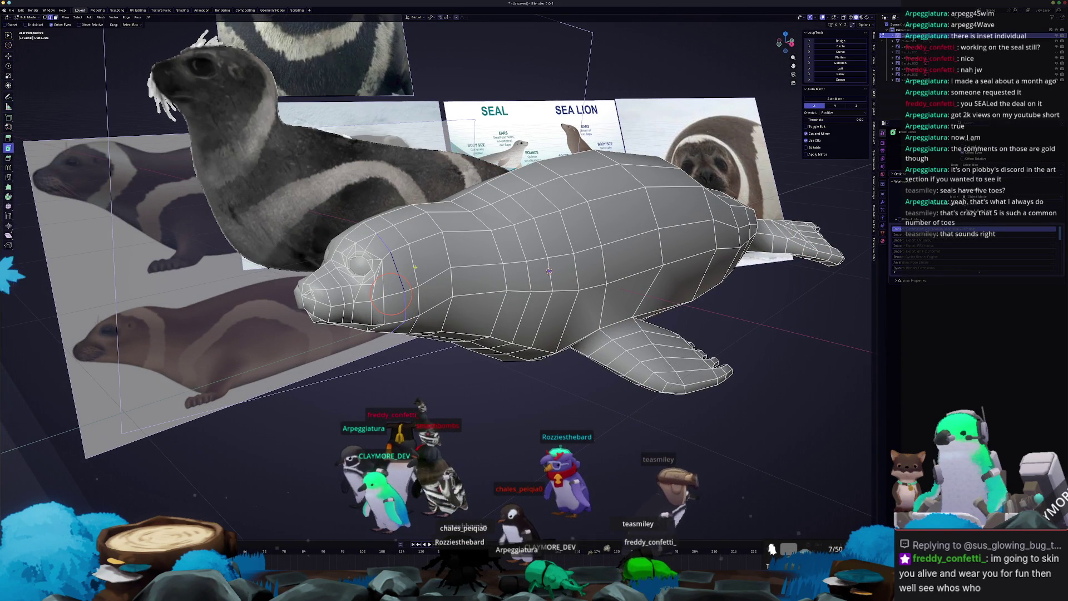
{"action": "left_click_drag", "start_coordinate": [420, 275], "coordinate": [405, 283]}
{"action": "mouse_move", "coordinate": [404, 284]}
{"action": "middle_mouse_down"}
{"action": "mouse_move", "coordinate": [428, 260]}
{"action": "mouse_move", "coordinate": [445, 273]}
{"action": "middle_mouse_up"}
{"action": "left_click_drag", "start_coordinate": [463, 163], "coordinate": [445, 159]}
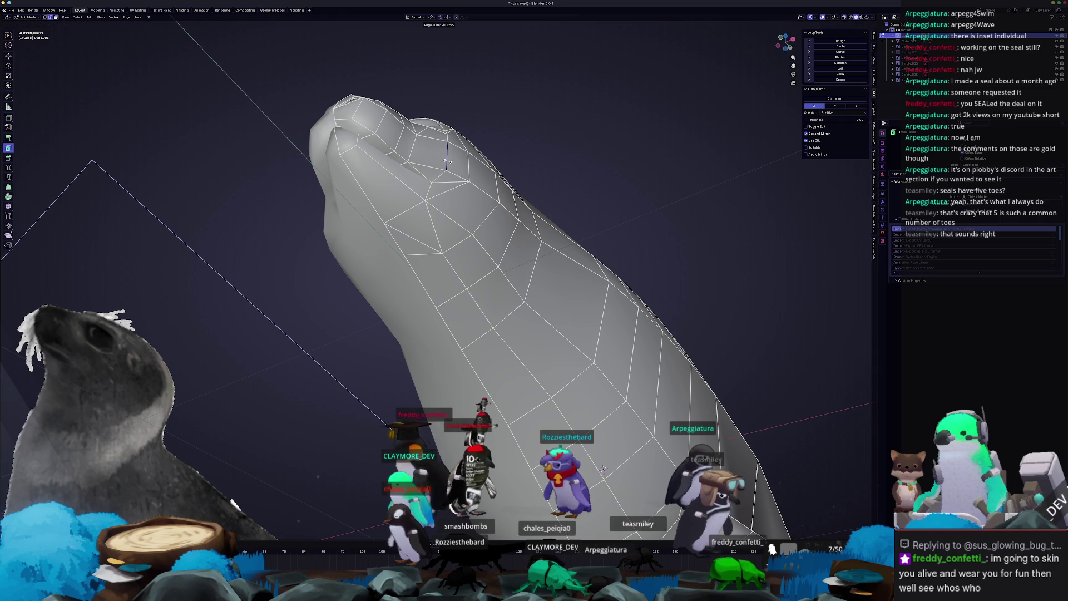
{"action": "left_click", "coordinate": [445, 160]}
- Inspect the shaded seal from the front, then switch to orthographic side view
{"action": "key", "text": "Tab"}
{"action": "scroll", "coordinate": [436, 273], "scroll_direction": "down", "scroll_amount": 2}
{"action": "middle_click_drag", "start_coordinate": [435, 274], "coordinate": [442, 300]}
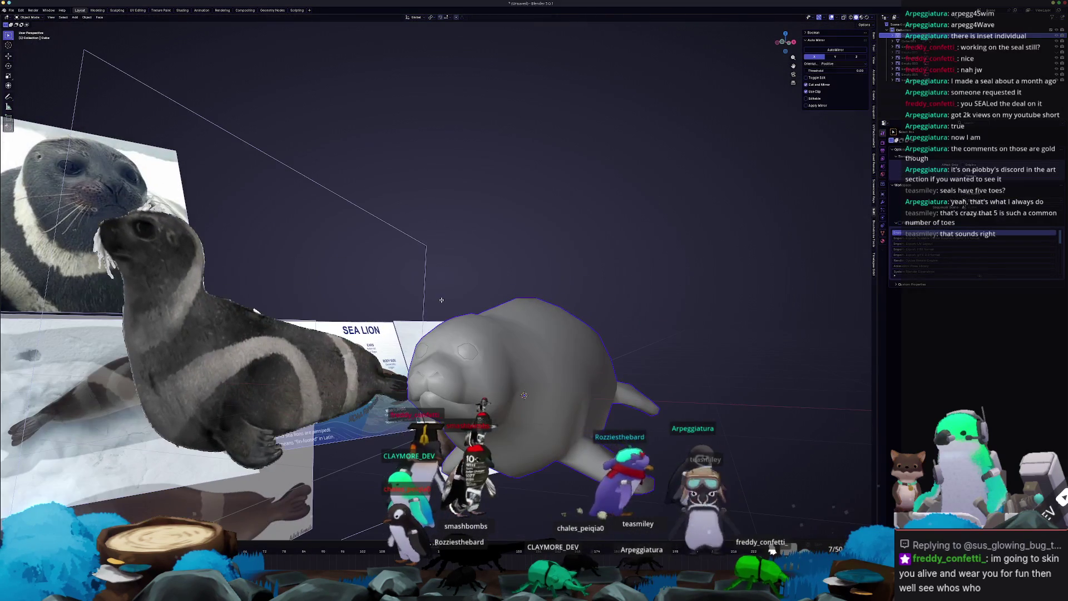
{"action": "middle_click_drag", "start_coordinate": [451, 338], "coordinate": [467, 345]}
{"action": "scroll", "coordinate": [465, 347], "scroll_direction": "up", "scroll_amount": 8}
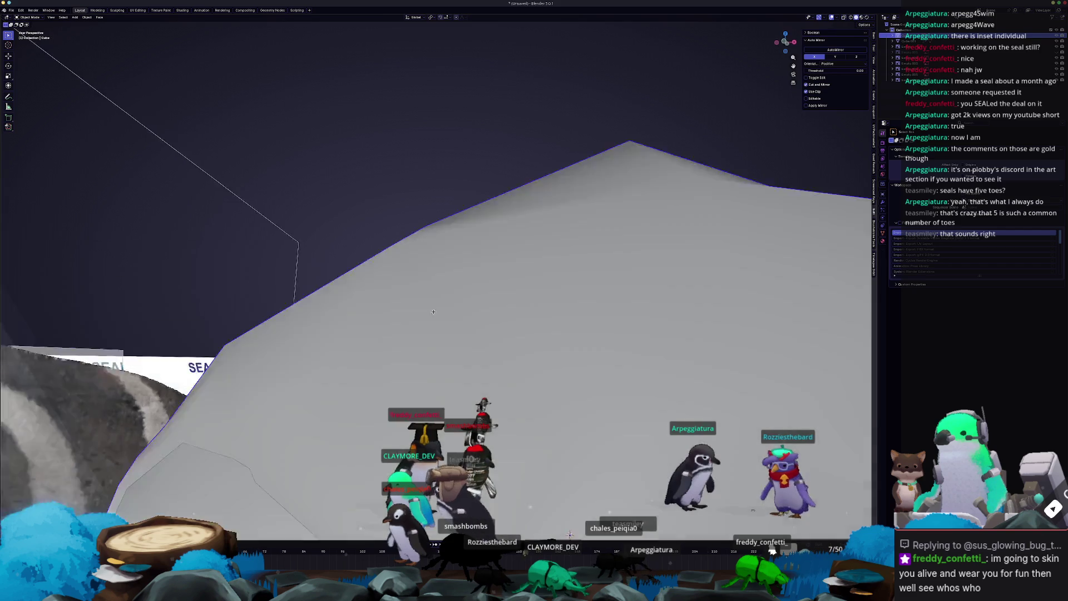
{"action": "scroll", "coordinate": [433, 312], "scroll_direction": "down", "scroll_amount": 5}
{"action": "middle_click_drag", "start_coordinate": [465, 357], "coordinate": [452, 355]}
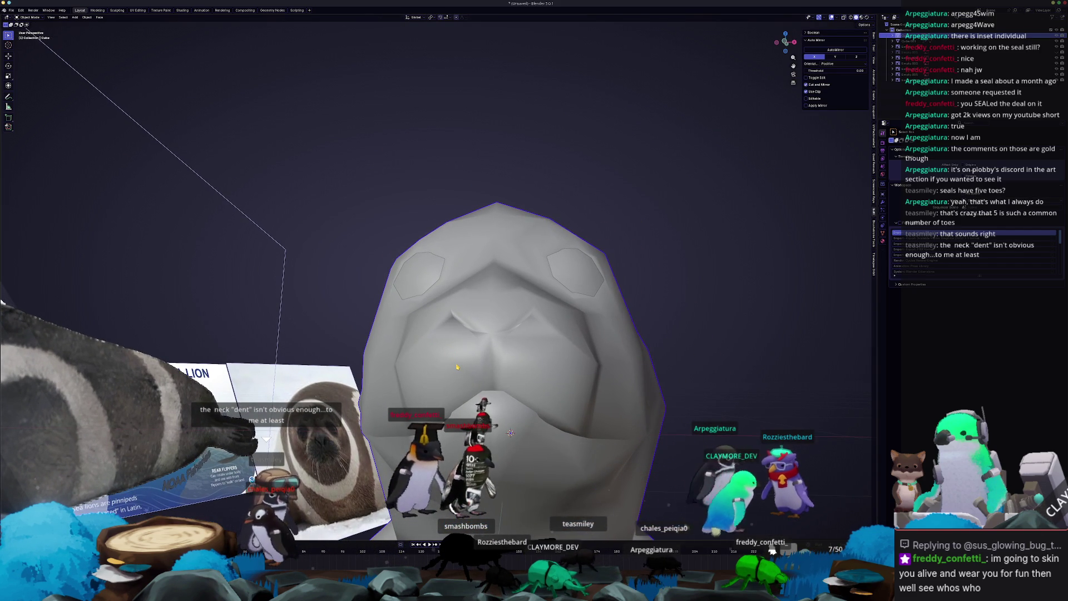
{"action": "key", "text": "KP_3"}
{"action": "scroll", "coordinate": [362, 345], "scroll_direction": "down", "scroll_amount": 3}
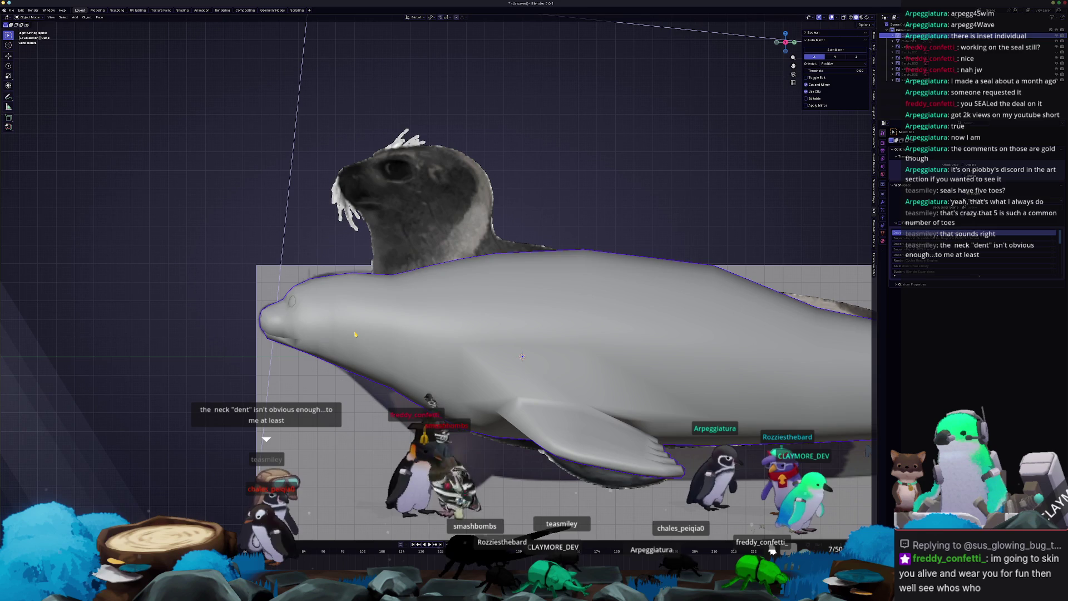
- With X-ray on, select the seal's head vertices and move them vertically
{"action": "key", "text": "Tab"}
{"action": "key", "text": "alt+z"}
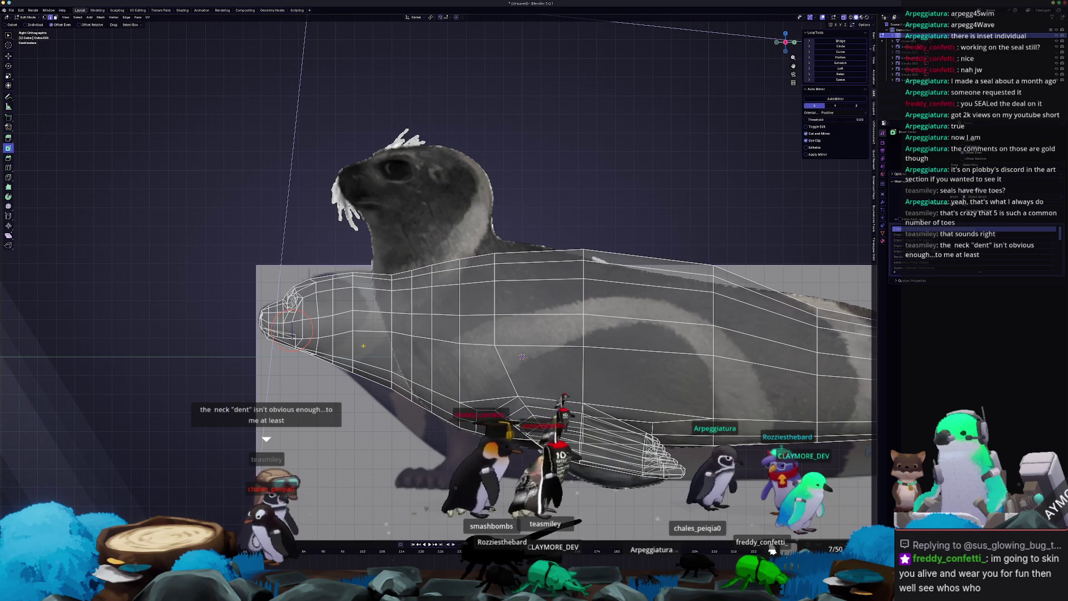
{"action": "scroll", "coordinate": [363, 346], "scroll_direction": "down", "scroll_amount": 5}
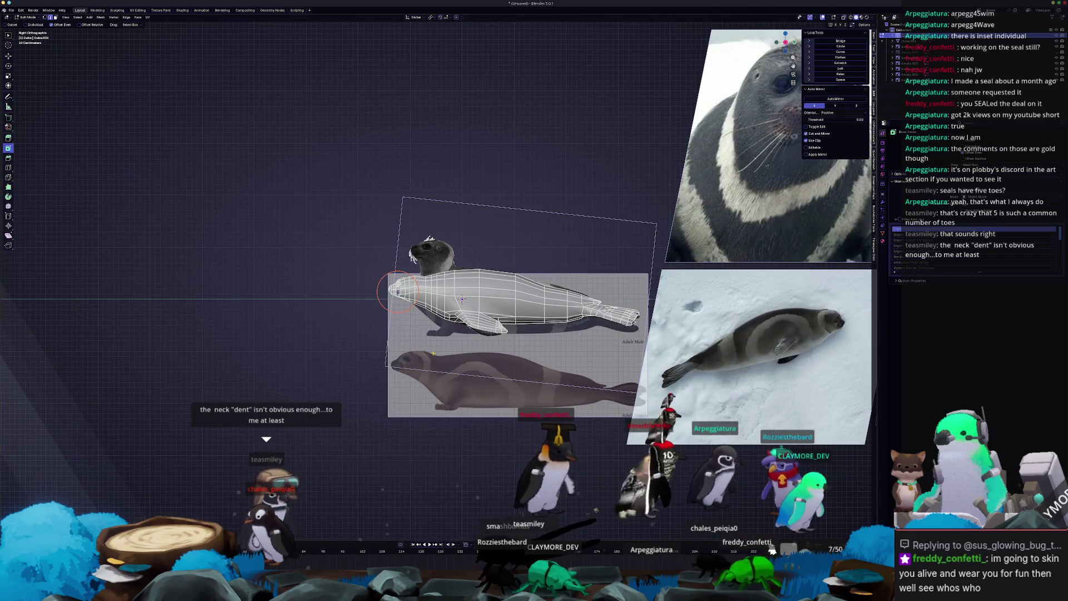
{"action": "scroll", "coordinate": [398, 292], "scroll_direction": "up", "scroll_amount": 3}
{"action": "left_click_drag", "start_coordinate": [367, 300], "coordinate": [396, 307]}
{"action": "key", "text": "g"}
{"action": "key", "text": "z"}
{"action": "left_click", "coordinate": [320, 255]}
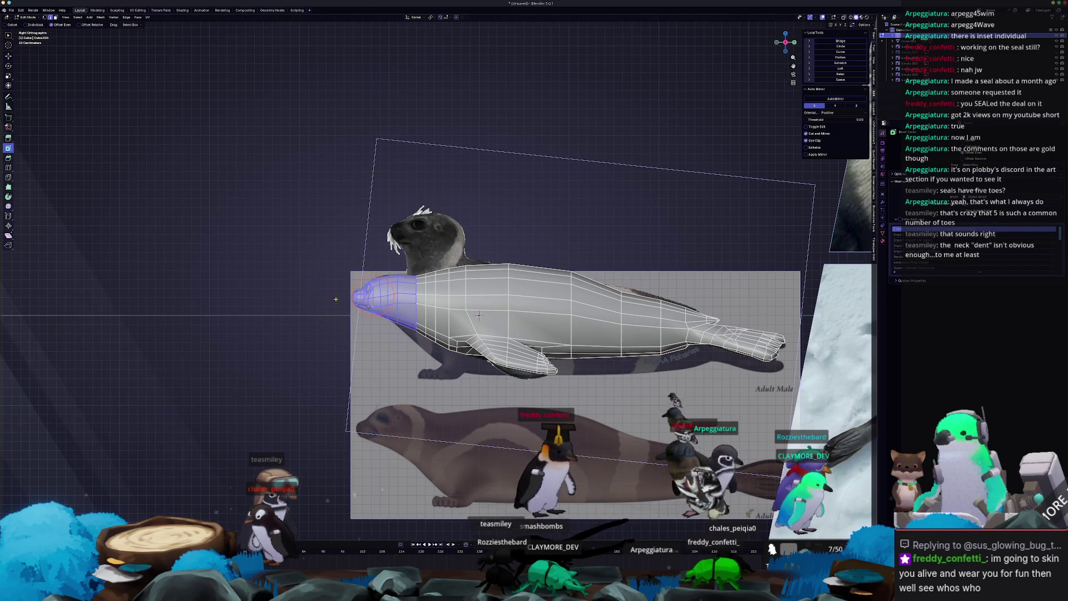
{"action": "scroll", "coordinate": [338, 420], "scroll_direction": "up", "scroll_amount": 6}
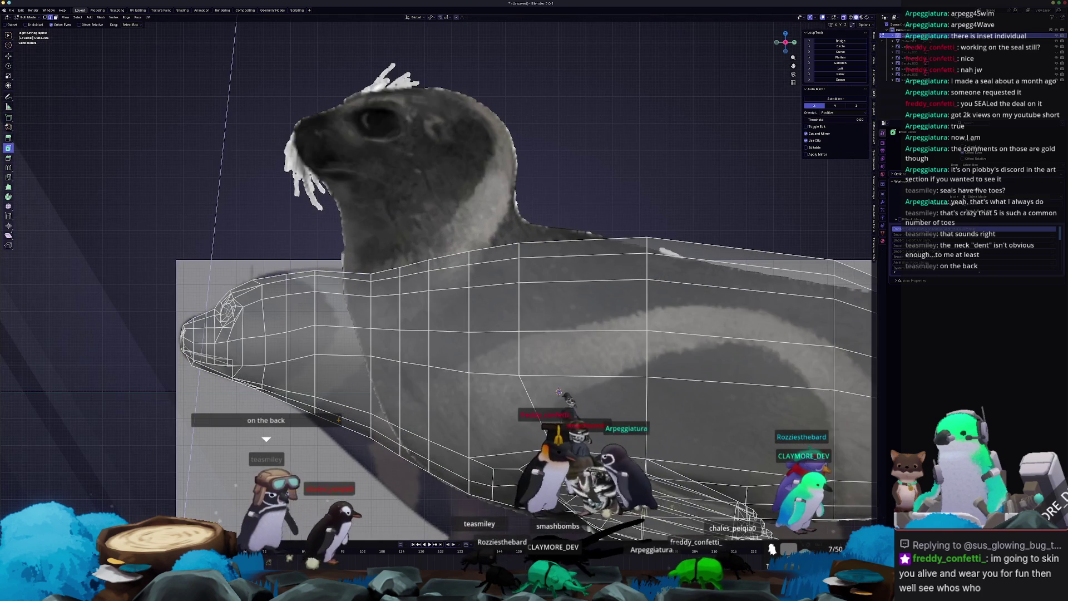
{"action": "scroll", "coordinate": [474, 289], "scroll_direction": "down", "scroll_amount": 4}
- Move the seal photo reference down and to the lower left
{"action": "key", "text": "Tab"}
{"action": "scroll", "coordinate": [429, 258], "scroll_direction": "down", "scroll_amount": 2}
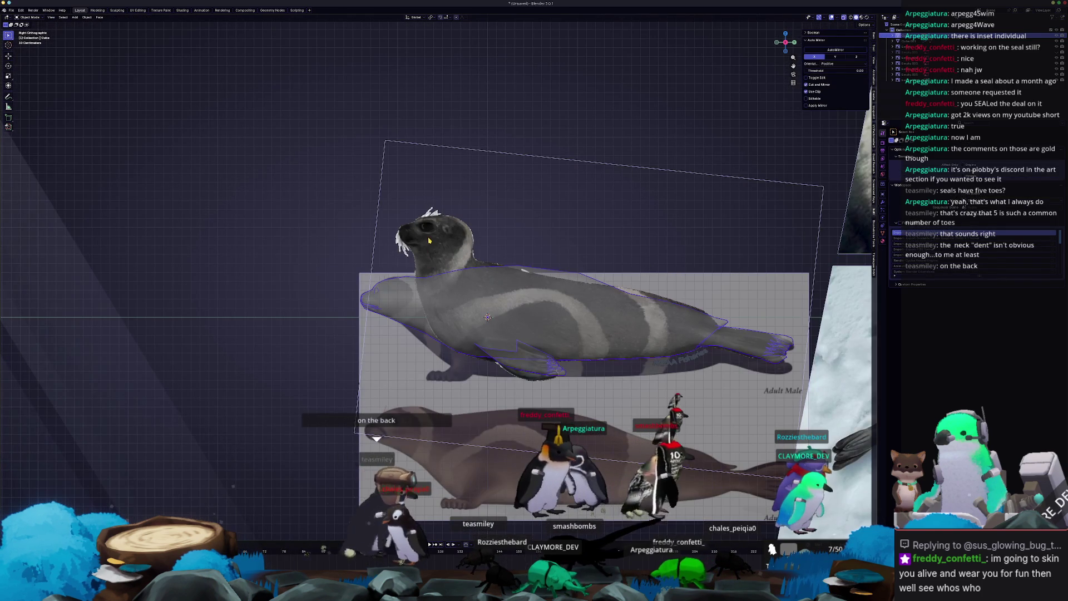
{"action": "left_click", "coordinate": [387, 253]}
{"action": "key", "text": "g"}
{"action": "left_click", "coordinate": [71, 454]}
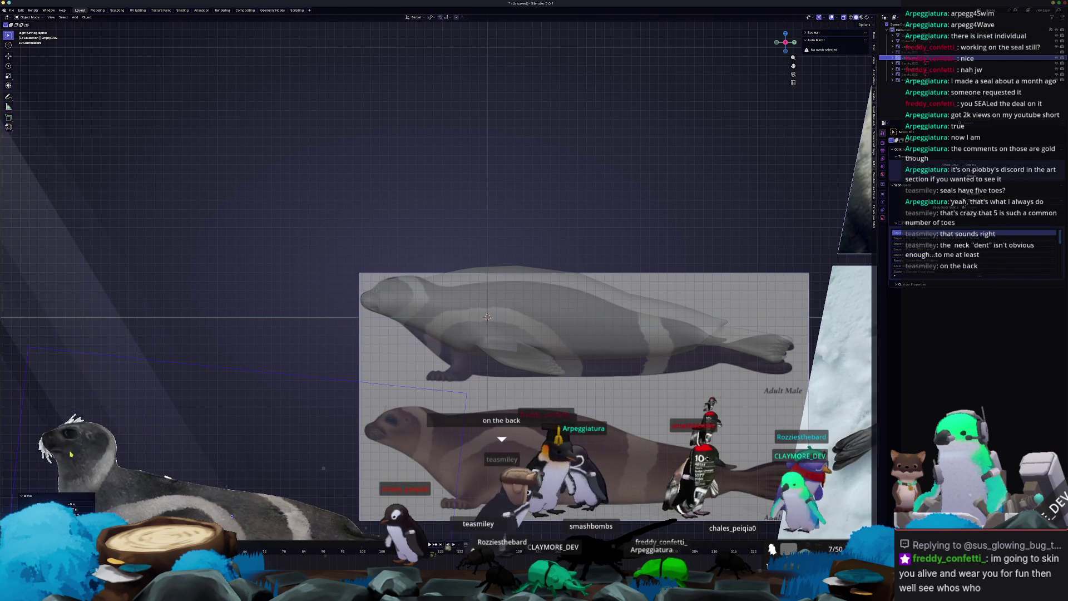
- Try moving the seal mesh upward, then undo so it stays on its reference
{"action": "left_click", "coordinate": [449, 323]}
{"action": "scroll", "coordinate": [450, 324], "scroll_direction": "up", "scroll_amount": 1}
{"action": "scroll", "coordinate": [478, 312], "scroll_direction": "down", "scroll_amount": 2}
{"action": "key", "text": "g"}
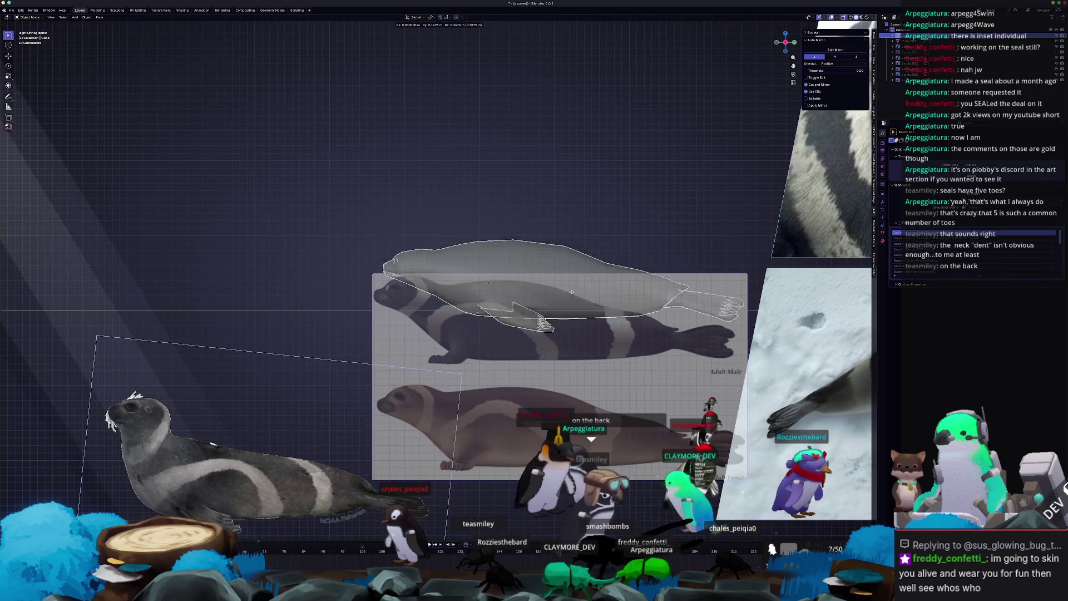
{"action": "left_click", "coordinate": [565, 208]}
{"action": "scroll", "coordinate": [516, 225], "scroll_direction": "down", "scroll_amount": 4}
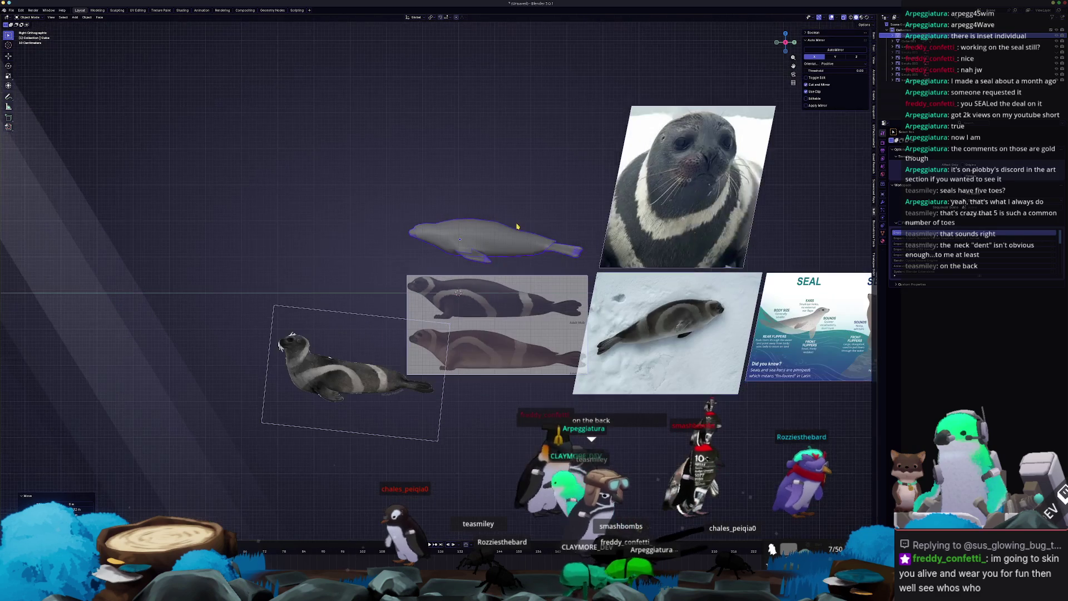
{"action": "scroll", "coordinate": [535, 236], "scroll_direction": "down", "scroll_amount": 1}
{"action": "scroll", "coordinate": [649, 329], "scroll_direction": "up", "scroll_amount": 5}
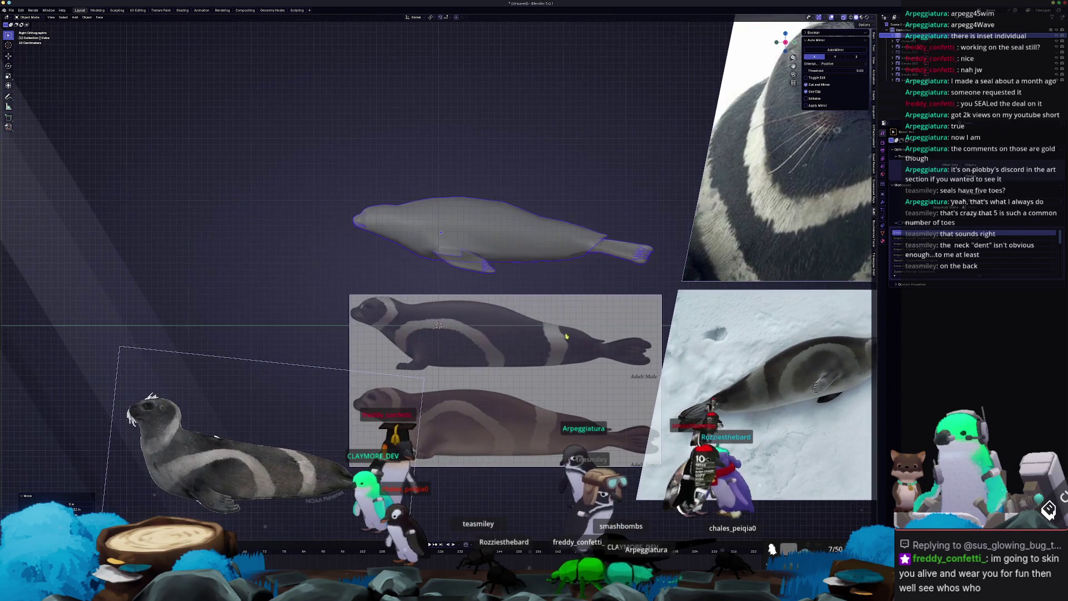
{"action": "key", "text": "ctrl+z"}
{"action": "scroll", "coordinate": [399, 349], "scroll_direction": "up", "scroll_amount": 5}
{"action": "key", "text": "ctrl+Tab"}
{"action": "left_click", "coordinate": [352, 346]}
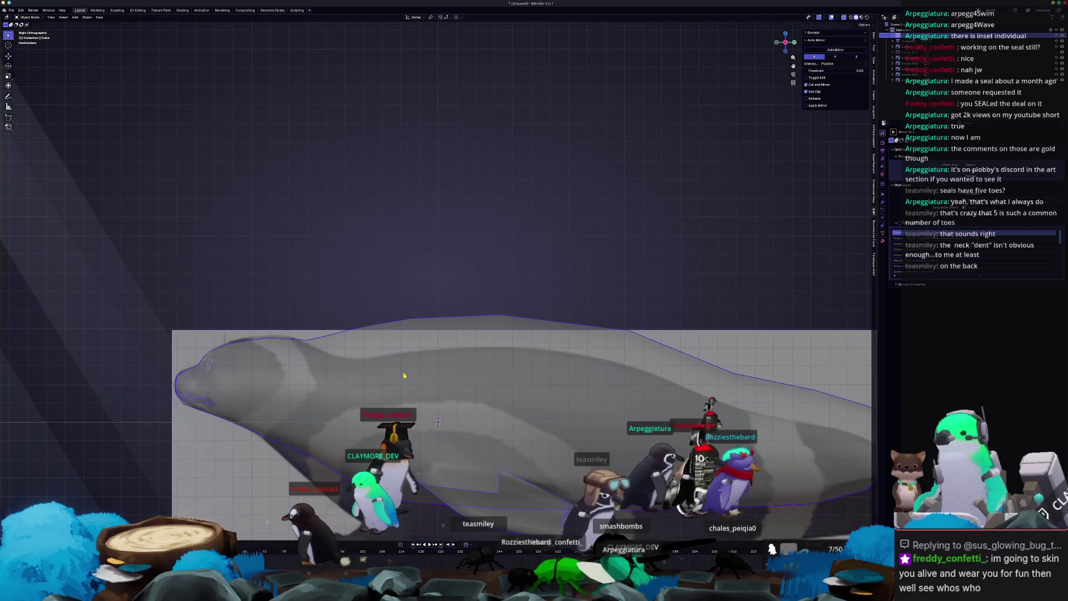
- Turn off X-ray in Edit Mode and raise the selected head vertices vertically
{"action": "key", "text": "ctrl+Tab"}
{"action": "left_click", "coordinate": [443, 372]}
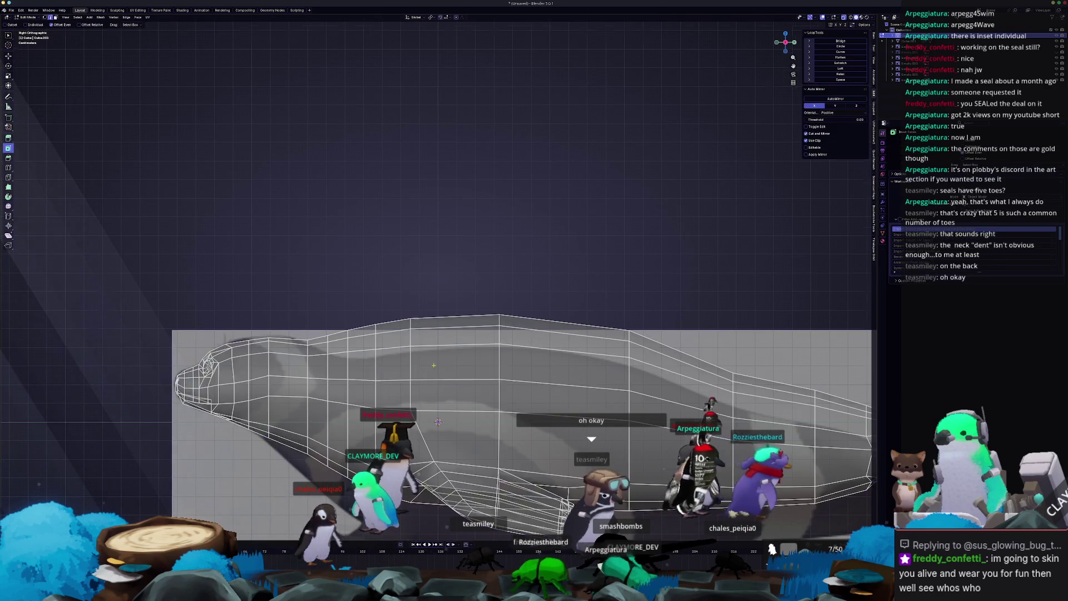
{"action": "middle_click_drag", "start_coordinate": [379, 379], "coordinate": [400, 342], "text": "shift"}
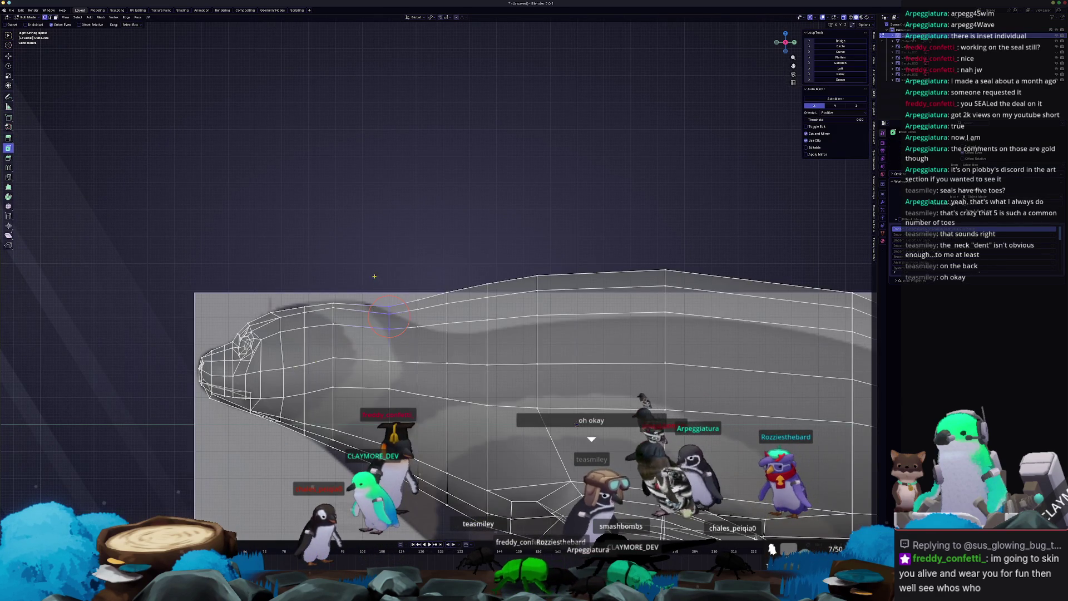
{"action": "key", "text": "alt+z"}
{"action": "key", "text": "g"}
{"action": "key", "text": "z"}
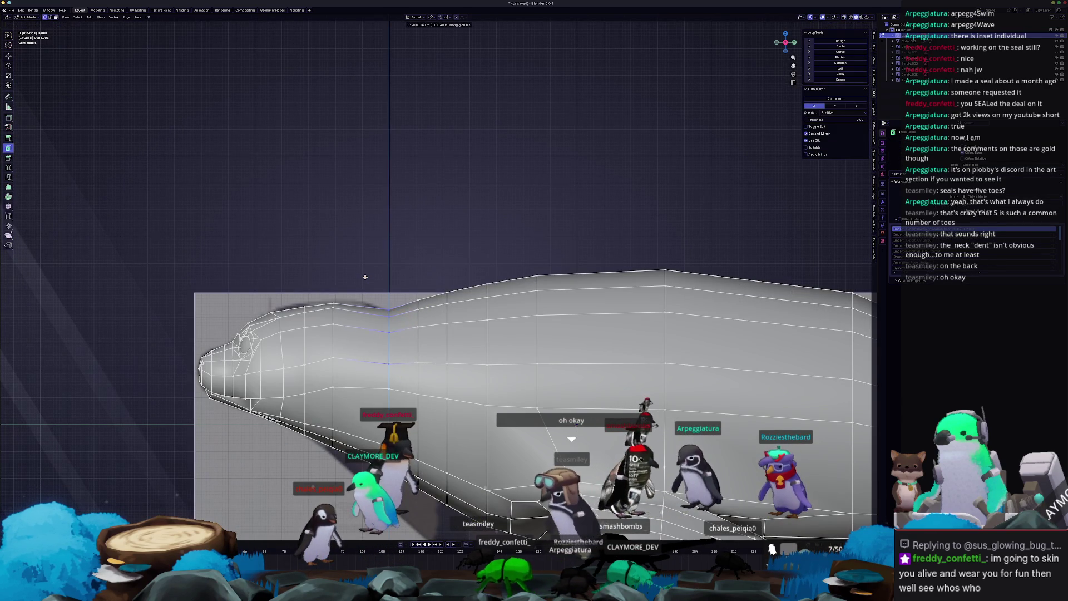
{"action": "left_click", "coordinate": [367, 281]}
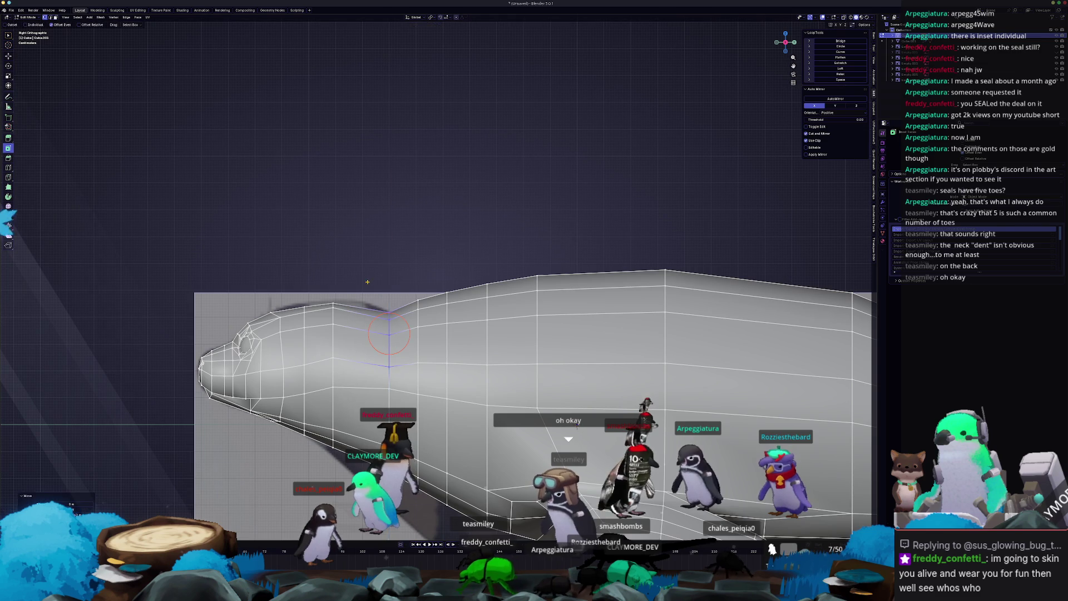
{"action": "scroll", "coordinate": [381, 303], "scroll_direction": "down", "scroll_amount": 3}
{"action": "key", "text": "Tab"}
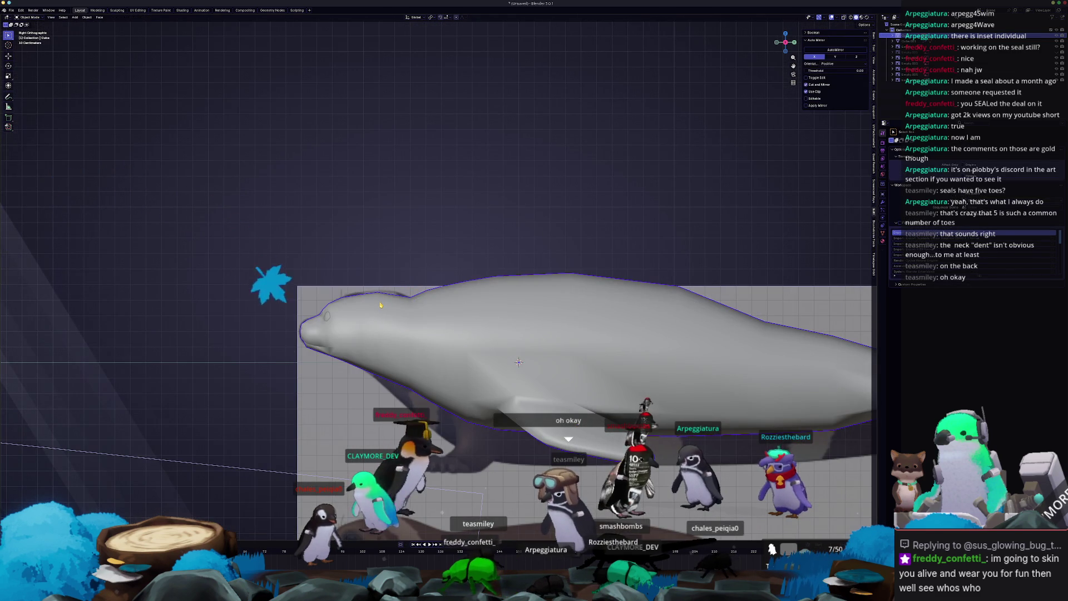
{"action": "key", "text": "Tab"}
{"action": "scroll", "coordinate": [416, 339], "scroll_direction": "up", "scroll_amount": 2}
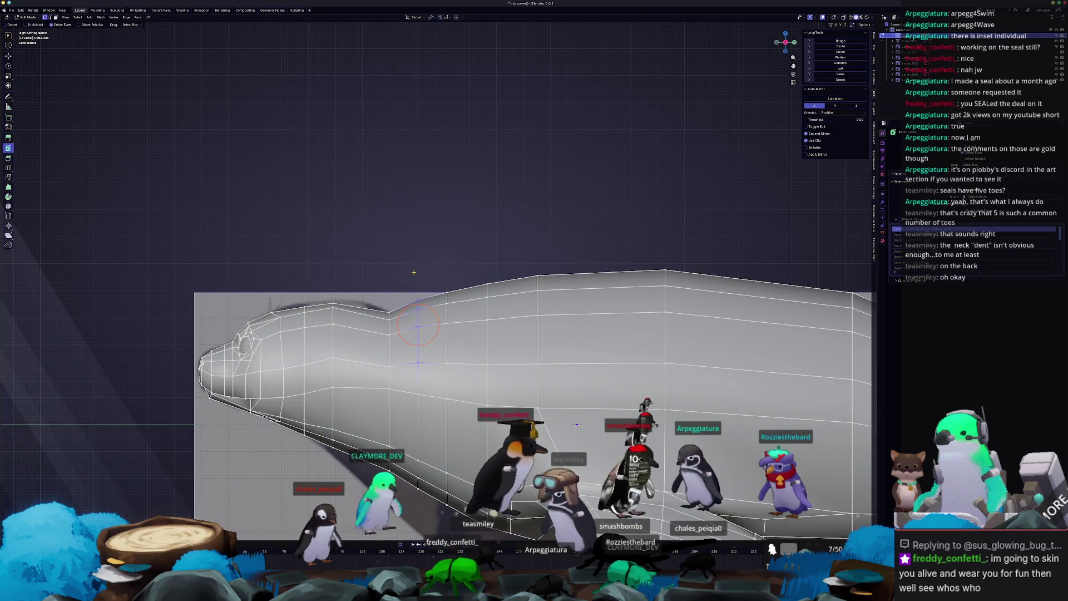
- Raise a head edge loop vertically and select the loop behind the head
{"action": "key", "text": "g"}
{"action": "key", "text": "z"}
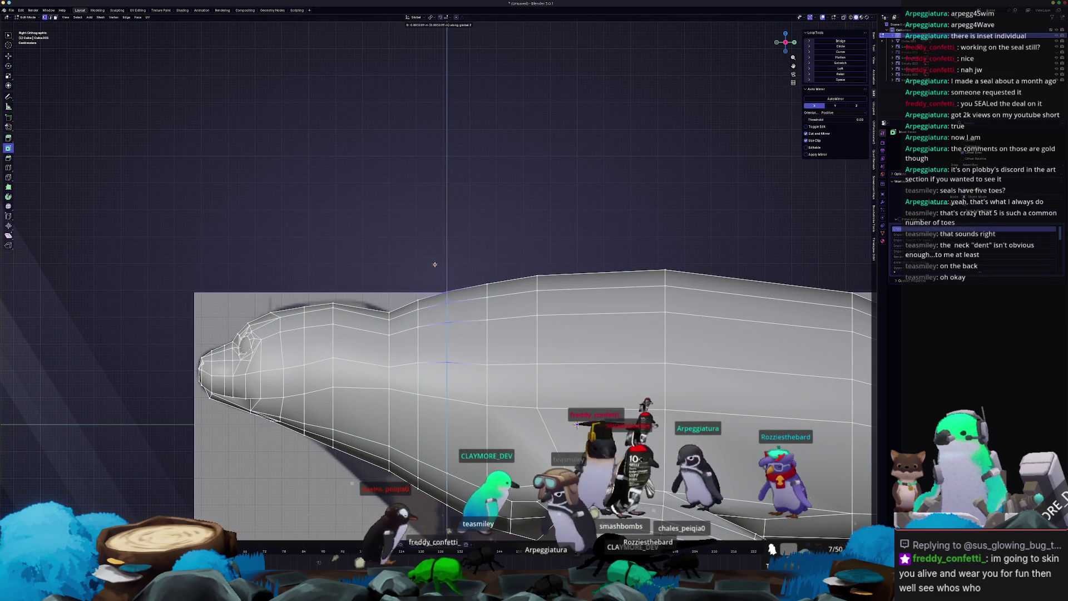
{"action": "left_click", "coordinate": [436, 261]}
{"action": "left_click_drag", "start_coordinate": [472, 289], "coordinate": [473, 295]}
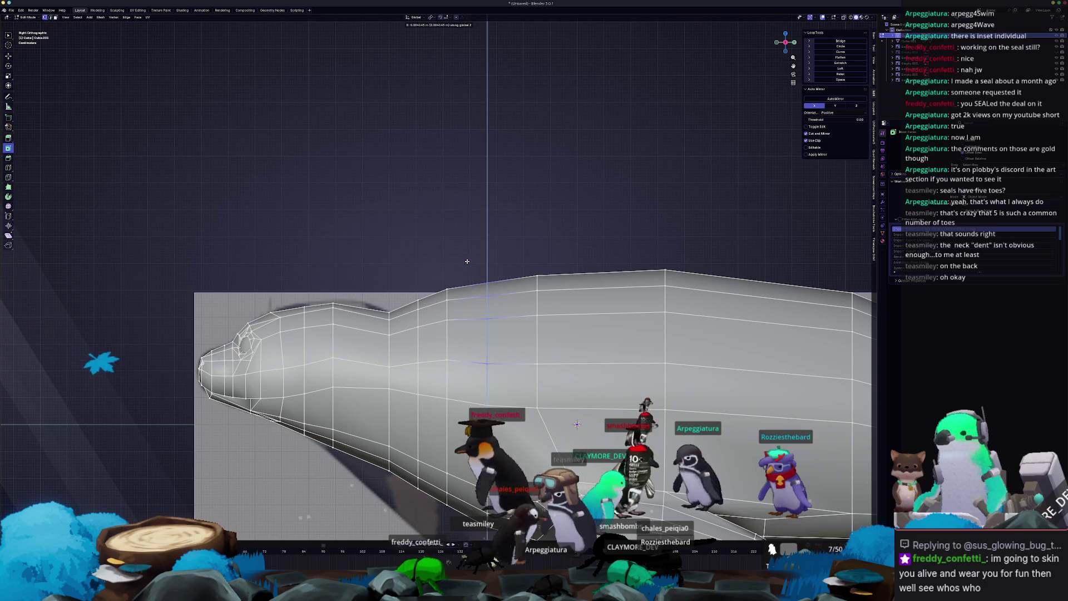
{"action": "mouse_move", "coordinate": [322, 354]}
{"action": "middle_mouse_down", "text": "shift"}
{"action": "mouse_move", "coordinate": [374, 337]}
{"action": "mouse_move", "coordinate": [501, 369]}
{"action": "middle_mouse_up", "text": "shift"}
{"action": "scroll", "coordinate": [500, 369], "scroll_direction": "up", "scroll_amount": 1}
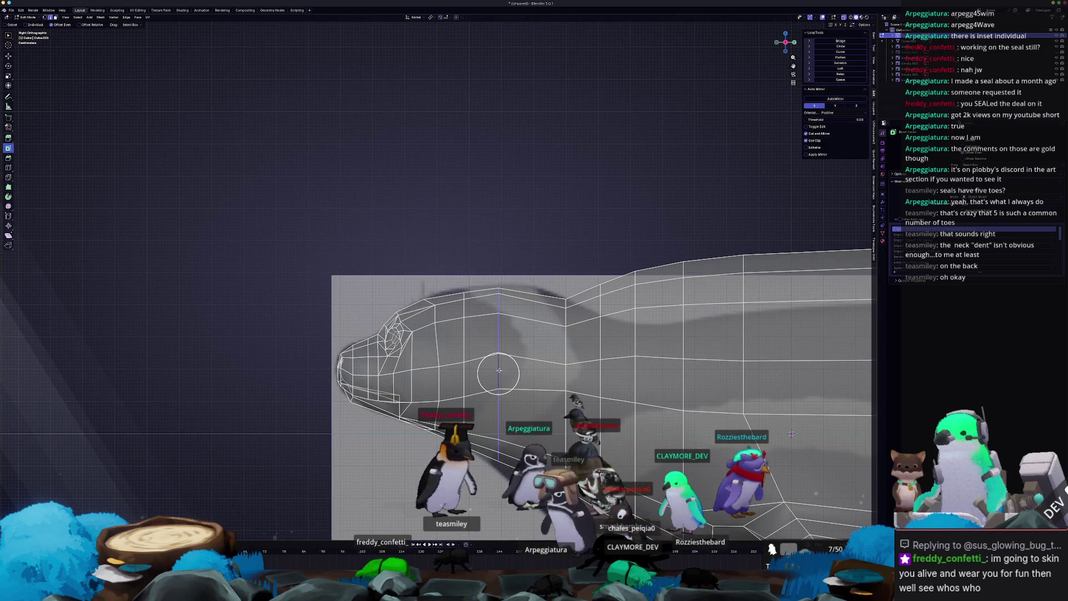
- Add an edge loop across the neck and raise its top vertices
{"action": "left_click", "coordinate": [525, 301]}
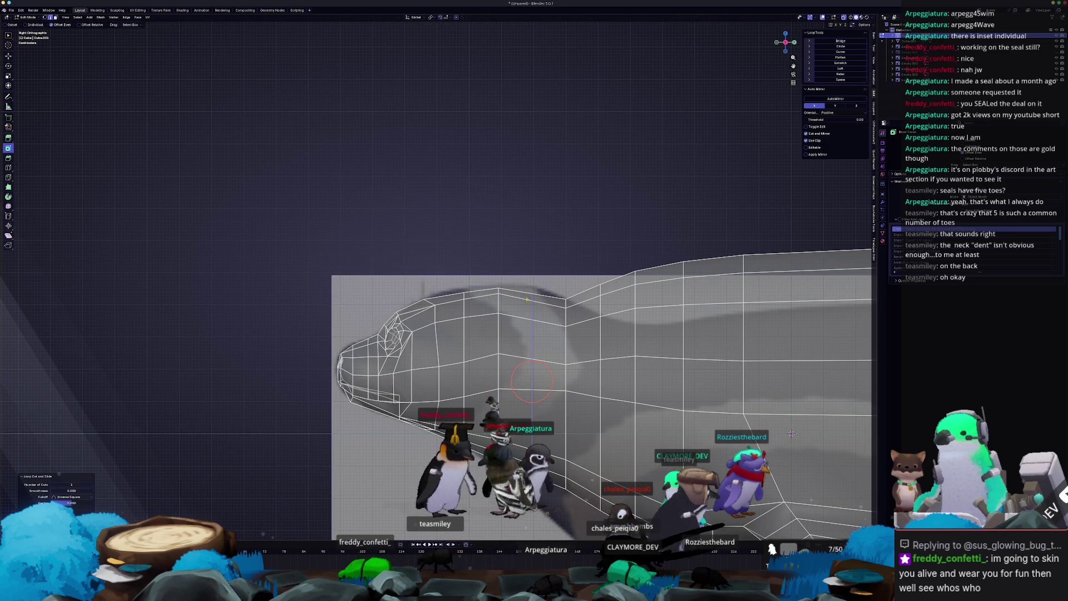
{"action": "left_click_drag", "start_coordinate": [522, 277], "coordinate": [522, 275]}
{"action": "key", "text": "g"}
{"action": "key", "text": "z"}
{"action": "left_click", "coordinate": [519, 265]}
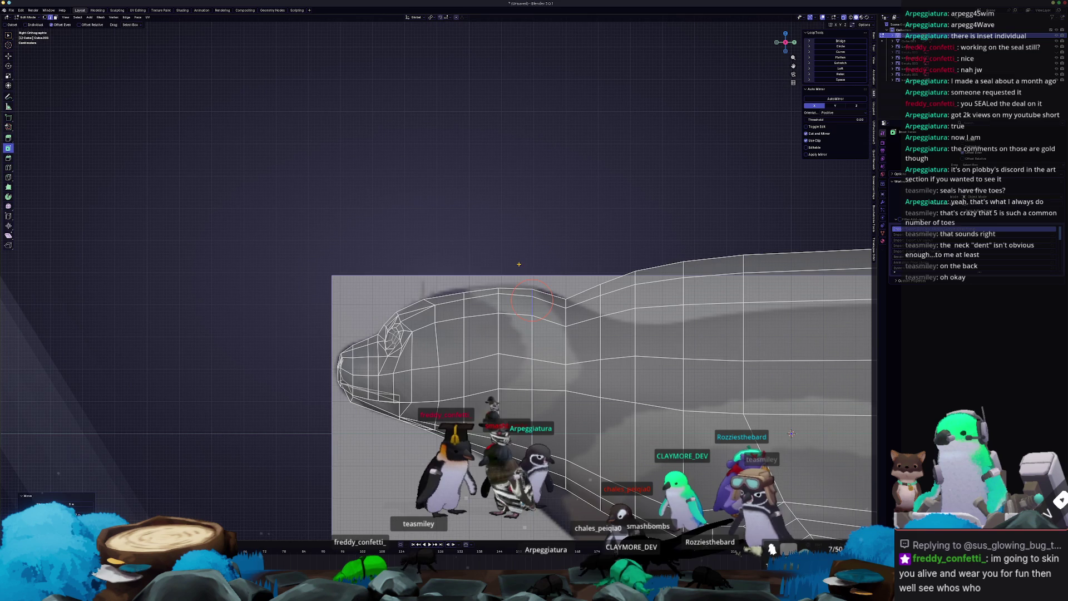
{"action": "key", "text": "g"}
{"action": "key", "text": "z"}
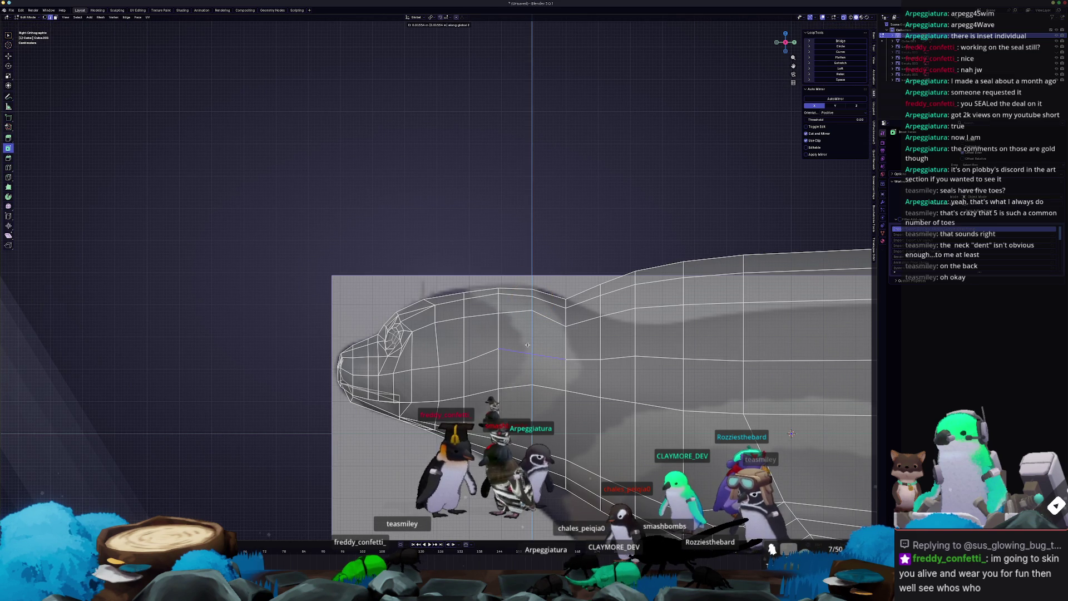
{"action": "left_click", "coordinate": [527, 345]}
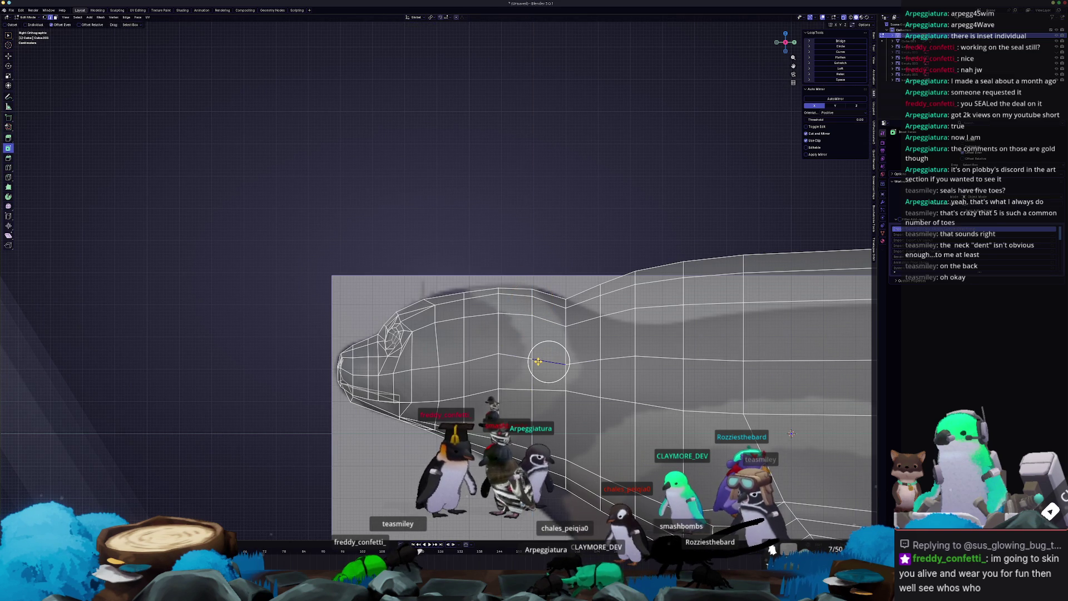
- Fine-tune the neck vertices' height, slide an edge along the neck, and reposition a vertex
{"action": "key", "text": "g"}
{"action": "key", "text": "z"}
{"action": "left_click", "coordinate": [533, 352]}
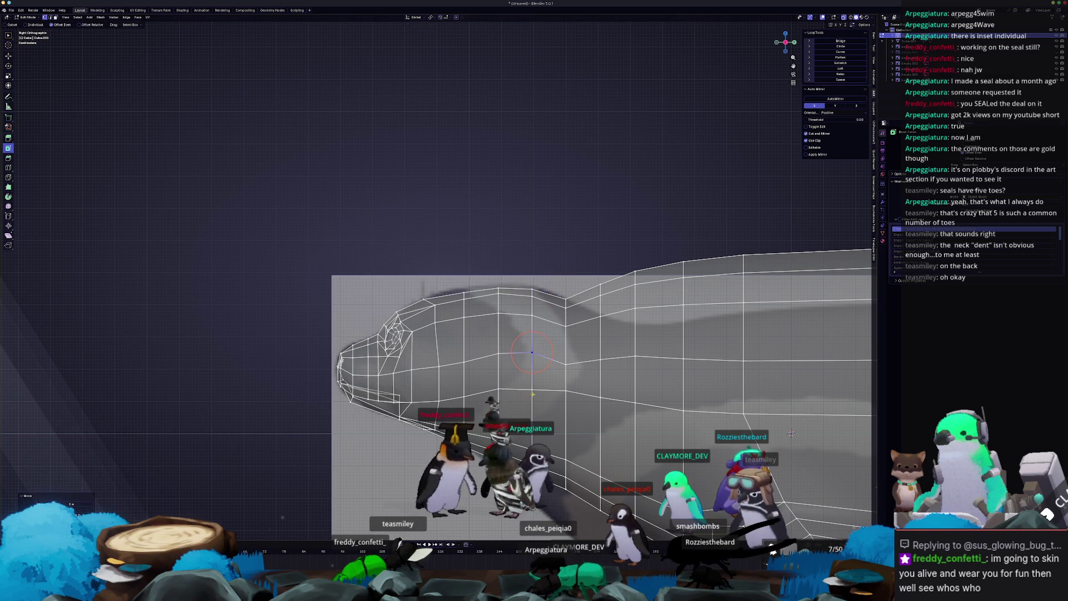
{"action": "left_click", "coordinate": [496, 386]}
{"action": "key", "text": "g"}
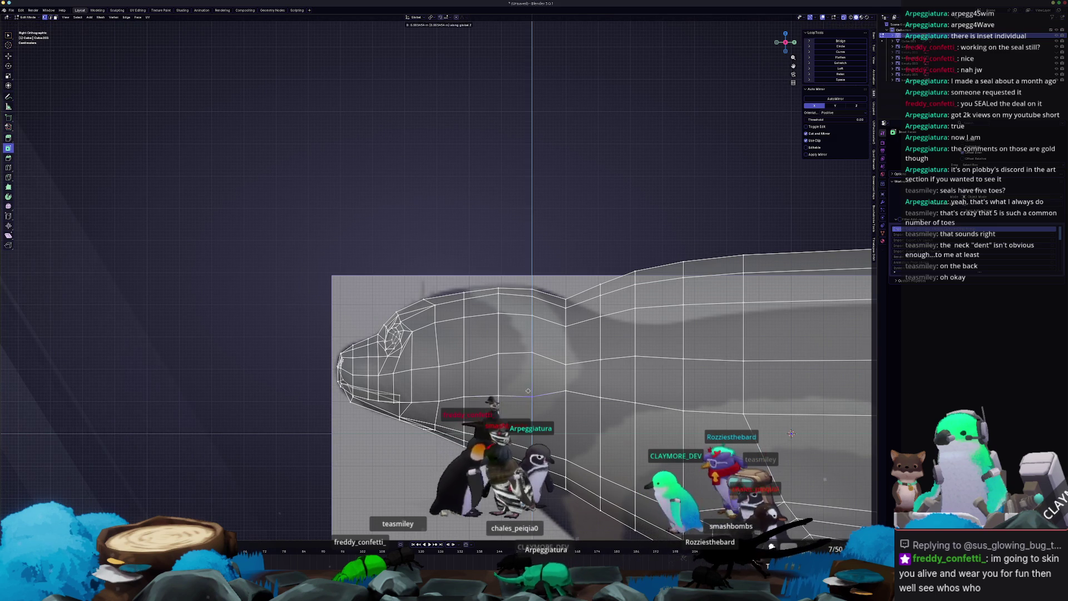
{"action": "left_click", "coordinate": [559, 388]}
- Inspect the reshaped head from several angles in Object and Edit Mode
{"action": "key", "text": "Tab"}
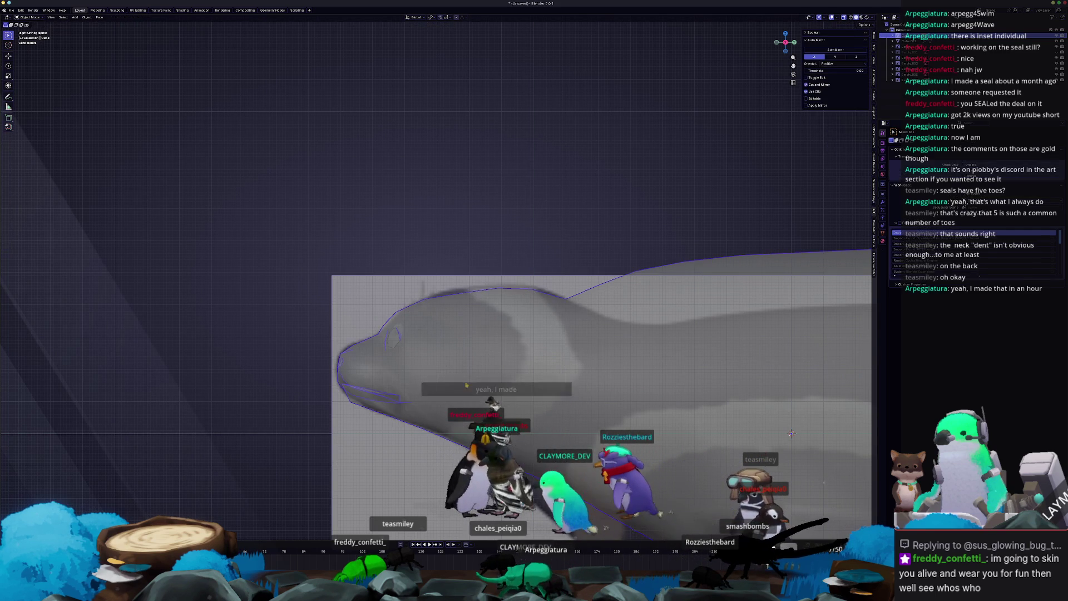
{"action": "middle_click_drag", "start_coordinate": [404, 382], "coordinate": [471, 354], "text": "shift"}
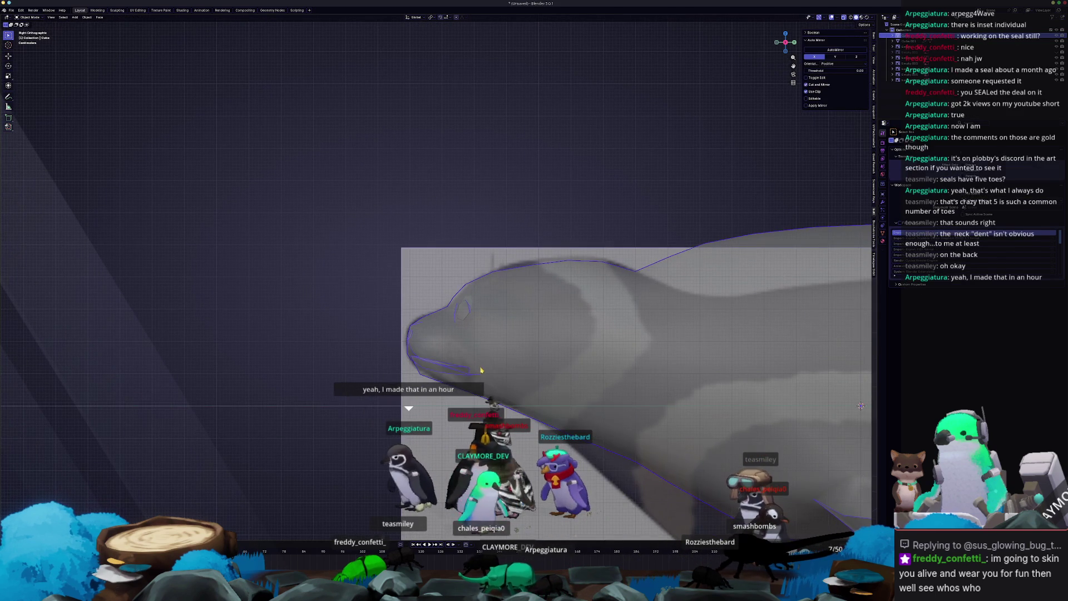
{"action": "key", "text": "Tab"}
{"action": "scroll", "coordinate": [462, 377], "scroll_direction": "up", "scroll_amount": 1}
{"action": "mouse_move", "coordinate": [469, 377]}
{"action": "middle_mouse_down"}
{"action": "mouse_move", "coordinate": [520, 334]}
{"action": "mouse_move", "coordinate": [512, 403]}
{"action": "mouse_move", "coordinate": [504, 379]}
{"action": "mouse_move", "coordinate": [501, 410]}
{"action": "mouse_move", "coordinate": [505, 400]}
{"action": "middle_mouse_up"}
{"action": "scroll", "coordinate": [520, 334], "scroll_direction": "down", "scroll_amount": 5}
{"action": "key", "text": "Tab"}
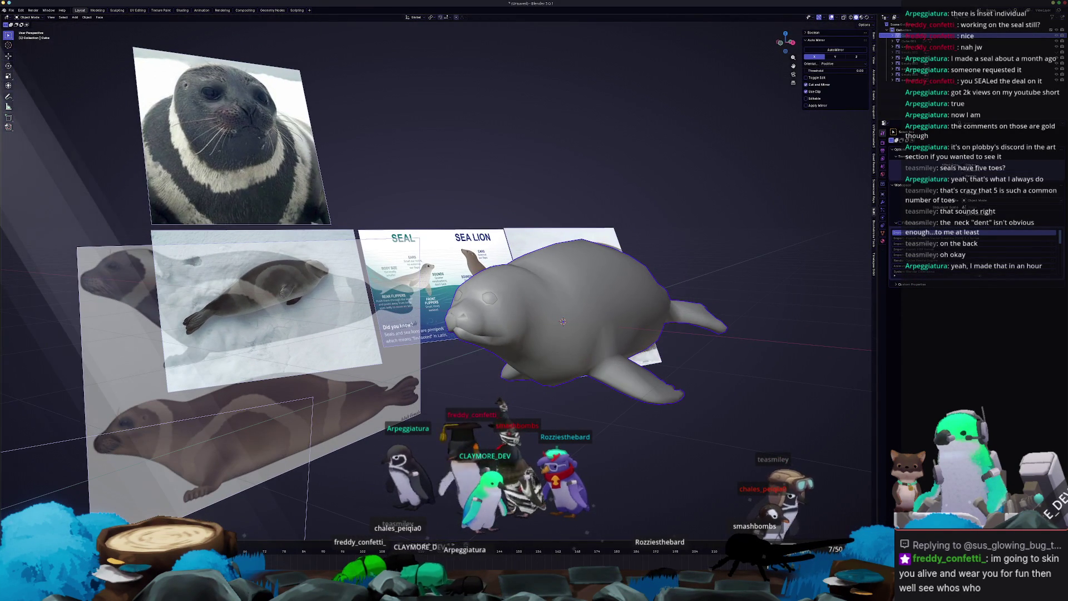
{"action": "mouse_move", "coordinate": [206, 116]}
{"action": "middle_mouse_down"}
{"action": "mouse_move", "coordinate": [473, 322]}
{"action": "mouse_move", "coordinate": [505, 339]}
{"action": "mouse_move", "coordinate": [503, 308]}
{"action": "mouse_move", "coordinate": [512, 348]}
{"action": "mouse_move", "coordinate": [509, 335]}
{"action": "mouse_move", "coordinate": [553, 353]}
{"action": "mouse_move", "coordinate": [513, 359]}
{"action": "mouse_move", "coordinate": [448, 291]}
{"action": "middle_mouse_up"}
{"action": "key", "text": "Tab"}
- Switch the seal to Sculpt Mode and enlarge the brush to 822 px
{"action": "key", "text": "ctrl+Tab"}
{"action": "left_click", "coordinate": [512, 380]}
{"action": "key", "text": "f"}
{"action": "key", "text": "Return"}
{"action": "key", "text": "f"}
{"action": "left_click", "coordinate": [429, 311]}
{"action": "mouse_move", "coordinate": [429, 312]}
{"action": "middle_mouse_down"}
{"action": "mouse_move", "coordinate": [422, 328]}
{"action": "mouse_move", "coordinate": [479, 312]}
{"action": "mouse_move", "coordinate": [456, 309]}
{"action": "middle_mouse_up"}
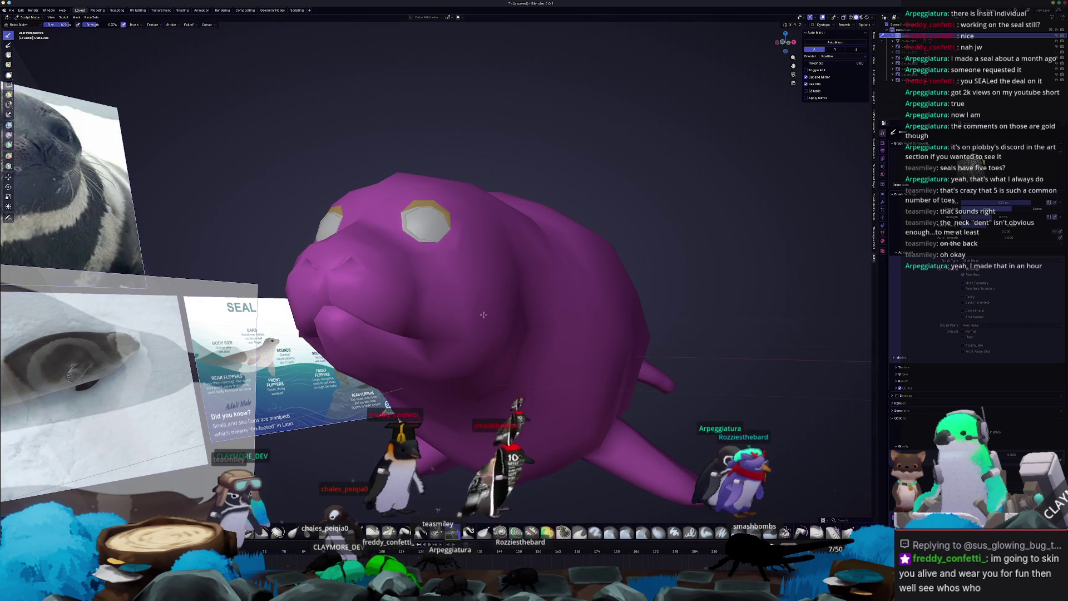
- Show the seal as a see-through wireframe and set the Grab brush to 446 px
{"action": "left_click", "coordinate": [844, 17]}
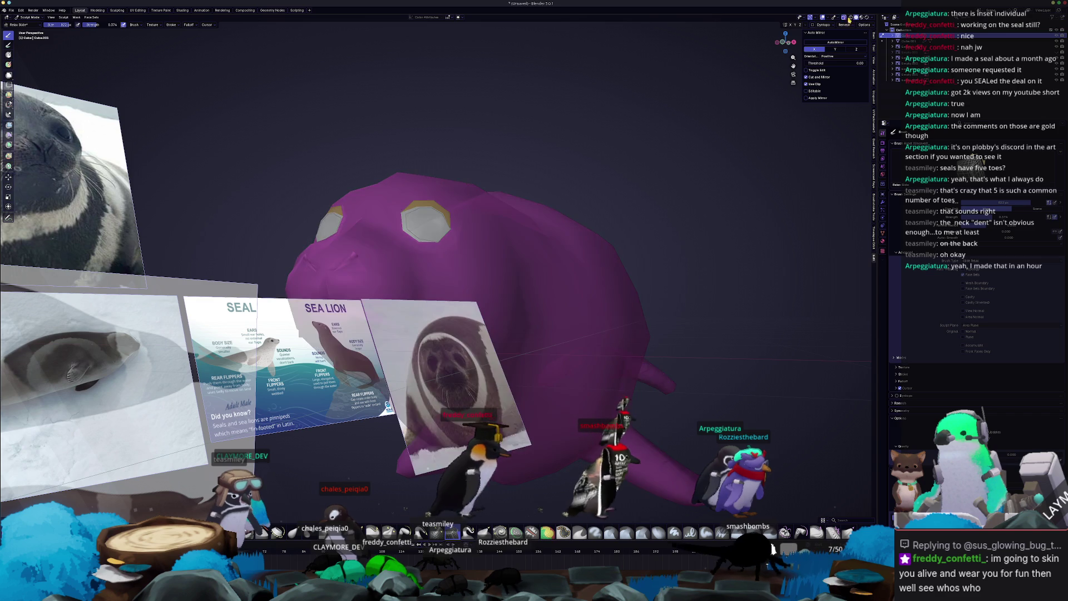
{"action": "left_click", "coordinate": [851, 18]}
{"action": "middle_click_drag", "start_coordinate": [556, 312], "coordinate": [489, 312]}
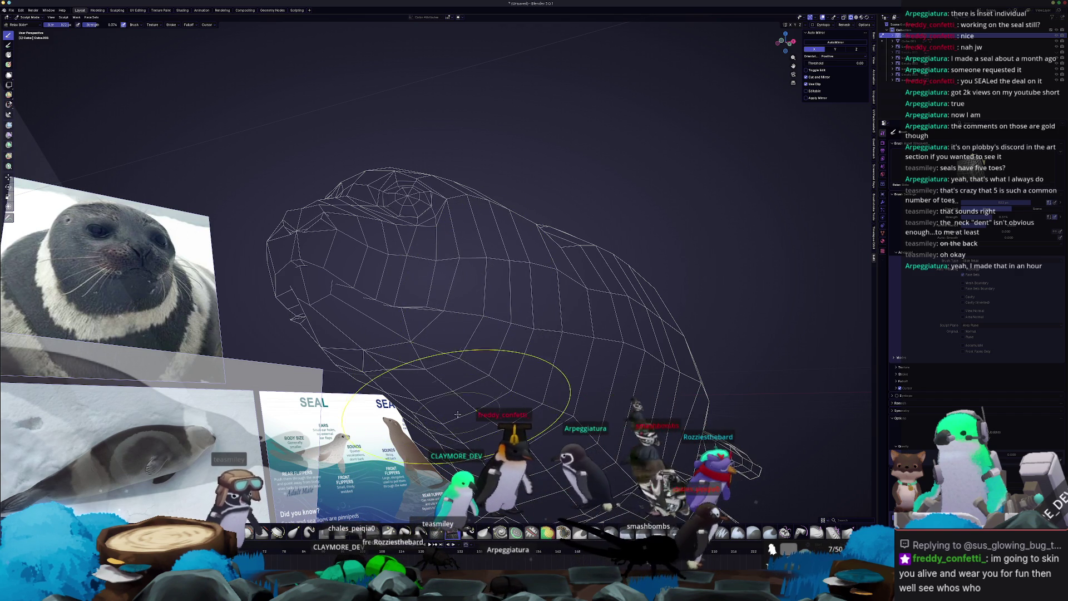
{"action": "key", "text": "g"}
{"action": "mouse_move", "coordinate": [481, 324]}
{"action": "middle_mouse_down"}
{"action": "mouse_move", "coordinate": [501, 248]}
{"action": "mouse_move", "coordinate": [507, 264]}
{"action": "mouse_move", "coordinate": [495, 209]}
{"action": "mouse_move", "coordinate": [444, 119]}
{"action": "mouse_move", "coordinate": [423, 295]}
{"action": "mouse_move", "coordinate": [462, 298]}
{"action": "middle_mouse_up"}
{"action": "key", "text": "f"}
{"action": "left_click", "coordinate": [430, 285]}
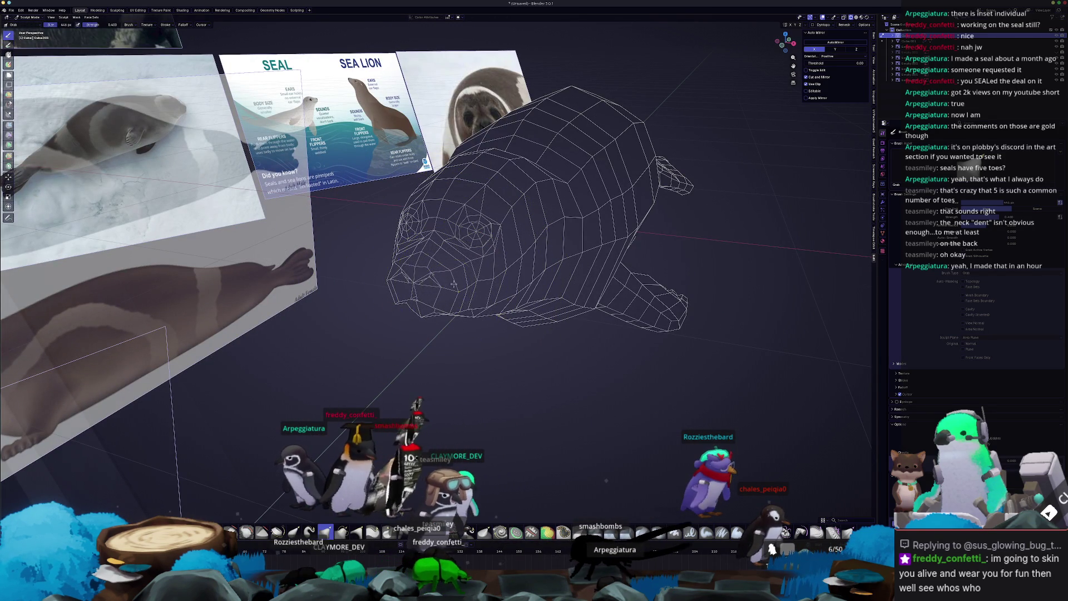
{"action": "middle_click_drag", "start_coordinate": [454, 270], "coordinate": [446, 320]}
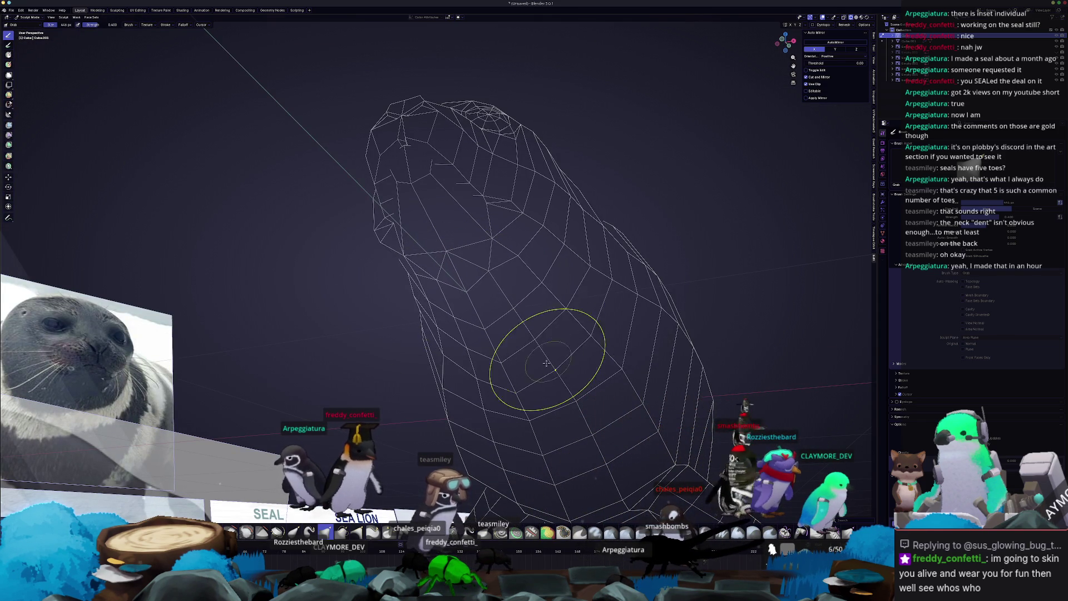
- Switch to the Relax Pinch brush and relax the edges along the seal's body
{"action": "left_click", "coordinate": [373, 533]}
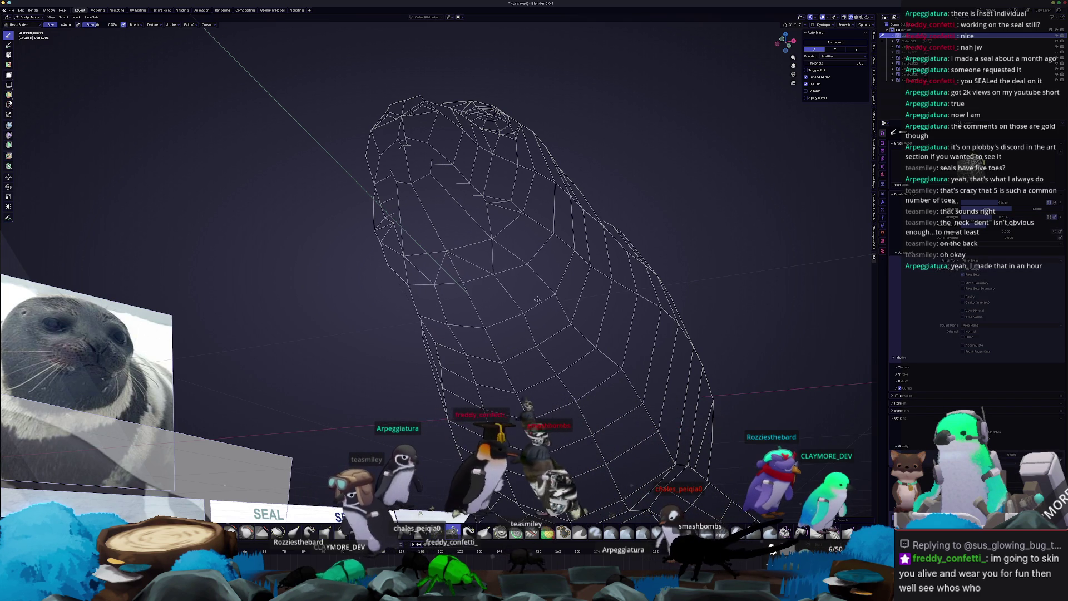
{"action": "middle_click_drag", "start_coordinate": [531, 344], "coordinate": [518, 351]}
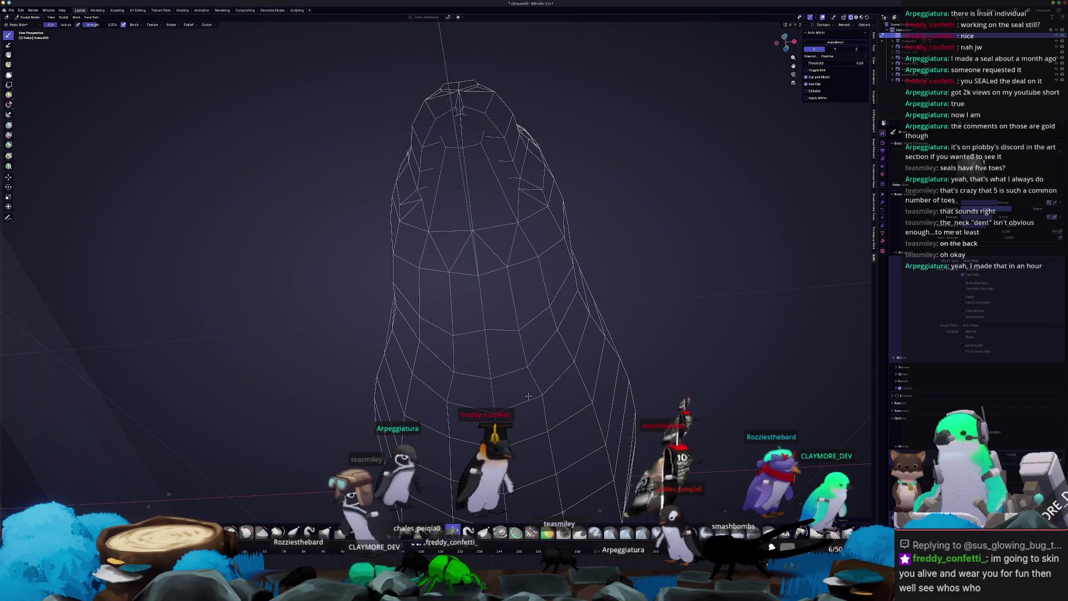
{"action": "mouse_move", "coordinate": [512, 430]}
{"action": "middle_mouse_down"}
{"action": "mouse_move", "coordinate": [508, 348]}
{"action": "mouse_move", "coordinate": [551, 351]}
{"action": "middle_mouse_up"}
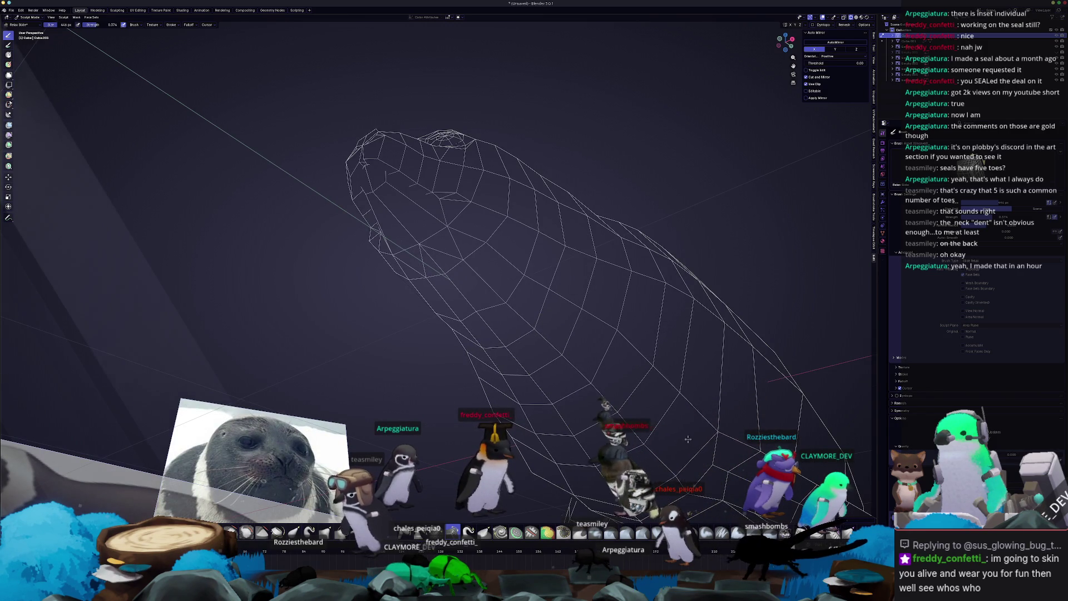
{"action": "mouse_move", "coordinate": [656, 393]}
{"action": "middle_mouse_down"}
{"action": "mouse_move", "coordinate": [529, 349]}
{"action": "mouse_move", "coordinate": [627, 413]}
{"action": "middle_mouse_up"}
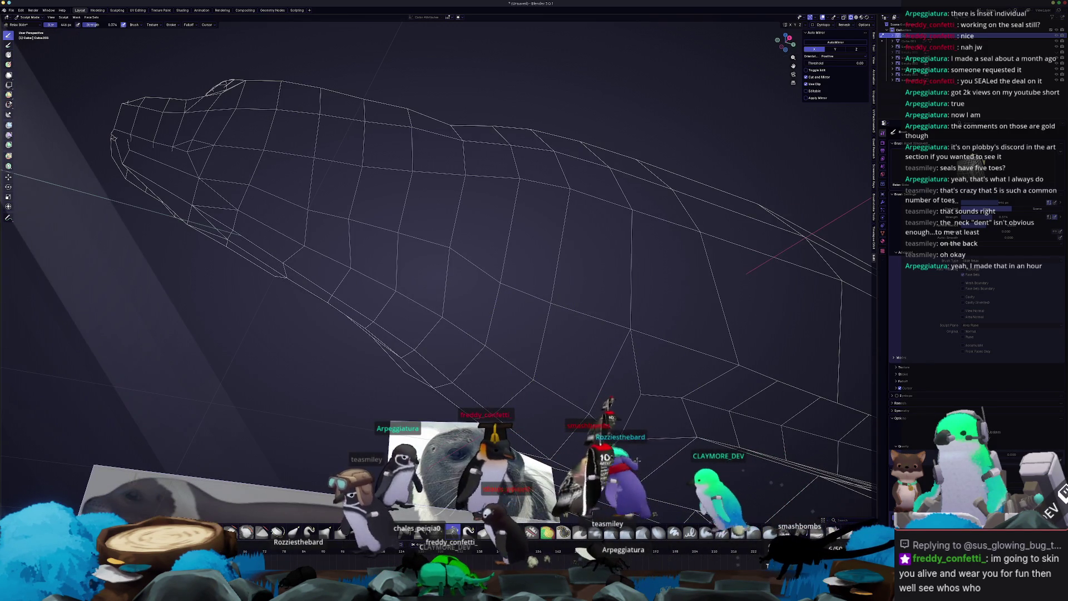
{"action": "left_click_drag", "start_coordinate": [651, 399], "coordinate": [613, 344]}
{"action": "mouse_move", "coordinate": [581, 206]}
{"action": "middle_mouse_down"}
{"action": "mouse_move", "coordinate": [565, 178]}
{"action": "mouse_move", "coordinate": [481, 245]}
{"action": "middle_mouse_up"}
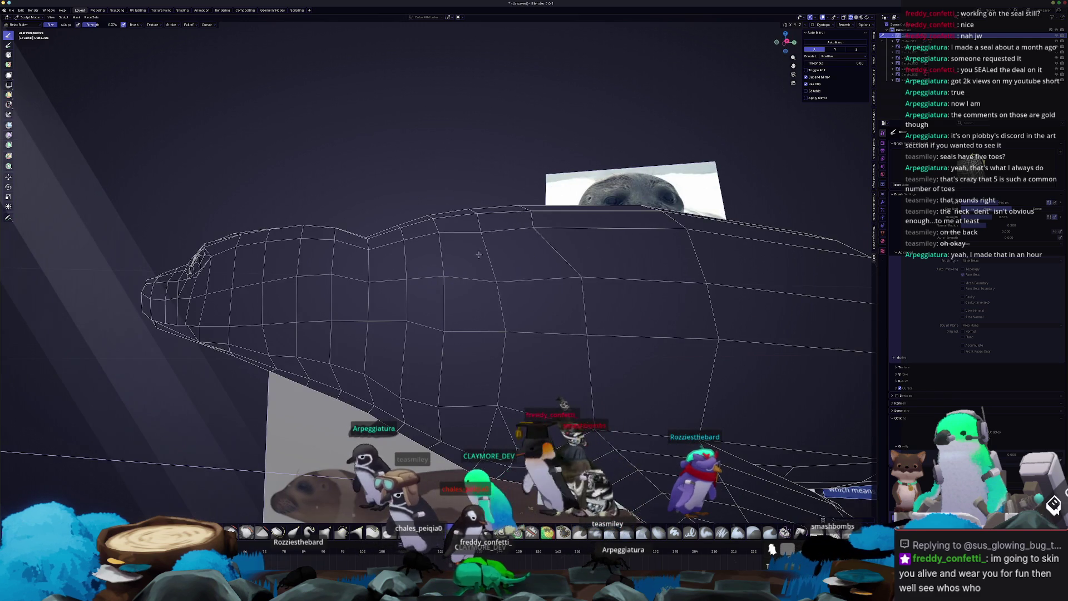
- Resize the sculpt brush to 572 px and relax the surface along the seal's back
{"action": "key", "text": "f"}
{"action": "left_click", "coordinate": [481, 221]}
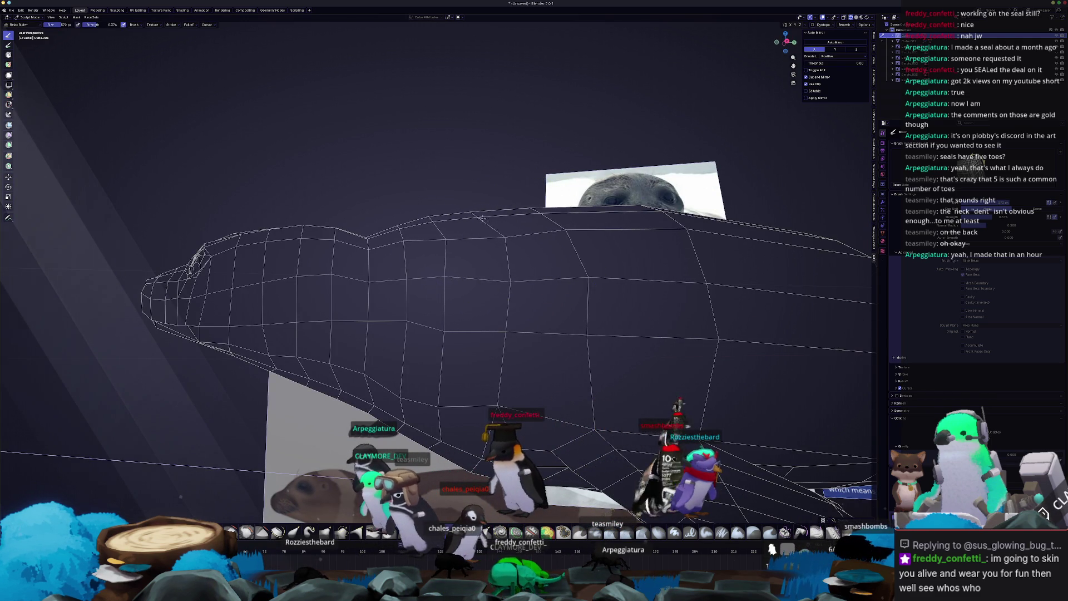
{"action": "middle_click_drag", "start_coordinate": [465, 241], "coordinate": [524, 271]}
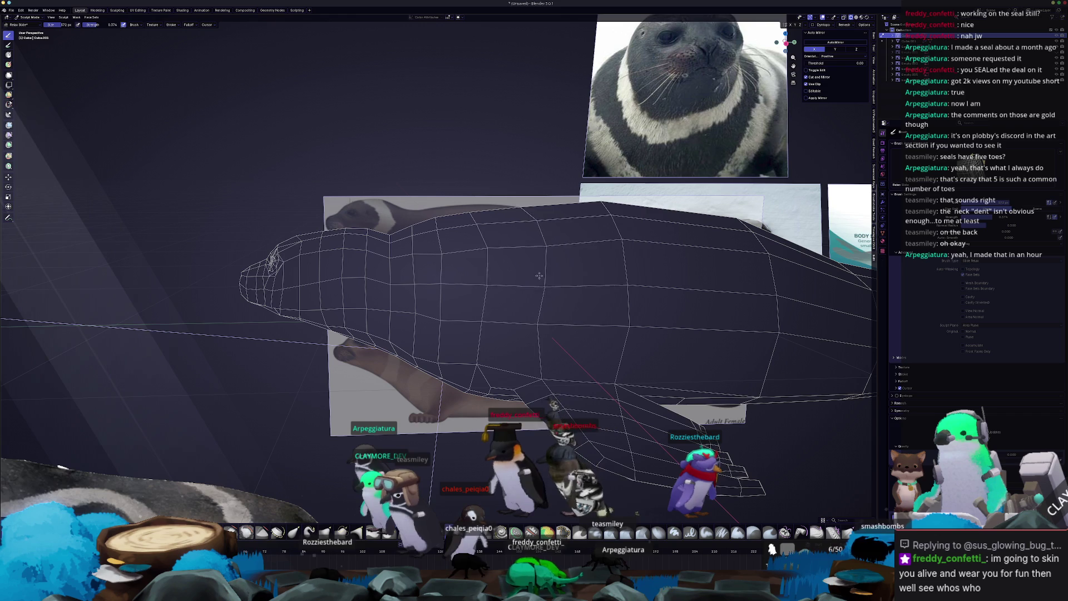
{"action": "mouse_move", "coordinate": [524, 271]}
{"action": "left_mouse_down"}
{"action": "mouse_move", "coordinate": [563, 228]}
{"action": "mouse_move", "coordinate": [668, 250]}
{"action": "mouse_move", "coordinate": [457, 261]}
{"action": "left_mouse_up"}
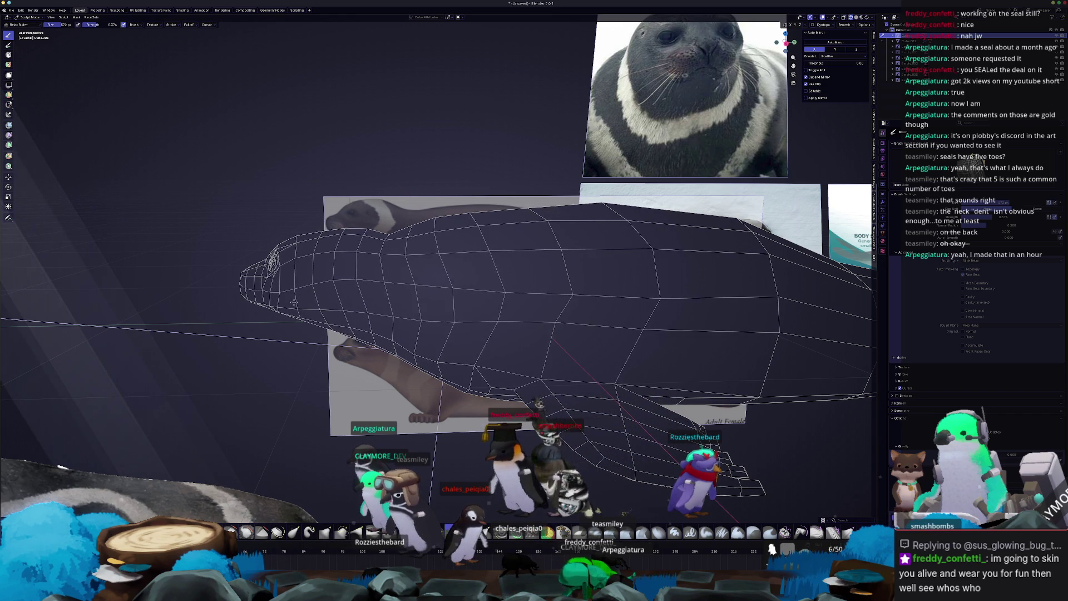
- Orbit around the seal to check the relaxed body, then switch the brush to Grab
{"action": "middle_click_drag", "start_coordinate": [509, 258], "coordinate": [523, 268]}
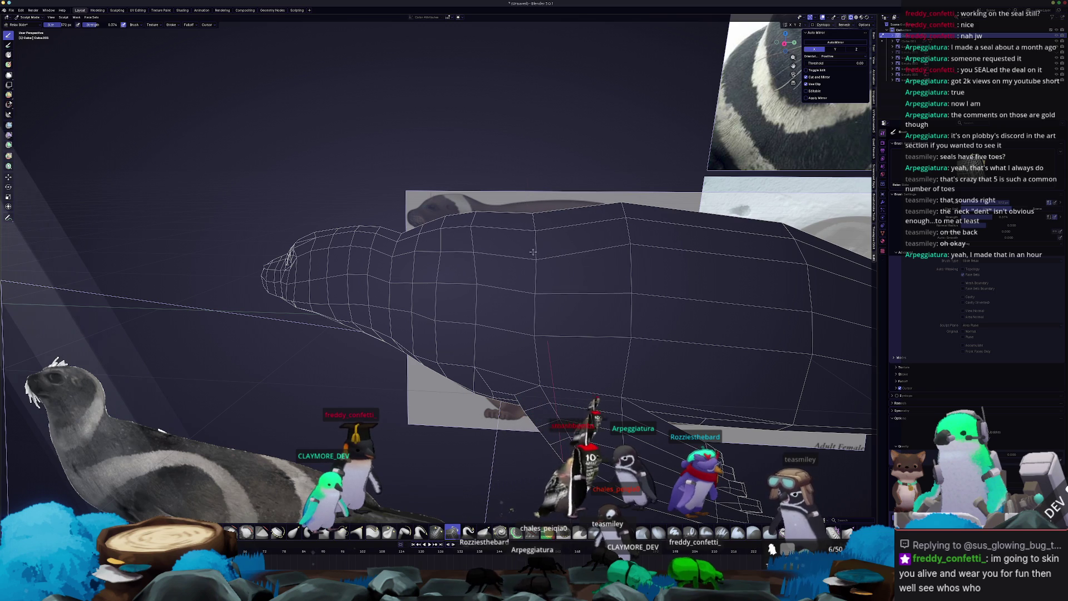
{"action": "mouse_move", "coordinate": [534, 251]}
{"action": "middle_mouse_down"}
{"action": "mouse_move", "coordinate": [583, 288]}
{"action": "mouse_move", "coordinate": [490, 272]}
{"action": "middle_mouse_up"}
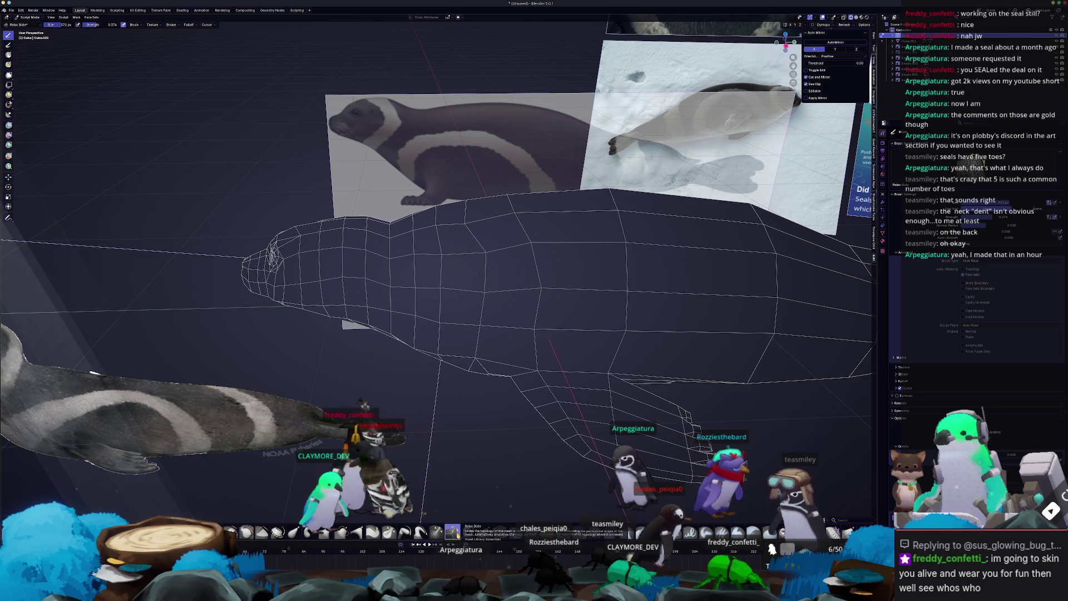
{"action": "mouse_move", "coordinate": [489, 250]}
{"action": "middle_mouse_down"}
{"action": "mouse_move", "coordinate": [508, 315]}
{"action": "mouse_move", "coordinate": [499, 314]}
{"action": "middle_mouse_up"}
{"action": "scroll", "coordinate": [476, 311], "scroll_direction": "up", "scroll_amount": 2}
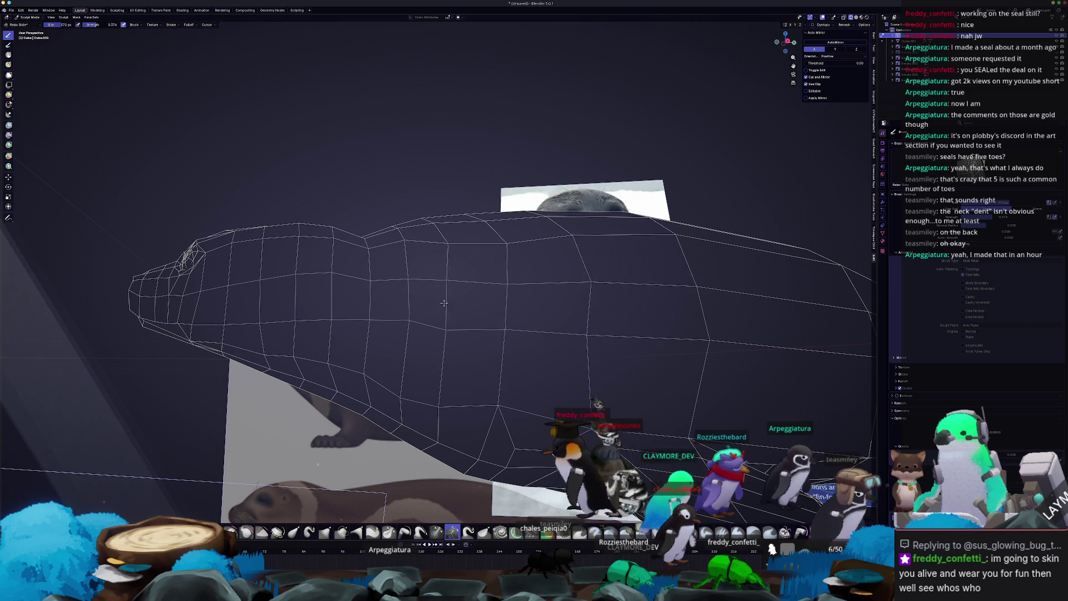
{"action": "middle_click_drag", "start_coordinate": [524, 334], "coordinate": [574, 345]}
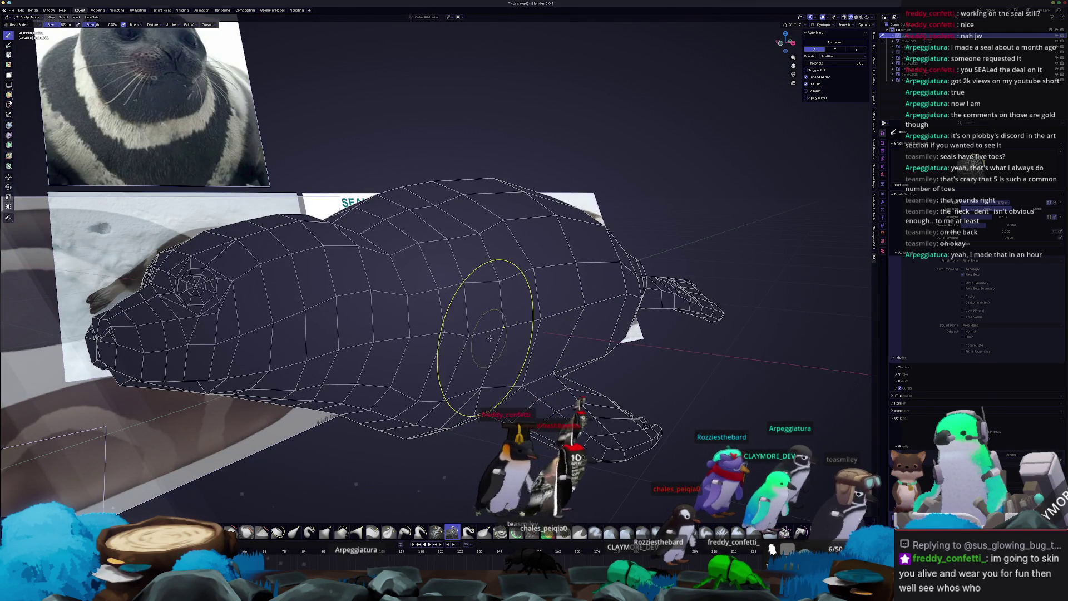
{"action": "middle_click_drag", "start_coordinate": [490, 338], "coordinate": [463, 291]}
{"action": "key", "text": "g"}
{"action": "key", "text": "ctrl+Tab"}
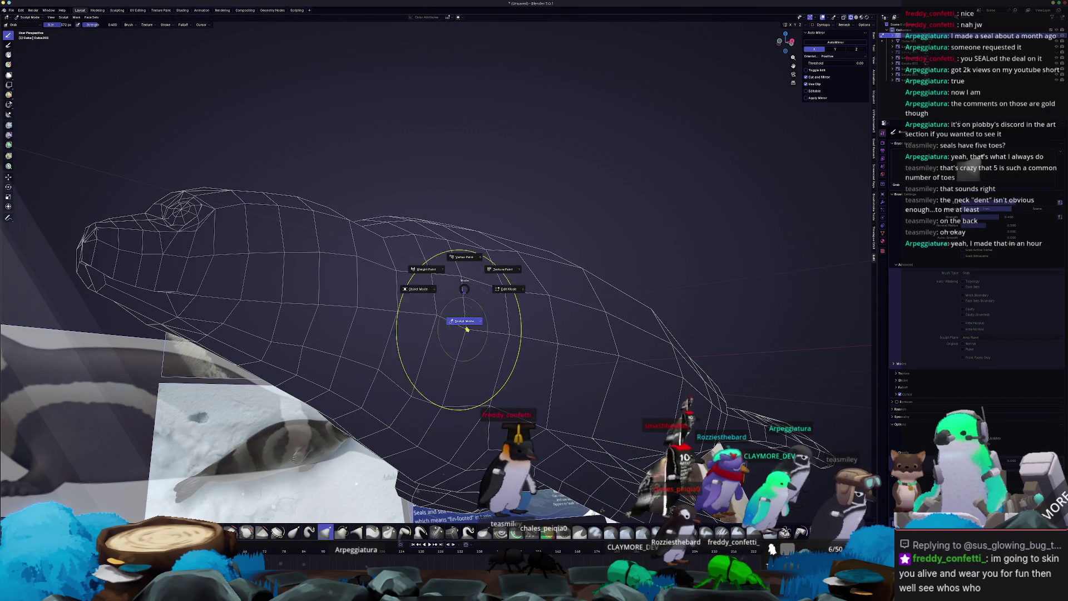
- In Edit Mode, scale the selected body loop along the X and Z axes
{"action": "left_click", "coordinate": [501, 304]}
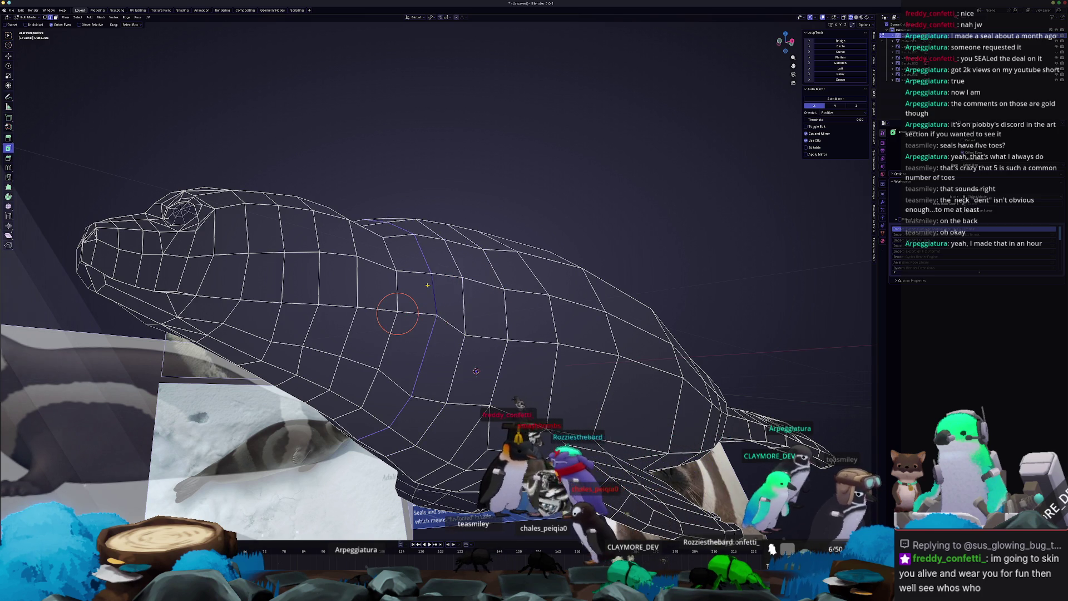
{"action": "middle_click_drag", "start_coordinate": [432, 288], "coordinate": [439, 301]}
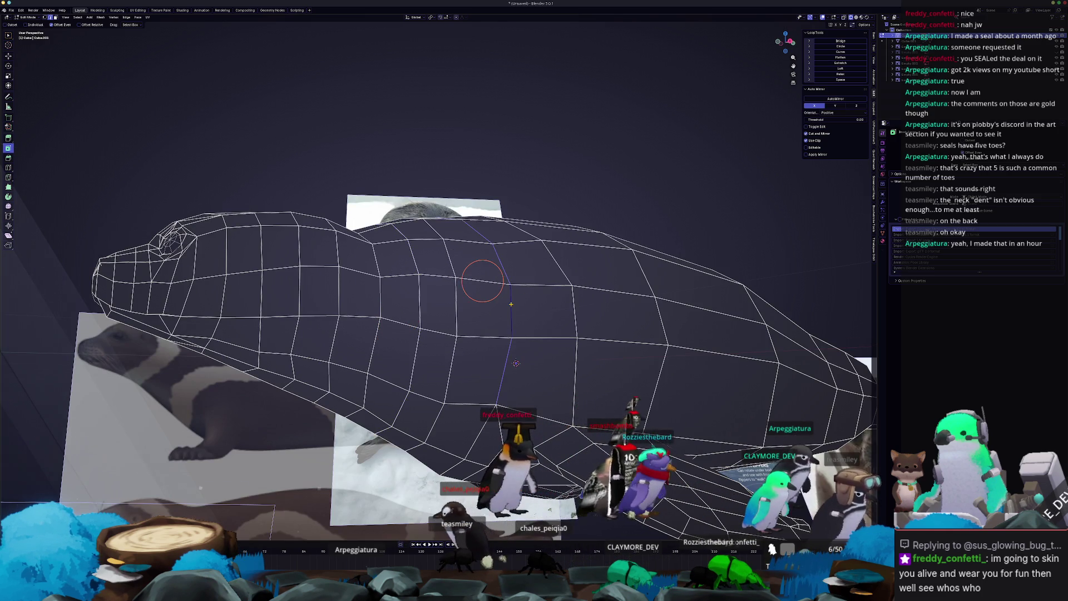
{"action": "middle_click_drag", "start_coordinate": [517, 313], "coordinate": [571, 327]}
{"action": "key", "text": "s"}
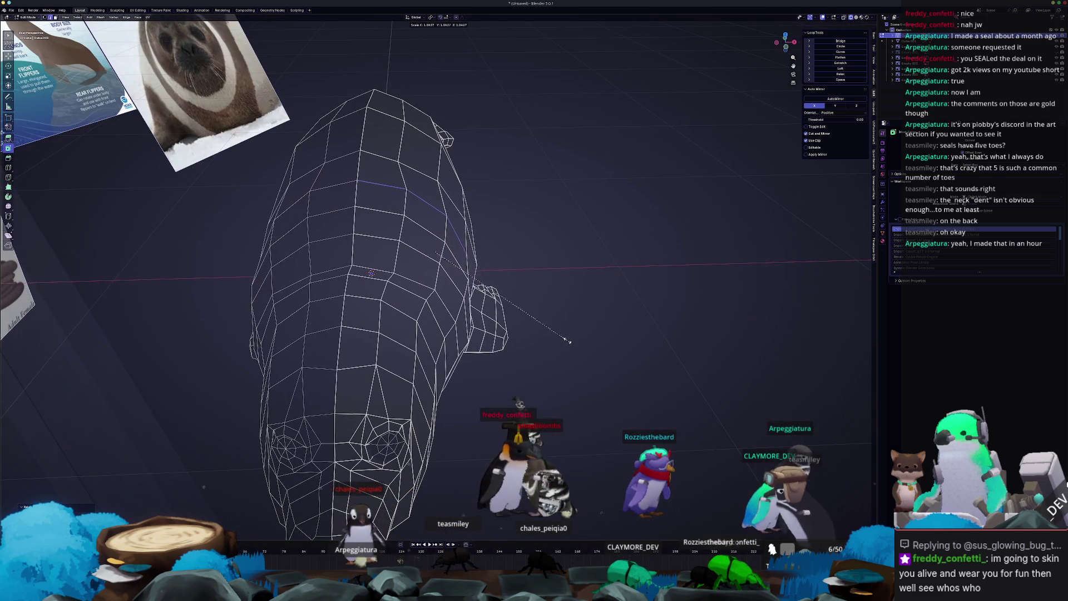
{"action": "key", "text": "x"}
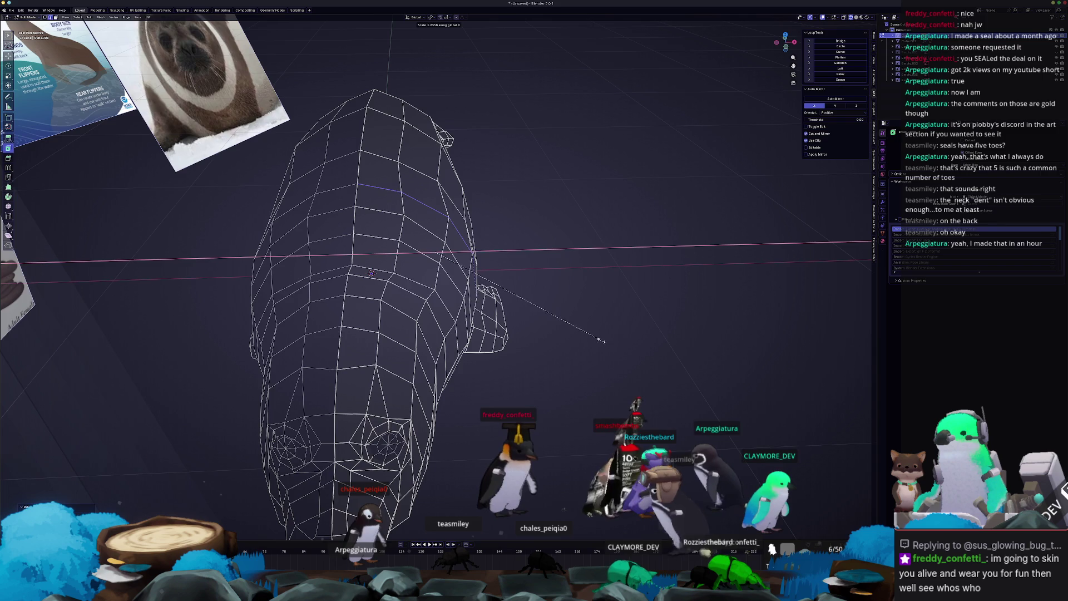
{"action": "middle_click_drag", "start_coordinate": [601, 340], "coordinate": [544, 295]}
{"action": "key", "text": "z"}
{"action": "key", "text": "Escape"}
- Move the body loop along the seal's length on the Y axis
{"action": "key", "text": "g"}
{"action": "key", "text": "y"}
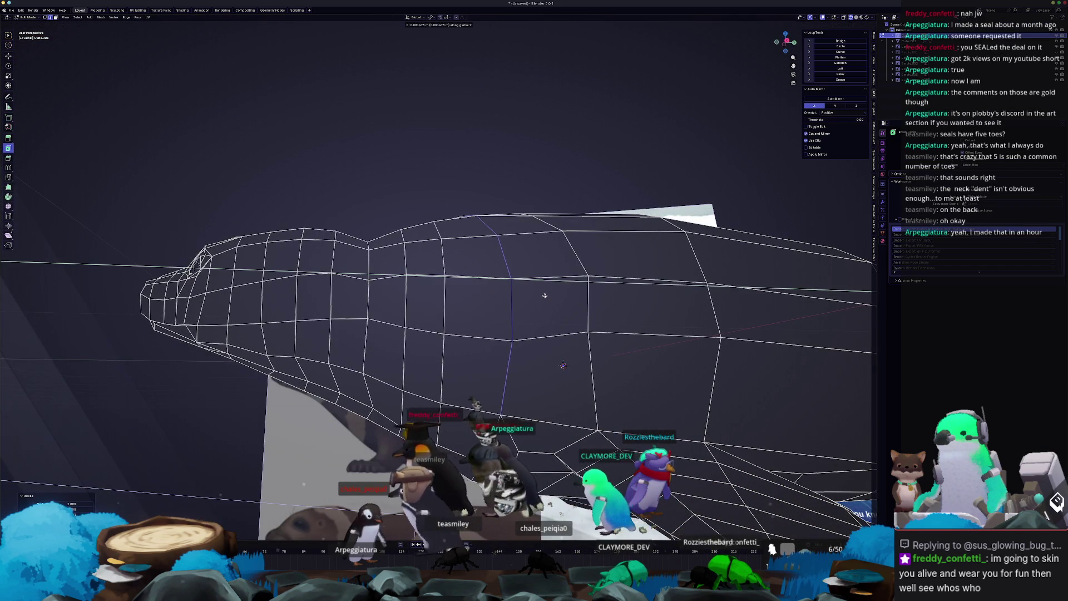
{"action": "left_click", "coordinate": [546, 297]}
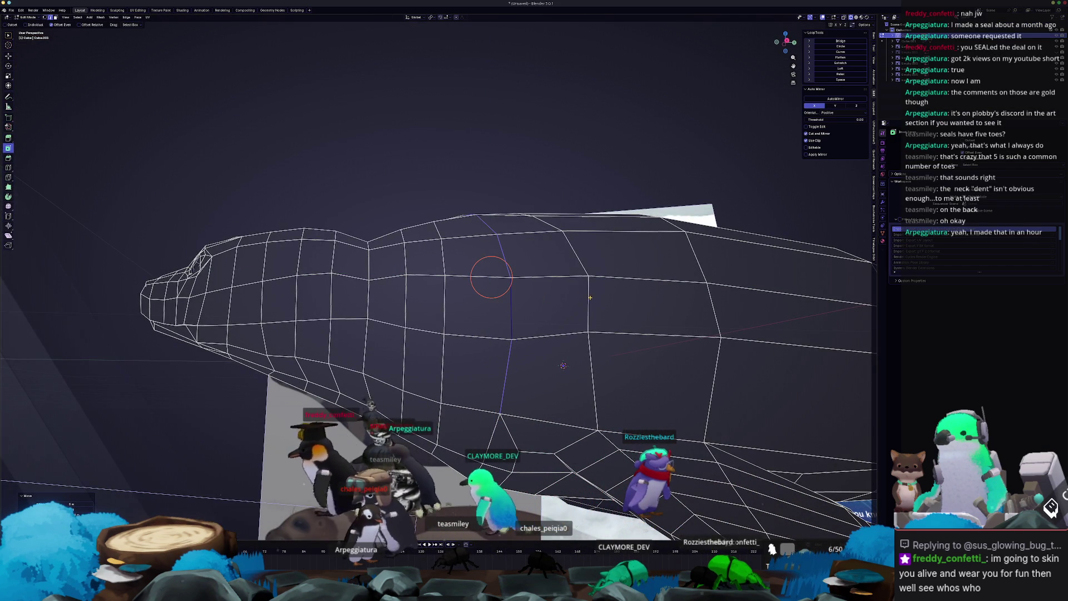
{"action": "mouse_move", "coordinate": [591, 301]}
{"action": "middle_mouse_down"}
{"action": "mouse_move", "coordinate": [609, 333]}
{"action": "mouse_move", "coordinate": [594, 315]}
{"action": "mouse_move", "coordinate": [508, 285]}
{"action": "mouse_move", "coordinate": [329, 246]}
{"action": "mouse_move", "coordinate": [534, 241]}
{"action": "mouse_move", "coordinate": [446, 237]}
{"action": "middle_mouse_up"}
{"action": "scroll", "coordinate": [608, 334], "scroll_direction": "down", "scroll_amount": 3}
- Edge-slide another loop along the seal's body
{"action": "key", "text": "g"}
{"action": "left_click", "coordinate": [476, 279]}
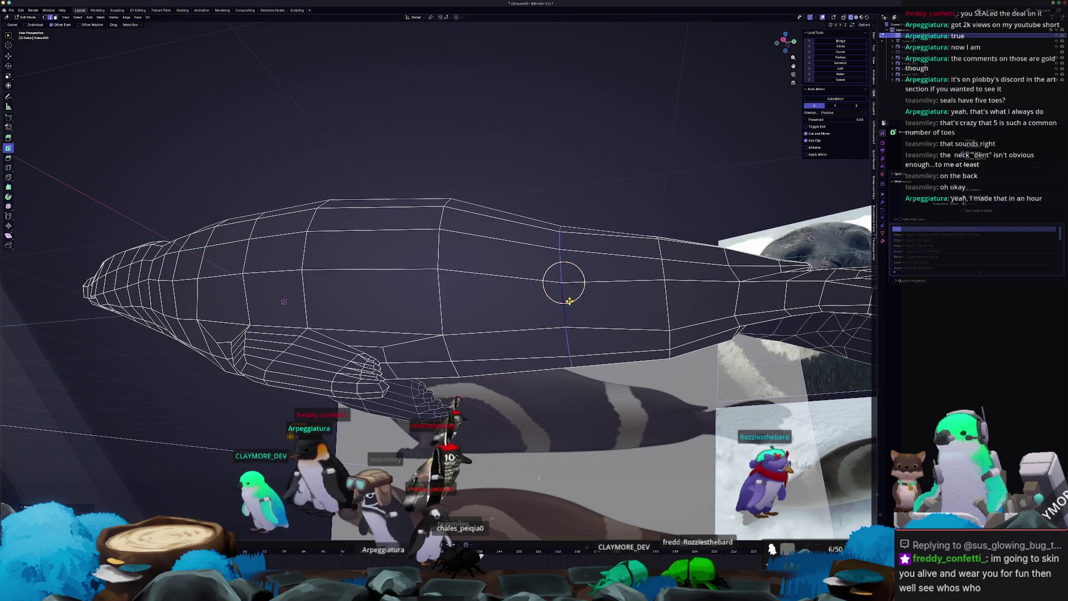
{"action": "middle_click_drag", "start_coordinate": [563, 284], "coordinate": [485, 275]}
{"action": "mouse_move", "coordinate": [584, 299]}
{"action": "middle_mouse_down"}
{"action": "mouse_move", "coordinate": [447, 322]}
{"action": "mouse_move", "coordinate": [506, 362]}
{"action": "mouse_move", "coordinate": [541, 328]}
{"action": "mouse_move", "coordinate": [545, 277]}
{"action": "middle_mouse_up"}
{"action": "middle_click_drag", "start_coordinate": [564, 230], "coordinate": [454, 261]}
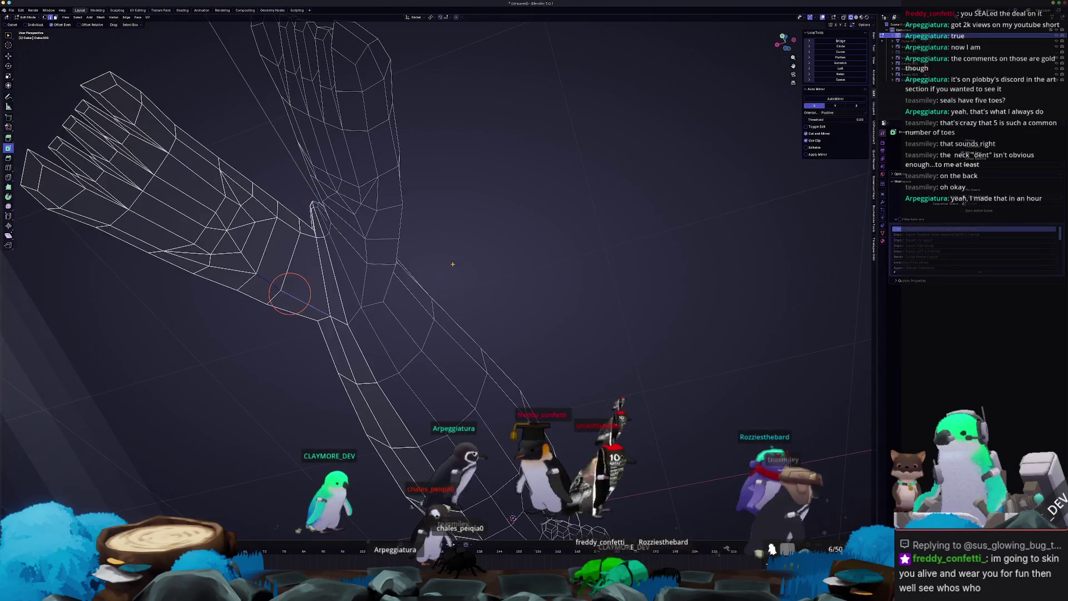
{"action": "middle_click_drag", "start_coordinate": [312, 317], "coordinate": [410, 294]}
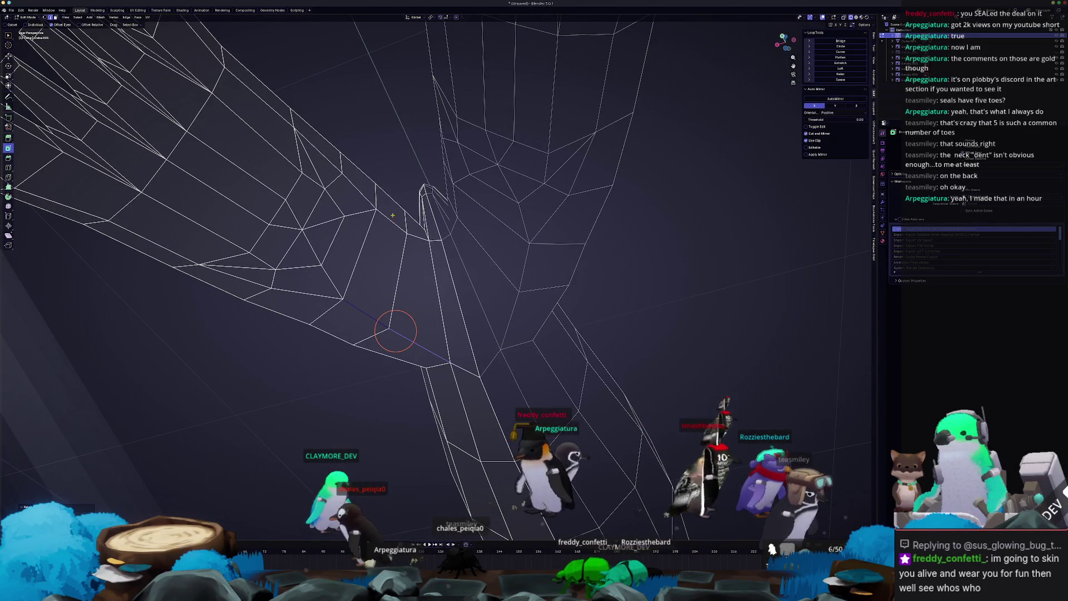
{"action": "scroll", "coordinate": [424, 240], "scroll_direction": "down", "scroll_amount": 3}
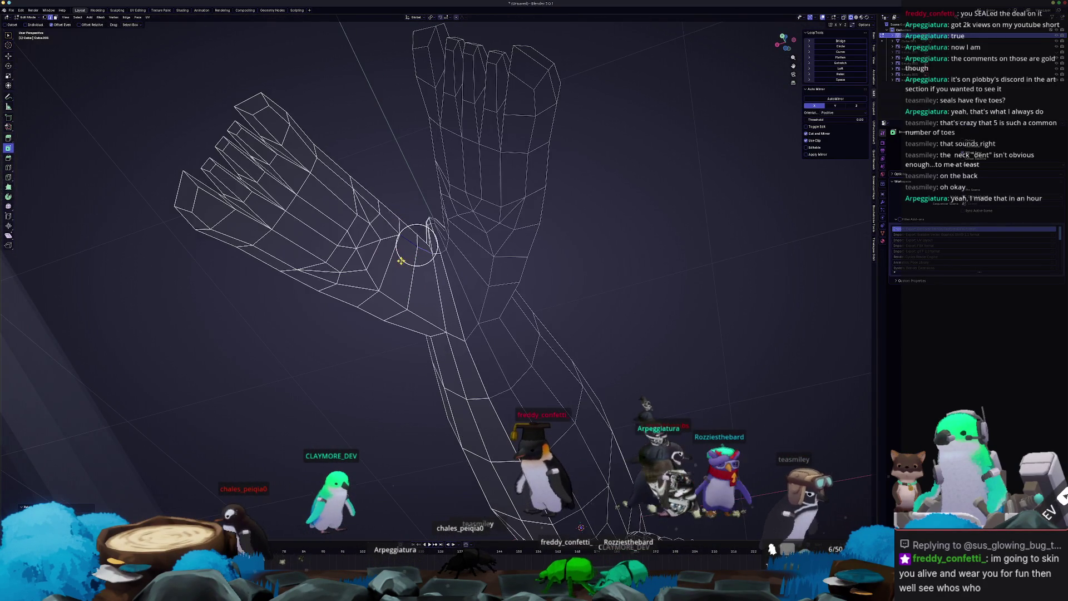
{"action": "middle_click_drag", "start_coordinate": [379, 256], "coordinate": [468, 341]}
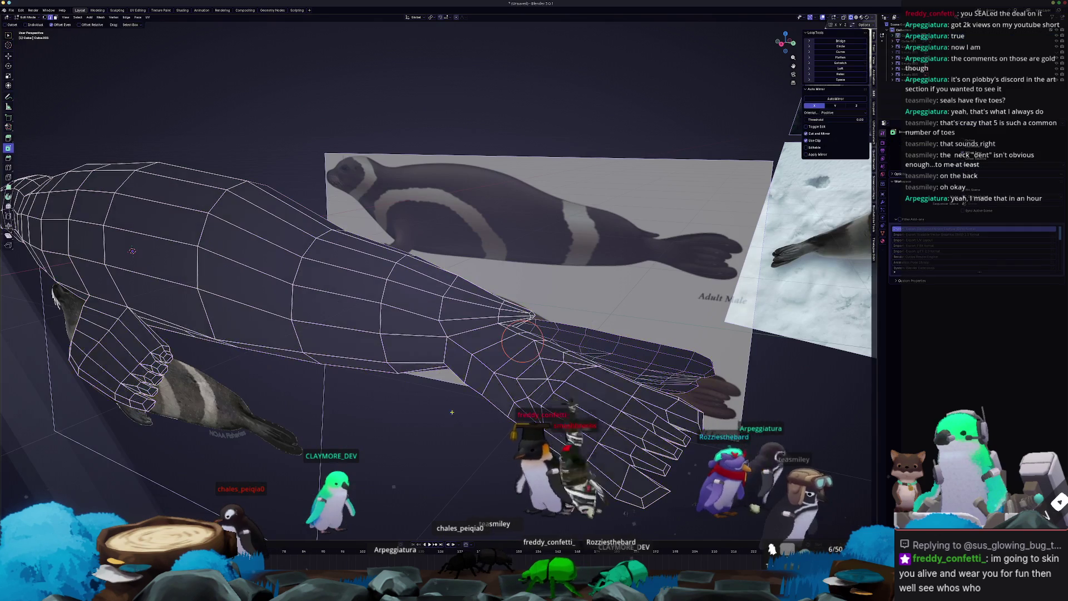
{"action": "middle_click_drag", "start_coordinate": [462, 419], "coordinate": [381, 427]}
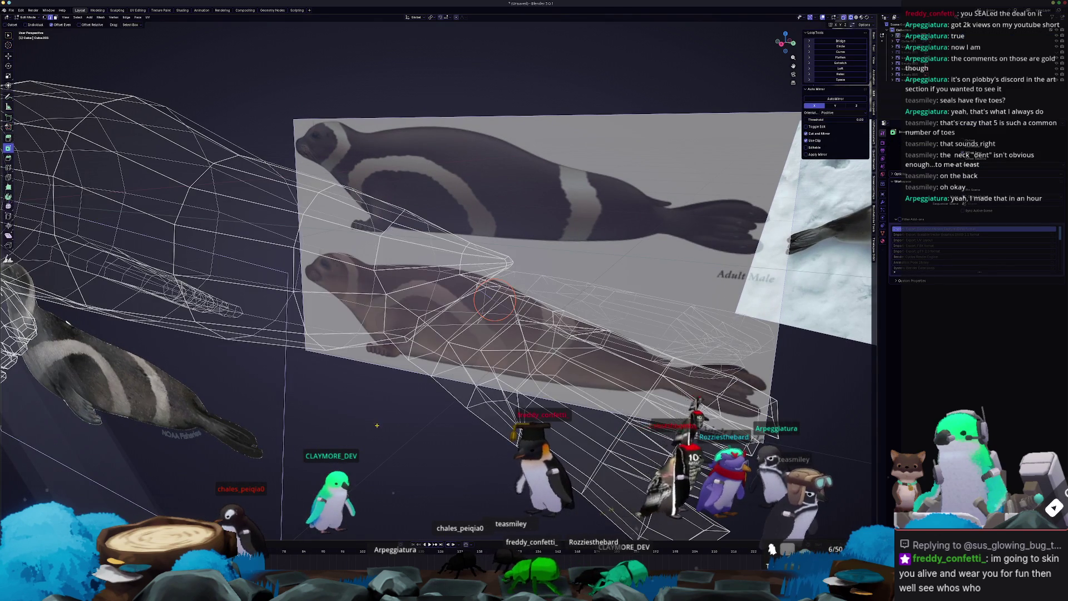
{"action": "middle_click_drag", "start_coordinate": [459, 418], "coordinate": [460, 368]}
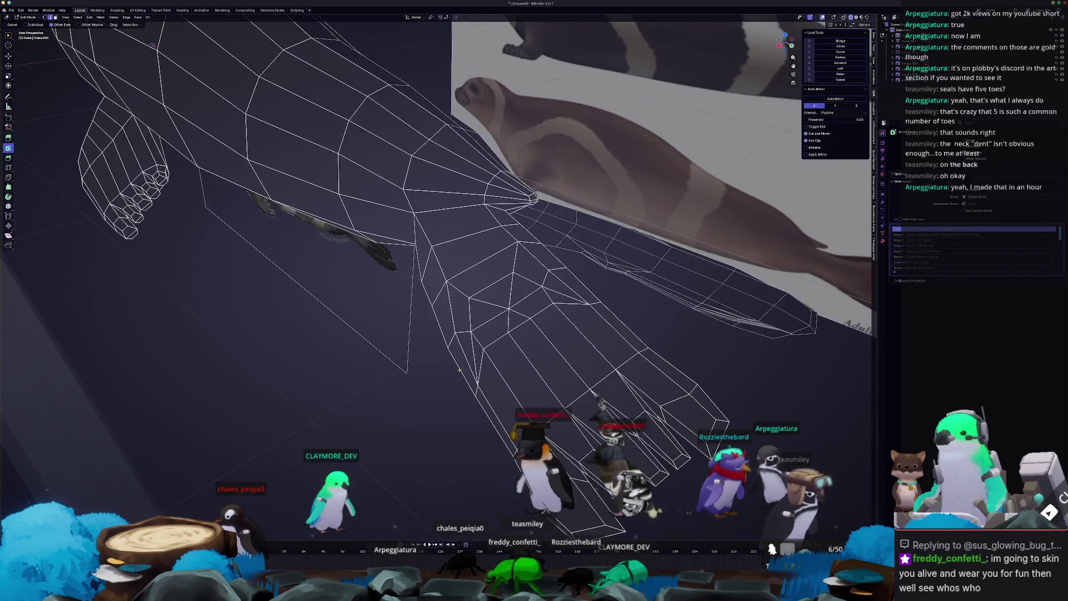
{"action": "middle_click_drag", "start_coordinate": [469, 414], "coordinate": [478, 409]}
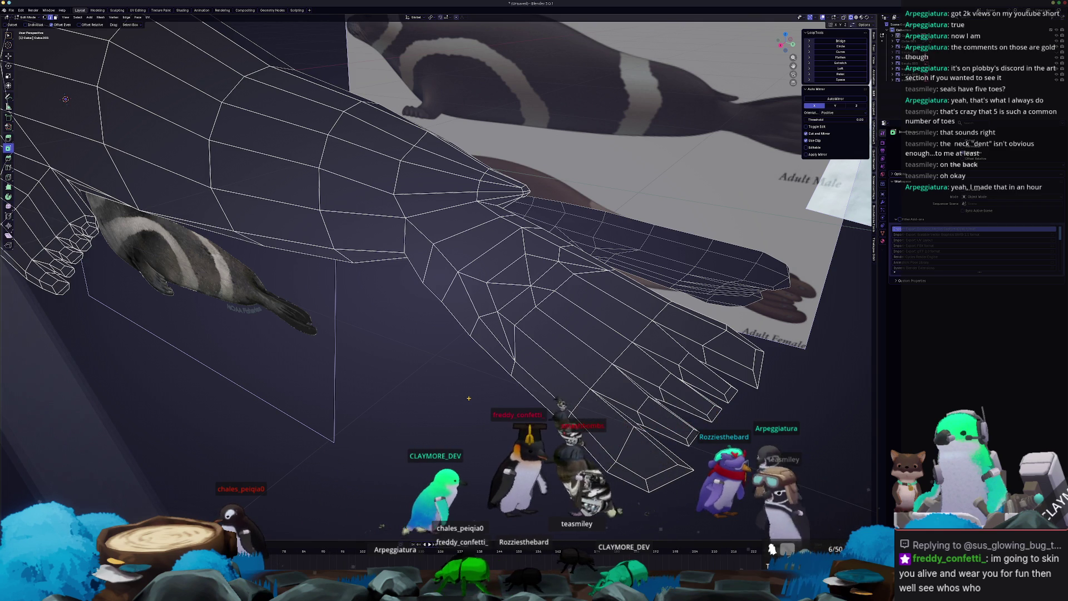
{"action": "middle_click_drag", "start_coordinate": [469, 398], "coordinate": [511, 376]}
- In orthographic top view, box-select the right rear flipper faces including the toes
{"action": "key", "text": "KP_5"}
{"action": "key", "text": "KP_7"}
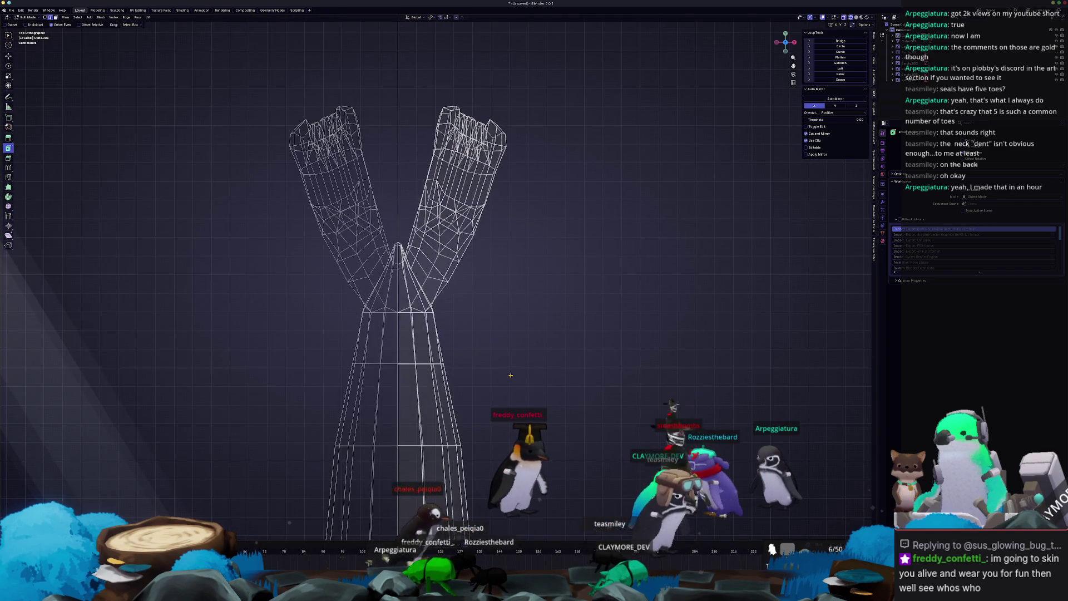
{"action": "scroll", "coordinate": [517, 334], "scroll_direction": "up", "scroll_amount": 3}
{"action": "scroll", "coordinate": [526, 290], "scroll_direction": "down", "scroll_amount": 1}
{"action": "mouse_move", "coordinate": [555, 310]}
{"action": "left_mouse_down"}
{"action": "mouse_move", "coordinate": [498, 277]}
{"action": "mouse_move", "coordinate": [451, 225]}
{"action": "mouse_move", "coordinate": [514, 211]}
{"action": "mouse_move", "coordinate": [510, 200]}
{"action": "left_mouse_up"}
{"action": "mouse_move", "coordinate": [566, 265]}
{"action": "left_mouse_down"}
{"action": "mouse_move", "coordinate": [442, 193]}
{"action": "mouse_move", "coordinate": [439, 149]}
{"action": "left_mouse_up"}
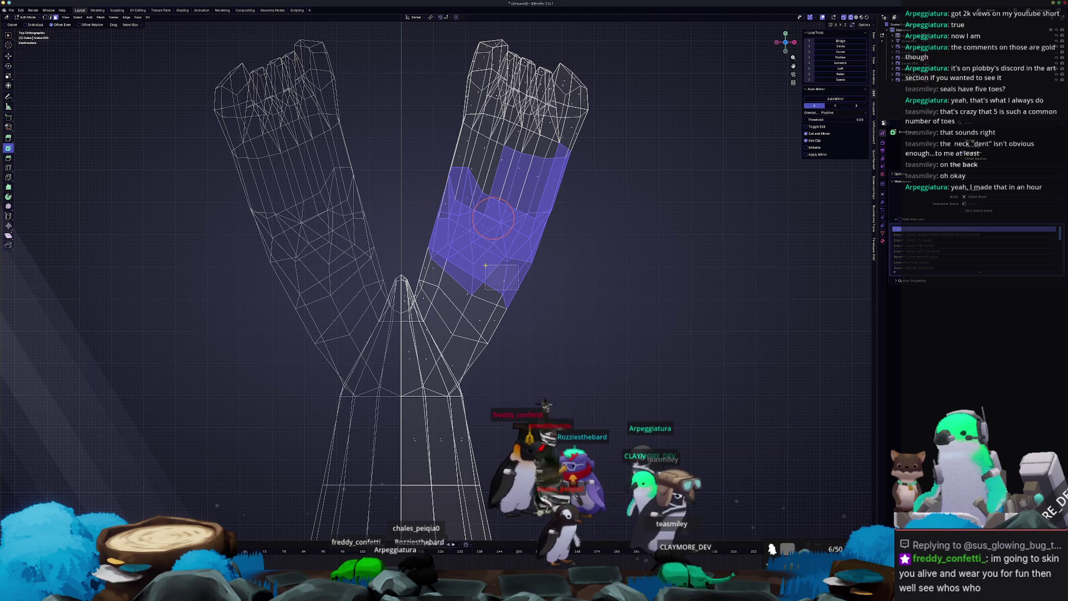
{"action": "left_click_drag", "start_coordinate": [566, 247], "coordinate": [423, 133]}
{"action": "mouse_move", "coordinate": [604, 174]}
{"action": "left_mouse_down"}
{"action": "mouse_move", "coordinate": [474, 80]}
{"action": "mouse_move", "coordinate": [464, 40]}
{"action": "left_mouse_up"}
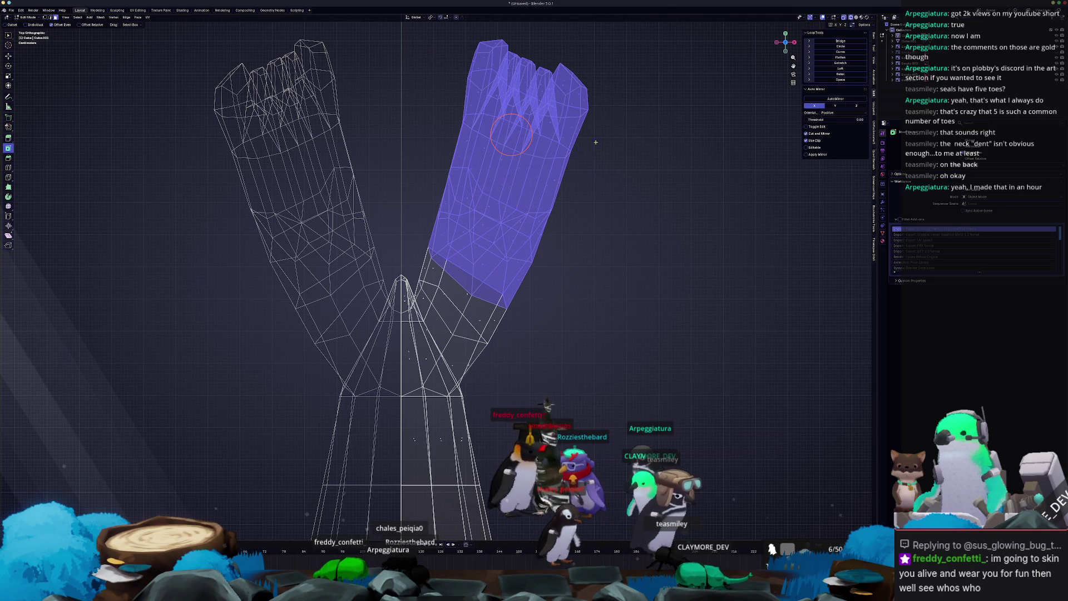
- Enlarge the right flipper by 1.160, cancelling the extra sideways widening
{"action": "key", "text": "s"}
{"action": "left_click", "coordinate": [668, 224]}
{"action": "key", "text": "g"}
{"action": "left_click", "coordinate": [672, 226]}
{"action": "key", "text": "s"}
{"action": "key", "text": "x"}
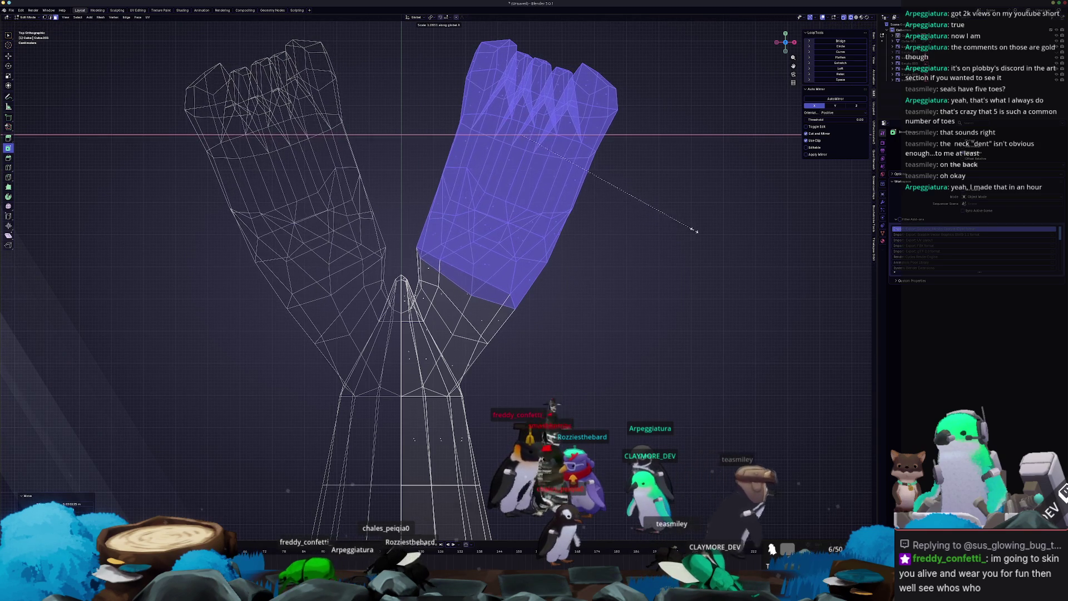
{"action": "key", "text": "Escape"}
- Return to top view in Edit Mode and rotate the right flipper into place
{"action": "mouse_move", "coordinate": [557, 267]}
{"action": "middle_mouse_down"}
{"action": "mouse_move", "coordinate": [412, 325]}
{"action": "mouse_move", "coordinate": [396, 345]}
{"action": "mouse_move", "coordinate": [406, 343]}
{"action": "middle_mouse_up"}
{"action": "key", "text": "Tab"}
{"action": "key", "text": "KP_7"}
{"action": "scroll", "coordinate": [516, 295], "scroll_direction": "up", "scroll_amount": 5}
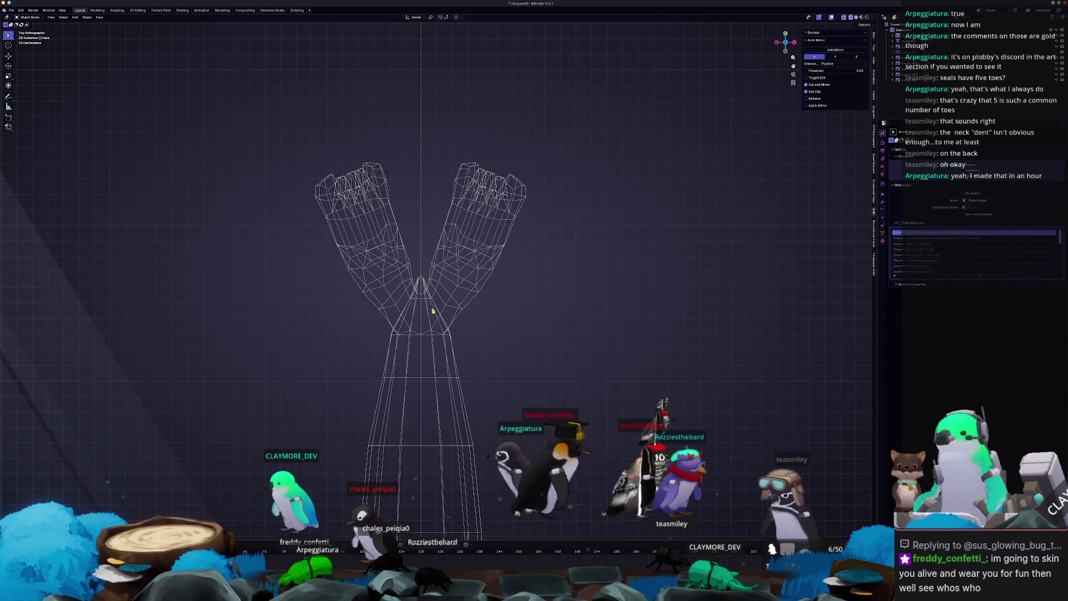
{"action": "key", "text": "Tab"}
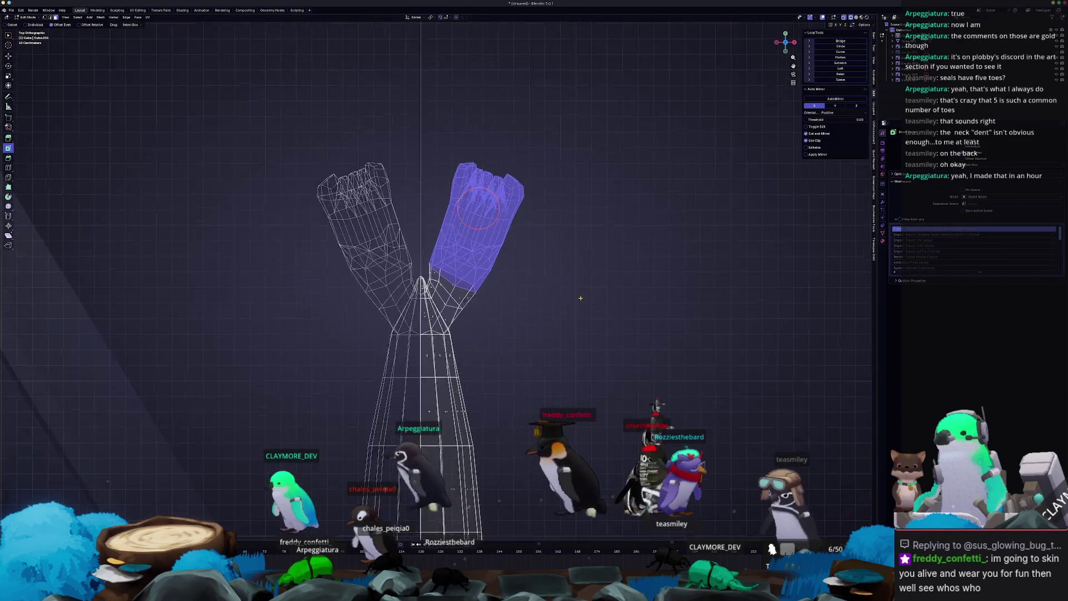
{"action": "scroll", "coordinate": [606, 289], "scroll_direction": "up", "scroll_amount": 2}
{"action": "left_click", "coordinate": [604, 270]}
{"action": "key", "text": "g"}
{"action": "key", "text": "x"}
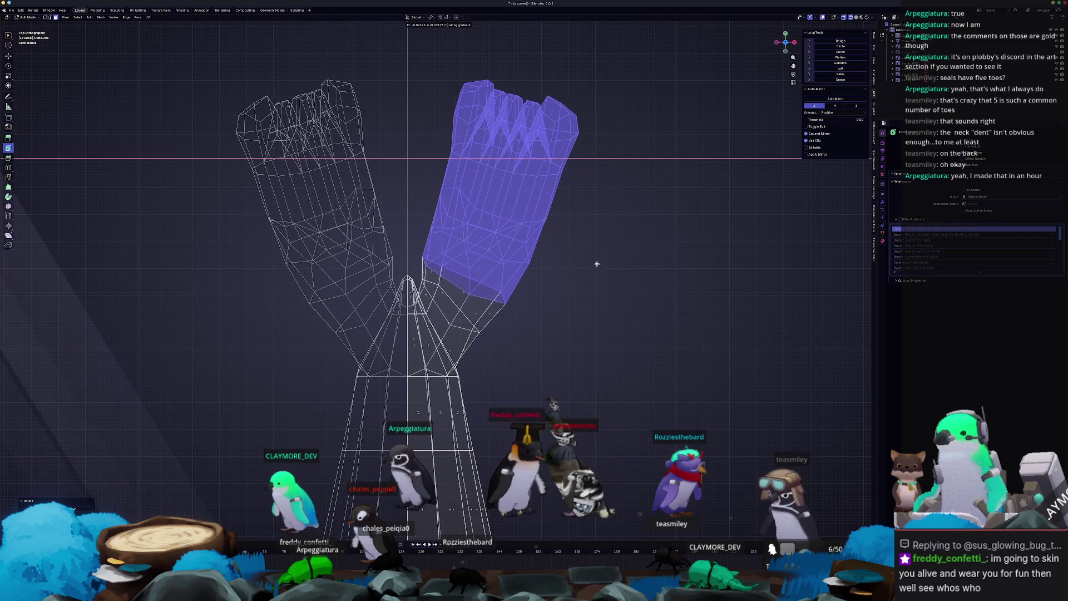